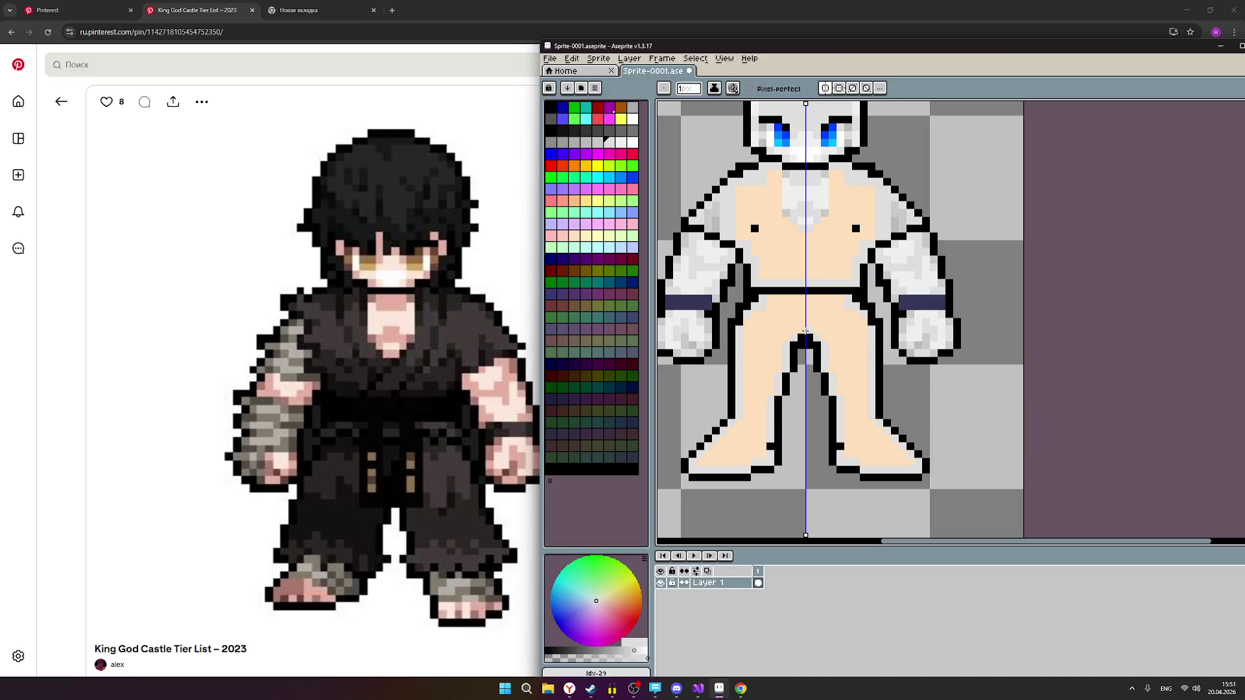
Repaint the peach pixels on both feet light grey, mirrored by symmetry.
scroll(905, 379, "down", 2)
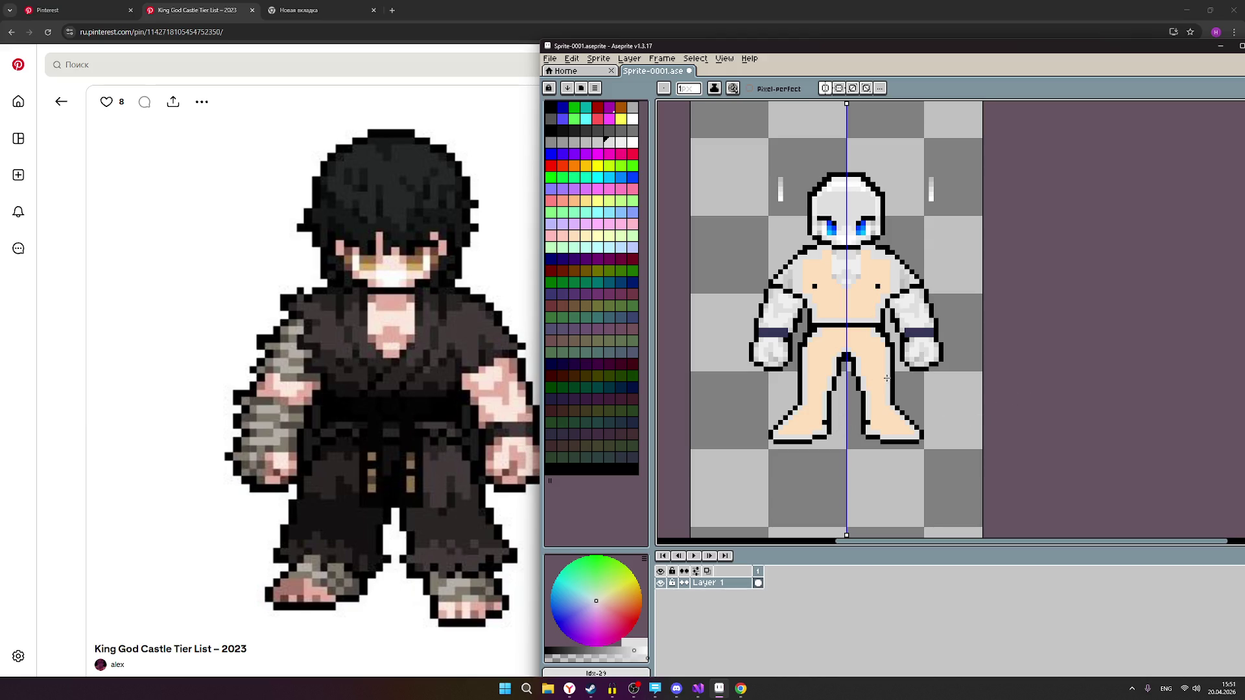
scroll(886, 378, "up", 2)
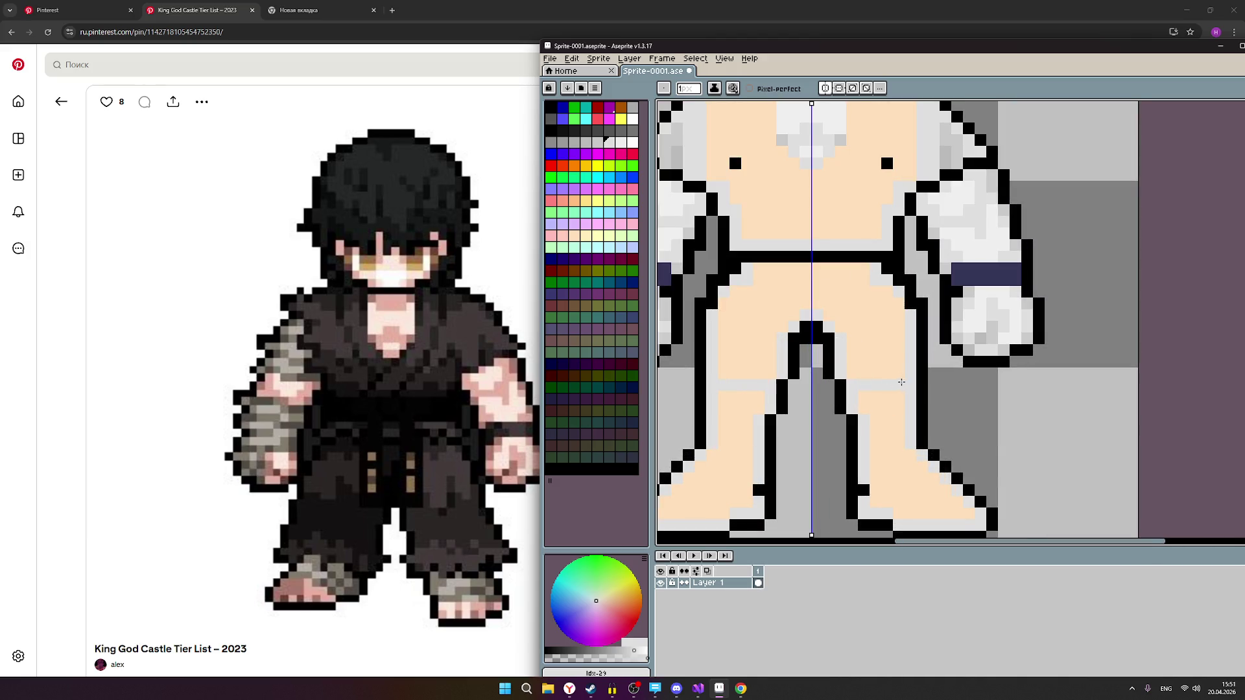
right_click(881, 442)
mouse_move(939, 517)
left_mouse_down()
mouse_move(966, 515)
mouse_move(941, 513)
left_mouse_up()
left_click(919, 468)
Turn the remaining peach leg pixels and those beside the crotch light grey.
left_click(858, 380)
left_click(841, 272)
left_click(781, 323)
mouse_move(755, 315)
left_mouse_down()
mouse_move(723, 316)
mouse_move(734, 370)
left_mouse_up()
scroll(856, 313, "down", 2)
scroll(836, 346, "up", 2)
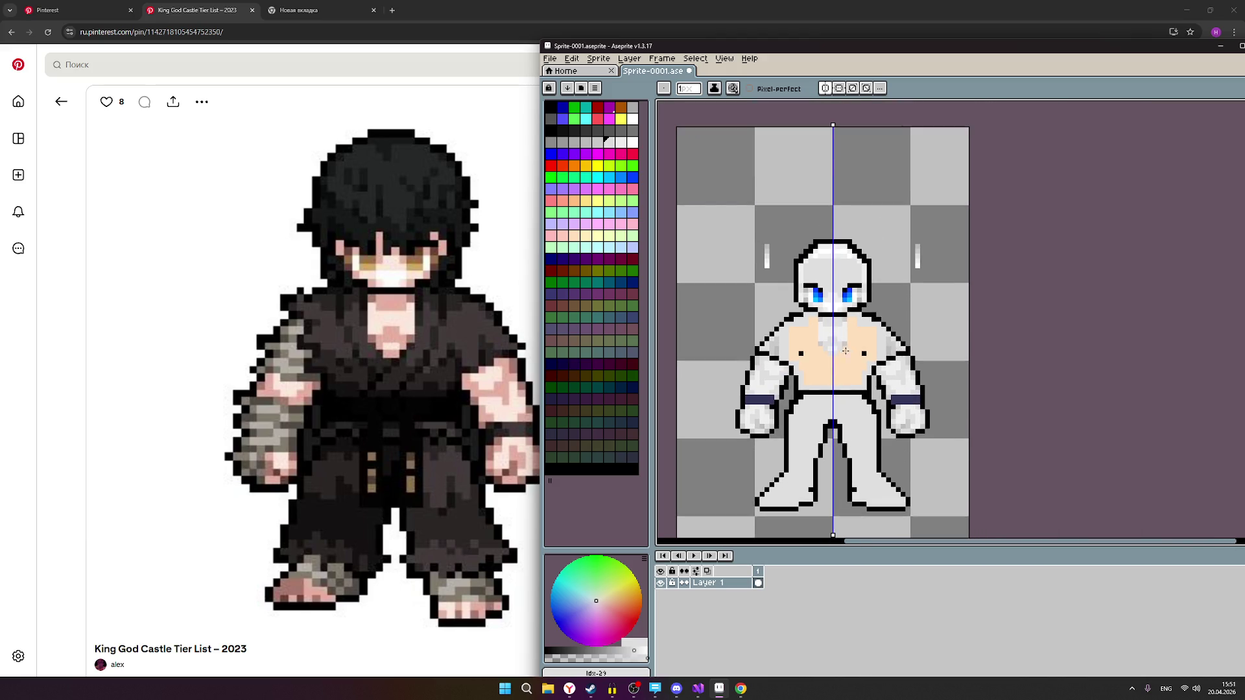
Paint the bare peach chest pixels grey, flattening the chest's lower edge.
left_click(836, 346)
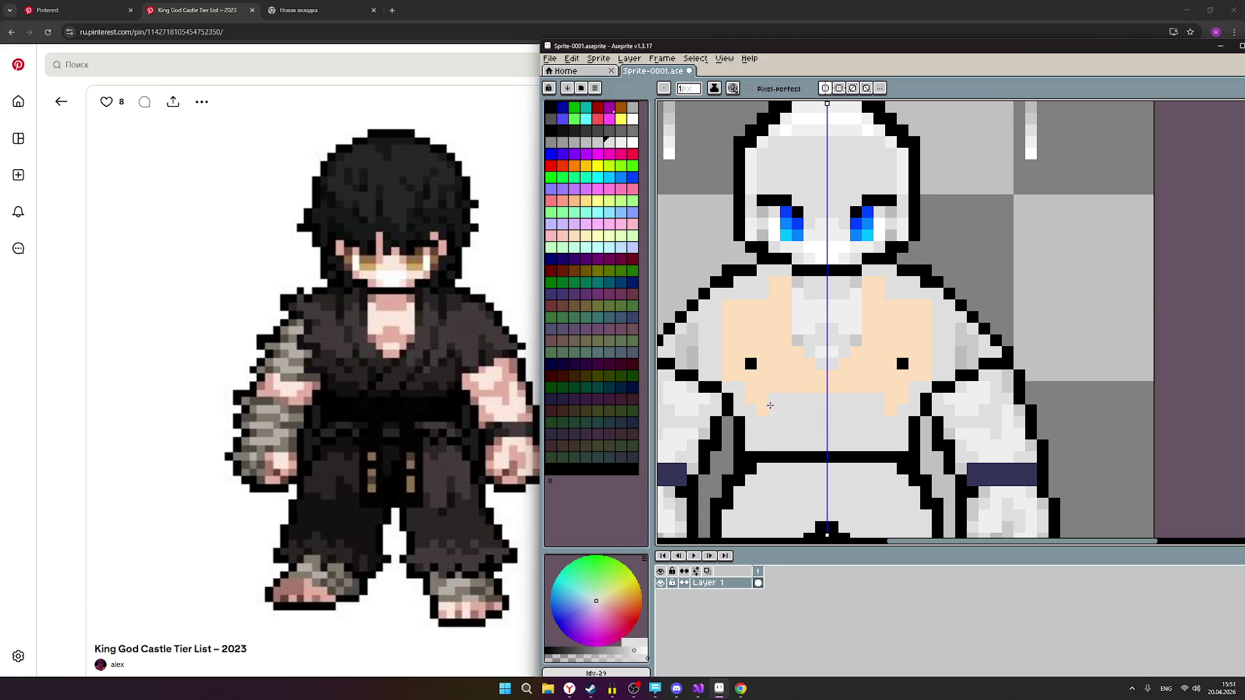
mouse_move(859, 411)
left_mouse_down()
mouse_move(895, 397)
mouse_move(759, 389)
left_mouse_up()
left_click_drag(900, 378, 923, 353)
left_click_drag(917, 308, 935, 306)
left_click(907, 308)
scroll(831, 390, "down", 2)
scroll(805, 382, "up", 2)
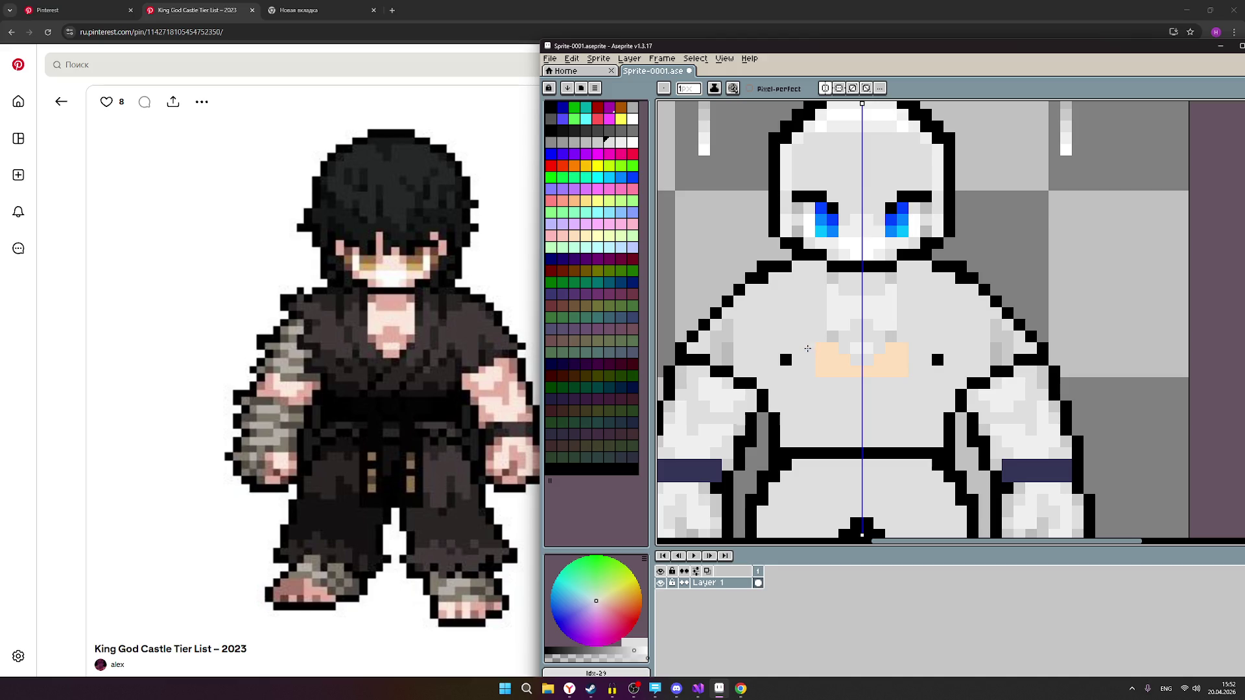
Undo the last stroke and trim the peach area into a narrow V-shaped collar.
key("ctrl+z")
left_click_drag(856, 376, 903, 367)
left_click(915, 347)
left_click(905, 348)
left_click(831, 376)
scroll(893, 394, "down", 3)
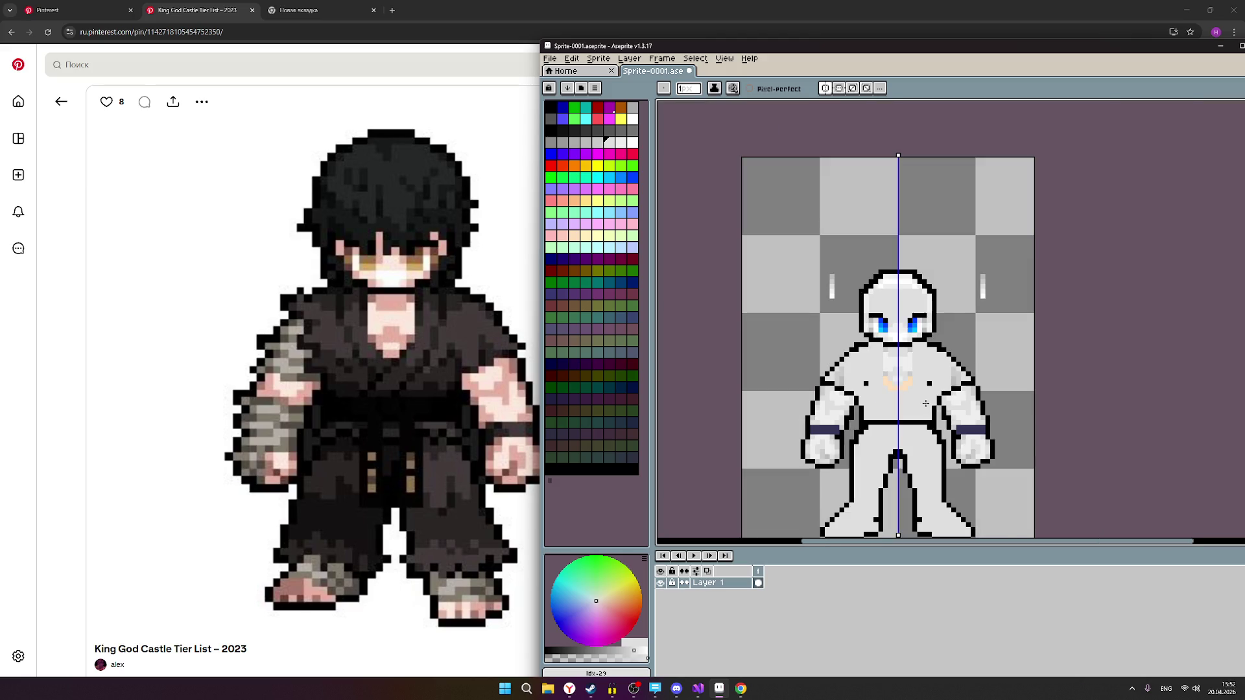
scroll(979, 428, "up", 1)
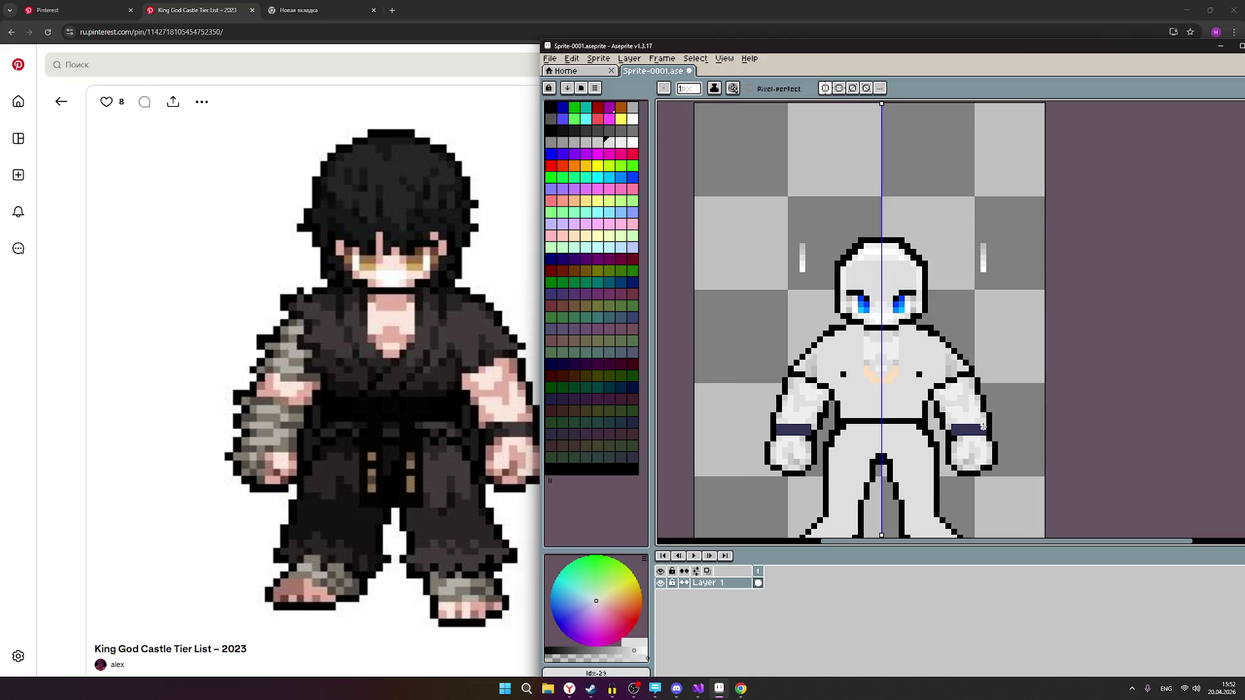
scroll(952, 408, "up", 1)
scroll(895, 392, "up", 1)
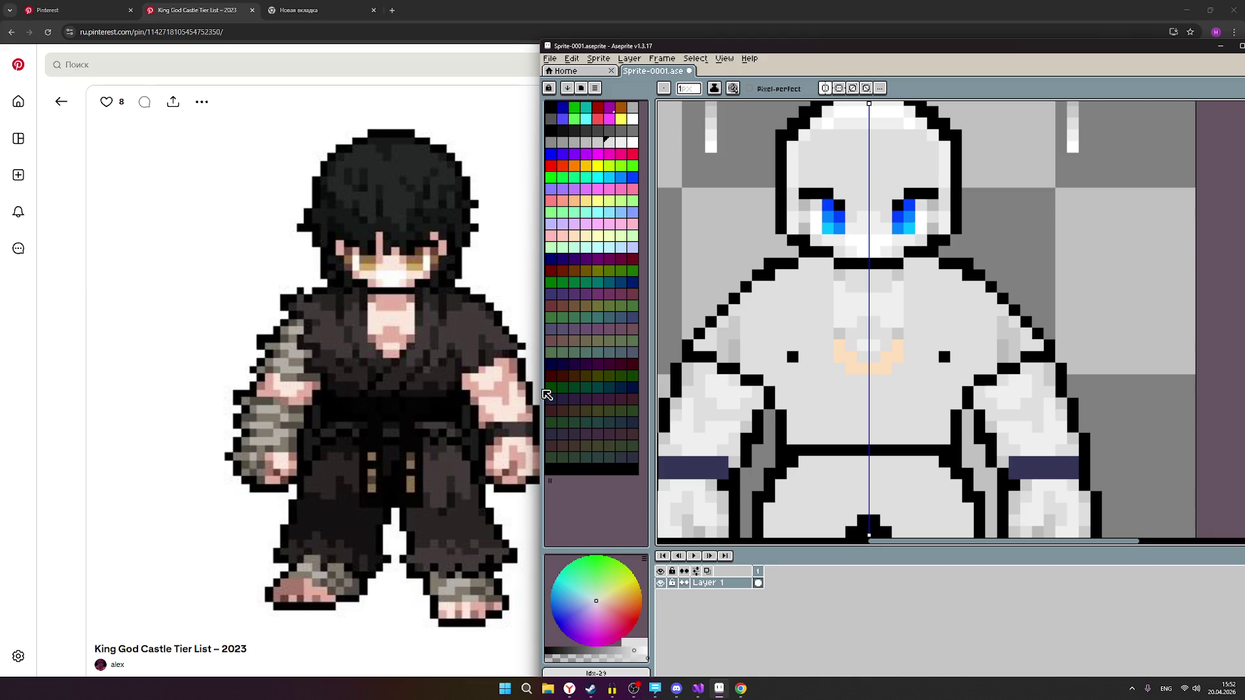
scroll(785, 357, "down", 3)
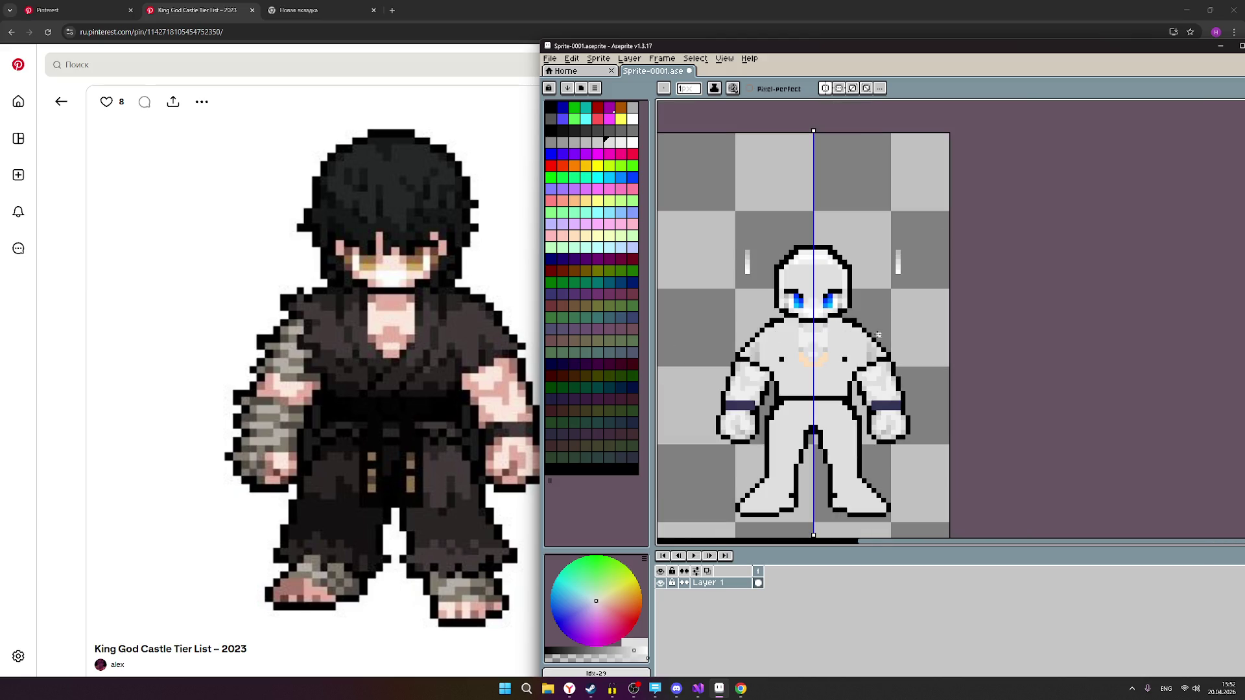
left_click_drag(883, 369, 941, 354)
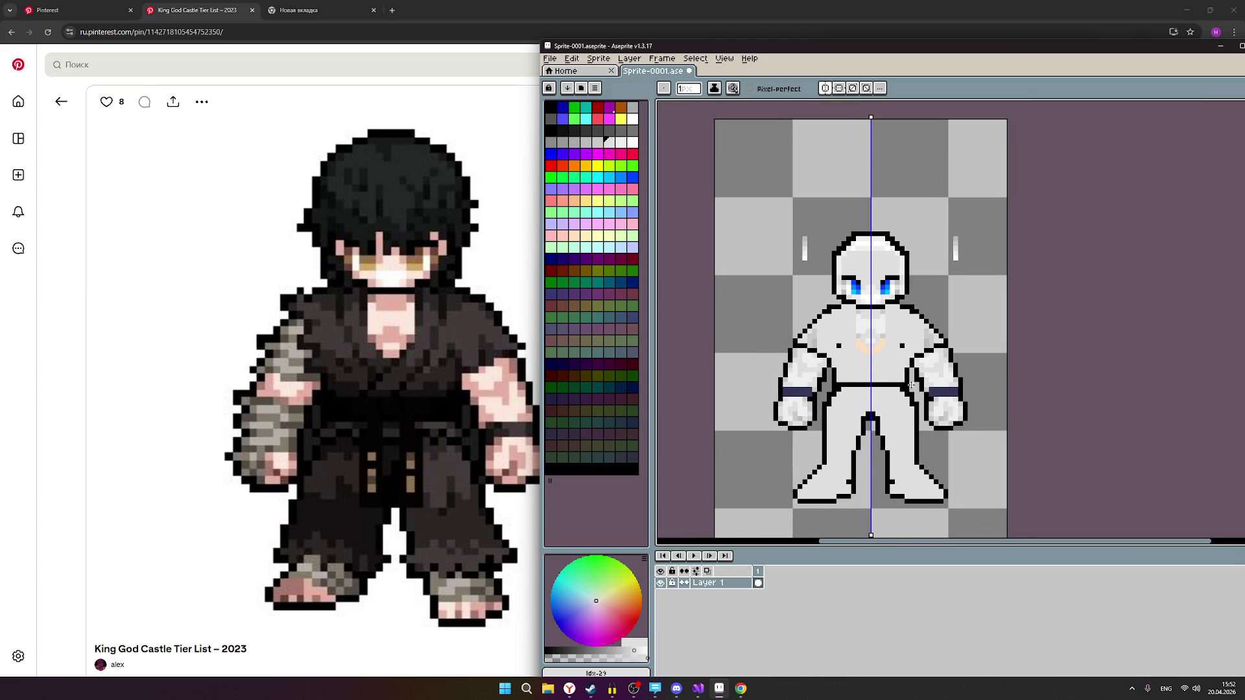
scroll(912, 385, "up", 1)
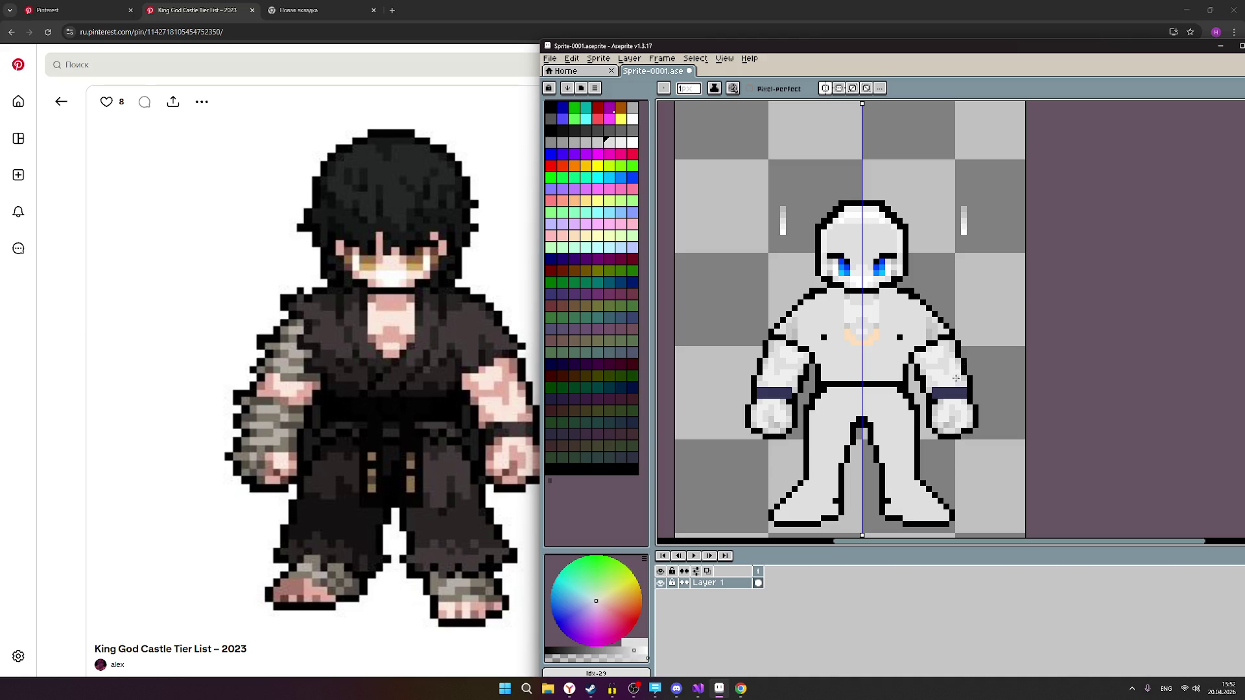
scroll(954, 393, "up", 1)
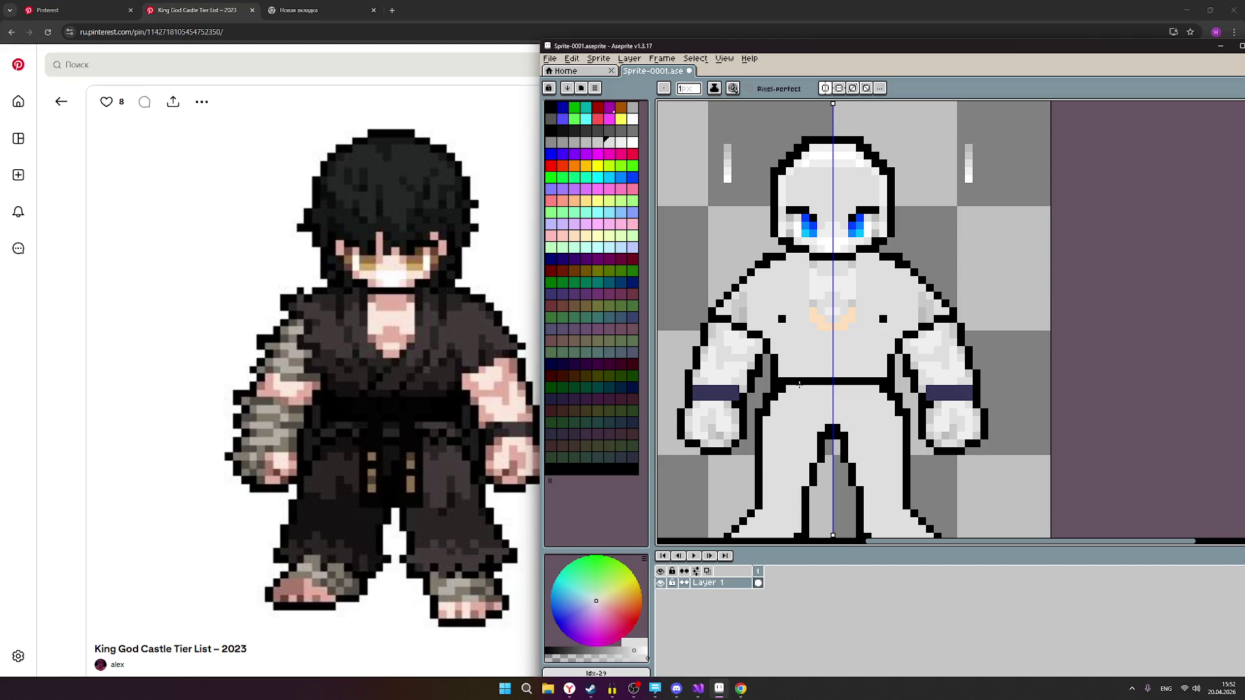
scroll(797, 384, "down", 2)
scroll(827, 349, "up", 1)
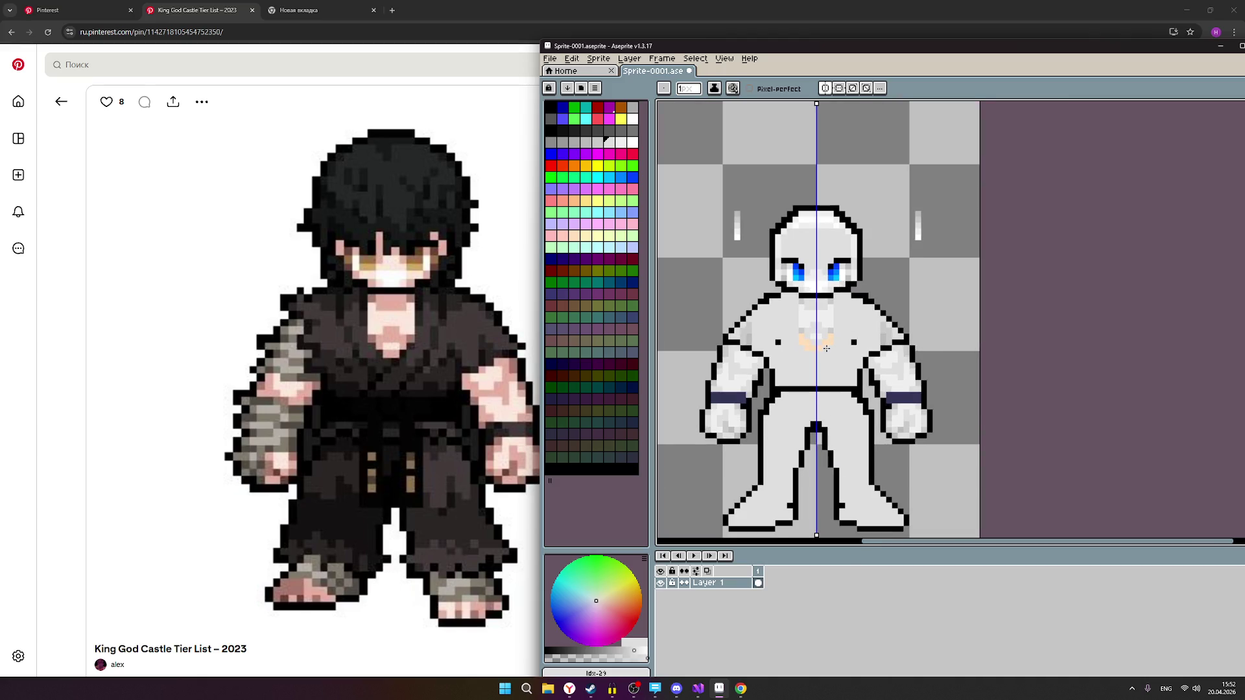
scroll(827, 349, "up", 2)
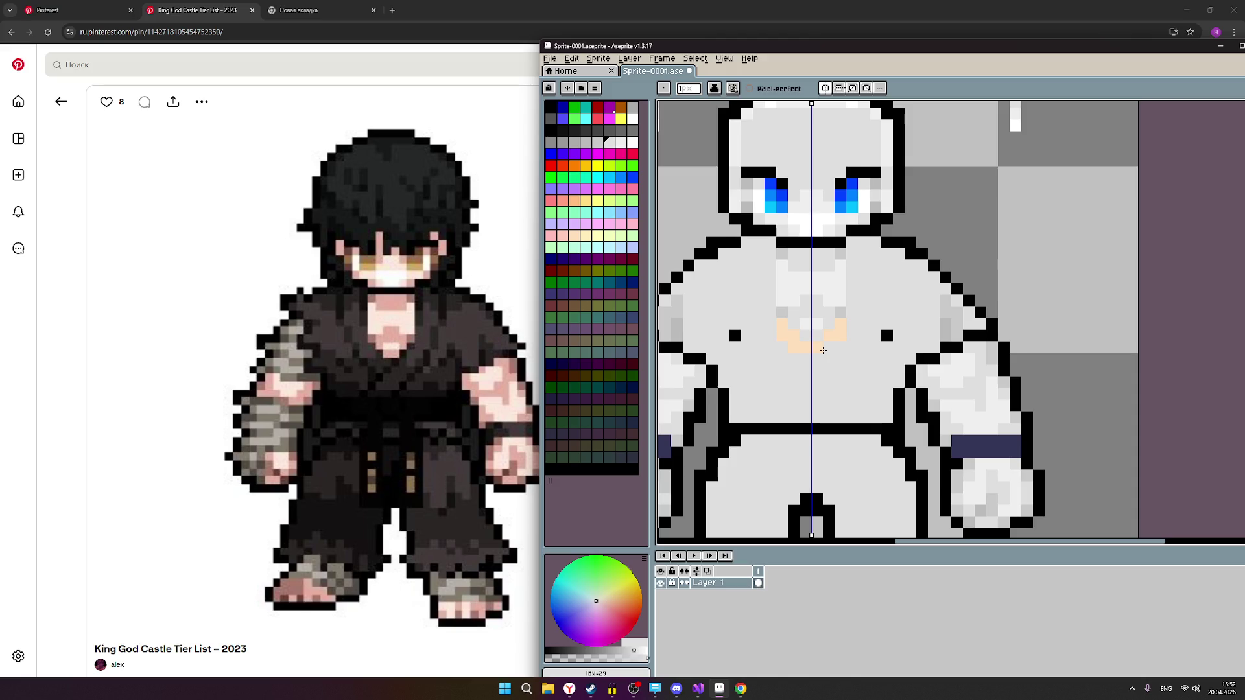
Paint all remaining peach chest pixels in grey, undoing misplaced strokes along the way.
left_click_drag(823, 351, 790, 330)
left_click(587, 143)
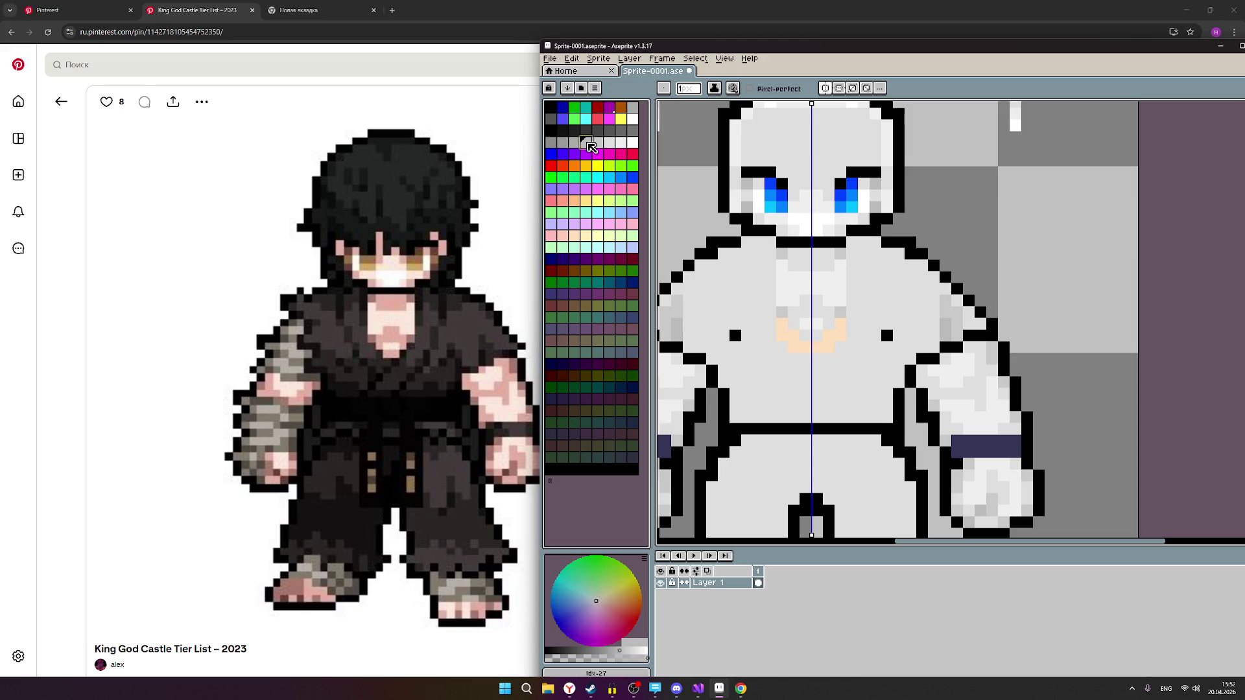
left_click_drag(781, 312, 784, 321)
left_click(599, 144)
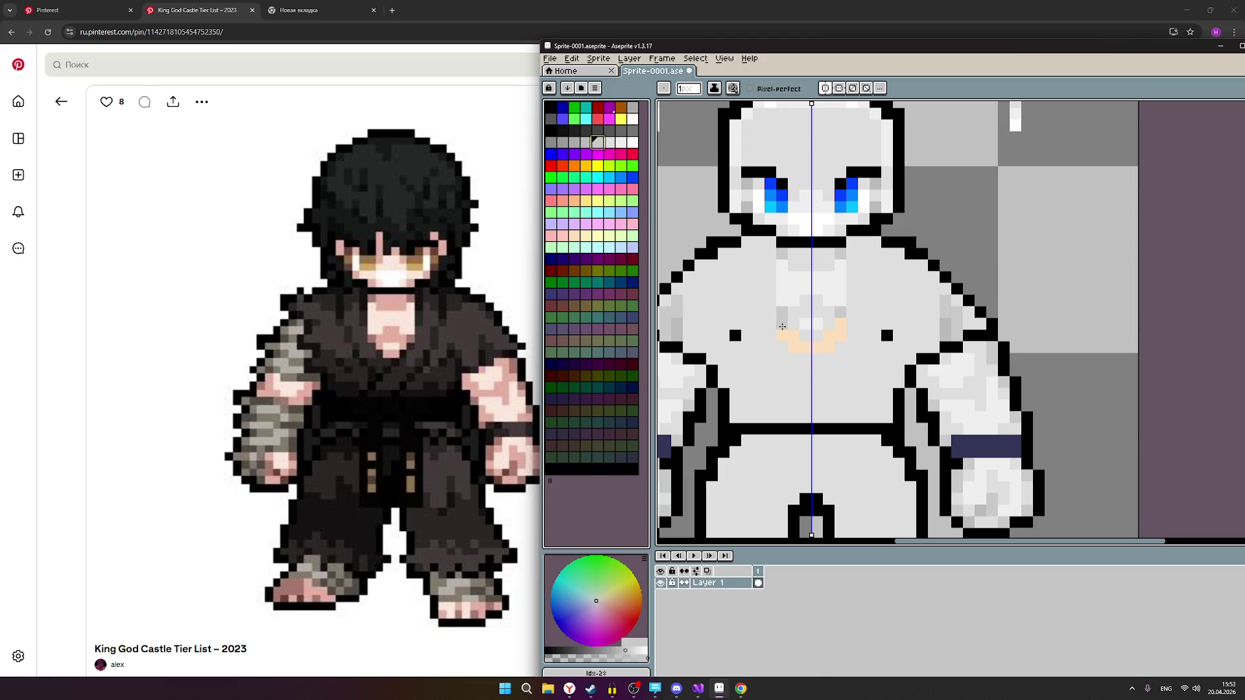
key("ctrl+z")
left_click(785, 336)
key("ctrl+z")
left_click(786, 328)
key("ctrl+z")
mouse_move(800, 350)
left_mouse_down()
mouse_move(829, 348)
mouse_move(788, 335)
mouse_move(842, 333)
left_mouse_up()
left_click(841, 326)
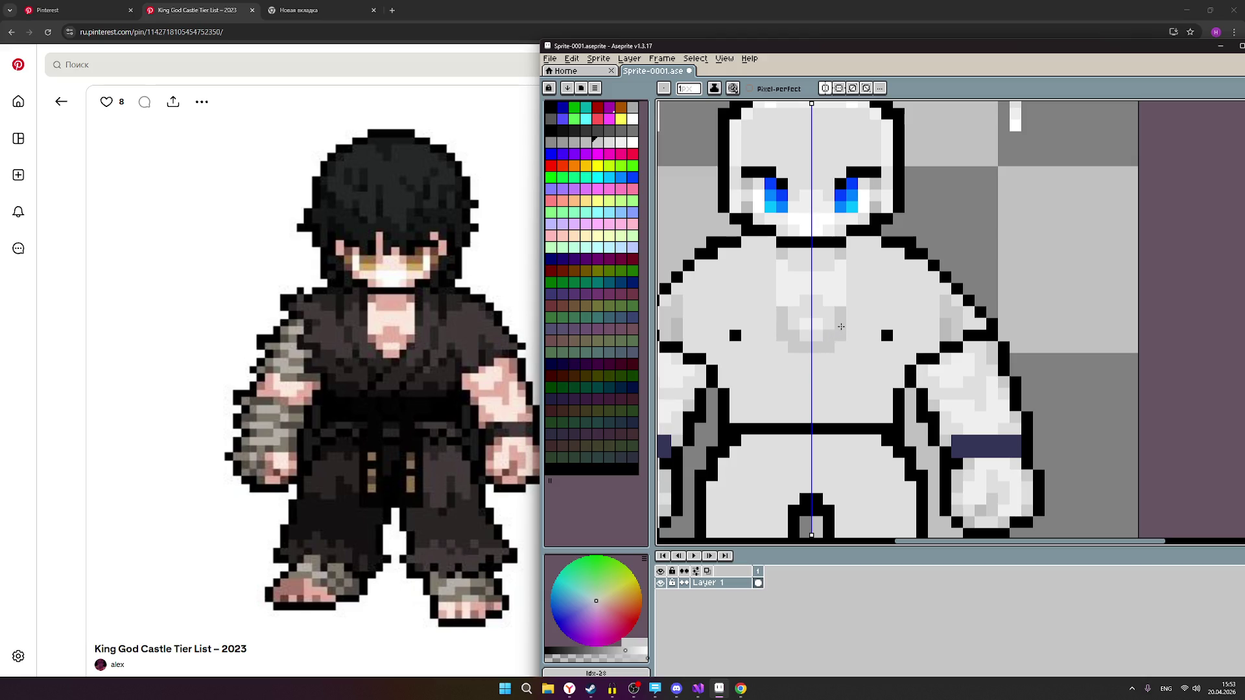
scroll(876, 348, "down", 3)
scroll(882, 350, "up", 2)
scroll(882, 351, "up", 1)
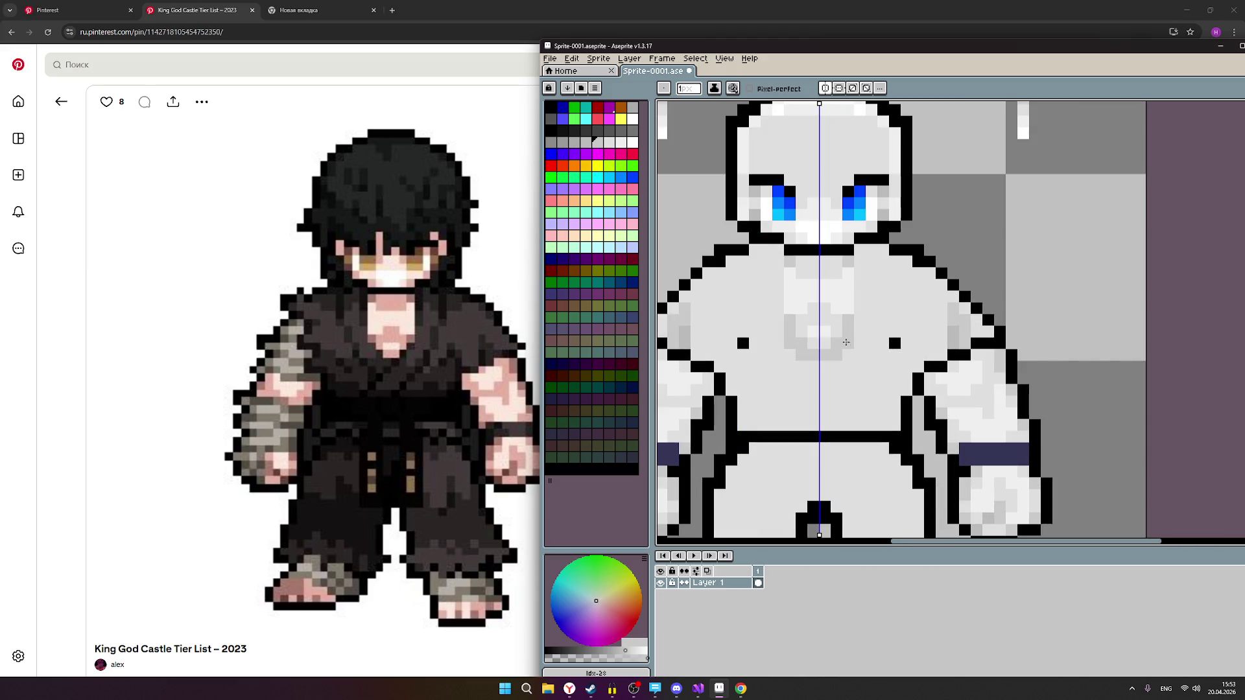
Lighten the belly shading with a lighter grey swatch.
left_click(586, 142)
left_click(609, 142)
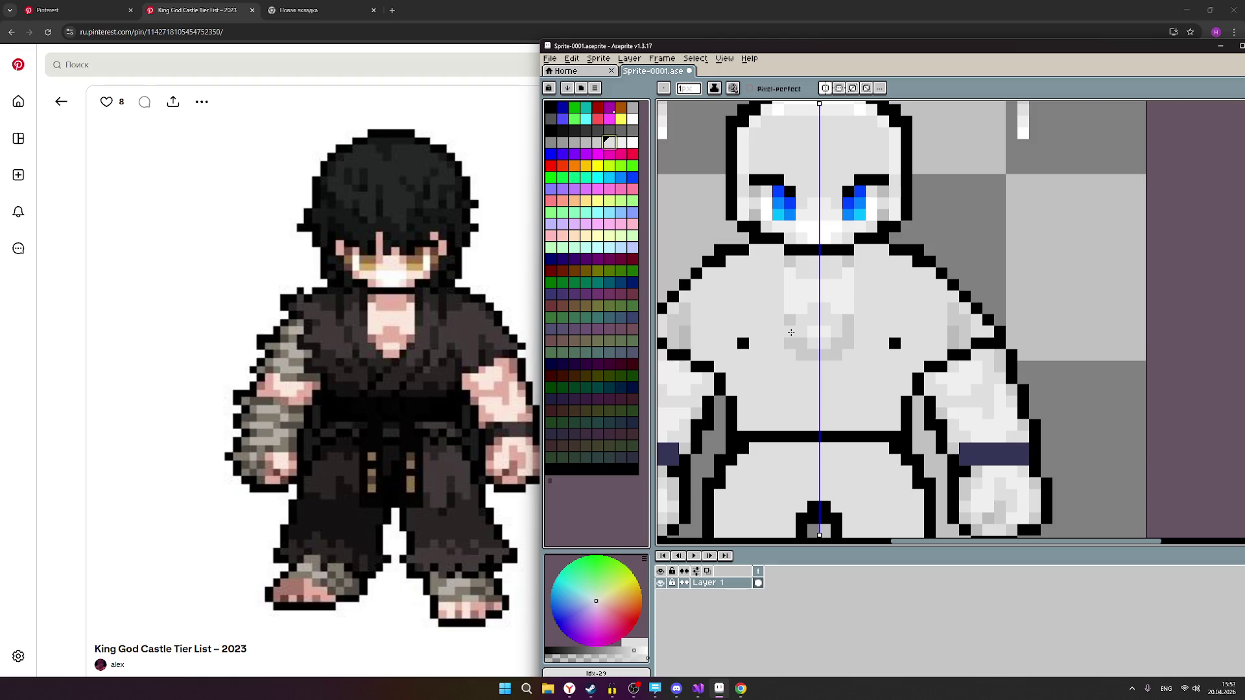
left_click_drag(792, 333, 812, 355)
scroll(895, 344, "down", 1)
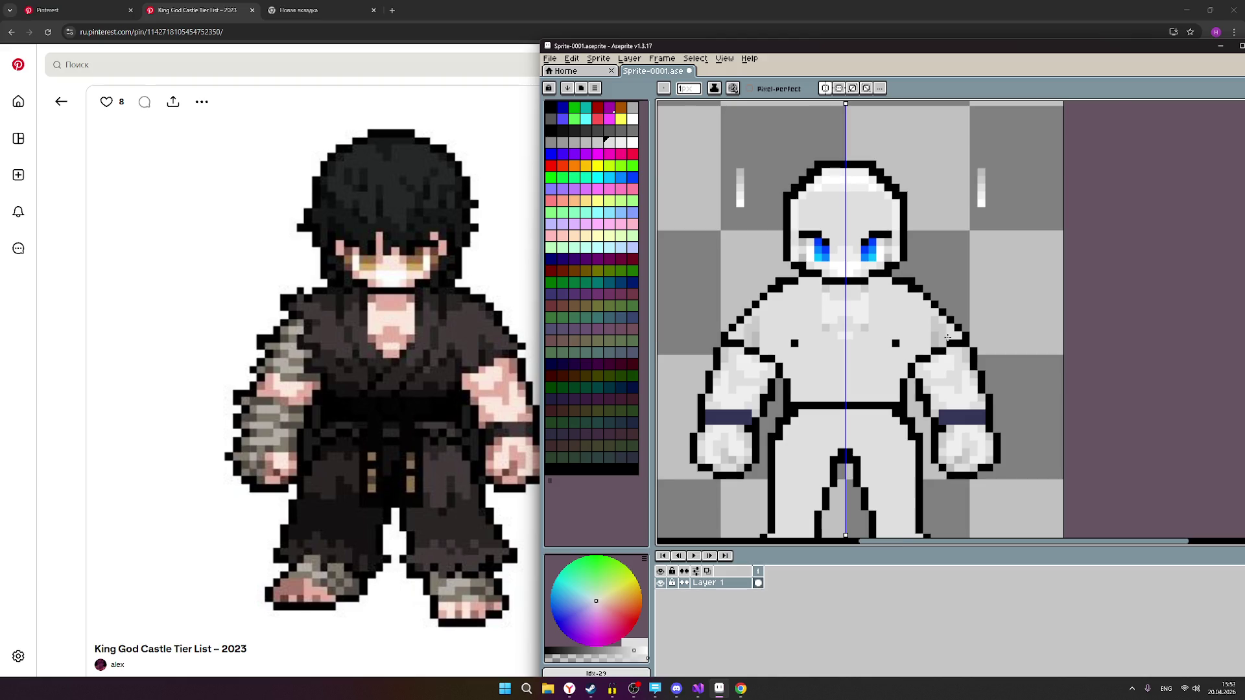
Lighten a few shoulder pixels on both sides, review zoomed out, and select the next grey swatch.
scroll(948, 338, "up", 1)
mouse_move(928, 312)
left_mouse_down()
mouse_move(940, 341)
mouse_move(926, 336)
left_mouse_up()
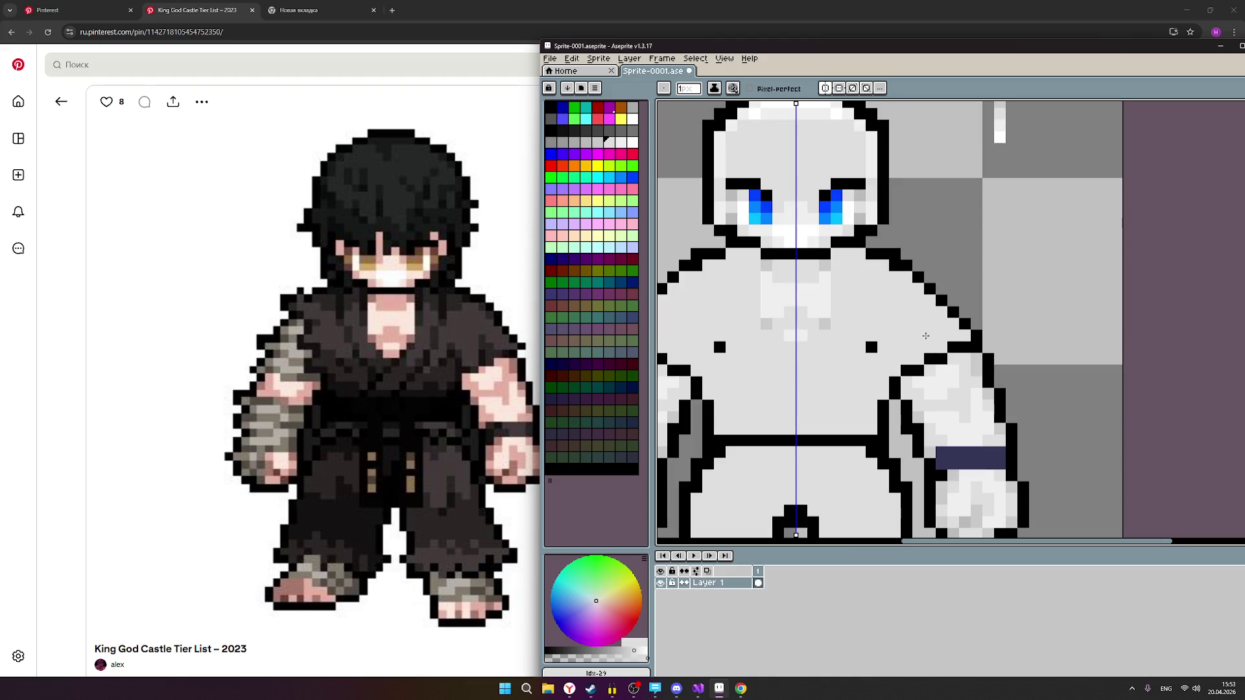
scroll(926, 336, "down", 2)
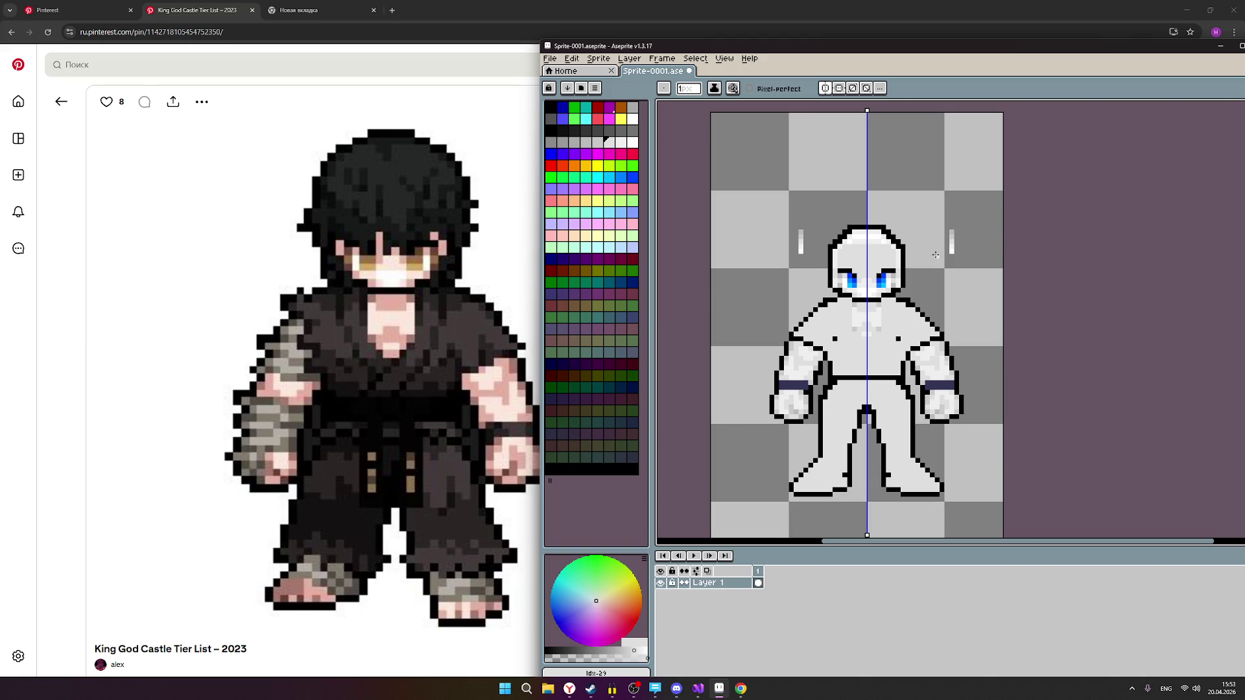
scroll(952, 281, "down", 1)
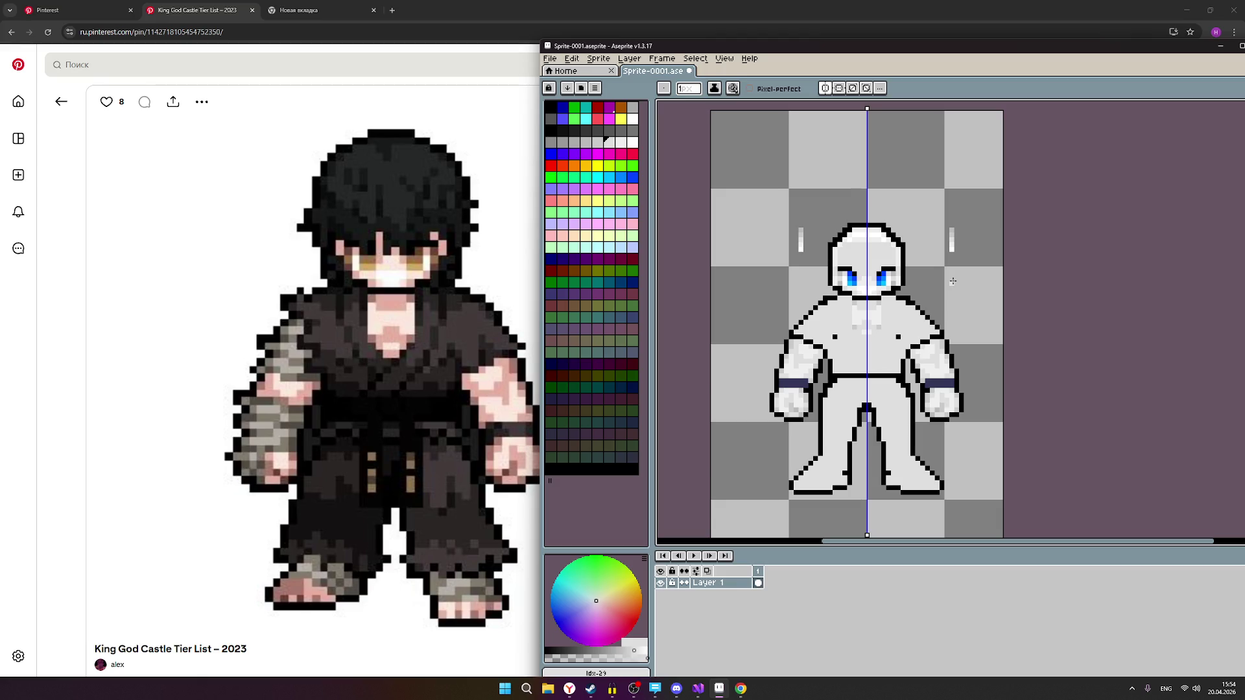
scroll(954, 309, "down", 2)
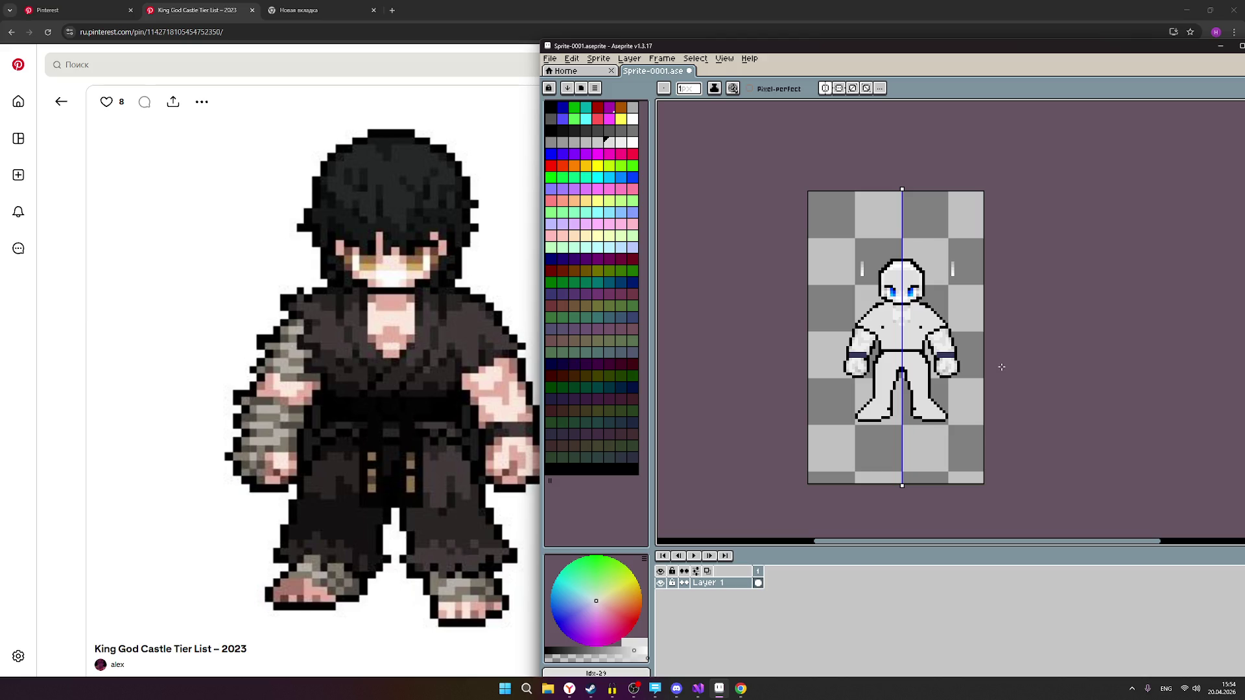
scroll(904, 335, "up", 1)
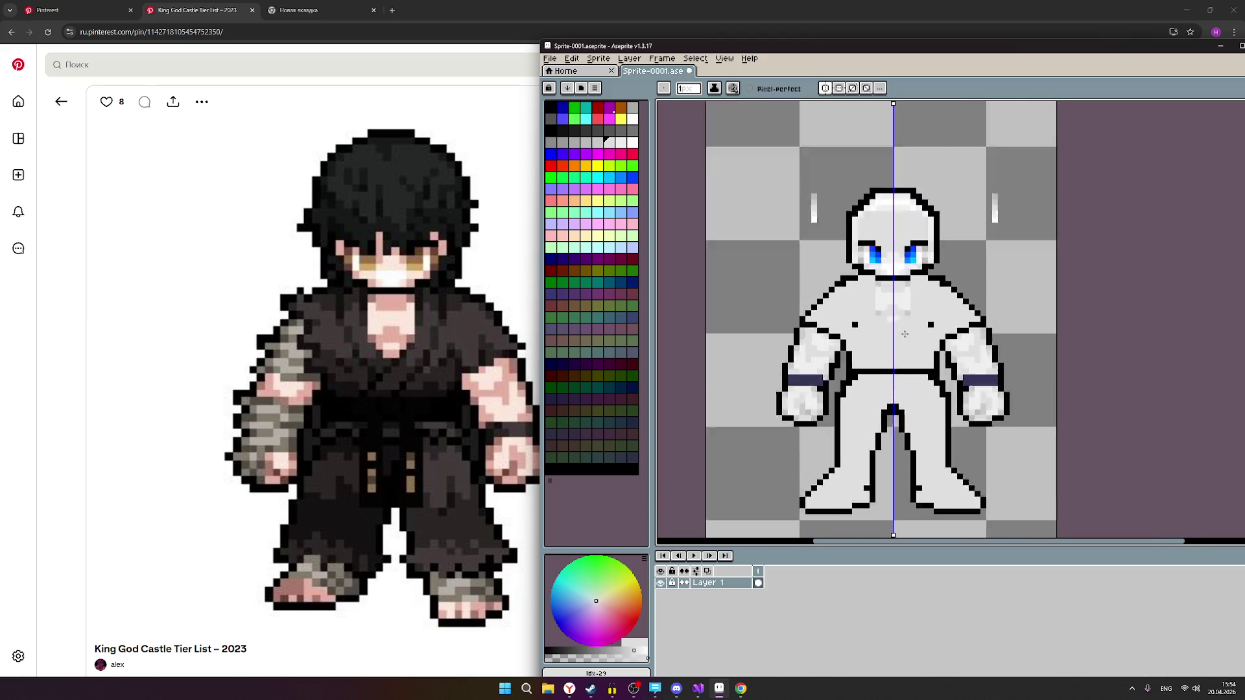
scroll(905, 335, "up", 1)
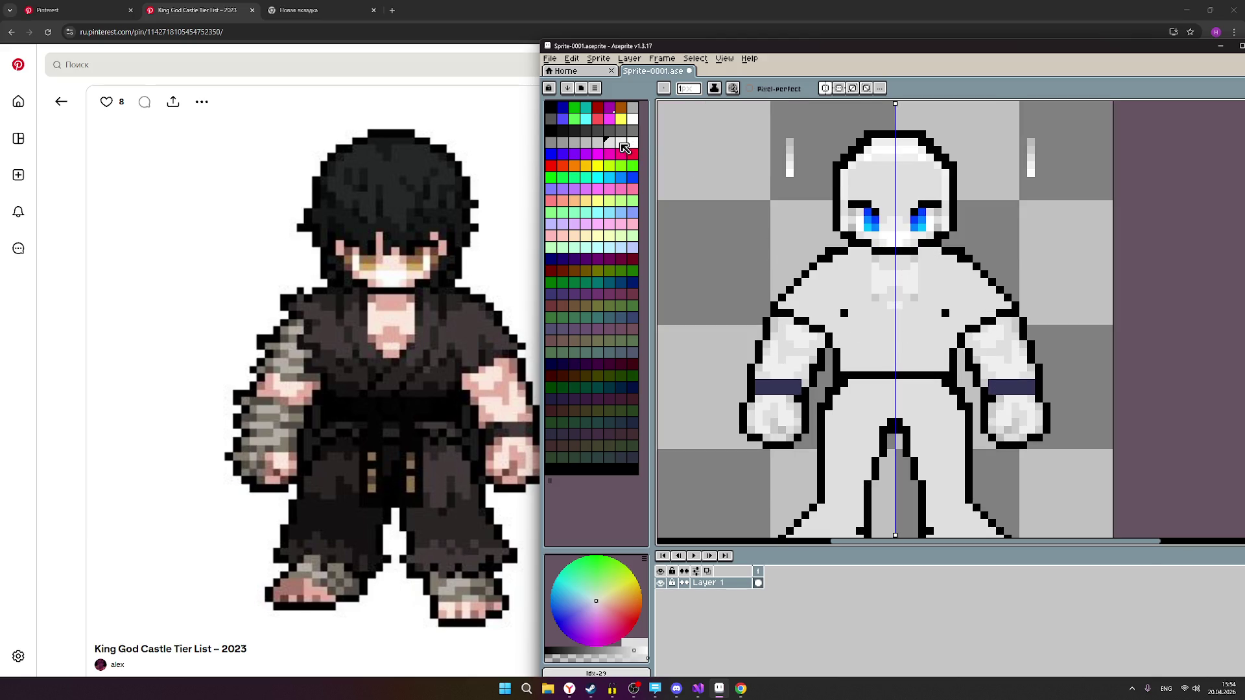
left_click(624, 141)
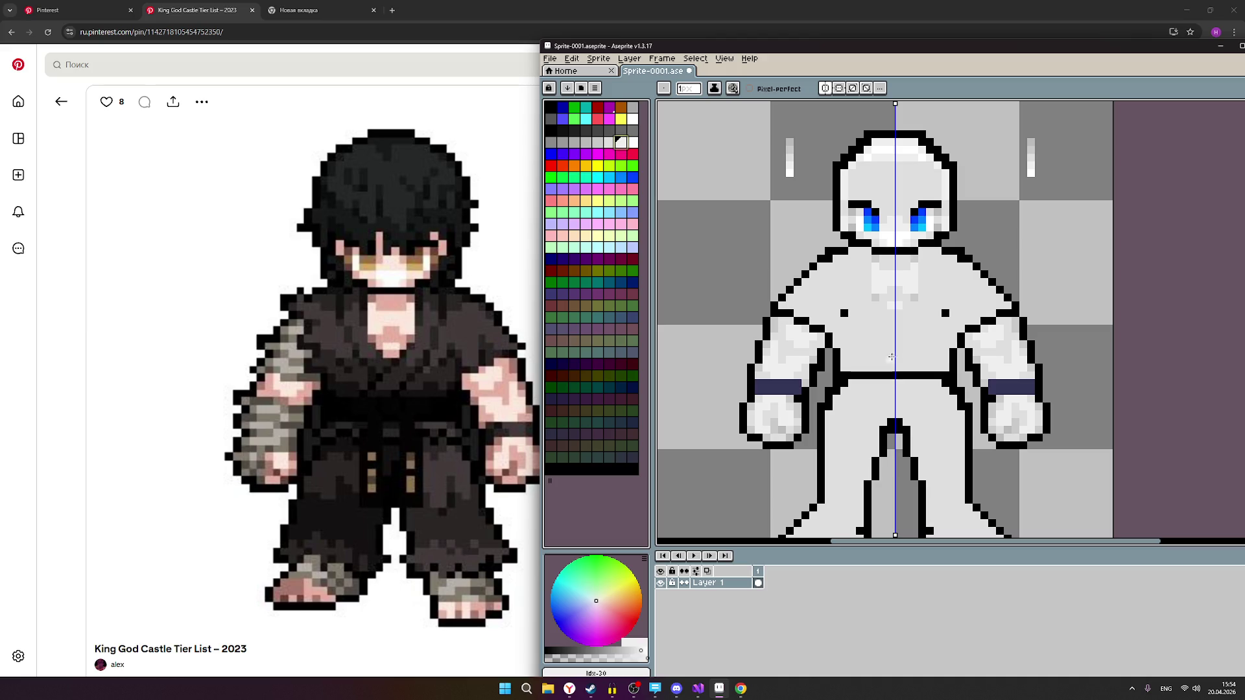
scroll(958, 406, "down", 1)
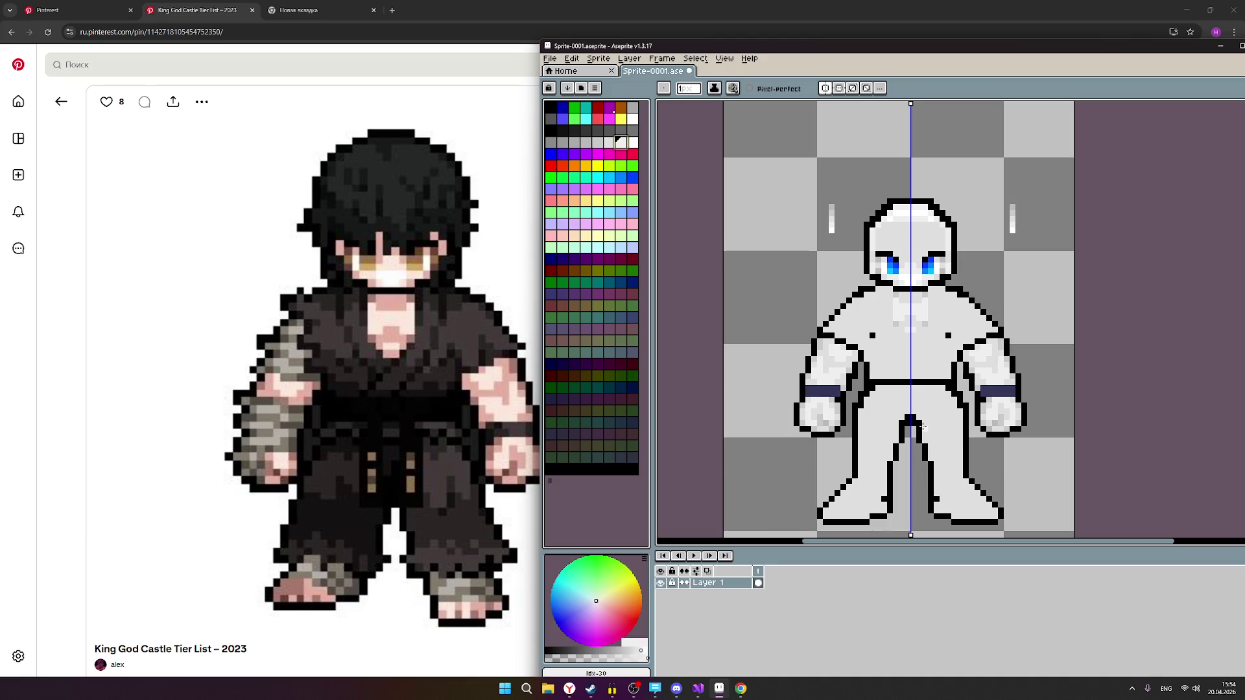
scroll(871, 423, "up", 3)
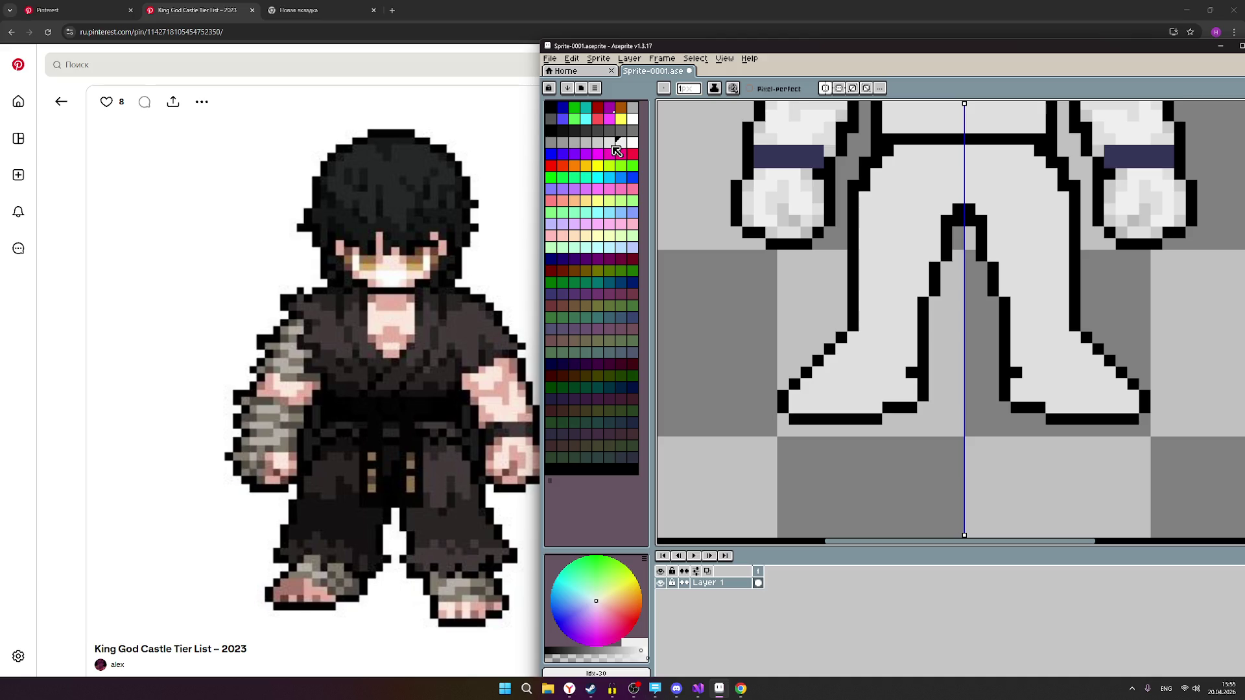
Pick a lighter grey and lighten one pixel in the black belt line.
left_click(610, 144)
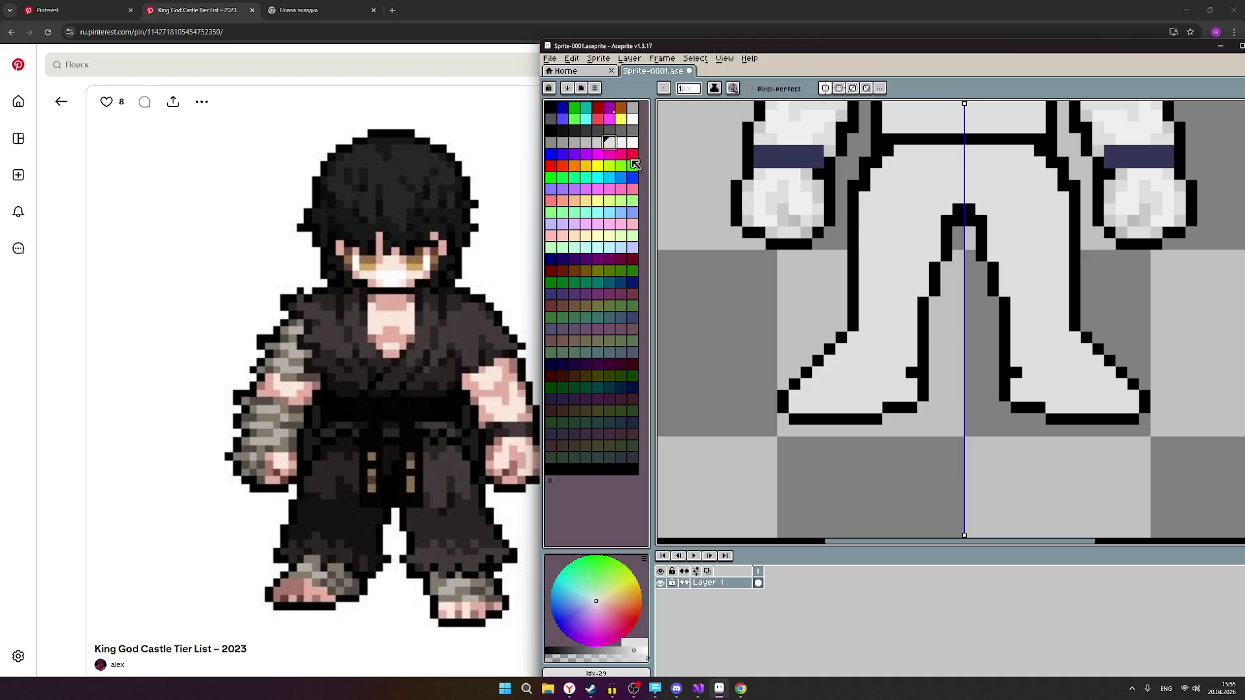
scroll(854, 208, "up", 4)
scroll(854, 209, "right", 2)
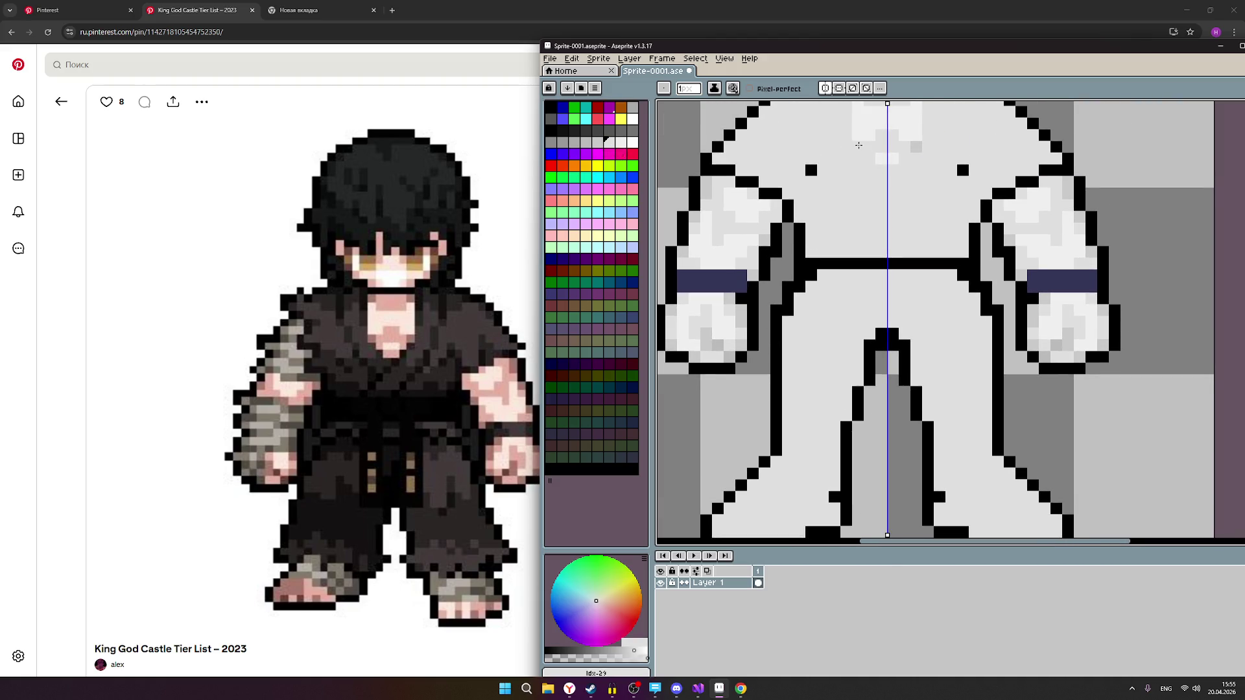
scroll(856, 156, "up", 4)
scroll(856, 155, "right", 3)
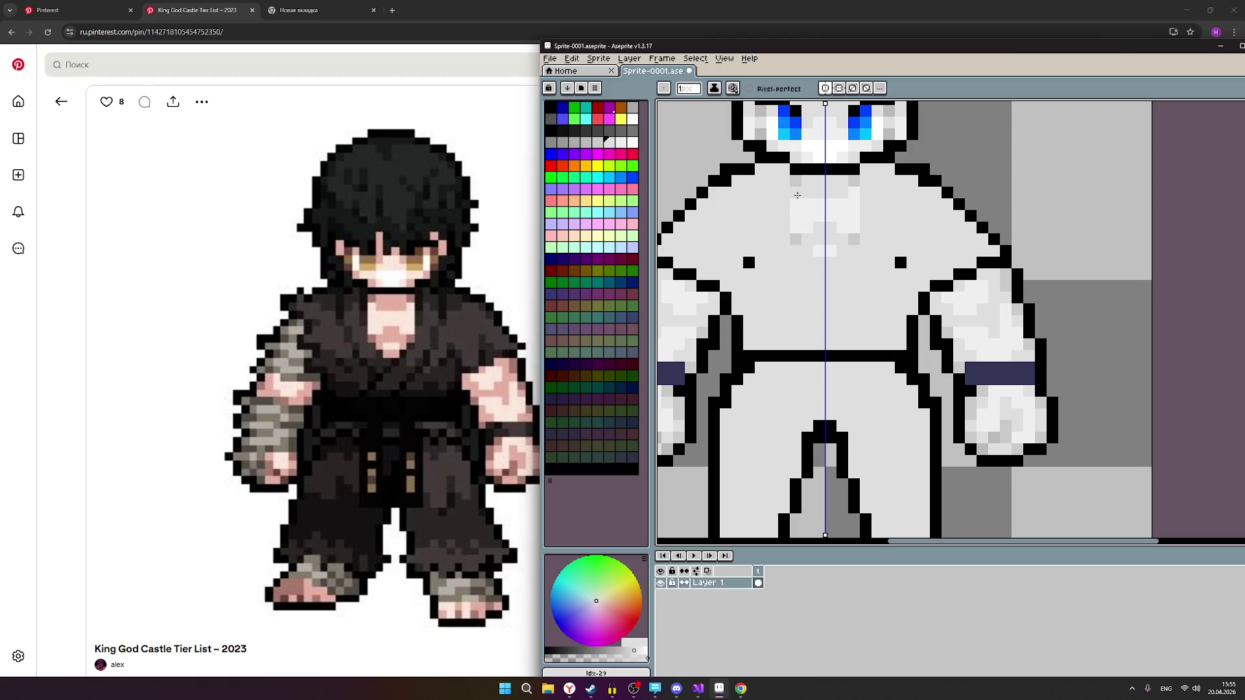
left_click(598, 143)
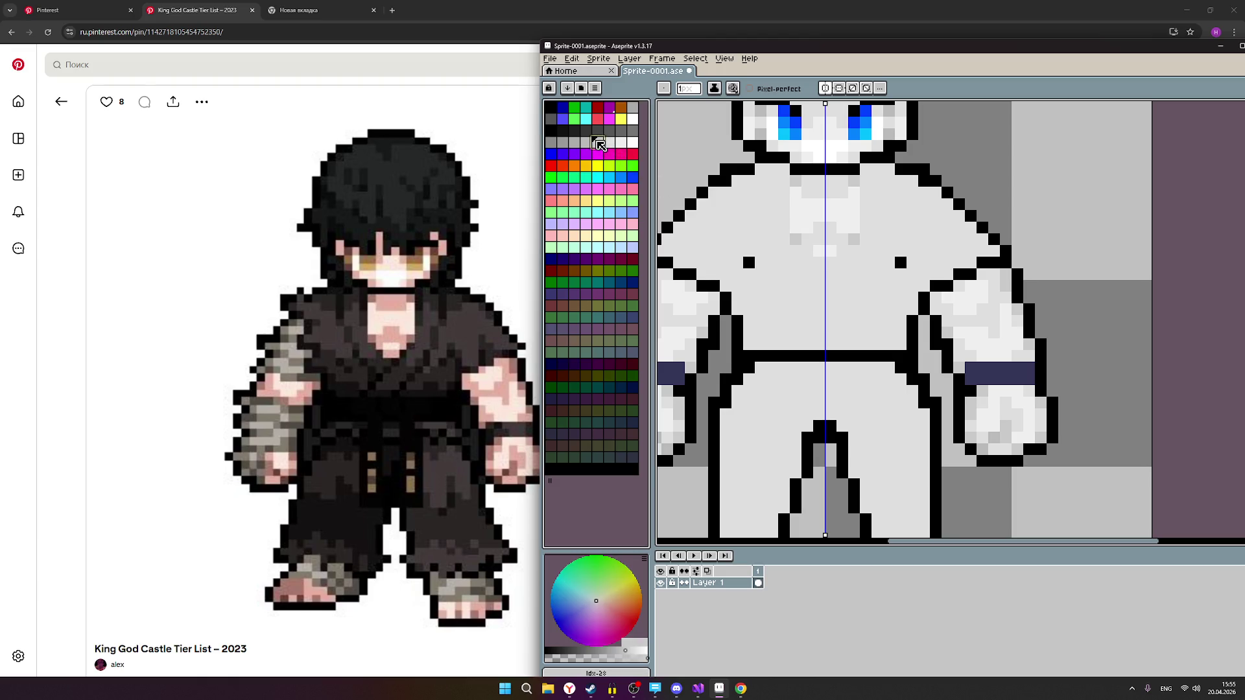
left_click(808, 355)
Add mirrored darker-grey shading pixels on both feet, then bring up the Pinterest board.
scroll(821, 243, "down", 5)
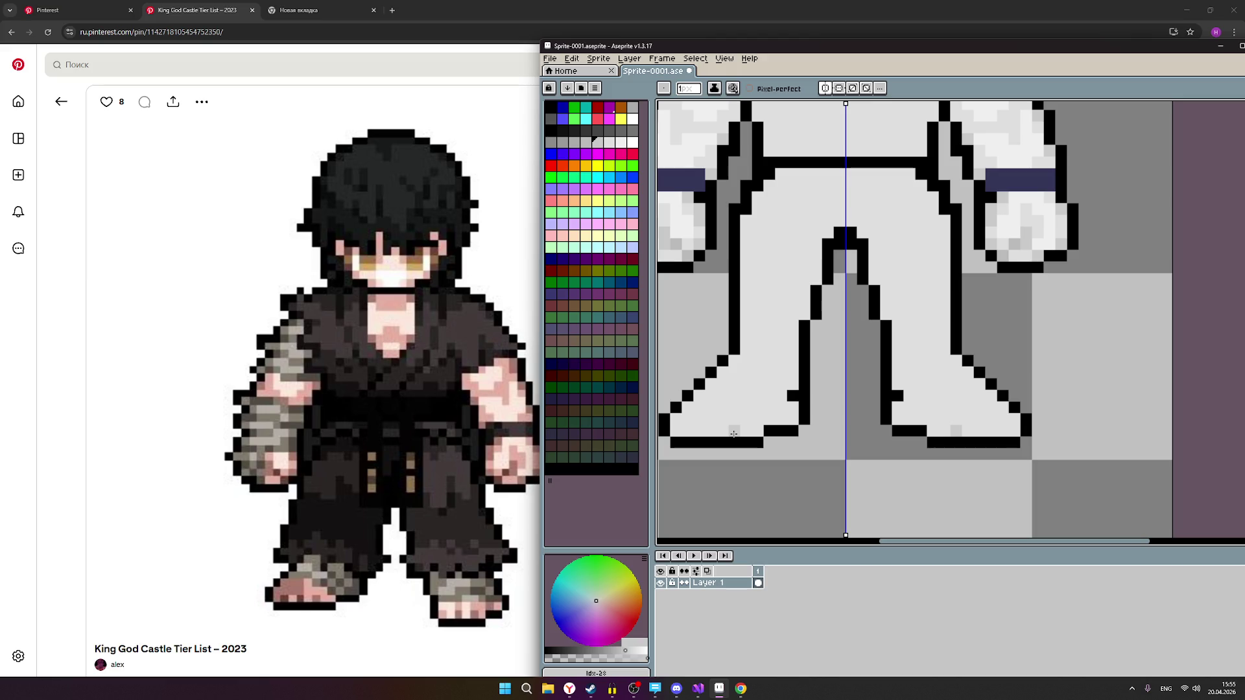
left_click(733, 433)
left_click(587, 143)
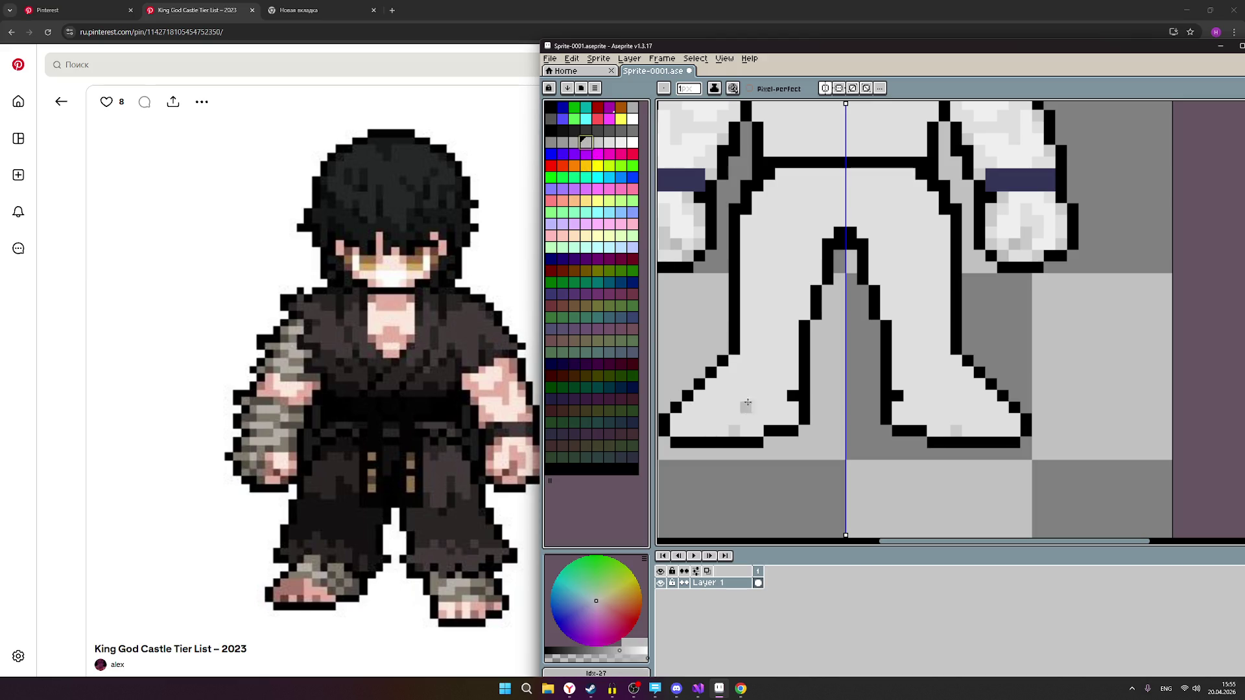
left_click(713, 430)
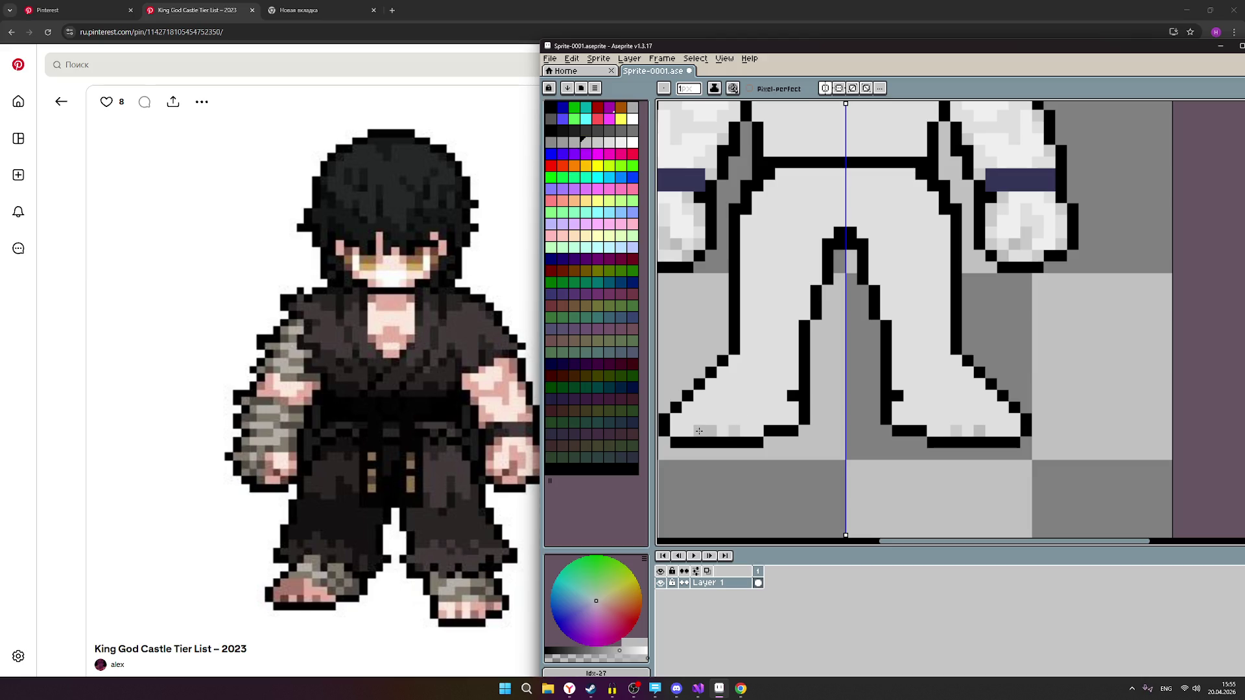
scroll(794, 486, "down", 3)
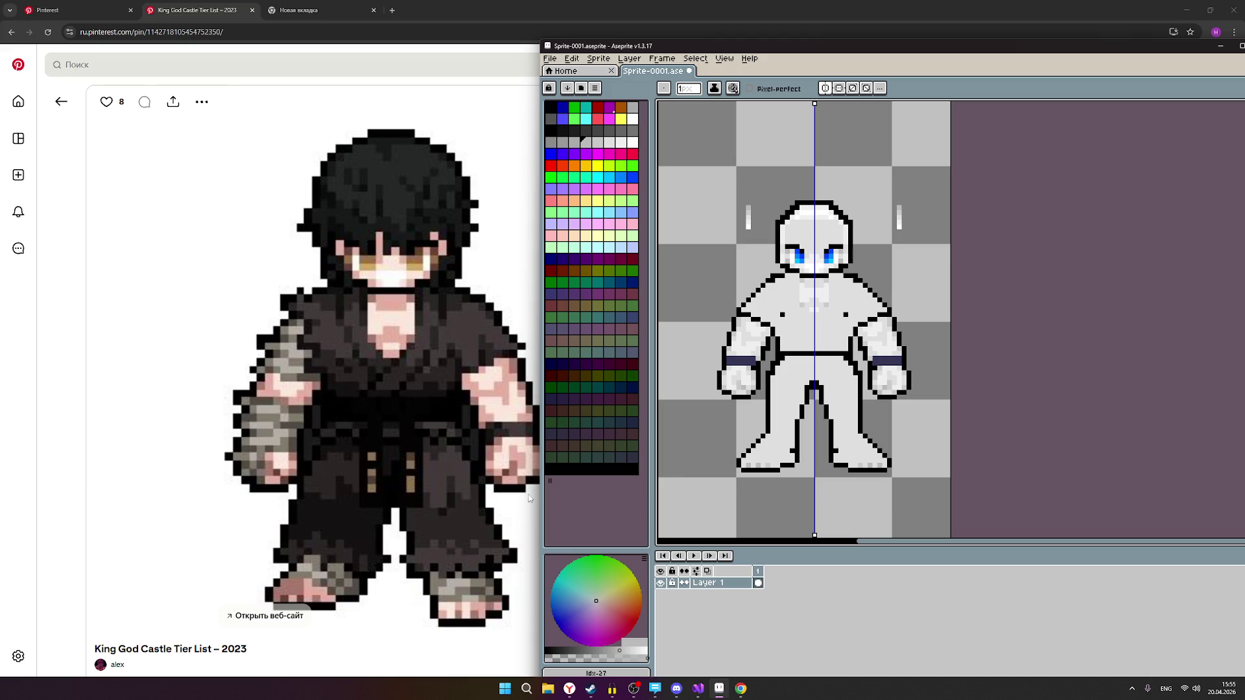
left_click(63, 11)
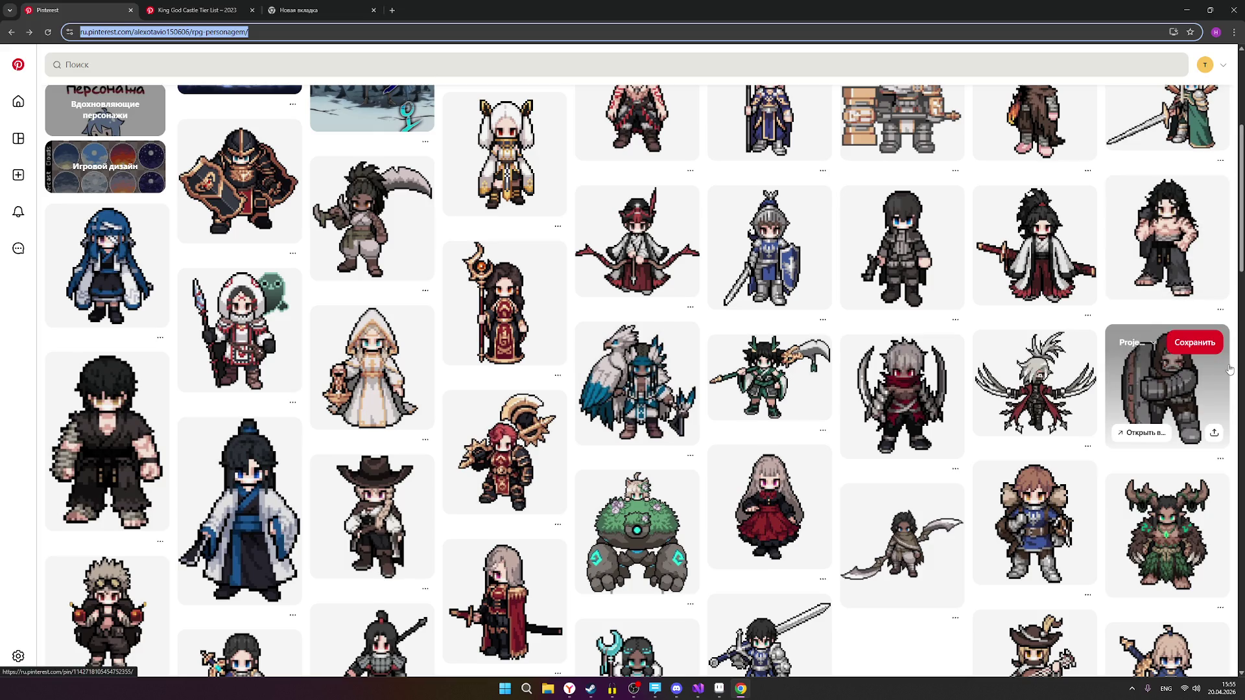
Minimize the browser to return to the Aseprite sprite editor.
left_click(1196, 5)
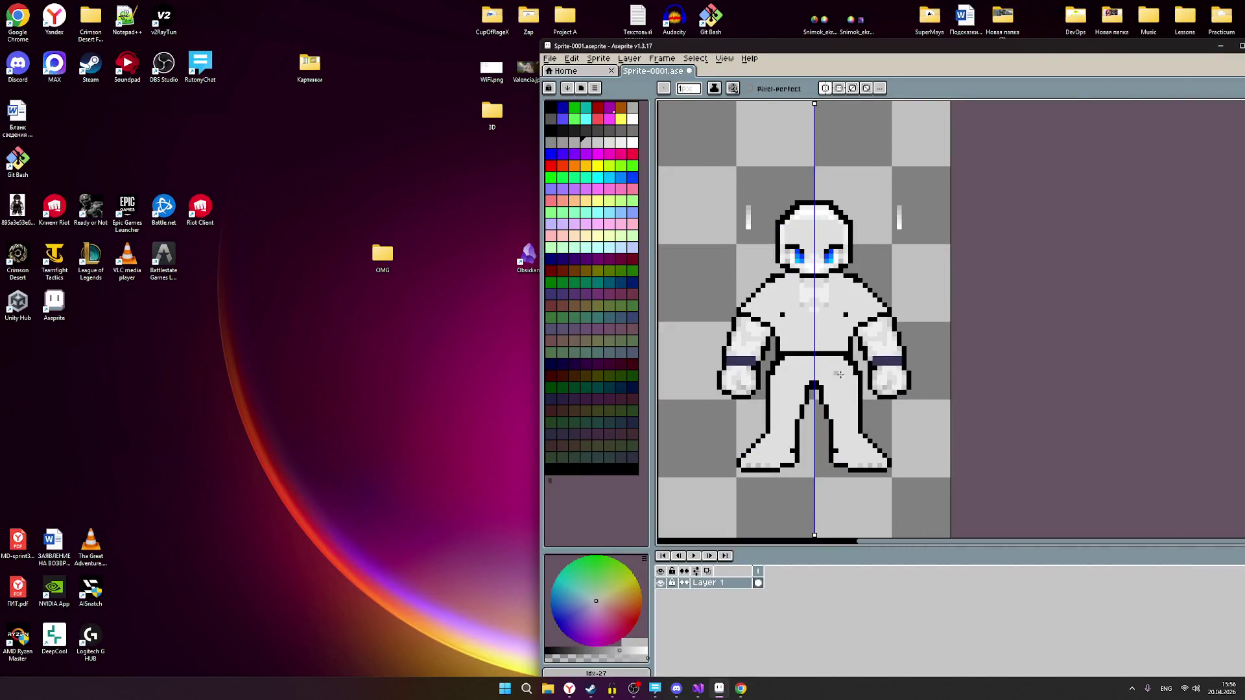
Shift the Aseprite window left, zoom on the sprite, and switch to the Yandex browser.
left_click_drag(872, 47, 616, 27)
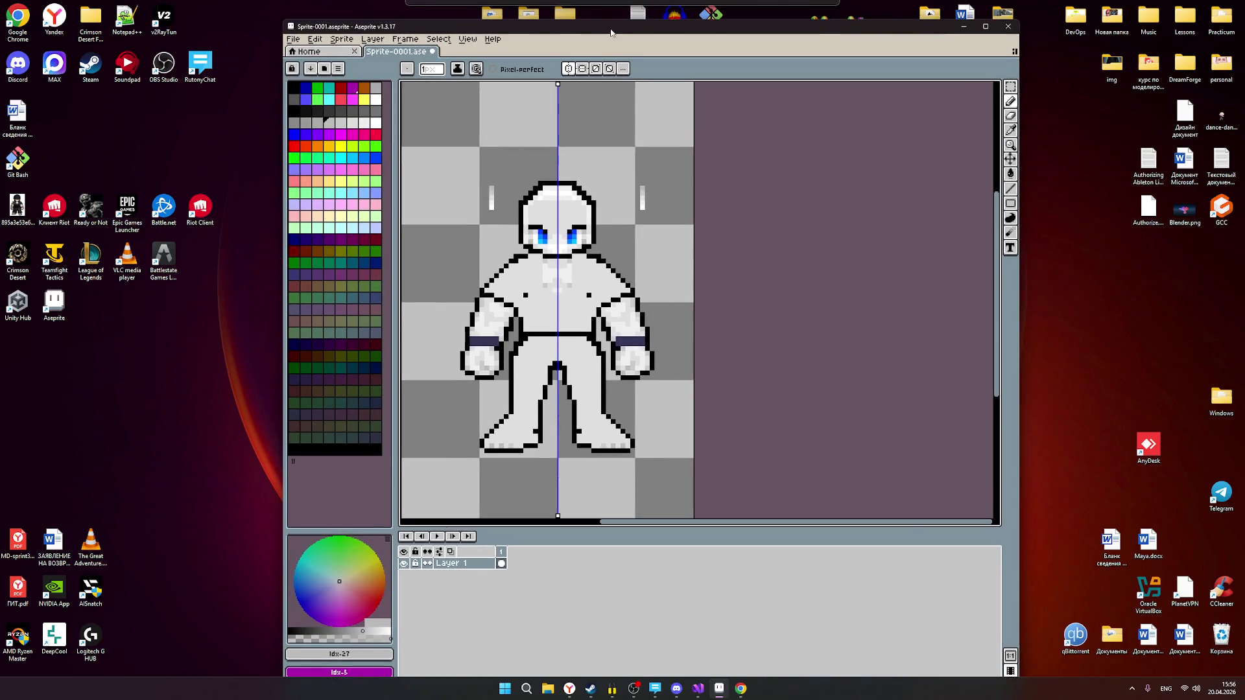
scroll(550, 462, "up", 1)
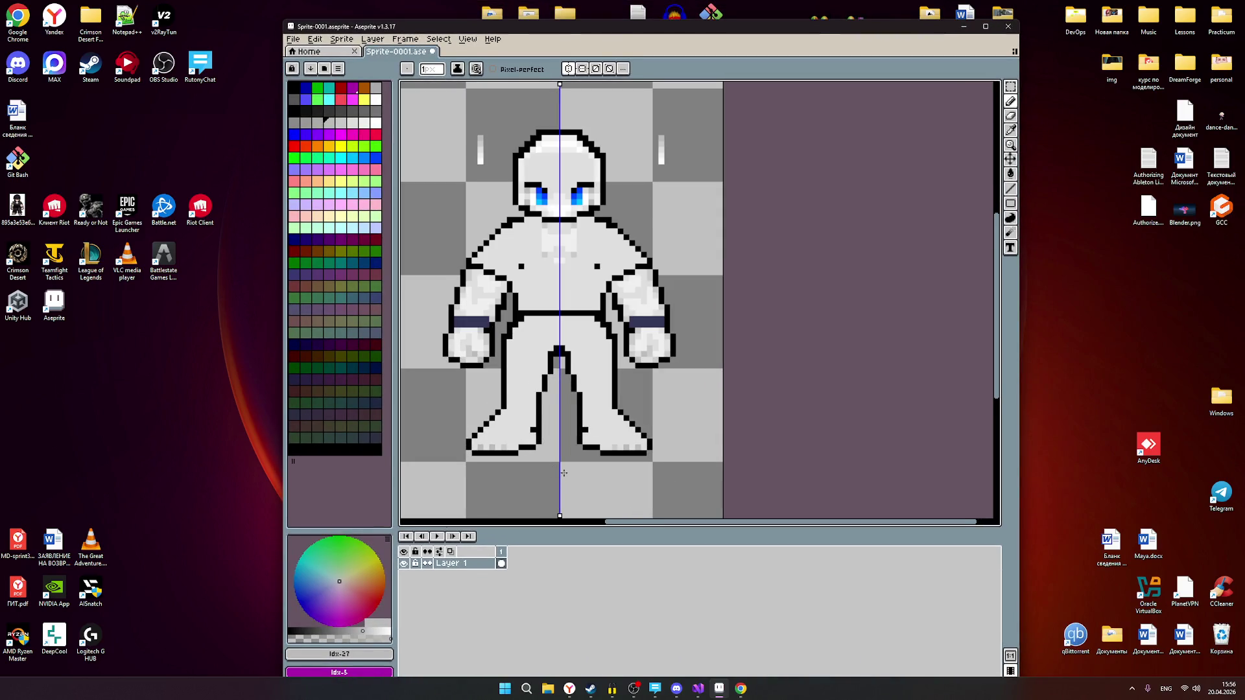
scroll(564, 473, "up", 1)
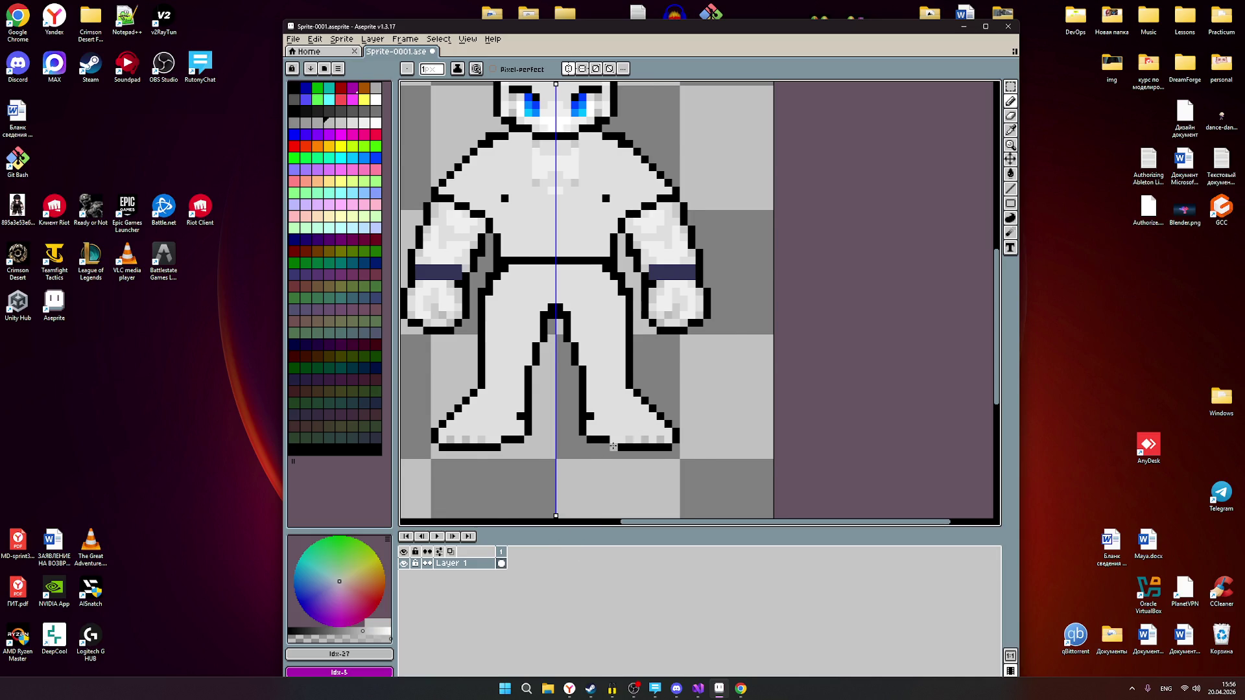
scroll(613, 446, "down", 1)
left_click(570, 689)
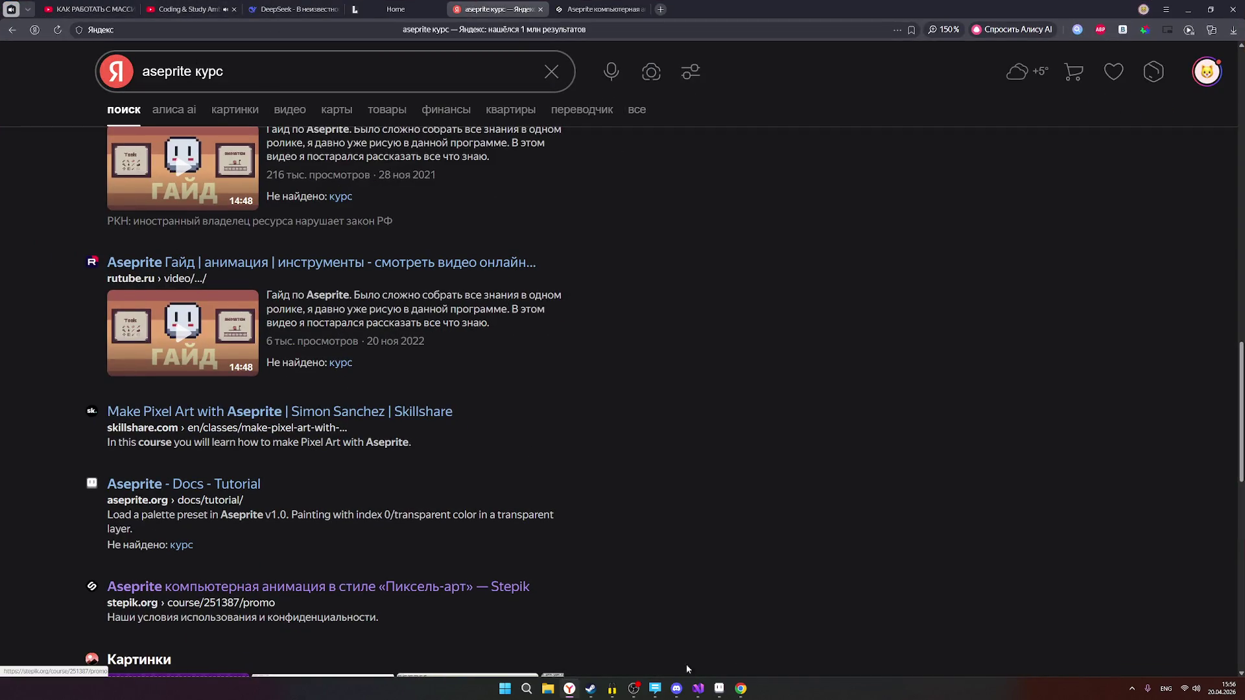
Show the King God Castle reference pin and move Aseprite right beside it.
left_click(741, 689)
left_click(719, 689)
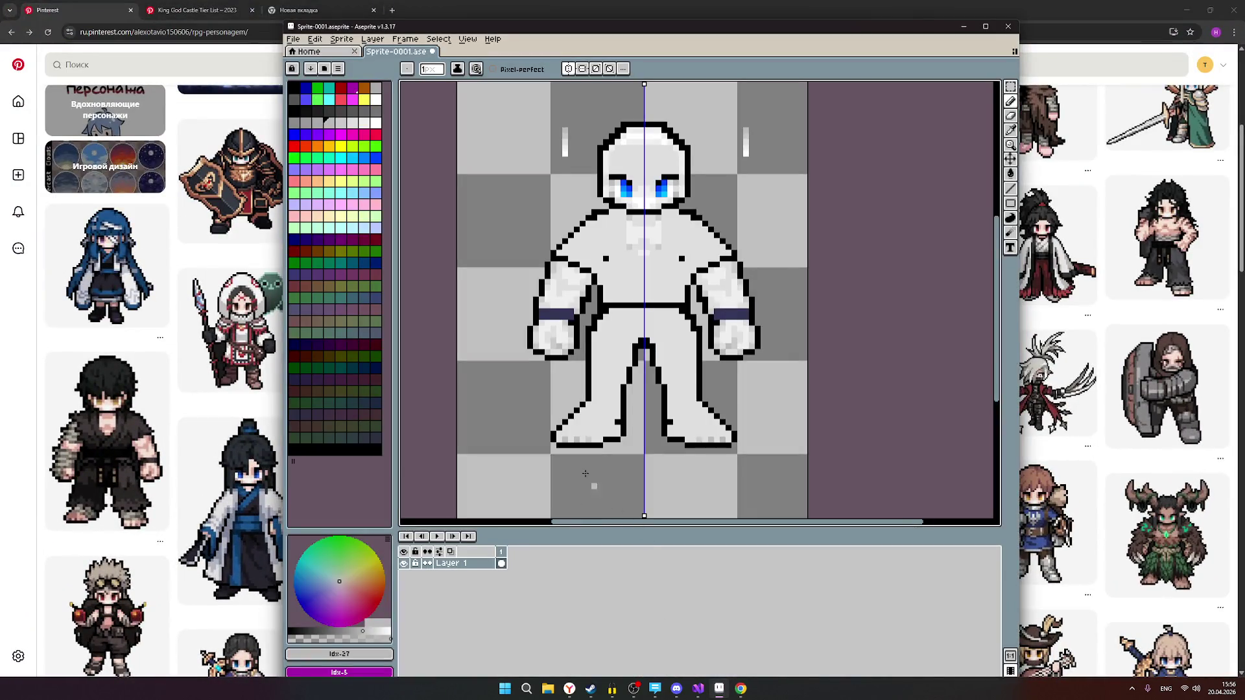
scroll(565, 350, "up", 1)
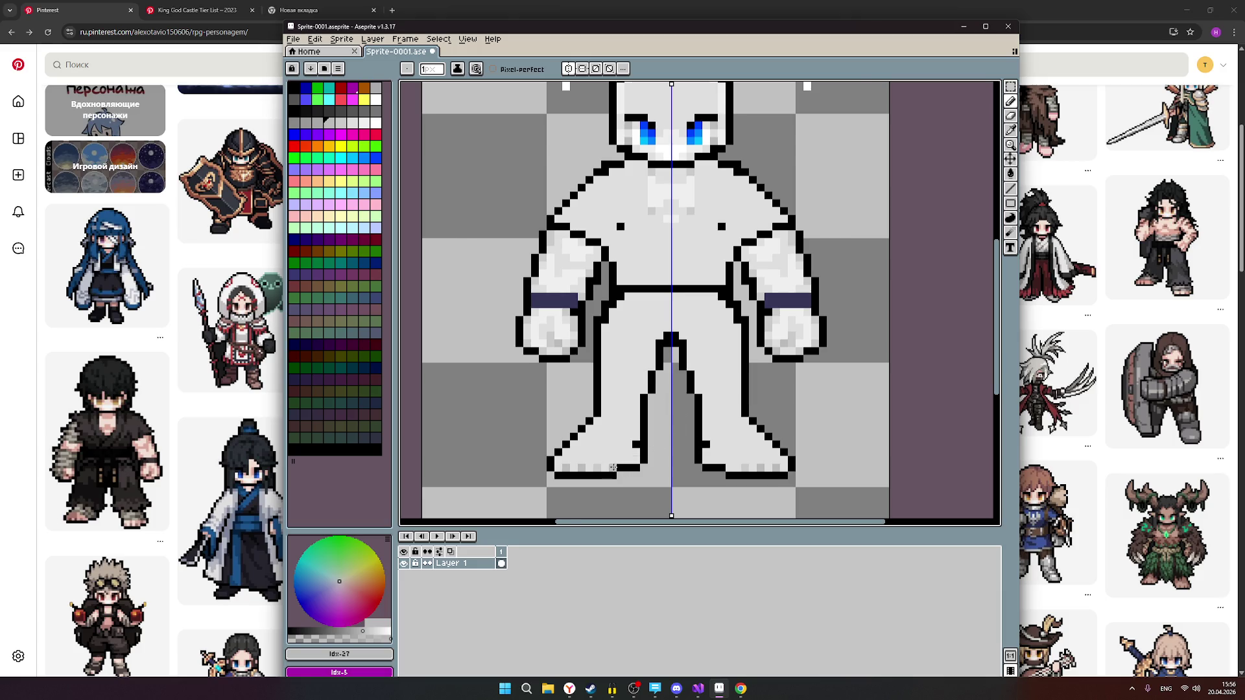
scroll(613, 468, "up", 1)
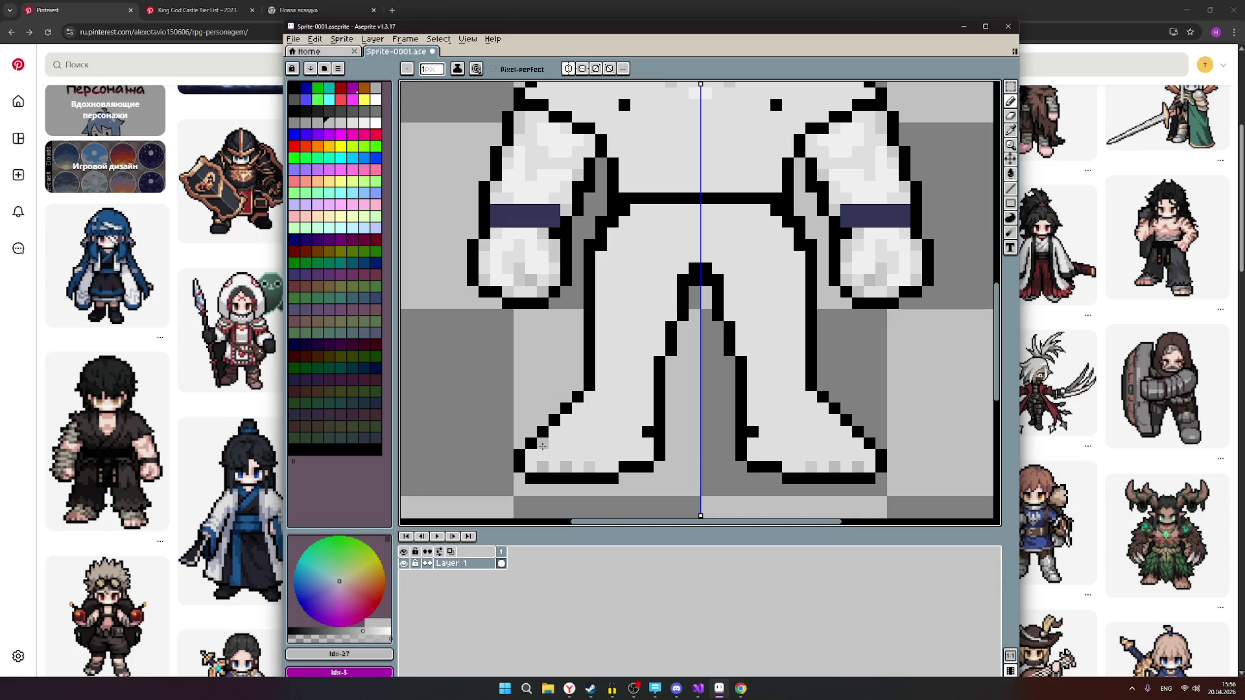
left_click(202, 3)
left_click(202, 6)
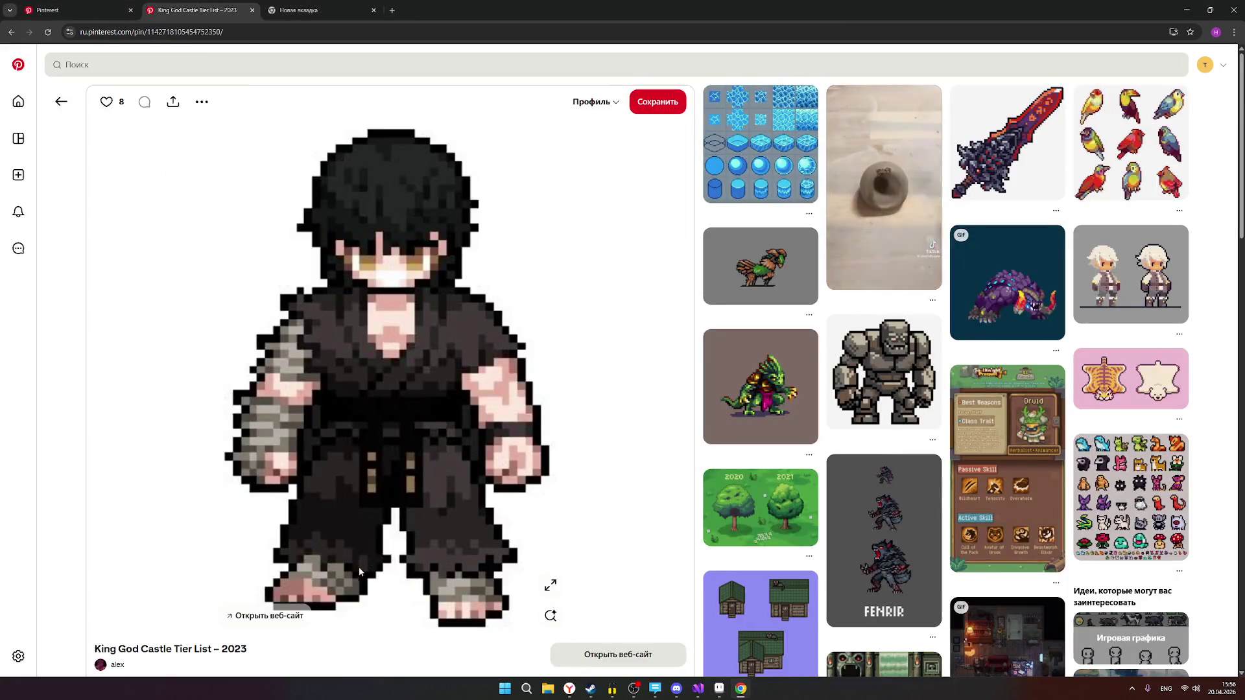
left_click(720, 693)
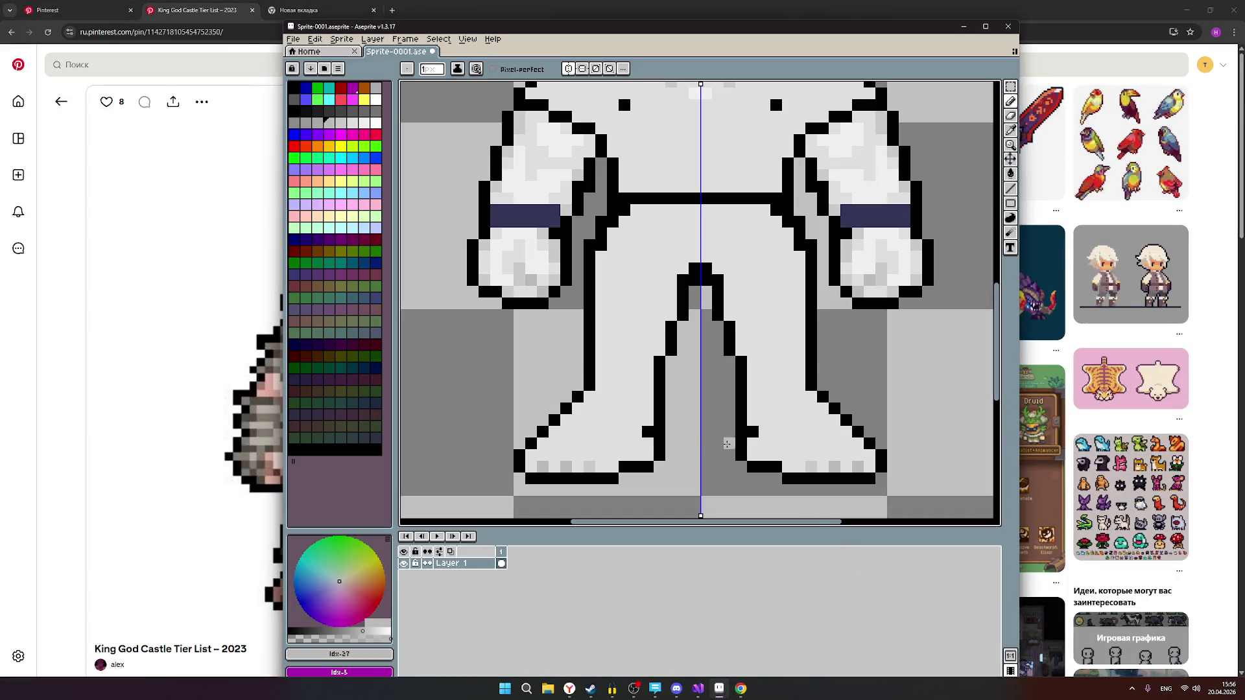
left_click_drag(554, 23, 748, 18)
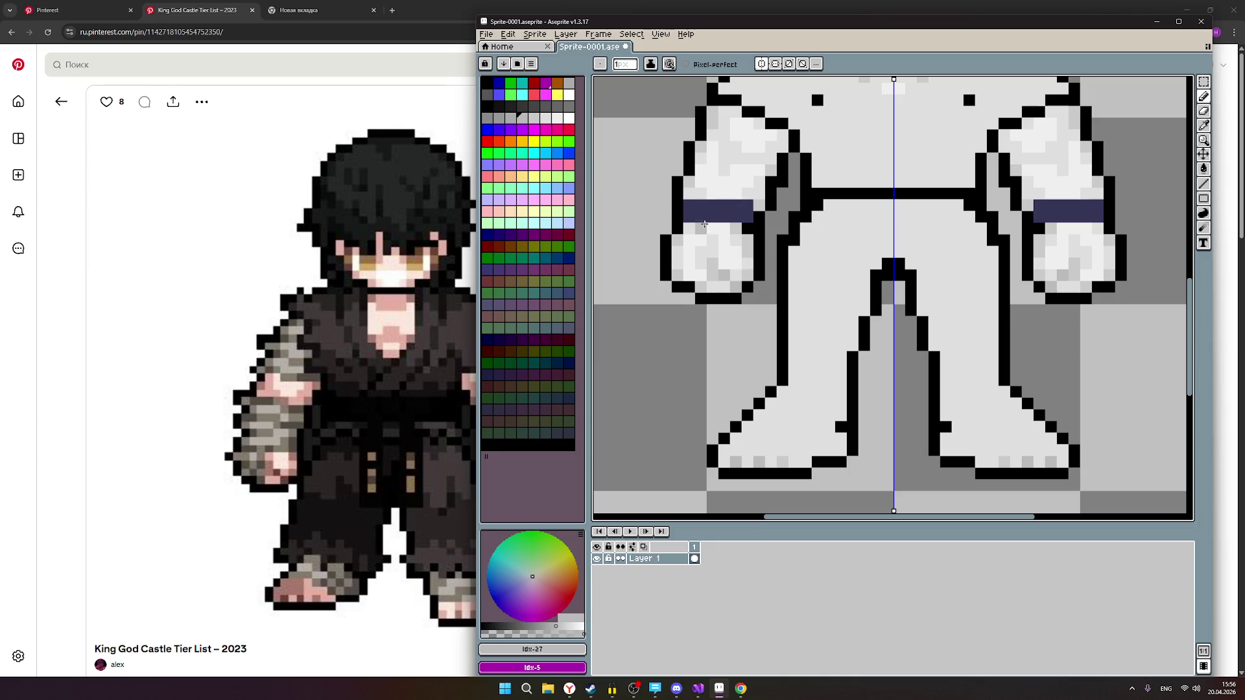
Pick a darker grey and darken the left foot's lower edge and upper row.
scroll(828, 190, "up", 3)
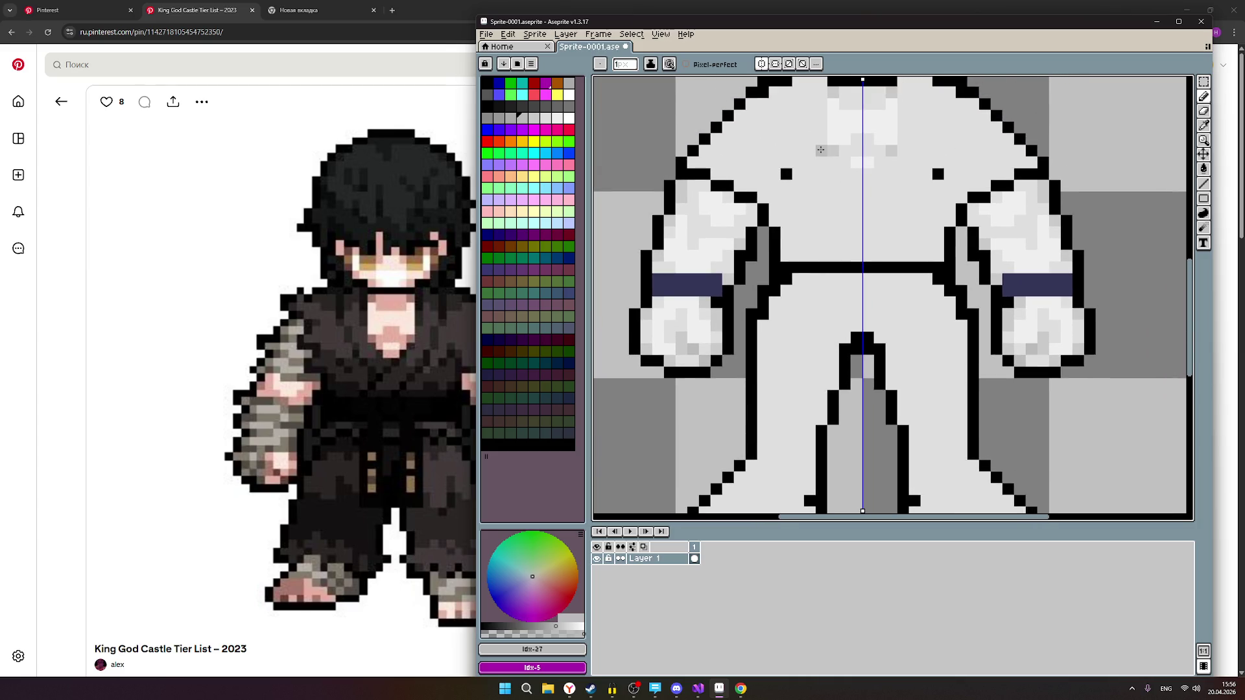
left_click(533, 119)
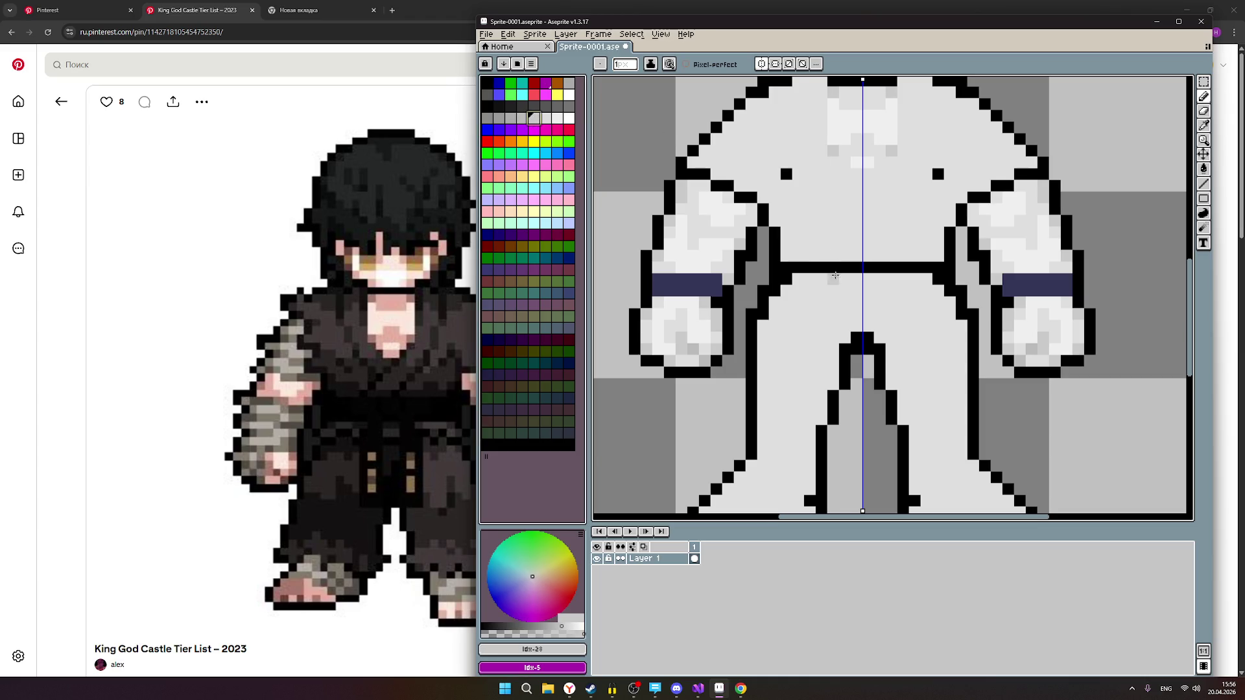
scroll(823, 188, "down", 3)
scroll(744, 466, "up", 3)
left_click(746, 446)
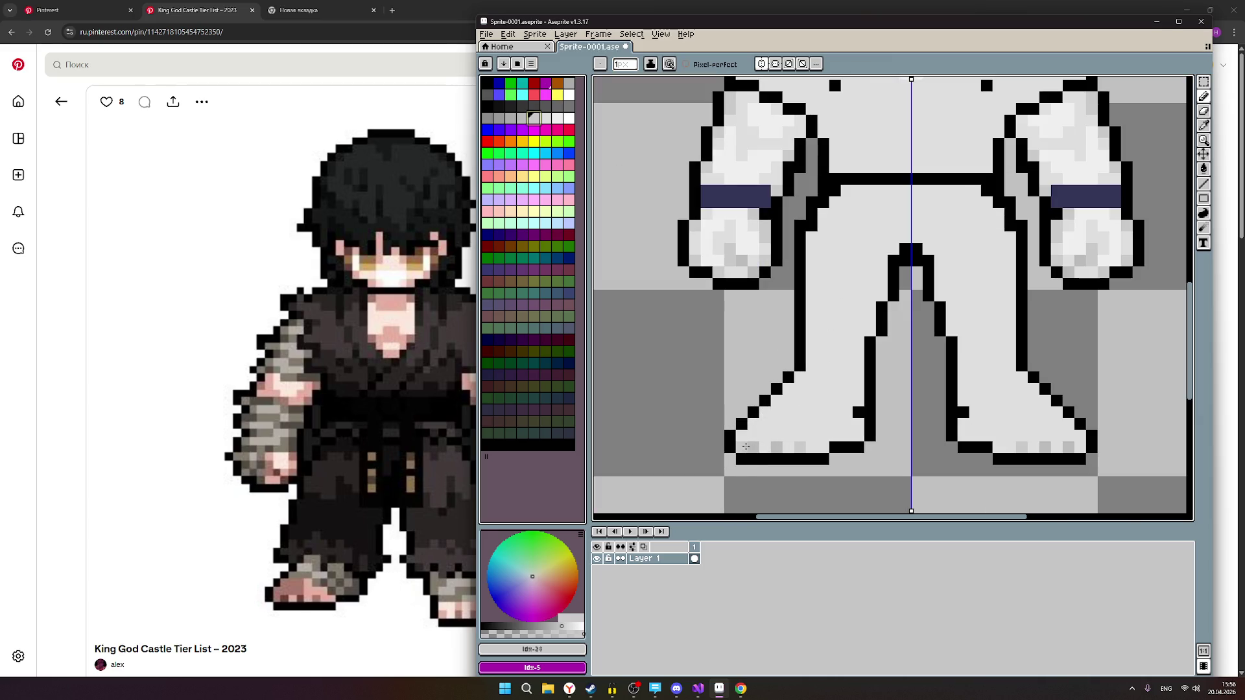
left_click(742, 436)
left_click(751, 439)
left_click(754, 425)
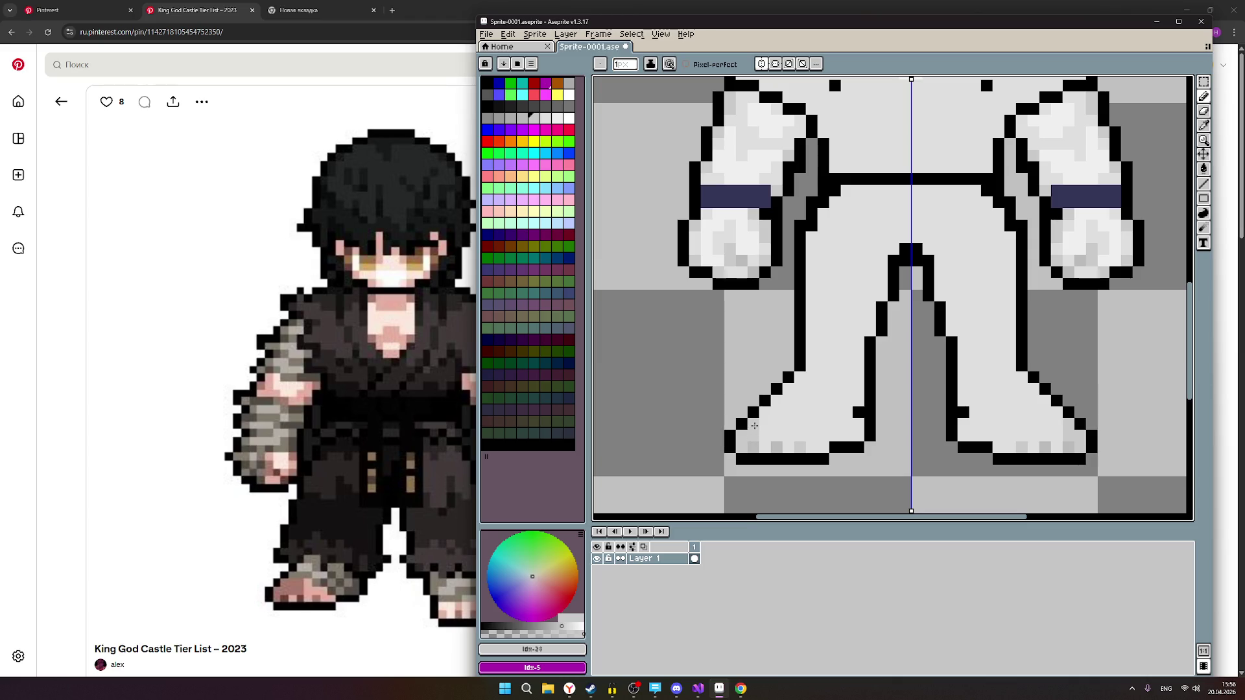
Shade the toe areas of both feet darker grey, then return to the Pinterest board.
left_click(776, 436)
left_click(776, 425)
left_click(764, 424)
left_click(764, 436)
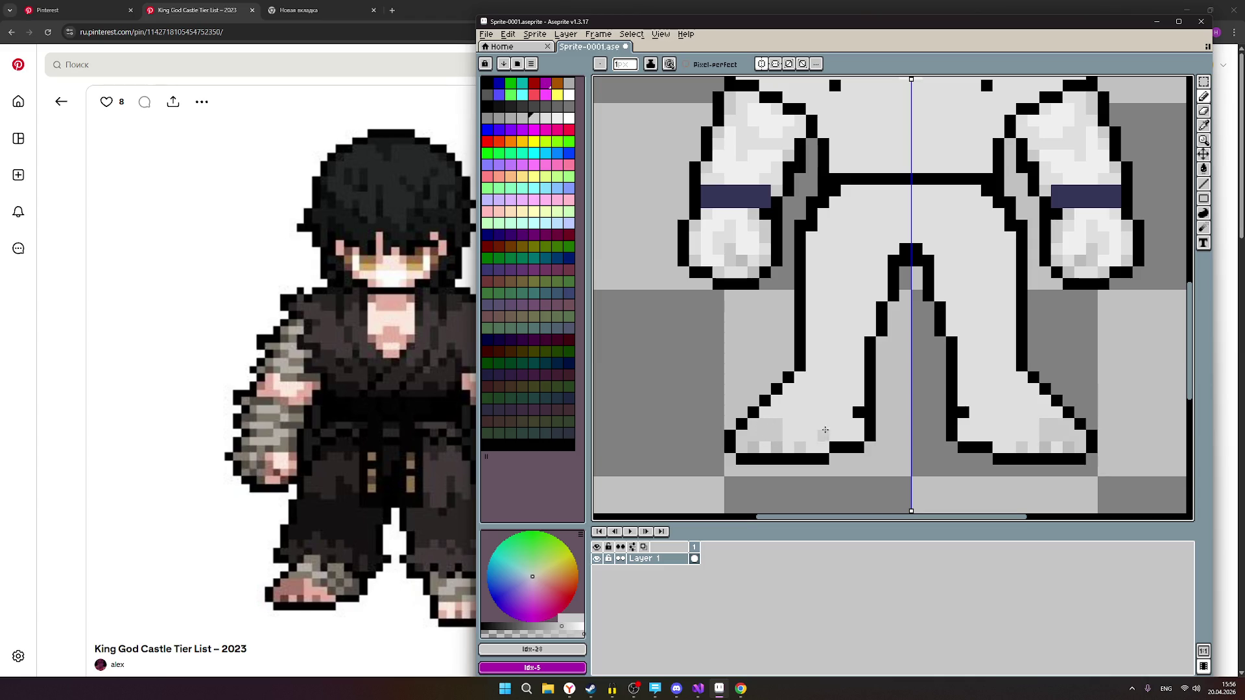
scroll(859, 408, "down", 3)
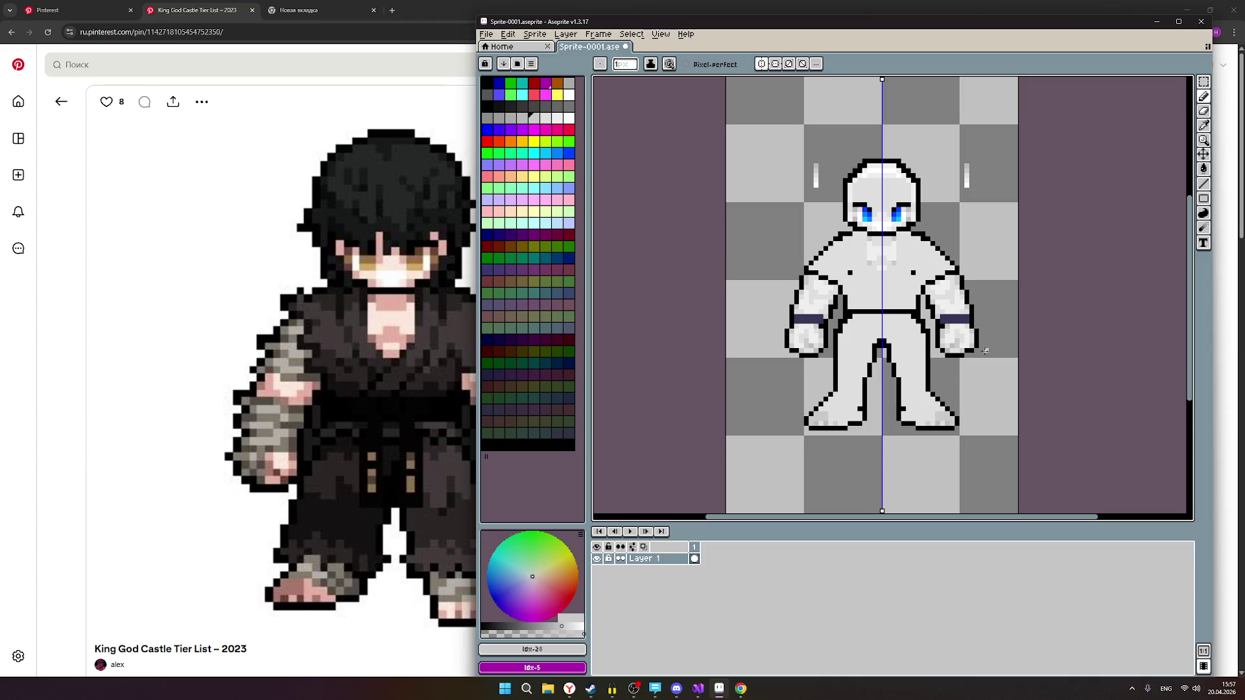
scroll(856, 334, "up", 1)
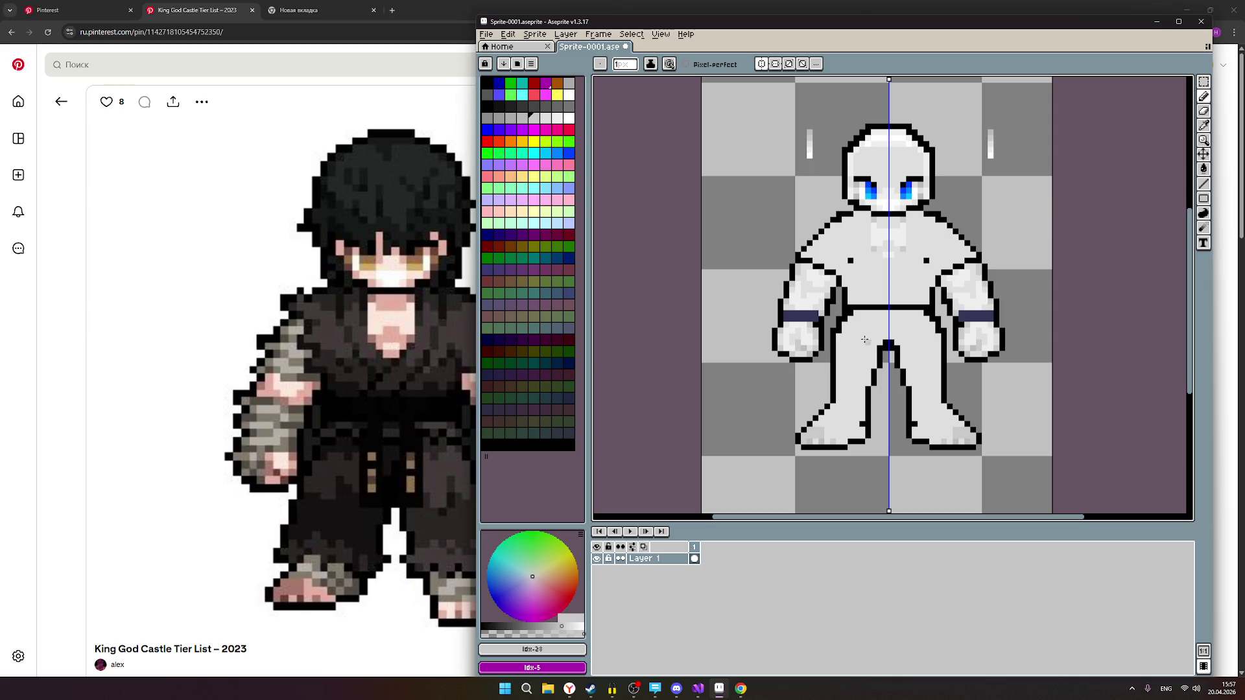
left_click(103, 10)
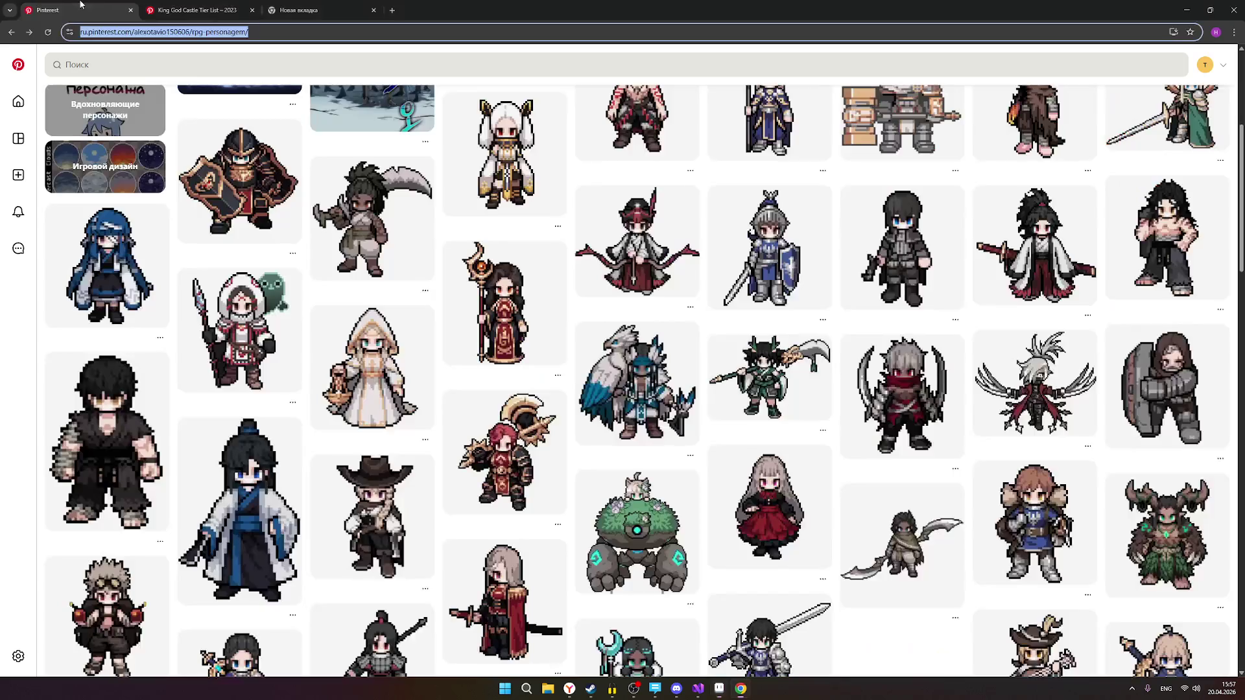
Check the reference fighter, then add mirrored grey shading pixels to the feet.
left_click(181, 4)
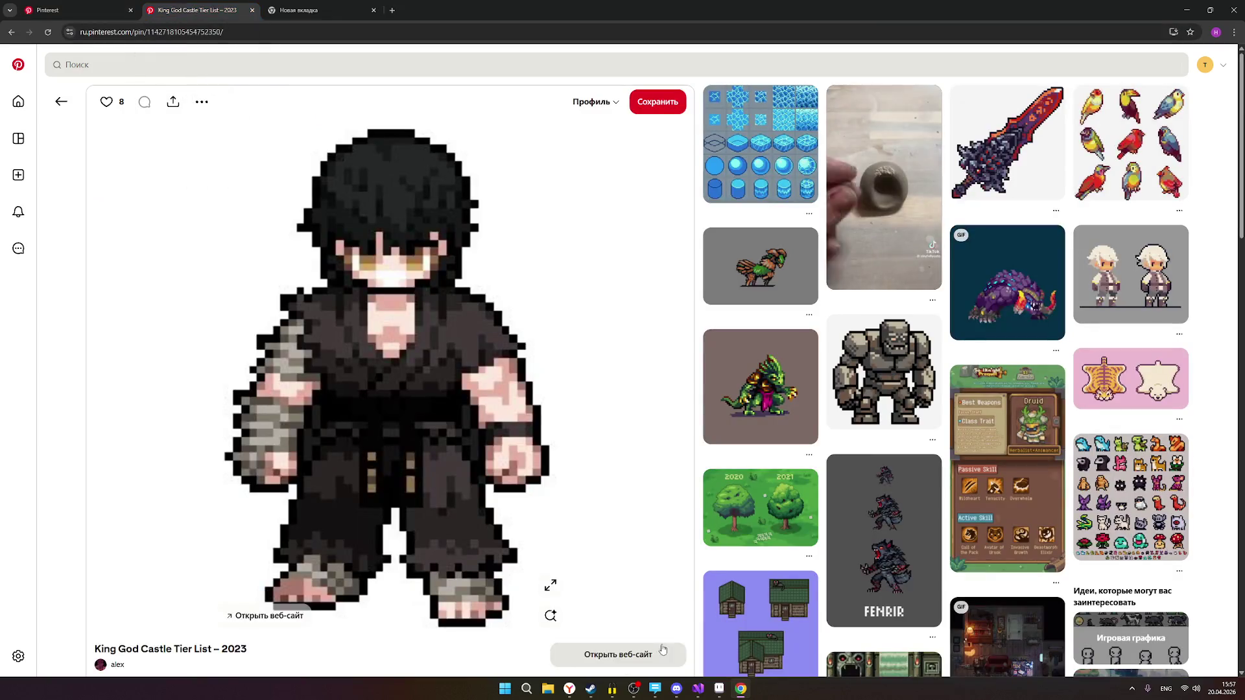
key("alt+Tab")
scroll(841, 412, "up", 1)
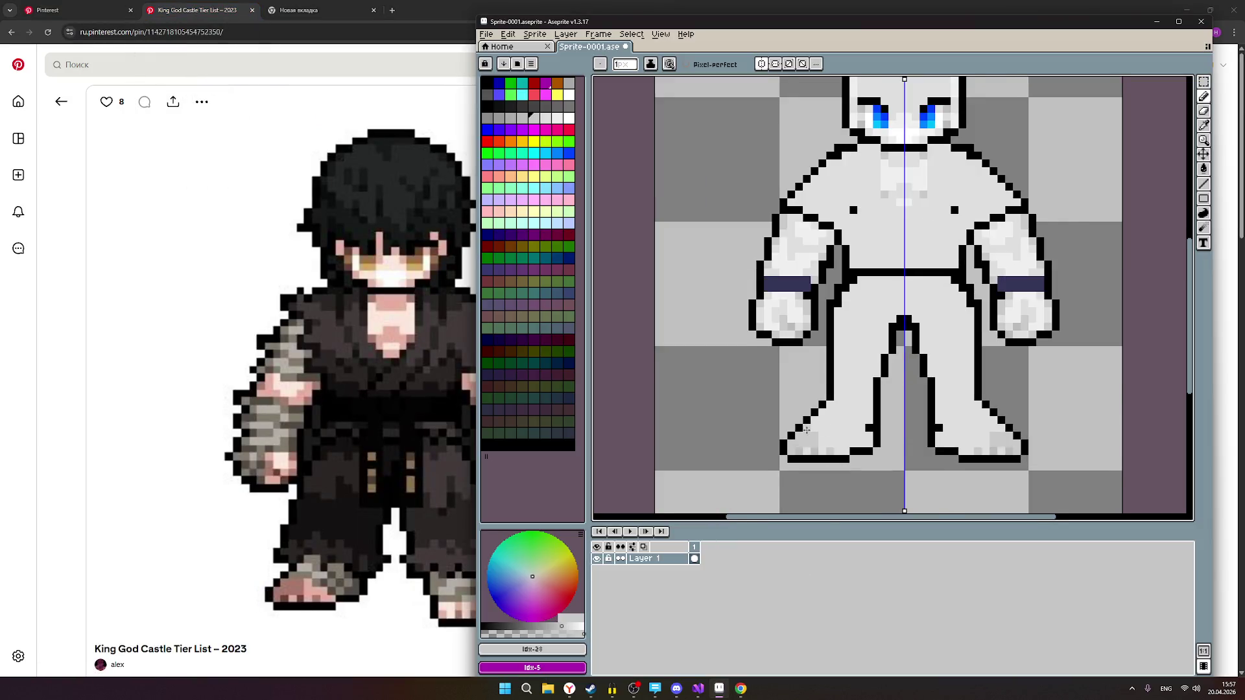
scroll(806, 430, "up", 1)
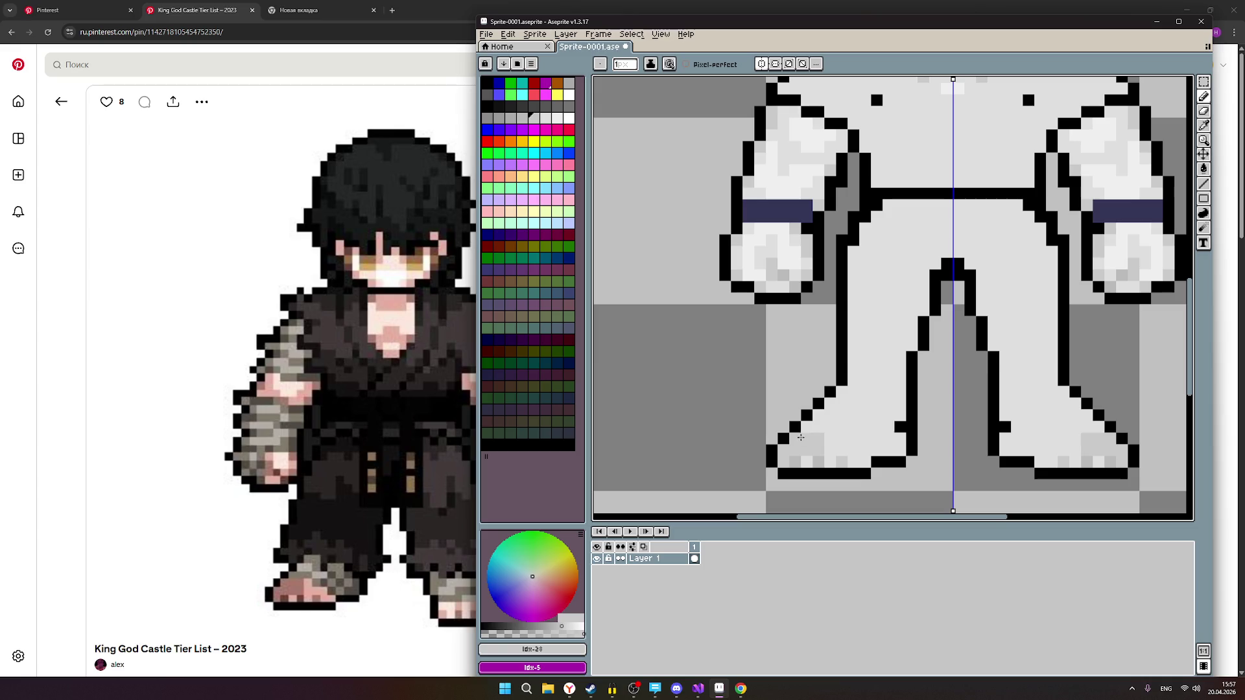
left_click(819, 428)
left_click(842, 405)
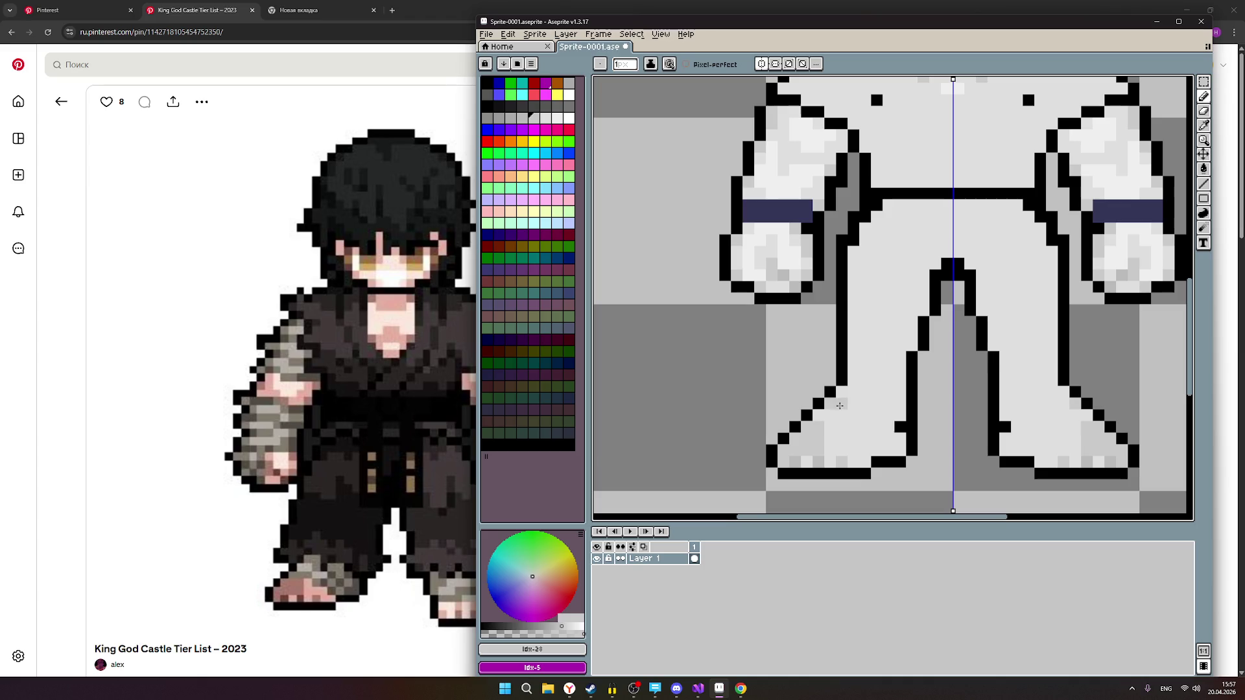
left_click(842, 414)
Paint a band of grey shading across the lower part of the feet.
scroll(941, 442, "down", 1)
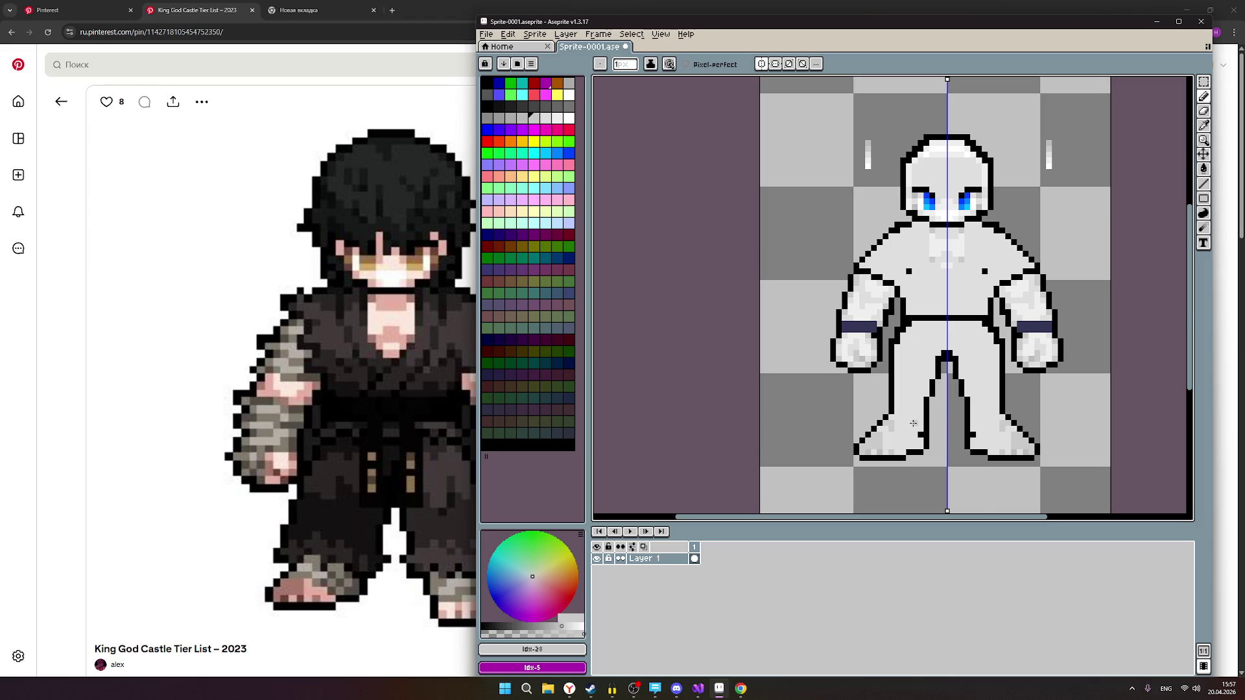
scroll(905, 423, "up", 1)
left_click_drag(892, 436, 908, 436)
left_click(916, 434)
left_click(918, 444)
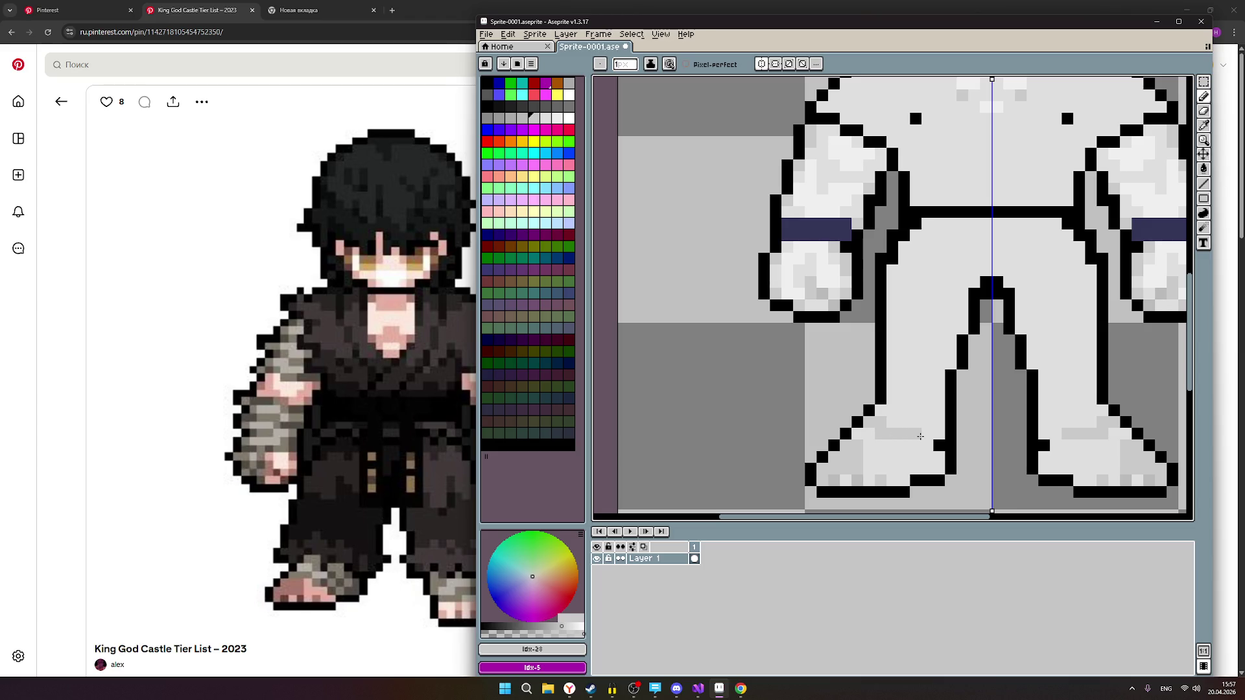
left_click(920, 446)
Close the gap in the foot outline with a black pixel.
scroll(966, 452, "down", 1)
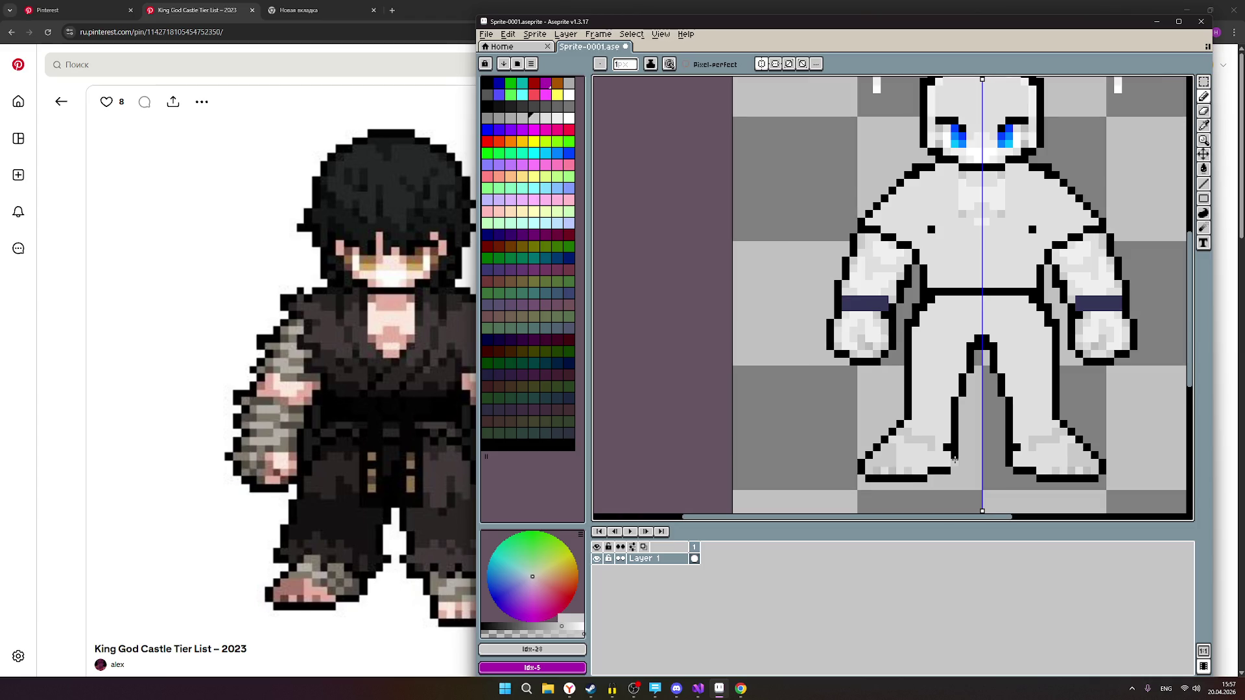
scroll(937, 470, "up", 1)
scroll(916, 468, "down", 1)
scroll(940, 459, "up", 1)
mouse_move(941, 459)
left_mouse_down()
mouse_move(937, 439)
mouse_move(962, 430)
mouse_move(802, 419)
mouse_move(849, 417)
left_mouse_up()
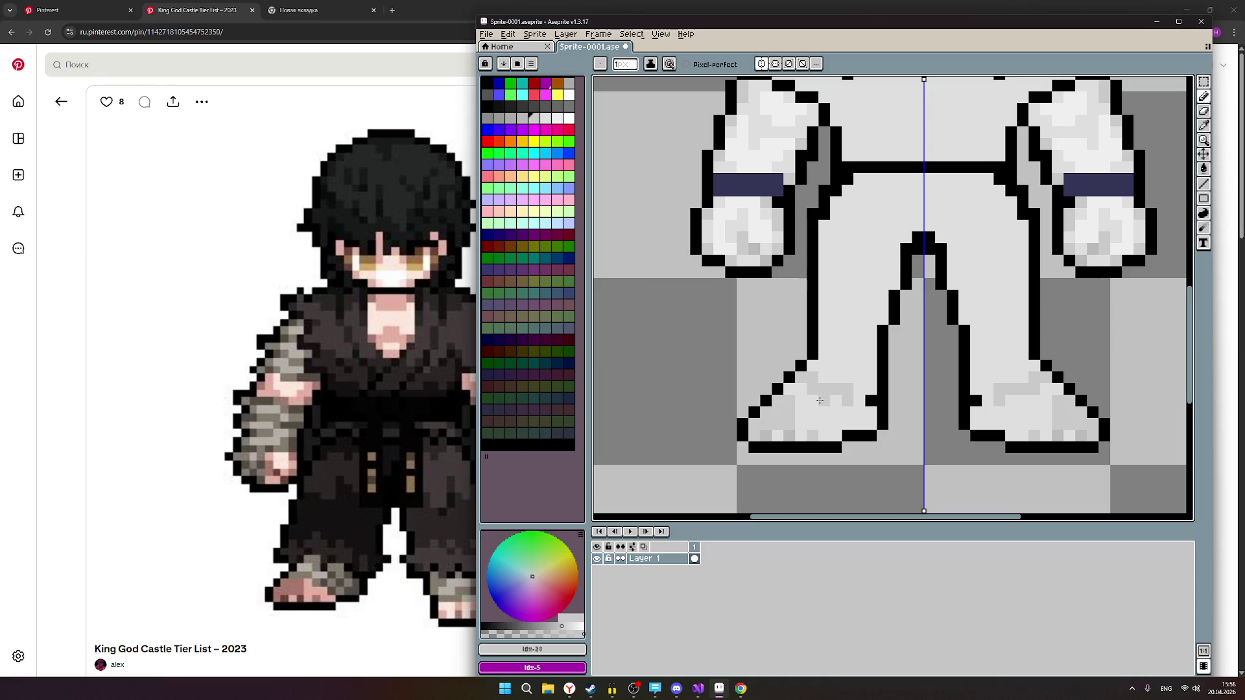
left_click(779, 391)
right_click(770, 403)
left_click(770, 403)
Repaint the foot shading in a lighter grey, then return to the mid-grey colour.
left_click(546, 118)
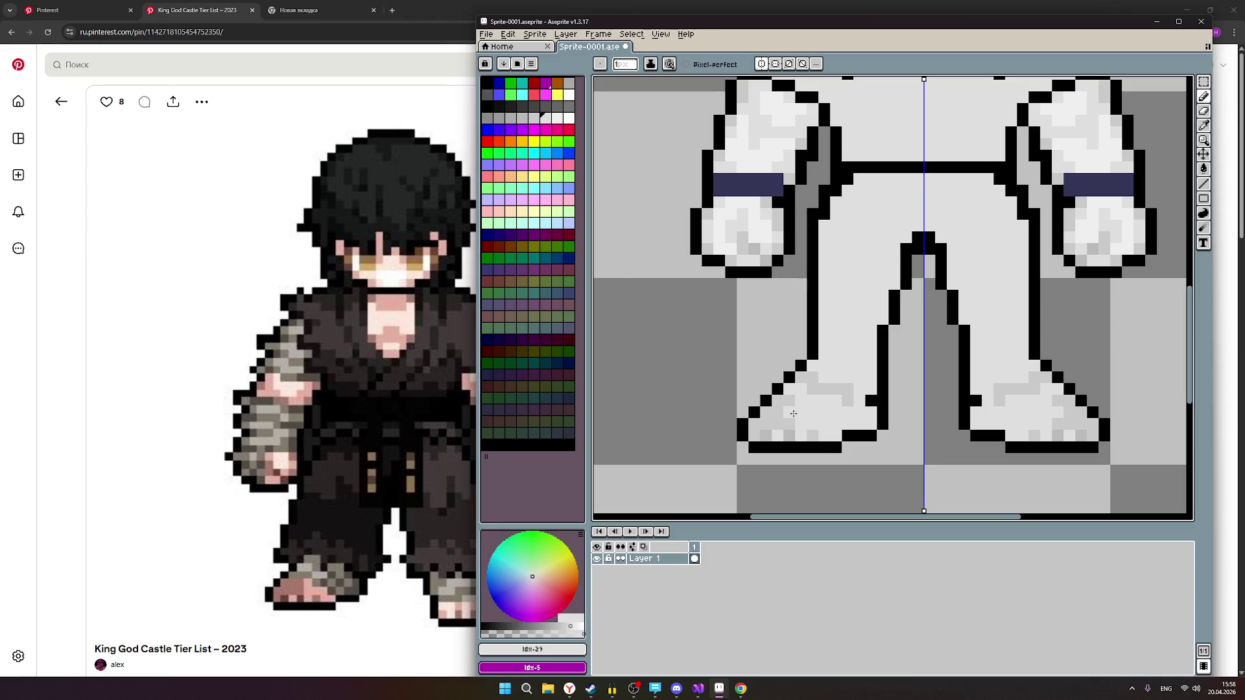
mouse_move(842, 410)
left_mouse_down()
mouse_move(846, 389)
mouse_move(804, 380)
left_mouse_up()
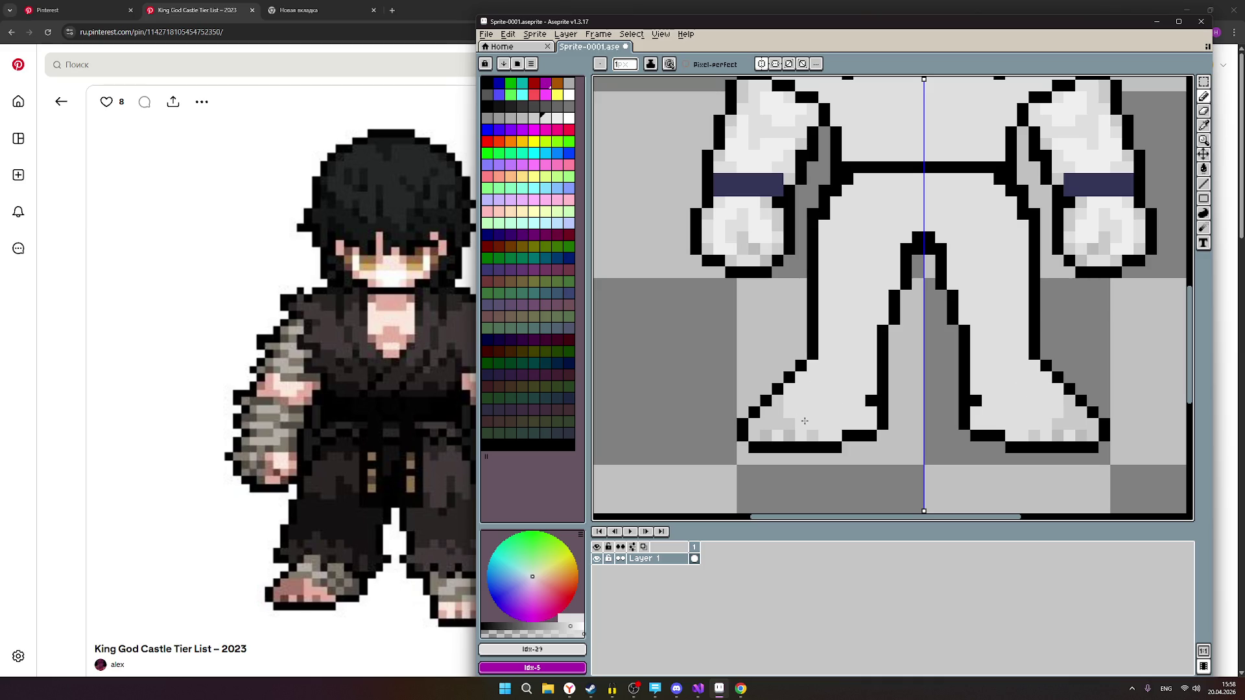
left_click(778, 401)
left_click(533, 117)
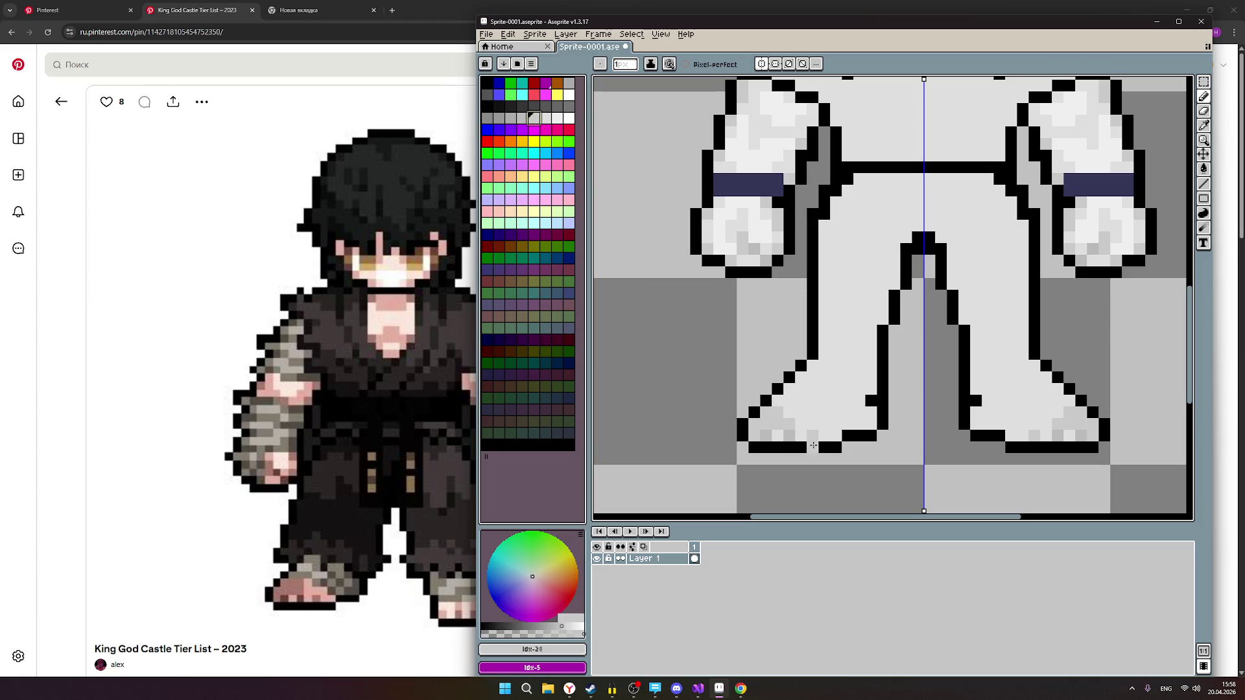
Add mid-grey shading pixels along the lower part of both shoes.
scroll(921, 449, "down", 2)
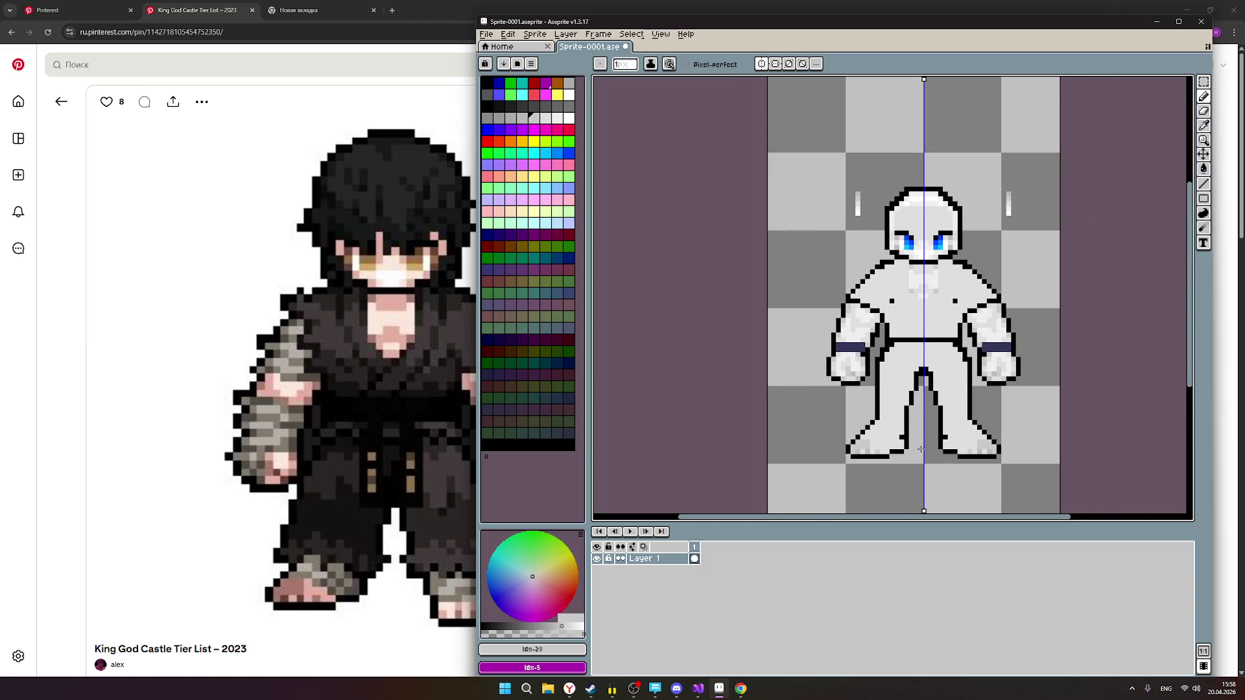
scroll(921, 449, "up", 2)
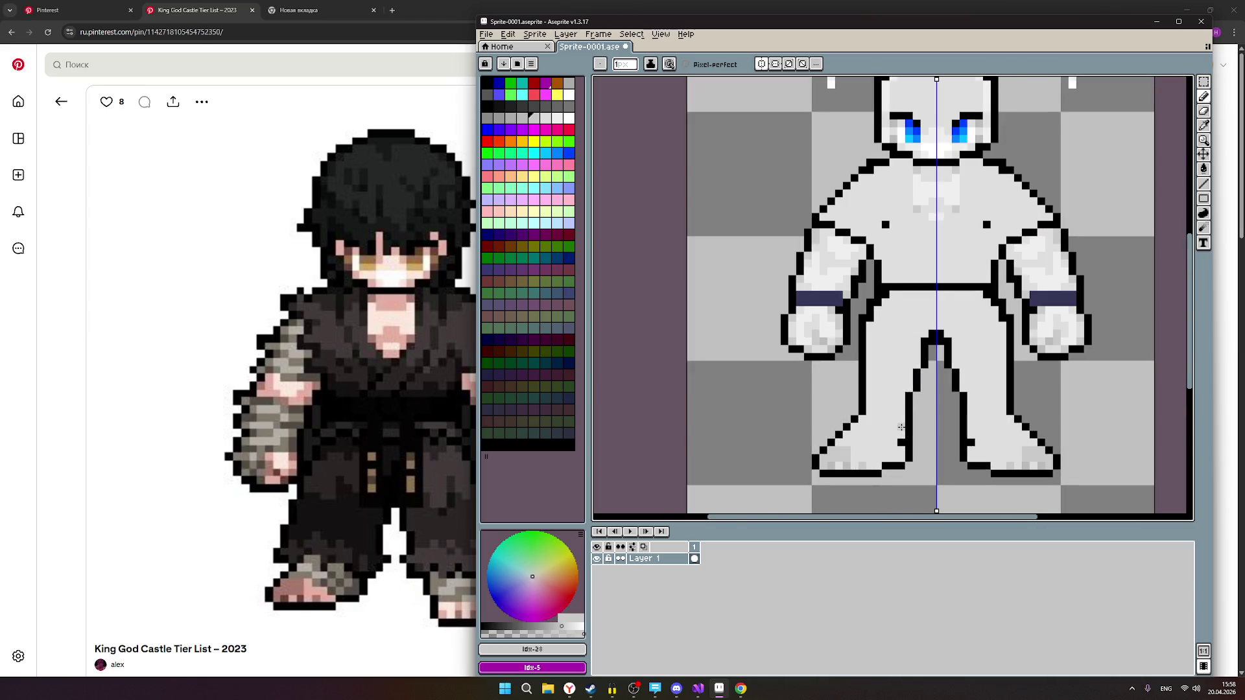
scroll(852, 436, "up", 2)
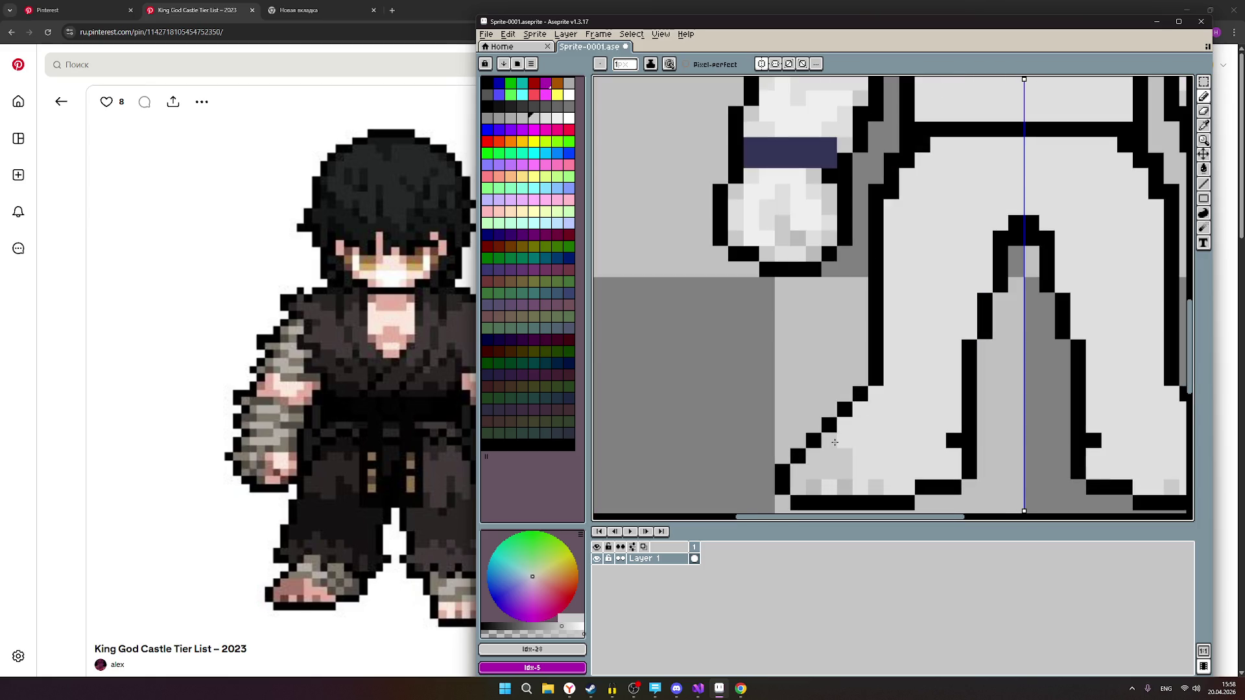
left_click(842, 444)
left_click(855, 446)
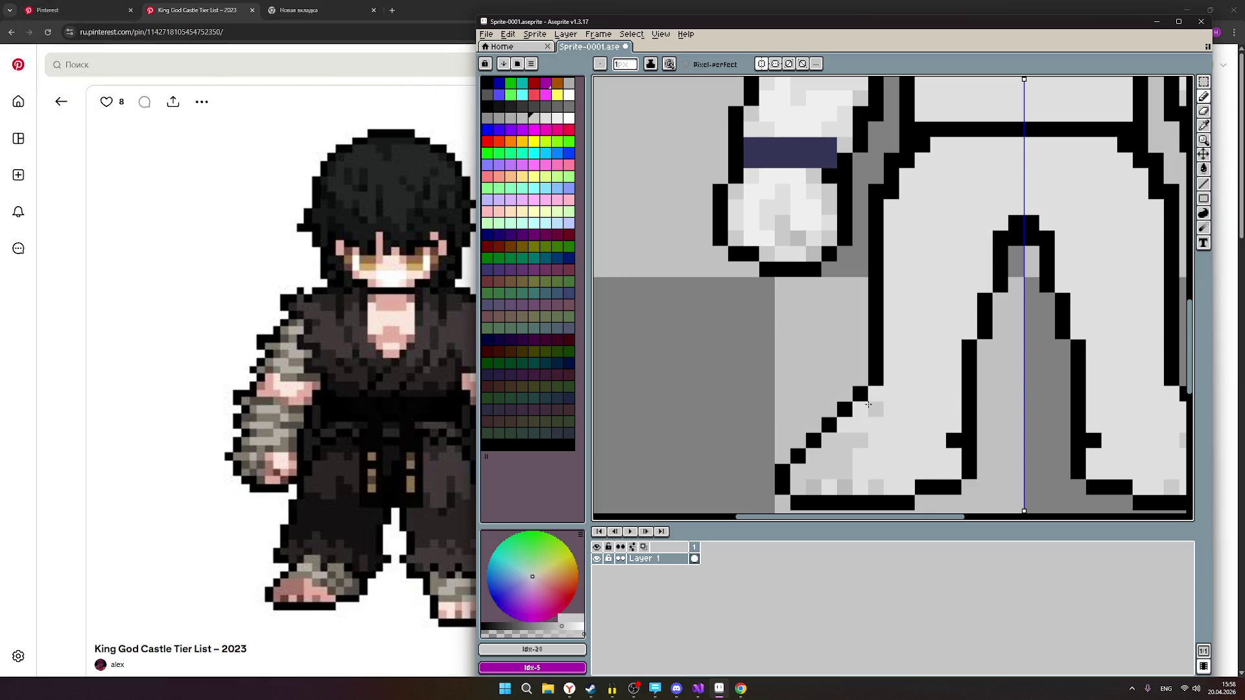
left_click(880, 456)
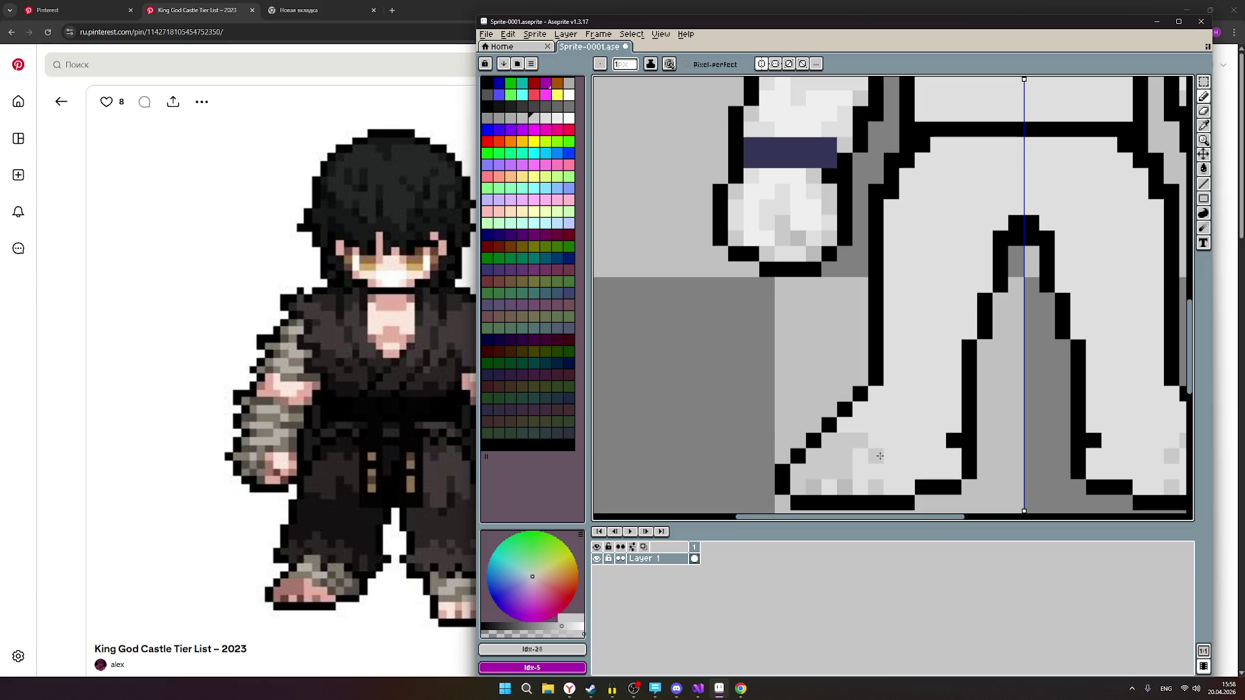
left_click(908, 459)
left_click(919, 471)
left_click(919, 471)
Add more grey shading pixels higher up on both shoes.
left_click(943, 460)
left_click(945, 460)
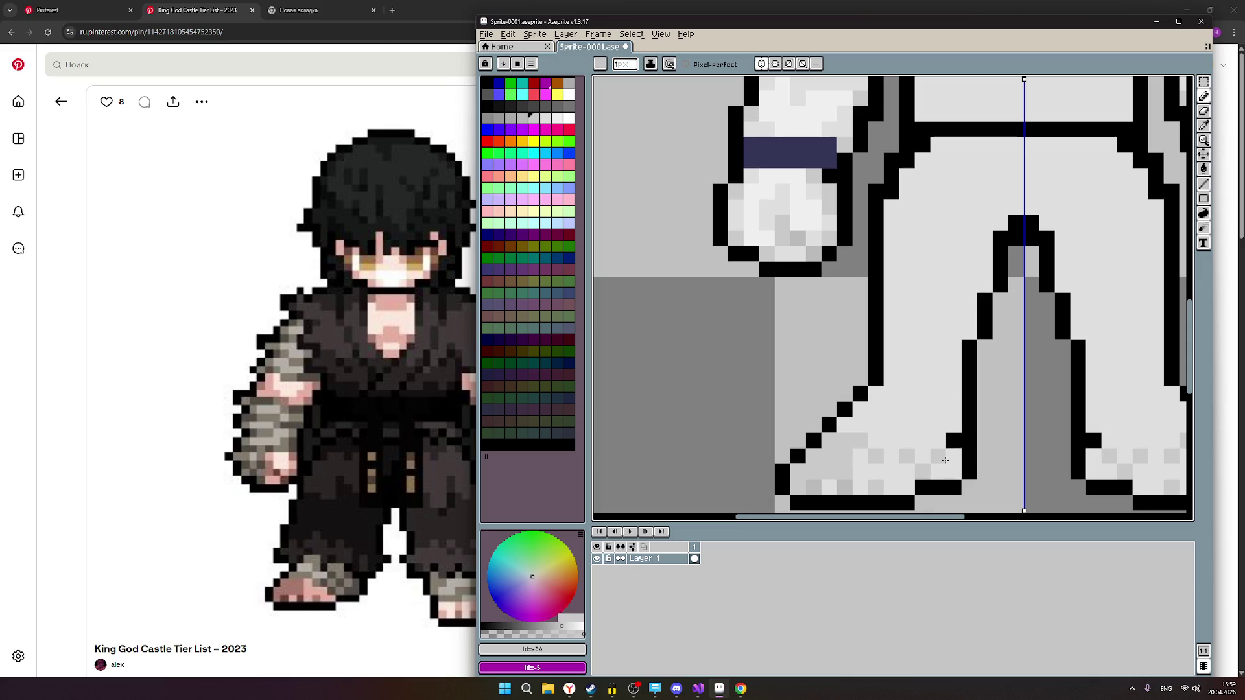
left_click(921, 442)
left_click(922, 441)
left_click(922, 426)
left_click(908, 426)
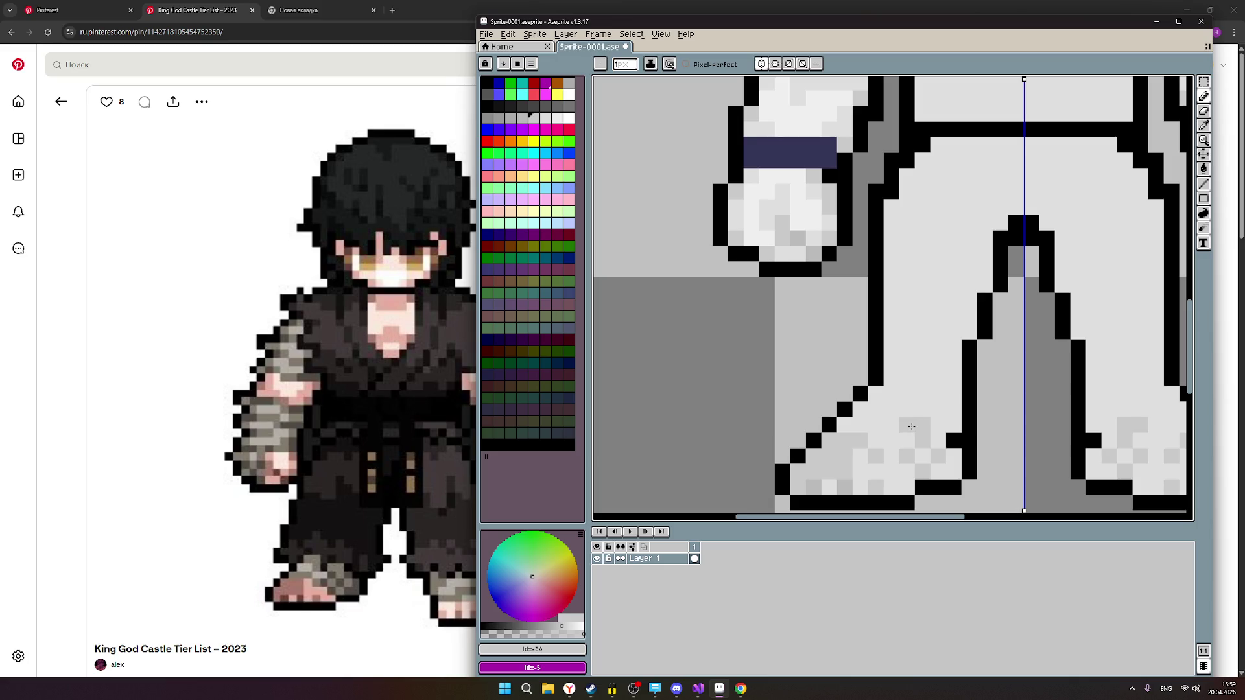
left_click(879, 423)
left_click(876, 409)
left_click(860, 409)
scroll(984, 430, "down", 5)
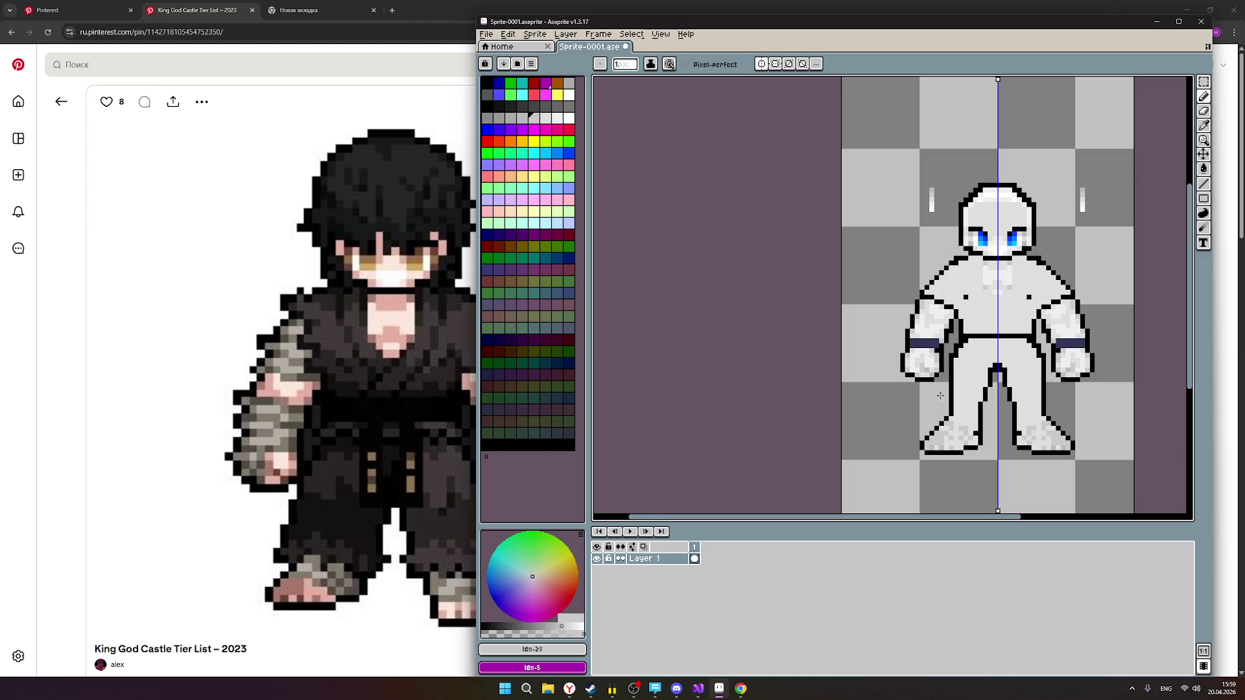
Paint mid-grey shading into both feet, undoing a stray pixel on the outline.
scroll(941, 396, "down", 4)
scroll(990, 359, "up", 3)
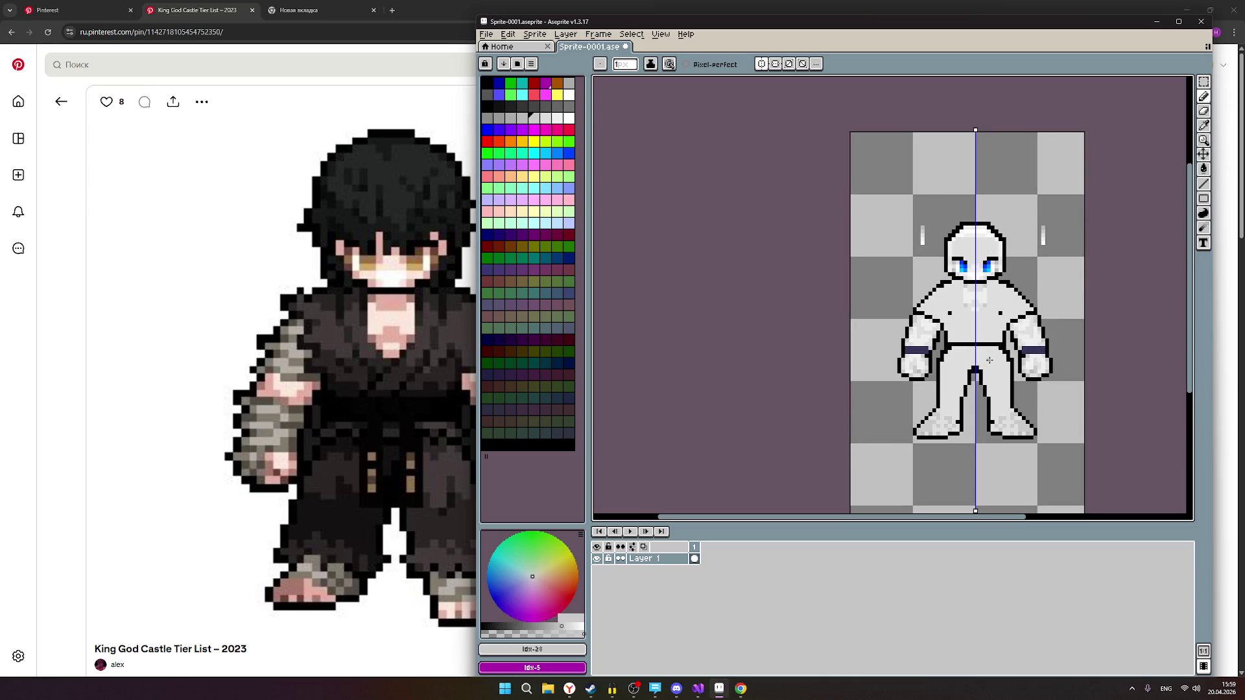
scroll(980, 360, "right", 2)
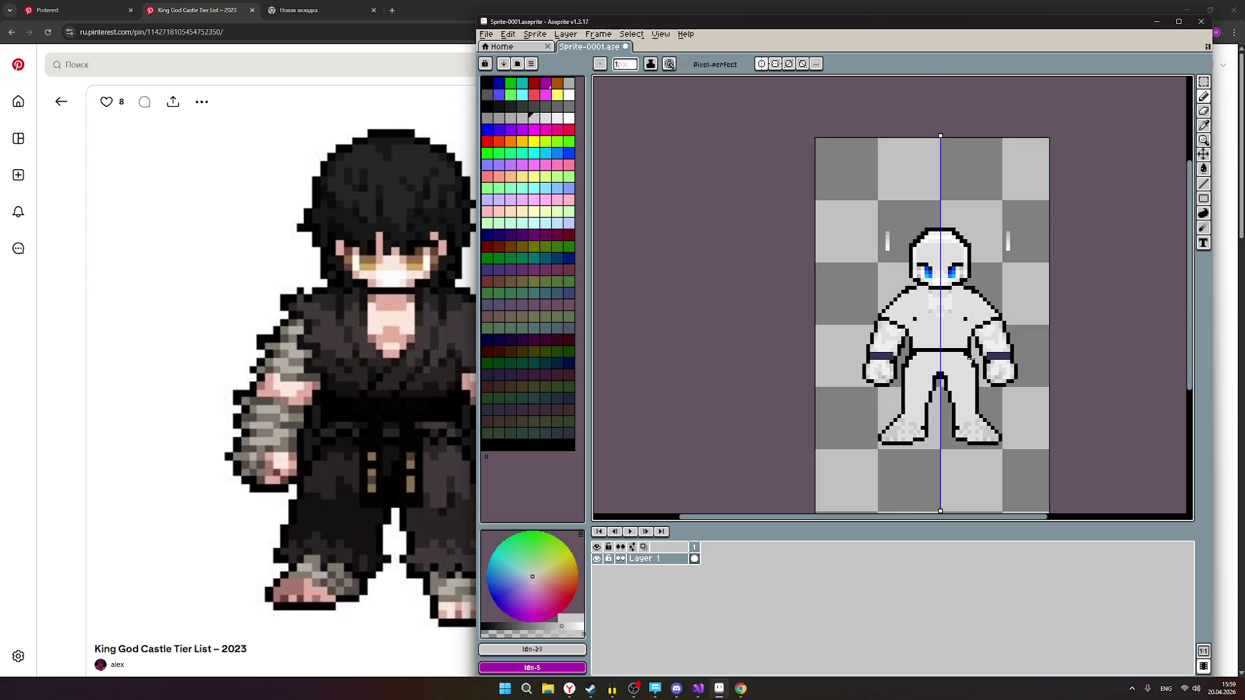
scroll(971, 359, "up", 1)
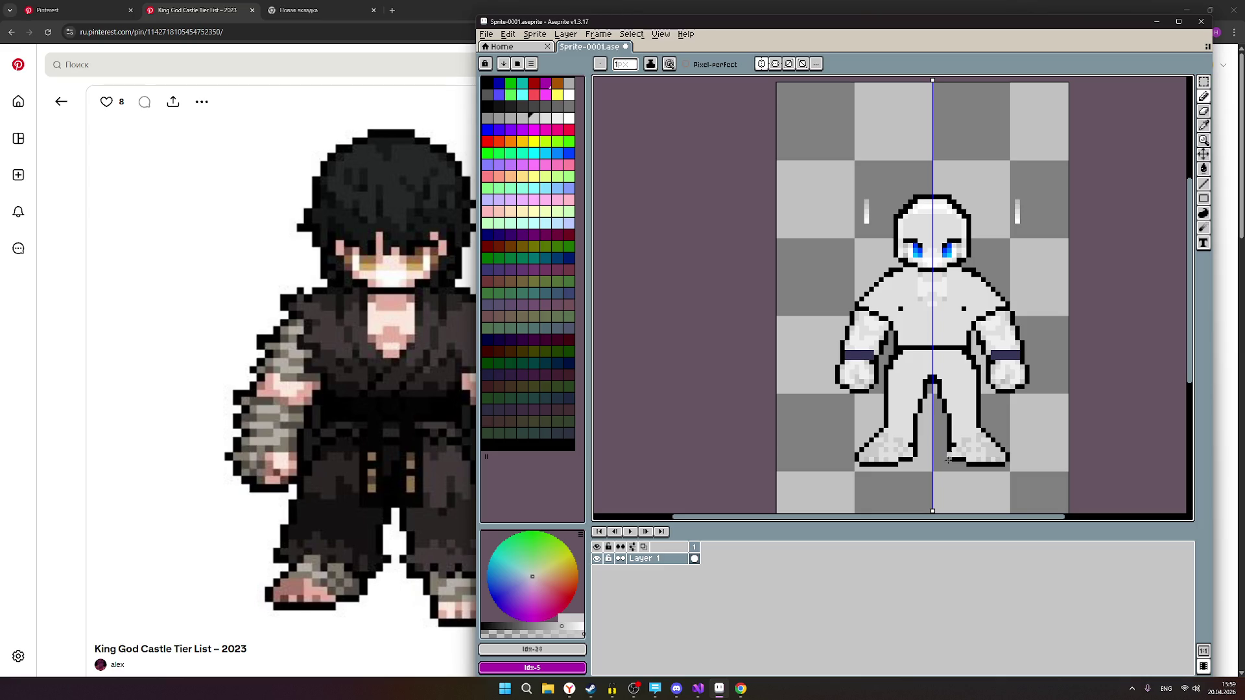
scroll(917, 428, "up", 3)
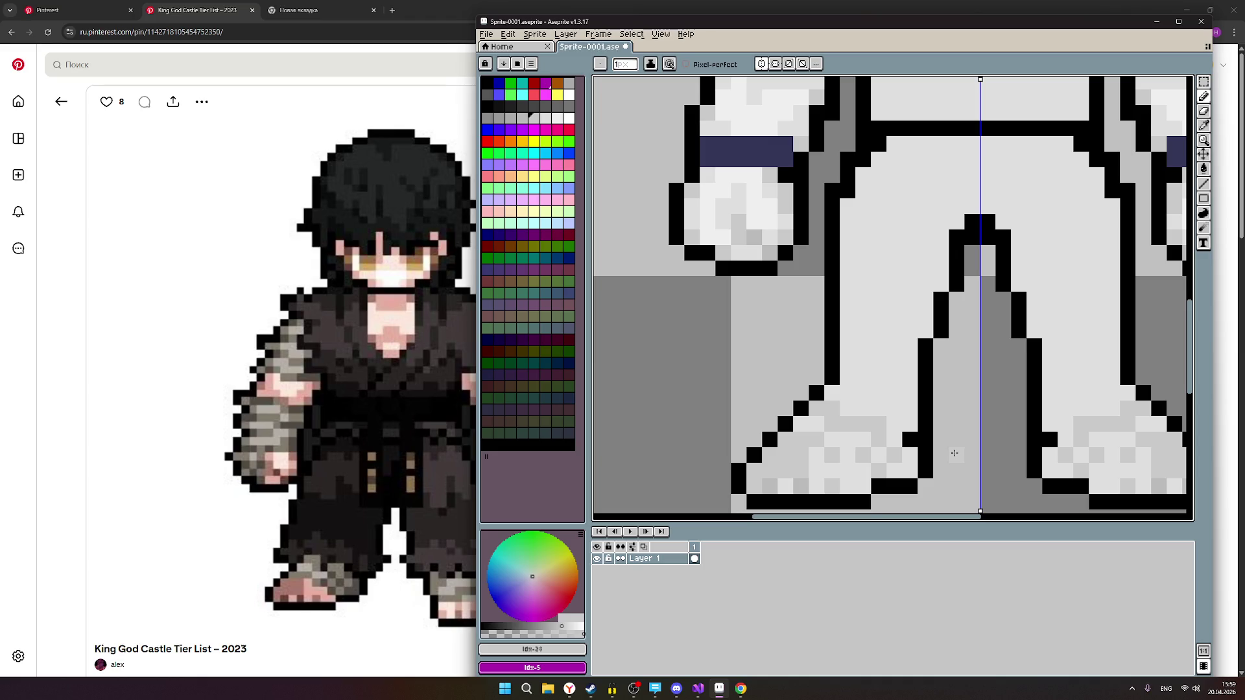
left_click(925, 457)
key("ctrl+z")
left_click(832, 457)
left_click(856, 457)
left_click(864, 476)
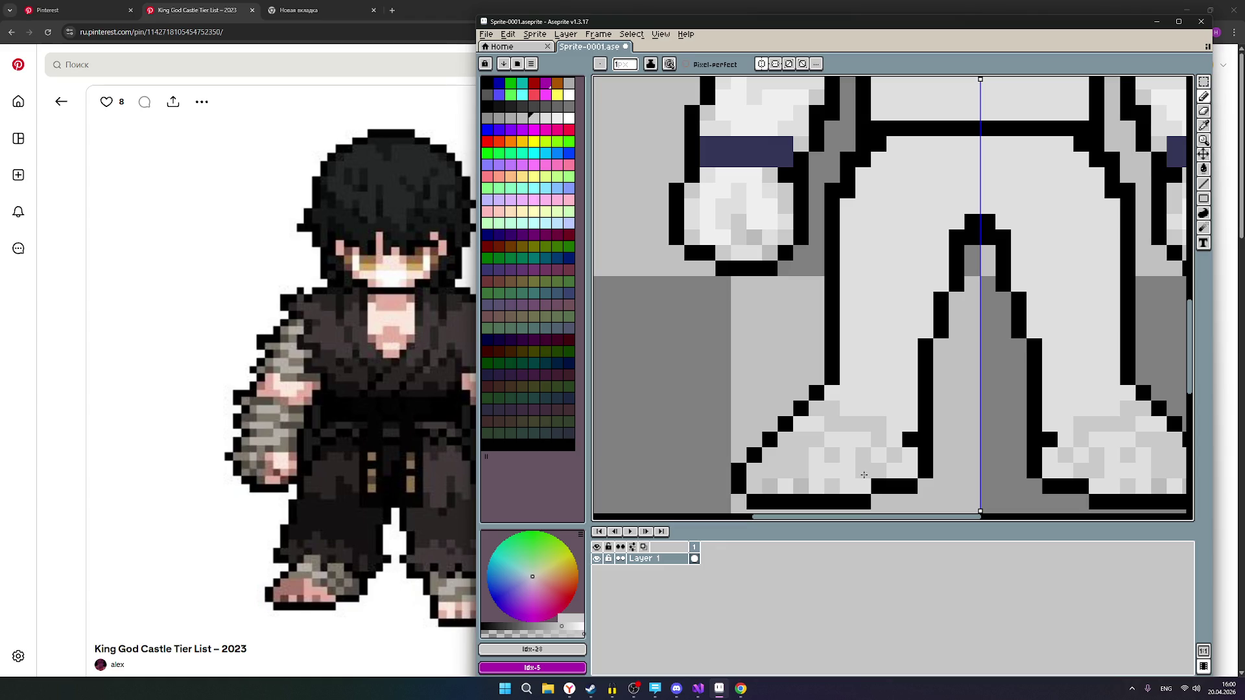
Compare darker and lighter greys, then darken several foot shading pixels with mid-grey.
left_click(522, 119)
left_click(545, 119)
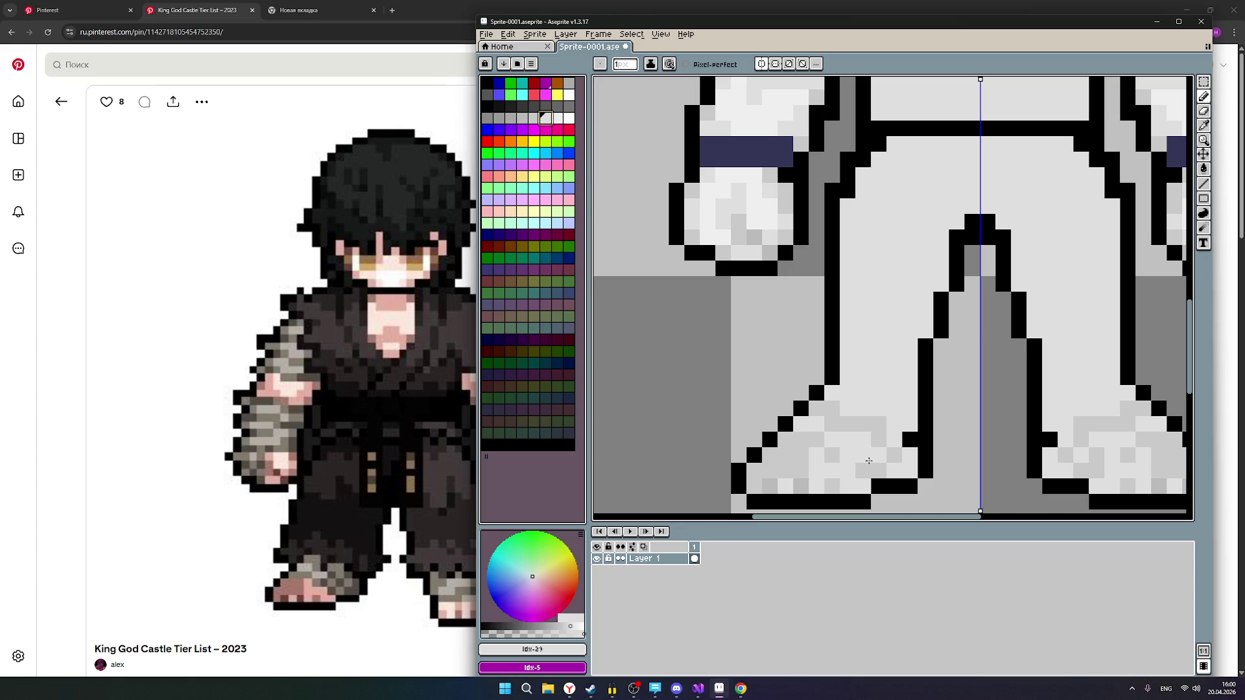
left_click(534, 119)
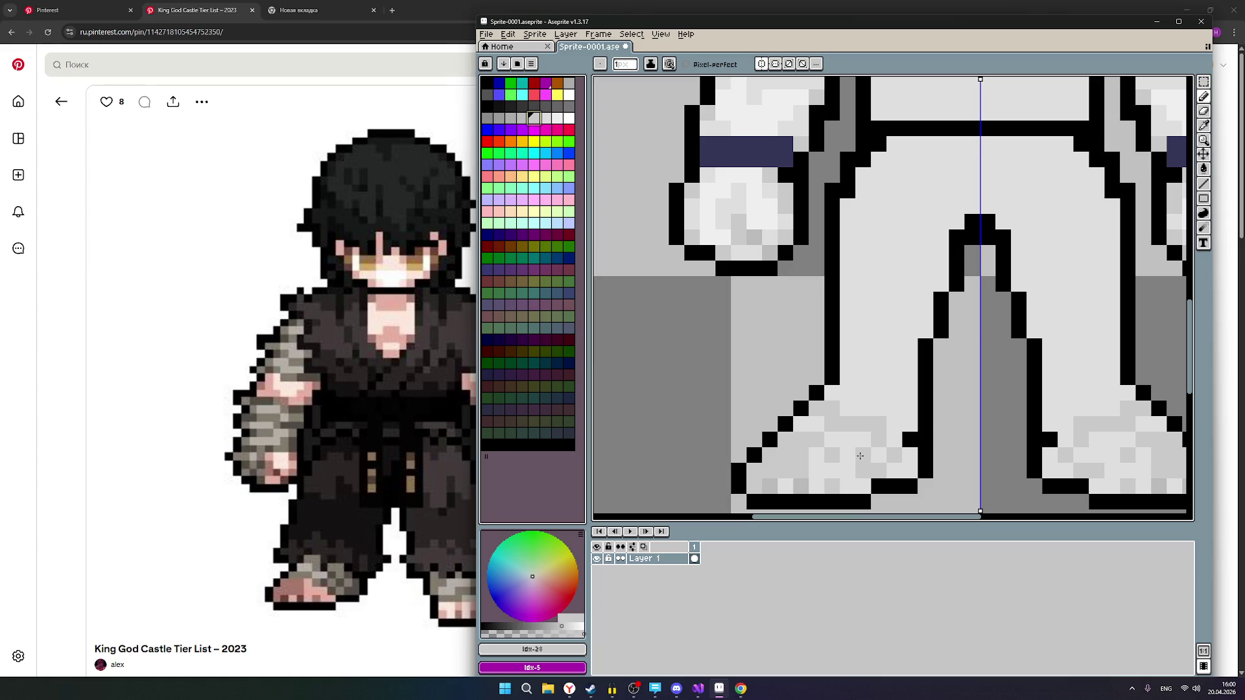
left_click(854, 452)
left_click(852, 452)
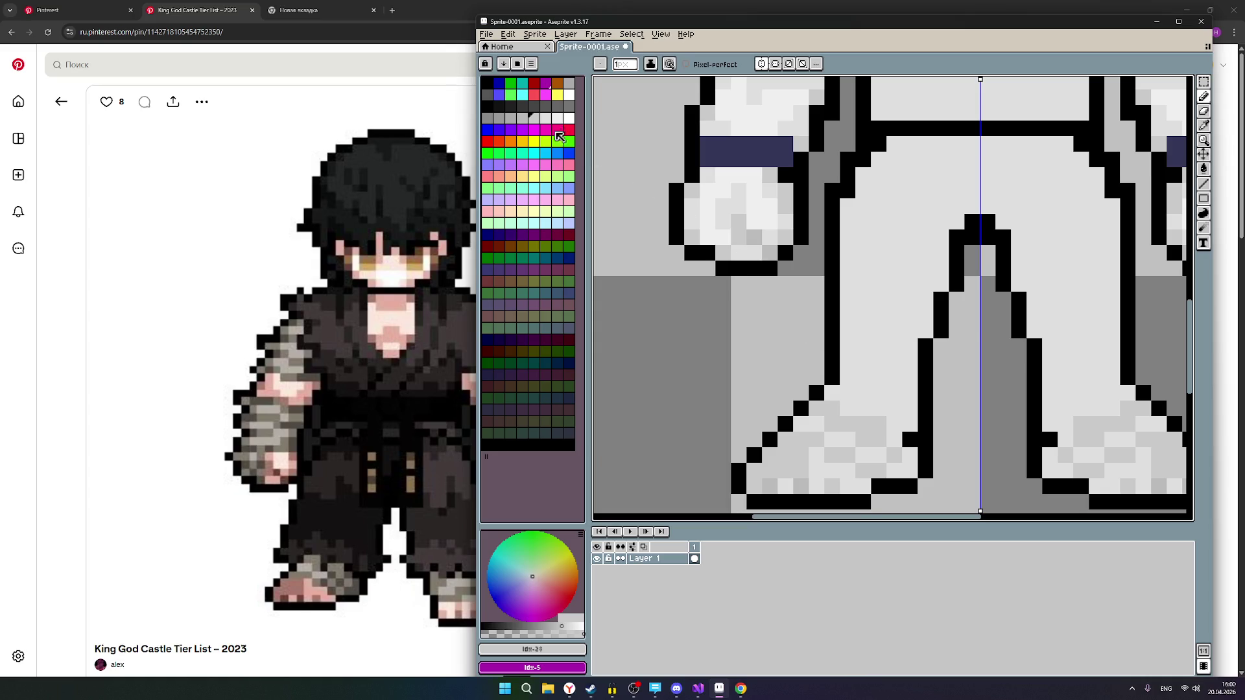
left_click(524, 119)
left_click(545, 119)
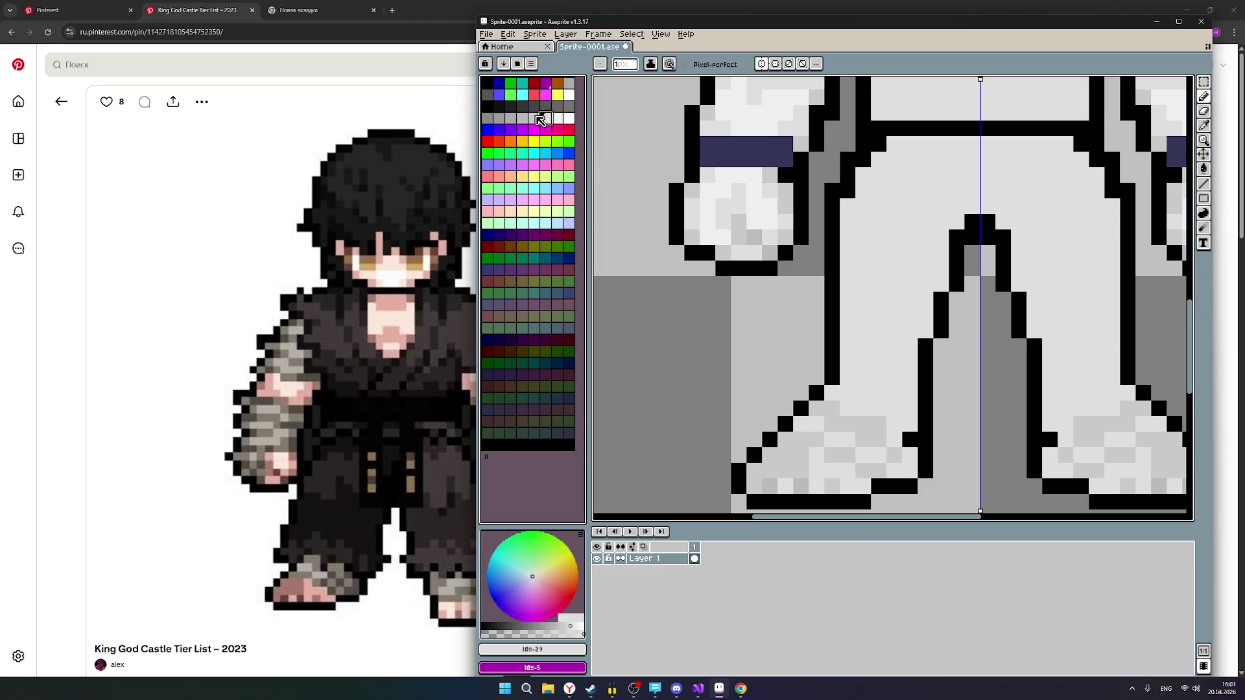
left_click(533, 117)
left_click(899, 471)
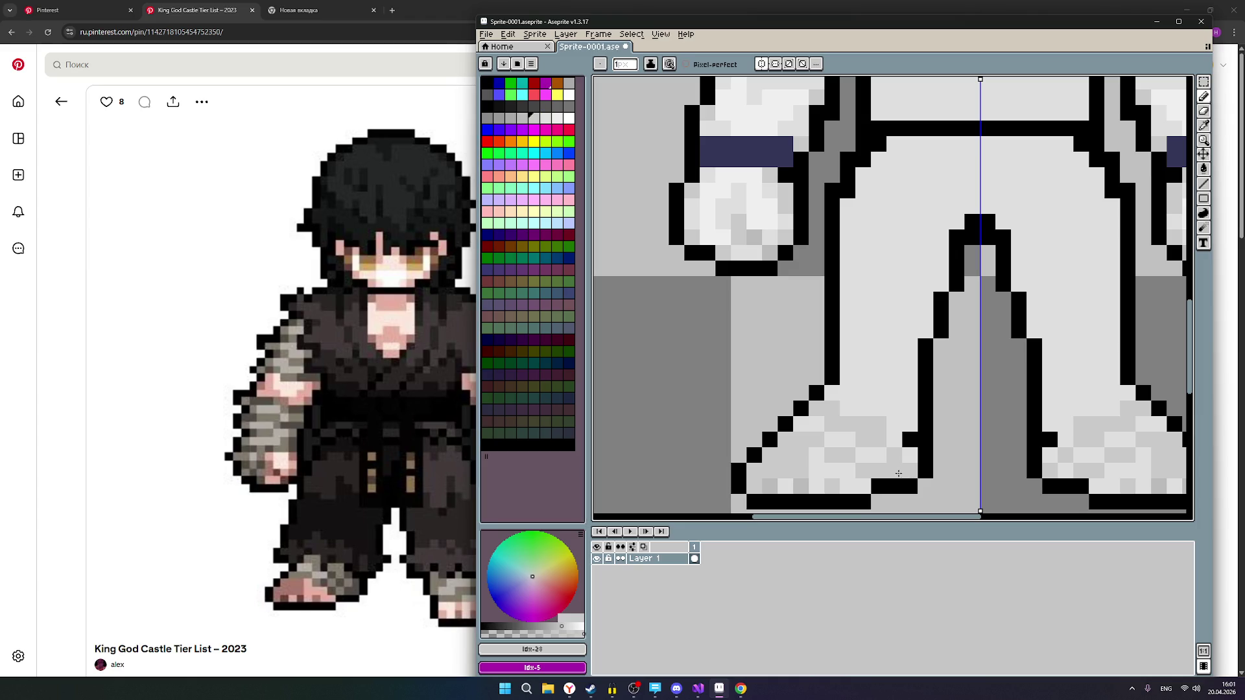
left_click(899, 472)
left_click(915, 456)
Switch to the lighter grey and undo a stray pixel painted by mistake.
left_click(546, 118)
left_click(724, 269)
key("ctrl+z")
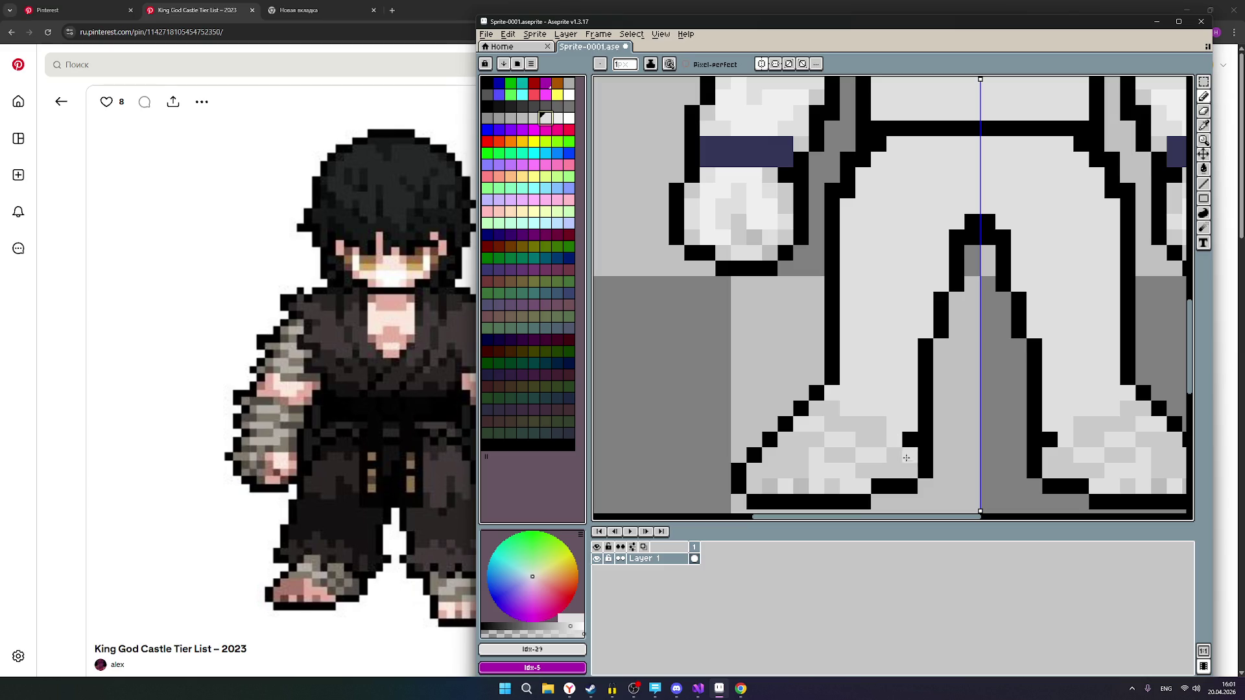
scroll(754, 480, "down", 5)
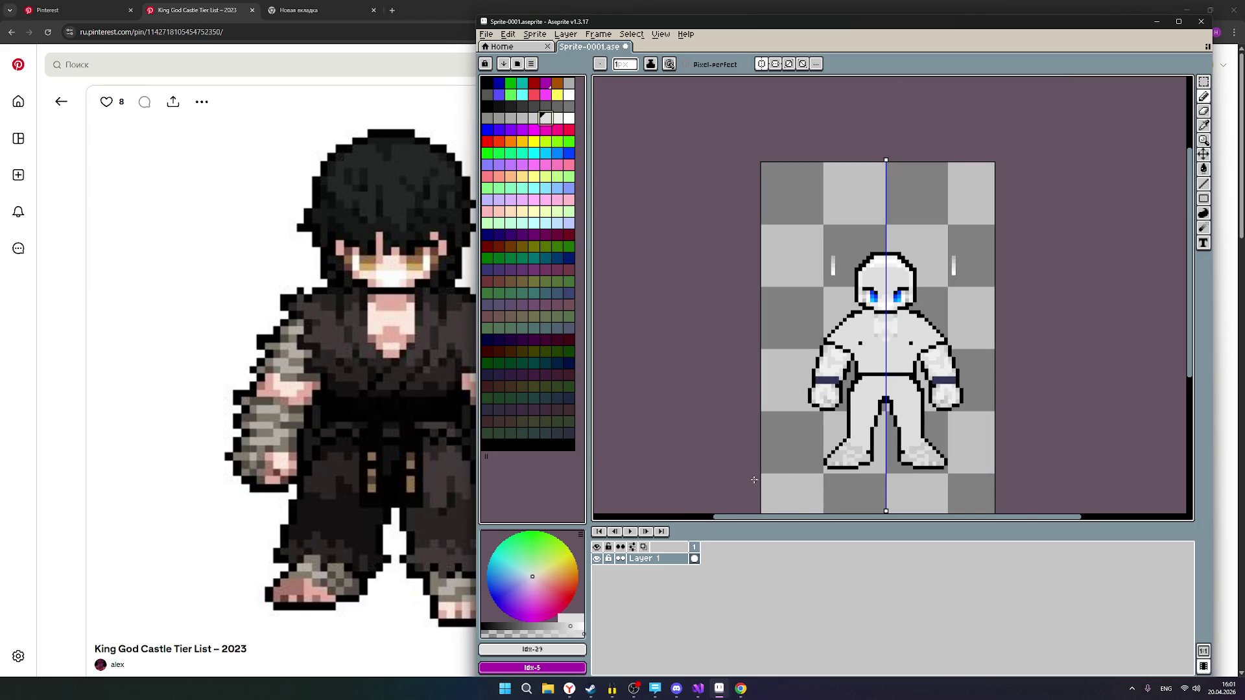
scroll(870, 469, "up", 2)
scroll(894, 469, "up", 1)
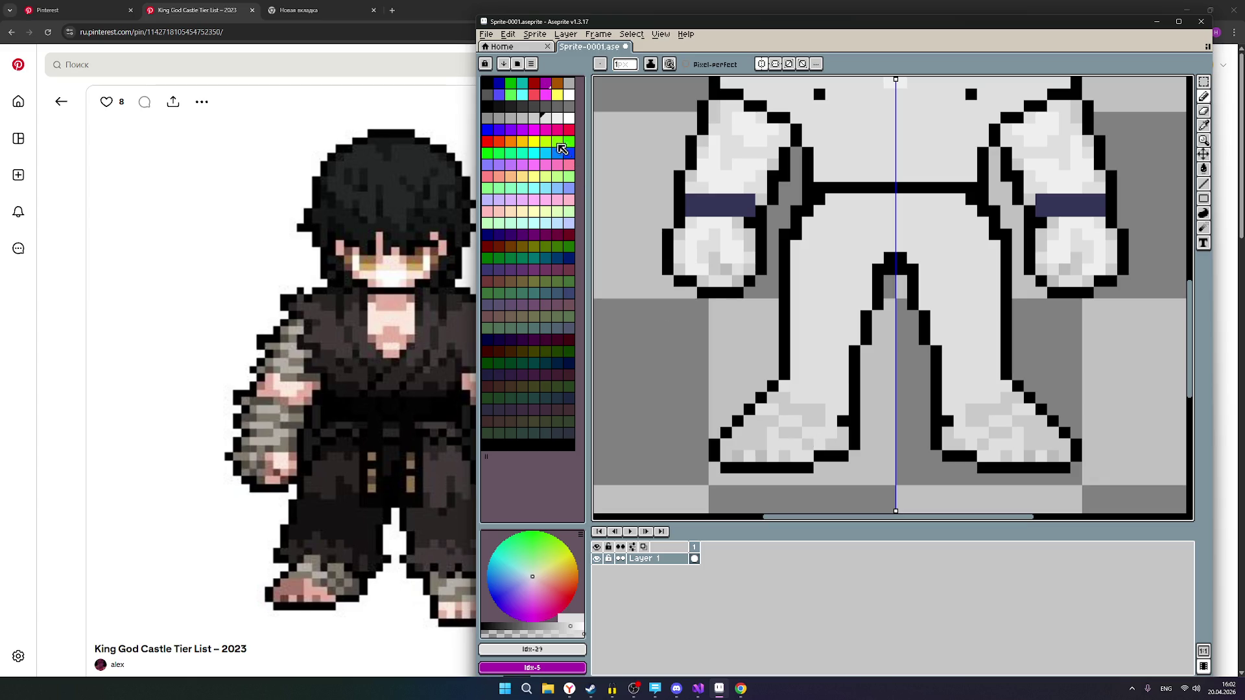
key("bracketleft")
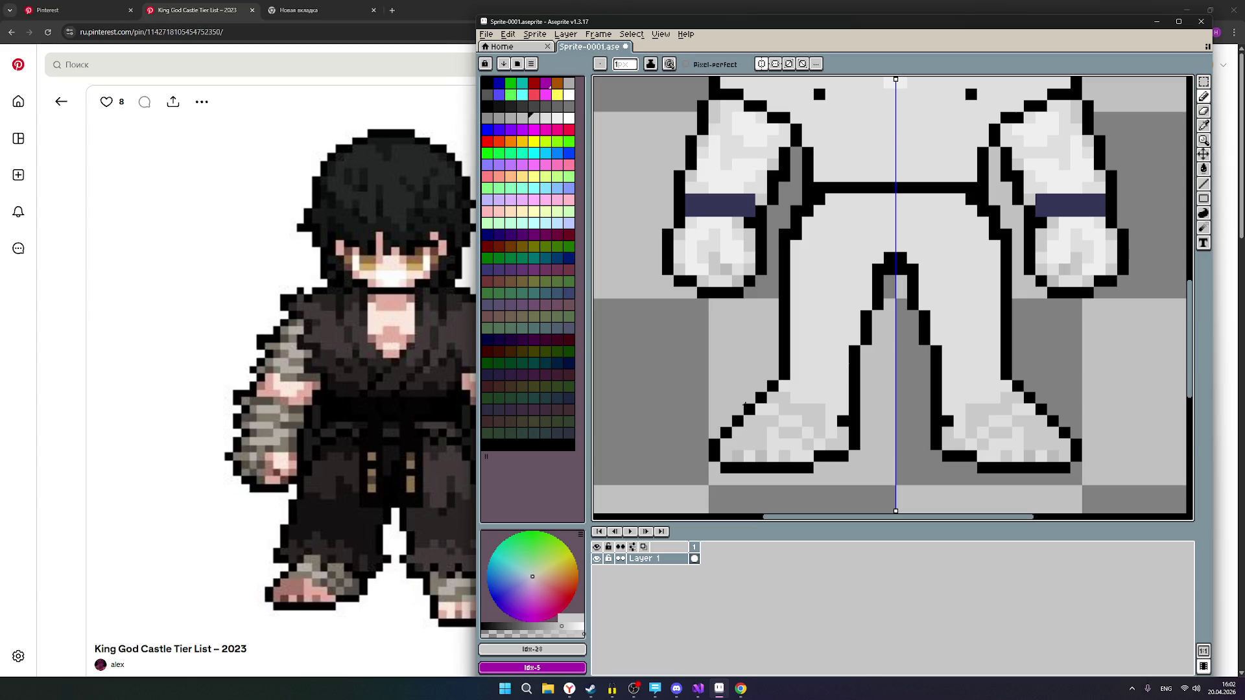
left_click(546, 118)
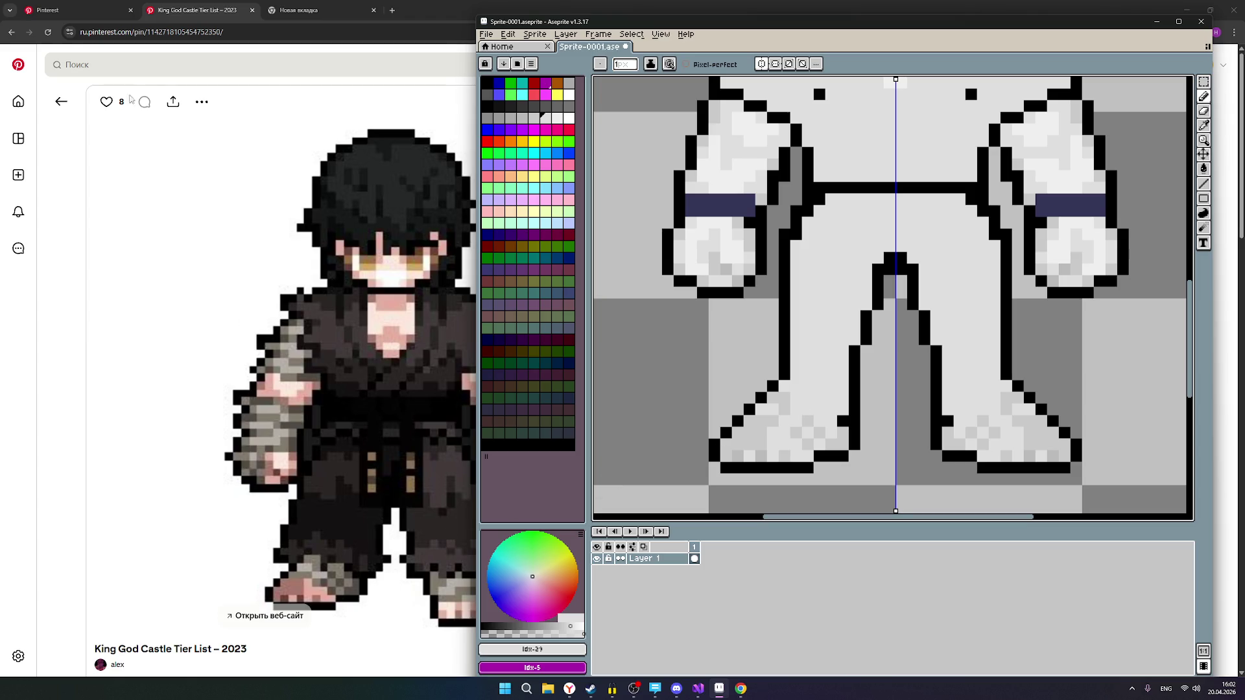
left_click(67, 13)
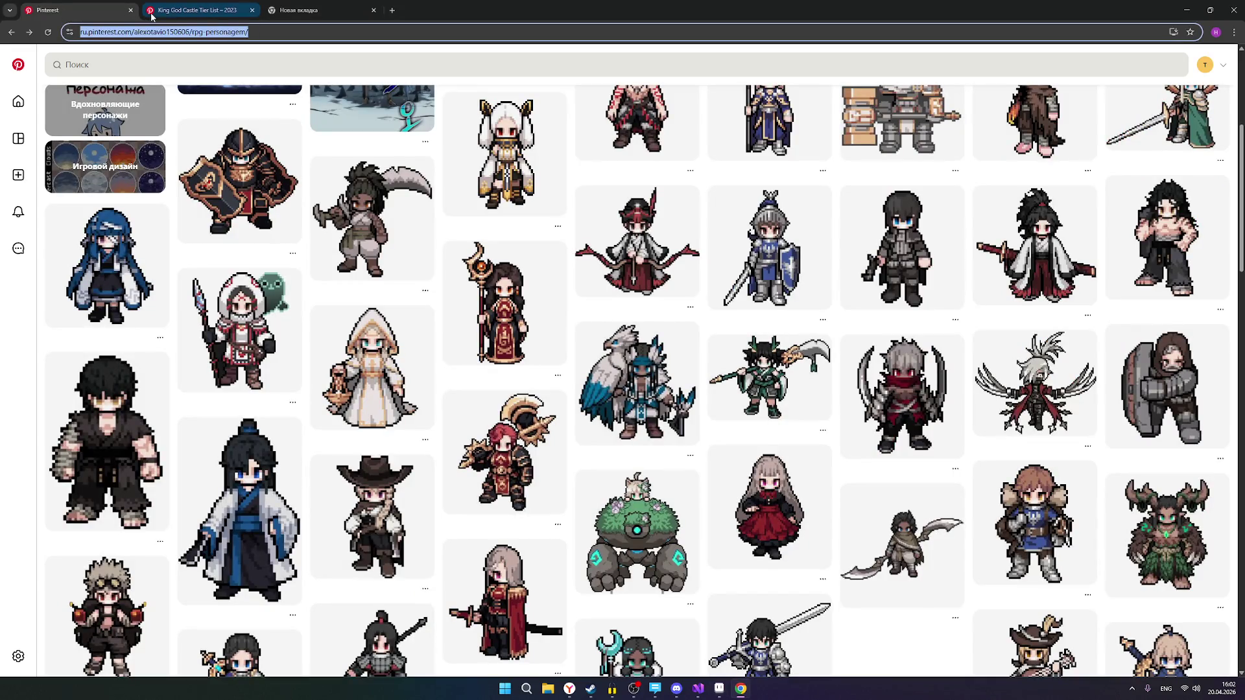
left_click(174, 16)
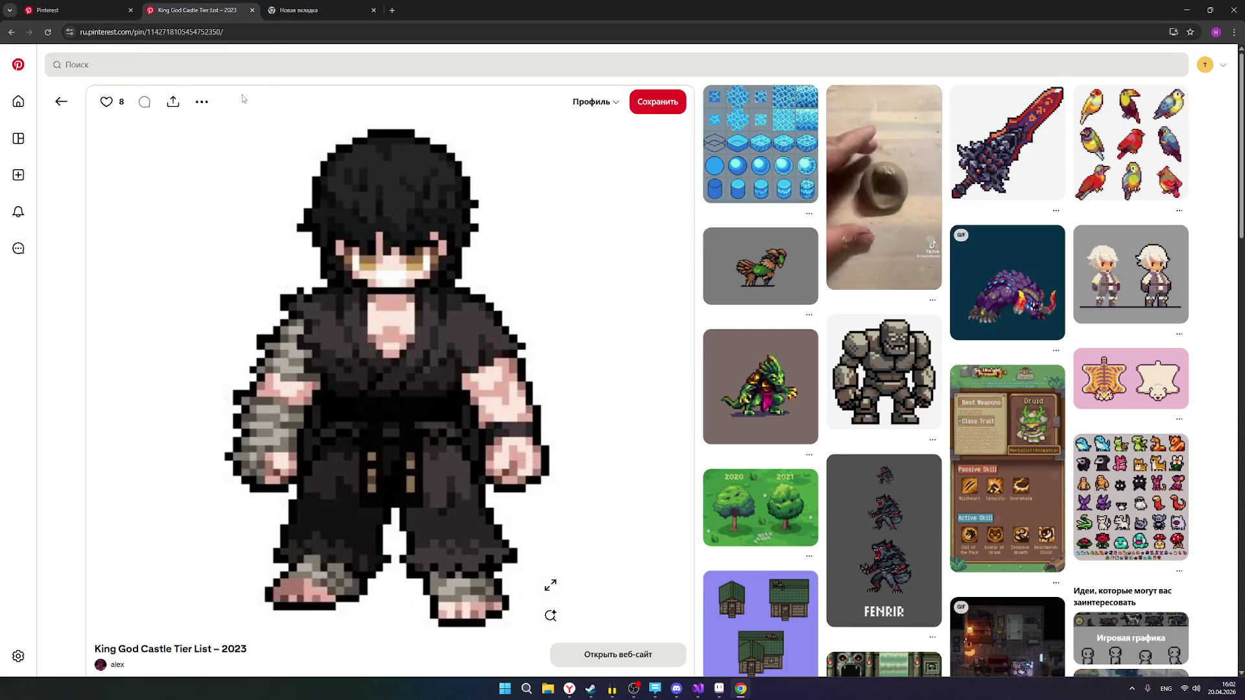
left_click(719, 689)
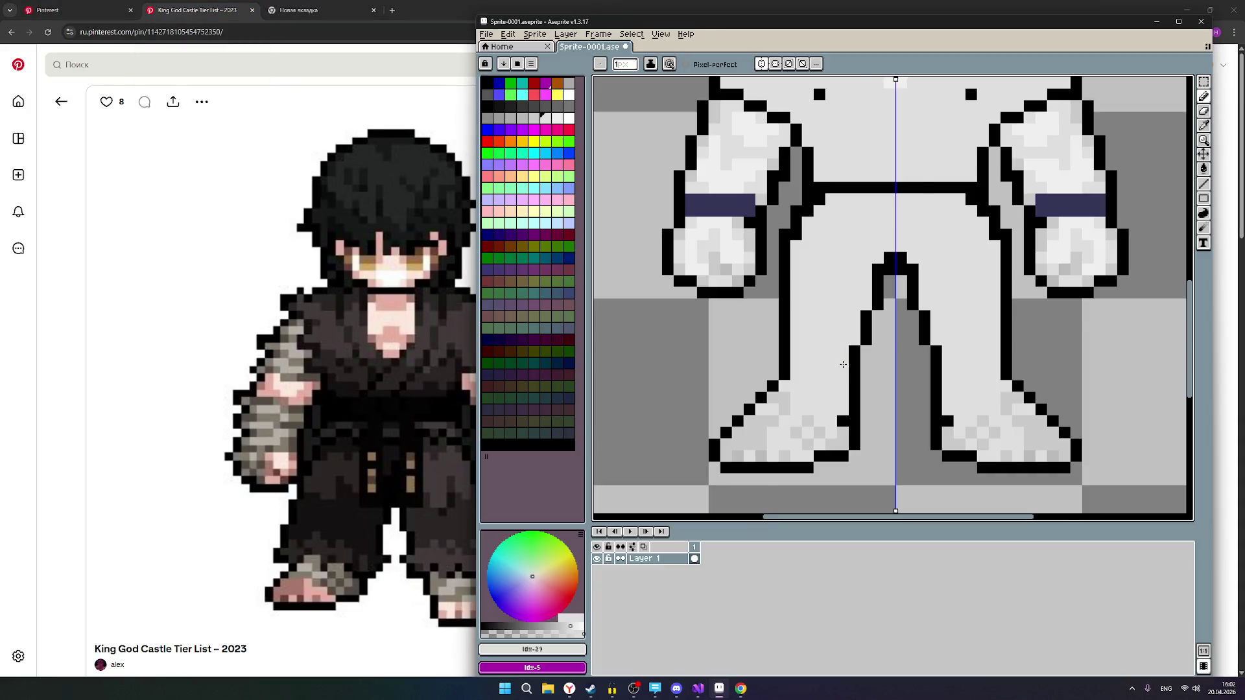
Pick the slightly darker grey and paint a short mirrored stroke on the lower leg.
scroll(869, 386, "down", 3)
scroll(920, 363, "up", 2)
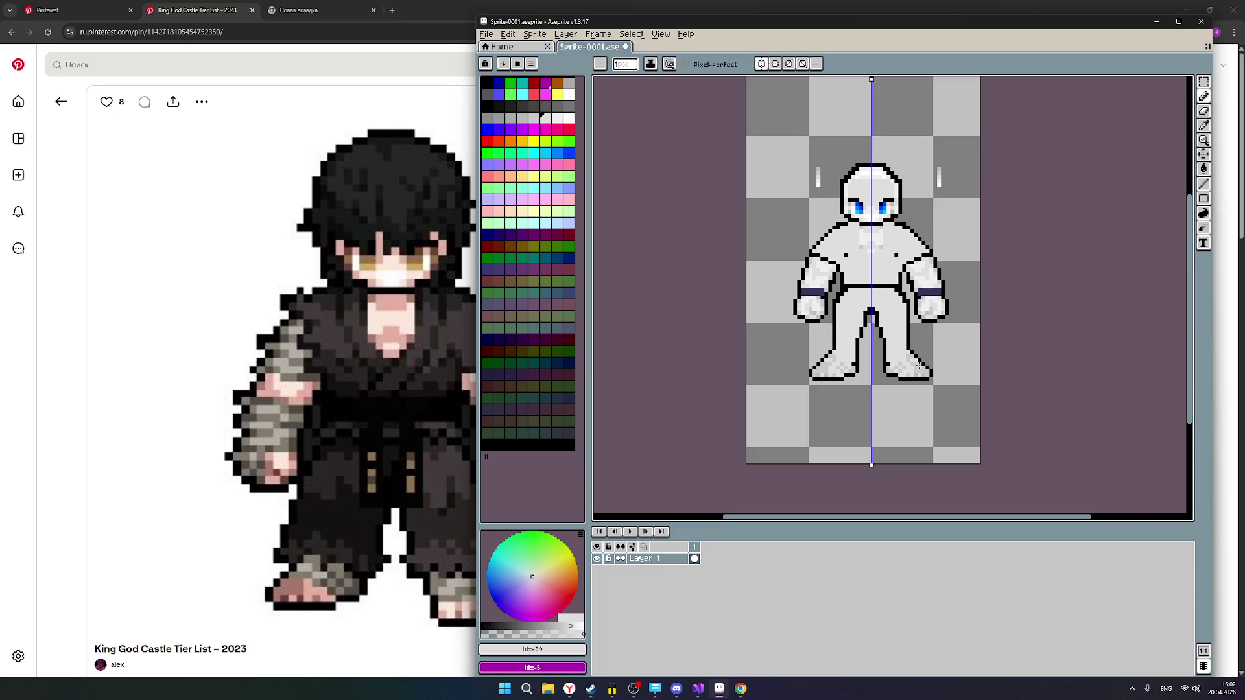
scroll(951, 351, "up", 1)
scroll(939, 342, "up", 1)
left_click_drag(912, 325, 899, 416)
scroll(935, 413, "down", 1)
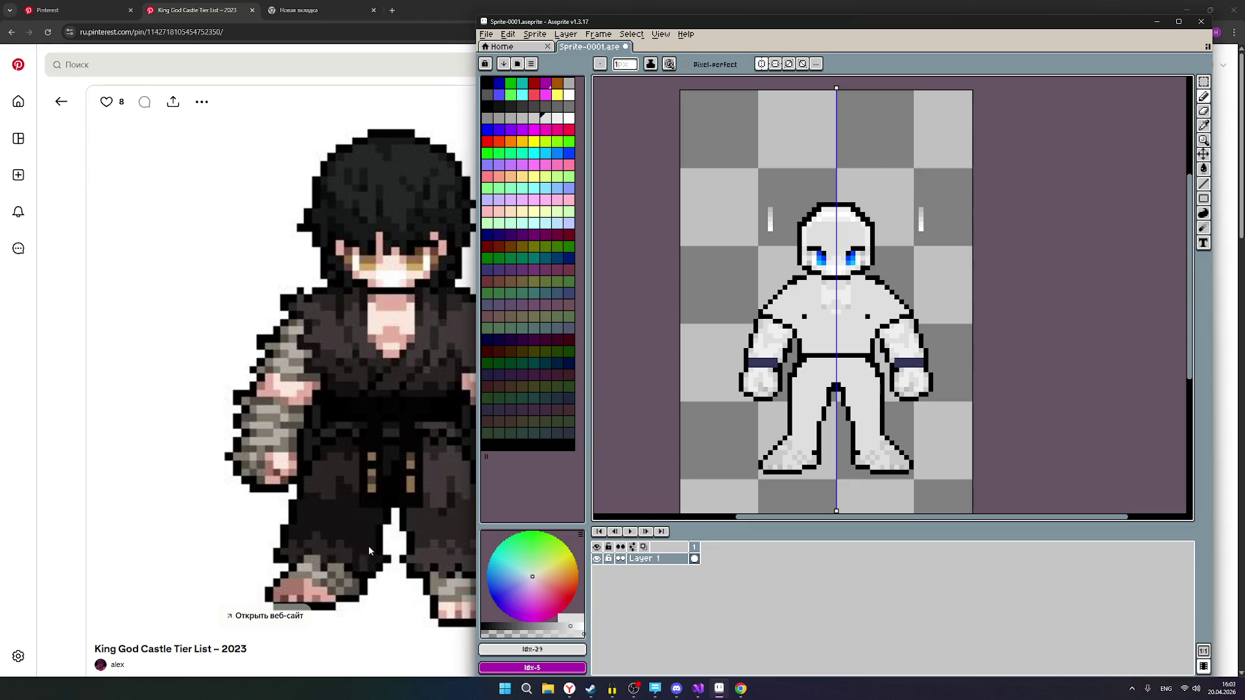
scroll(806, 417, "up", 3)
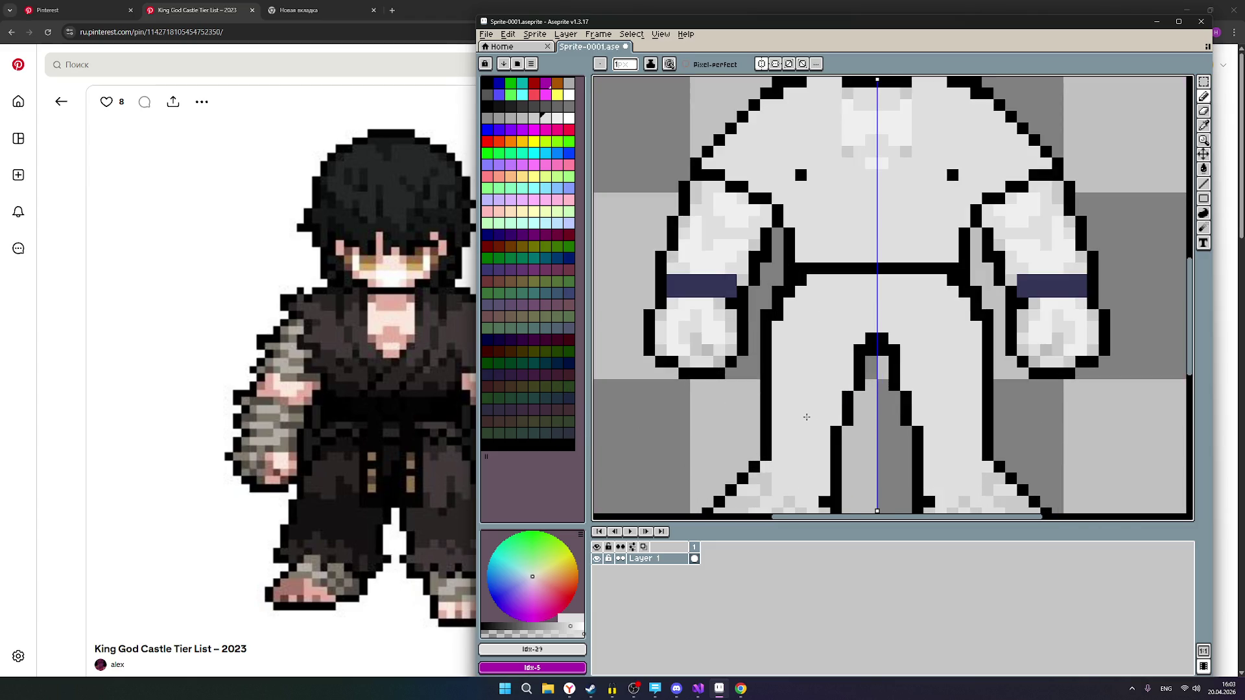
scroll(806, 417, "down", 1)
left_click(808, 468, "alt")
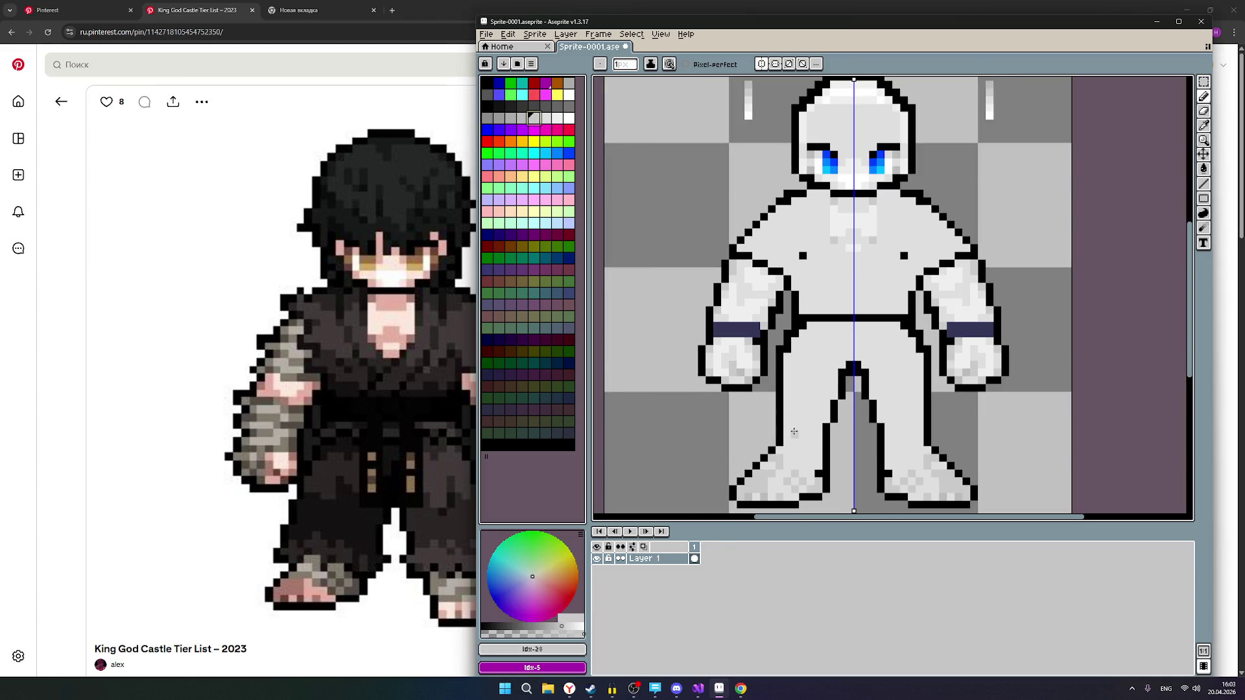
left_click_drag(793, 427, 802, 433)
Add grey shading rows across the lower and upper legs, plus a pixel above.
scroll(798, 433, "up", 1)
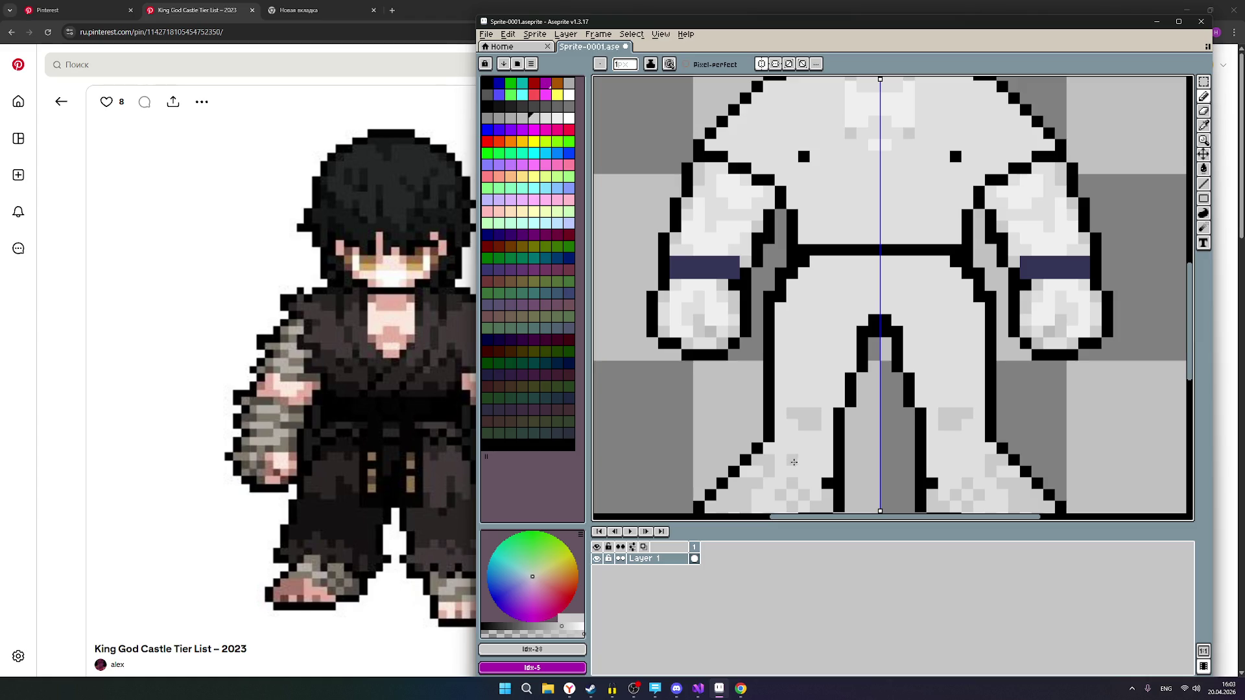
left_click(790, 429)
left_click_drag(824, 427, 784, 425)
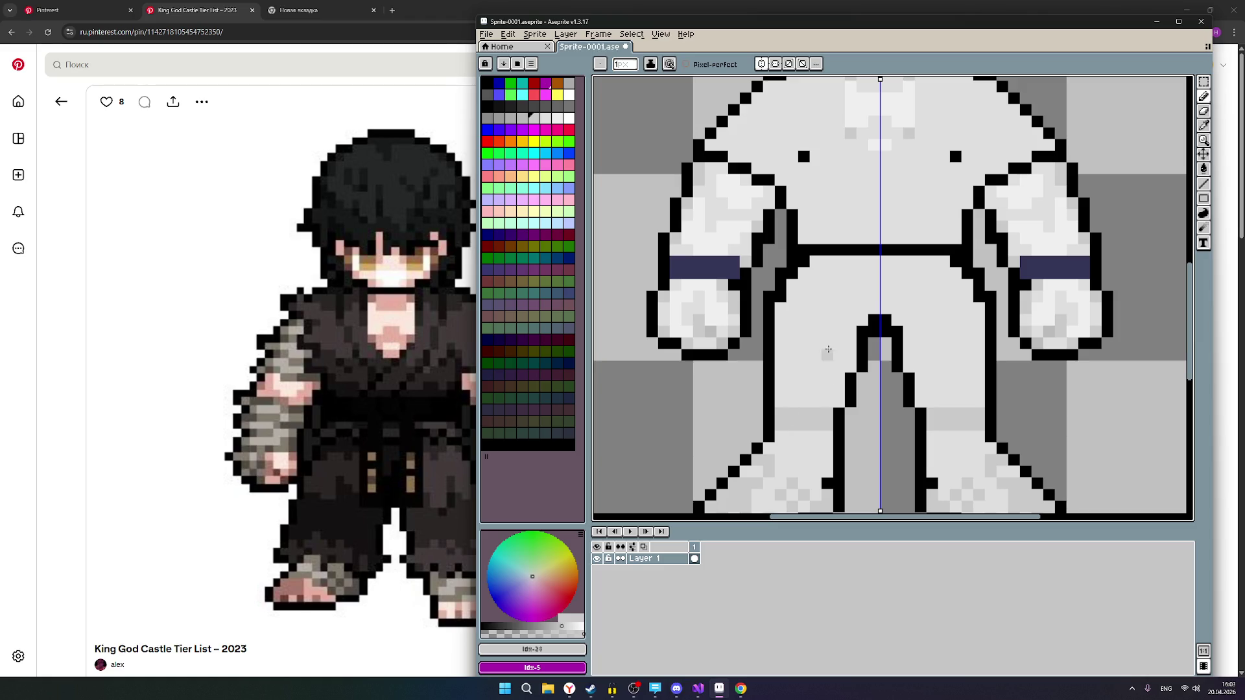
left_click_drag(786, 403, 815, 402)
left_click(804, 390)
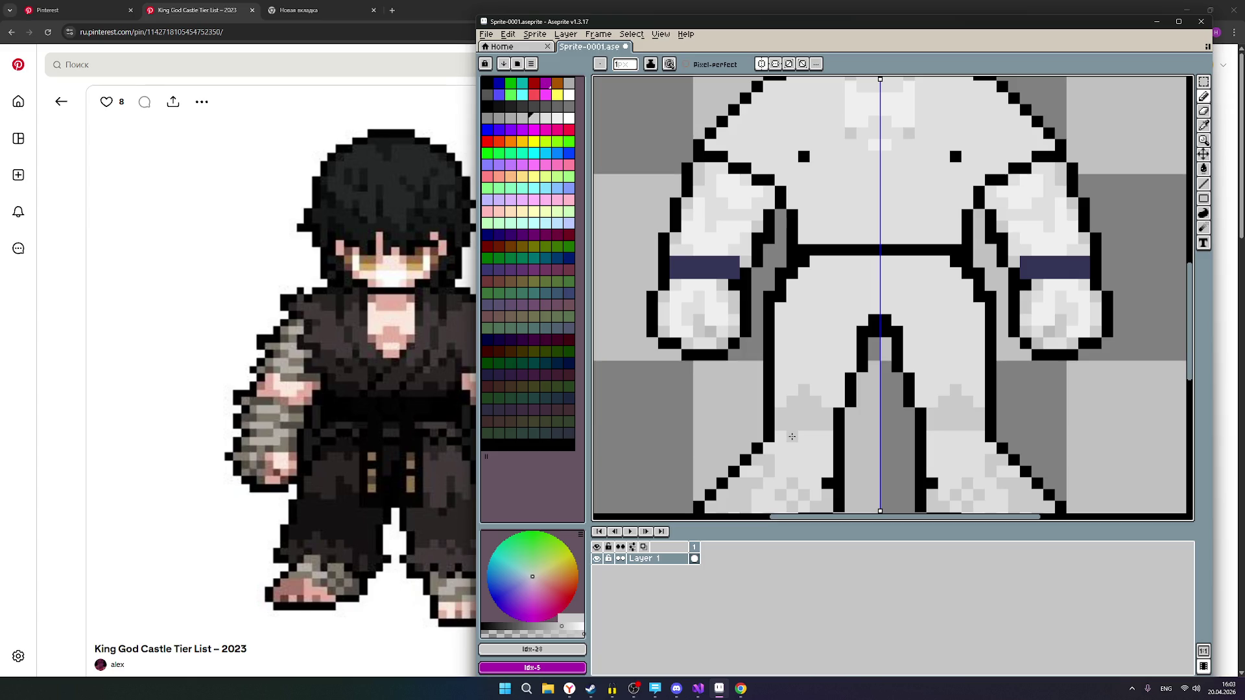
left_click_drag(793, 441, 814, 439)
scroll(892, 399, "down", 3)
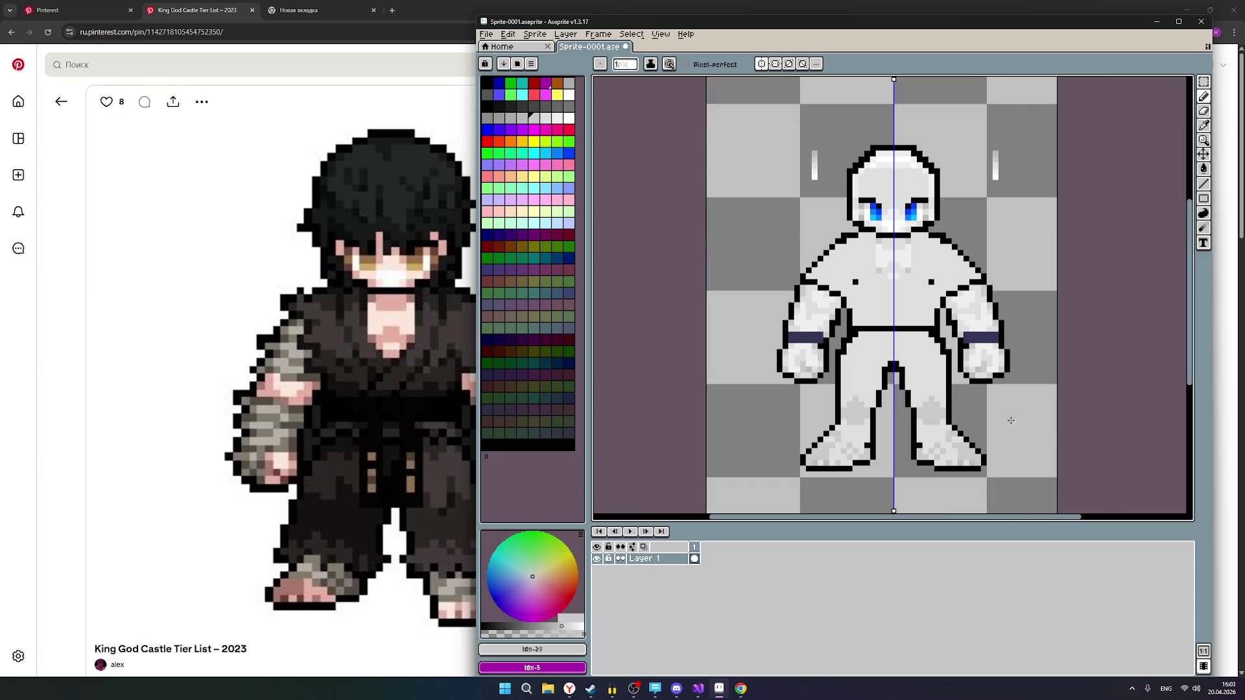
Draw darker grey vertical strokes down the middle of the chest and torso.
scroll(1011, 420, "up", 1)
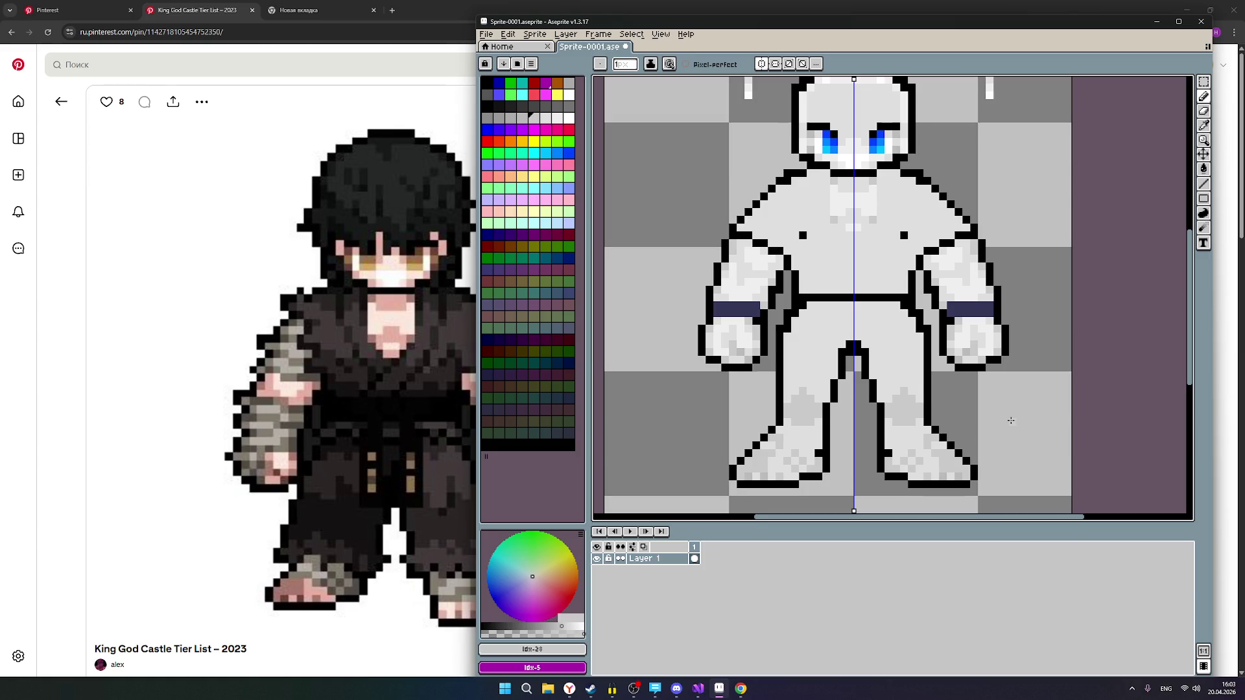
scroll(1010, 421, "down", 1)
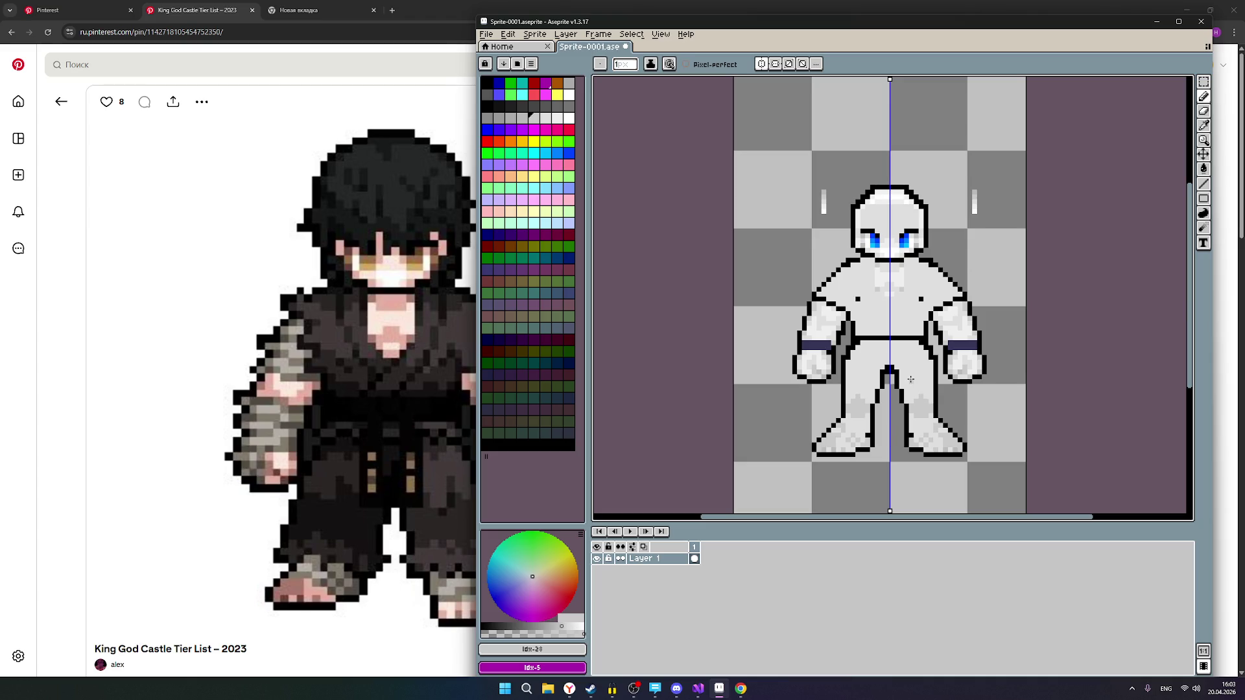
scroll(910, 379, "up", 1)
scroll(910, 380, "down", 1)
scroll(890, 317, "up", 1)
scroll(883, 339, "up", 1)
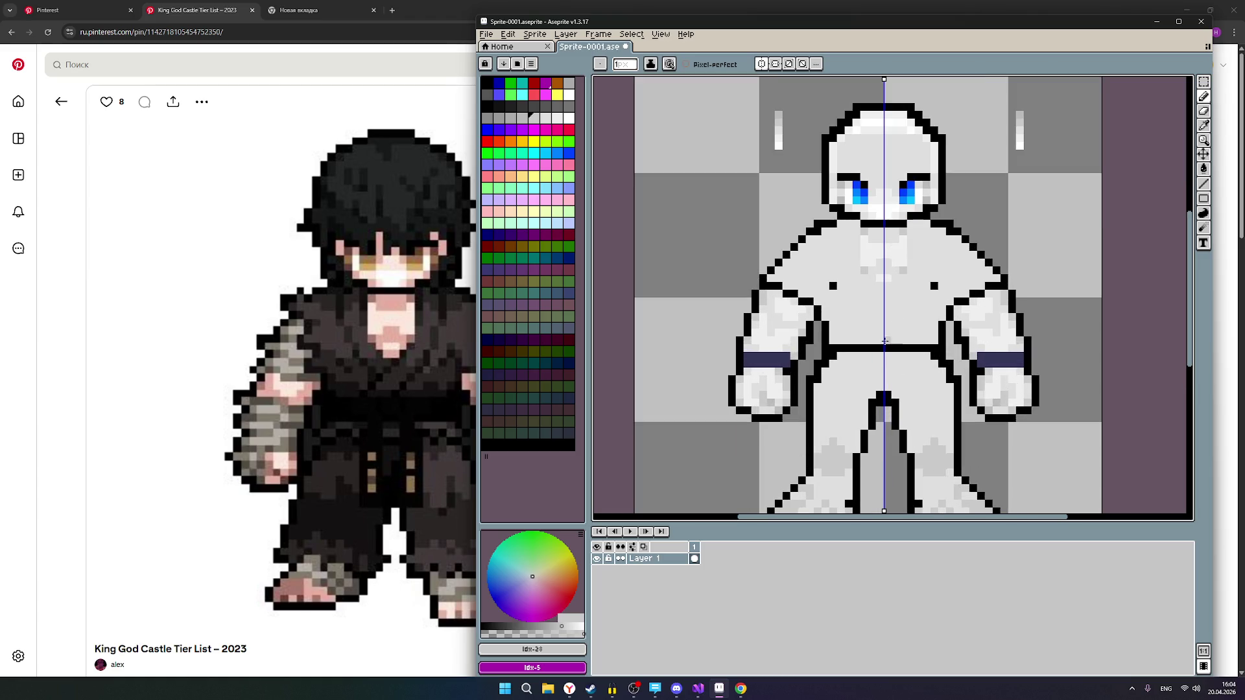
mouse_move(877, 339)
left_mouse_down()
mouse_move(884, 309)
mouse_move(872, 310)
mouse_move(873, 341)
left_mouse_up()
scroll(934, 288, "down", 1)
scroll(934, 288, "up", 1)
scroll(941, 271, "down", 2)
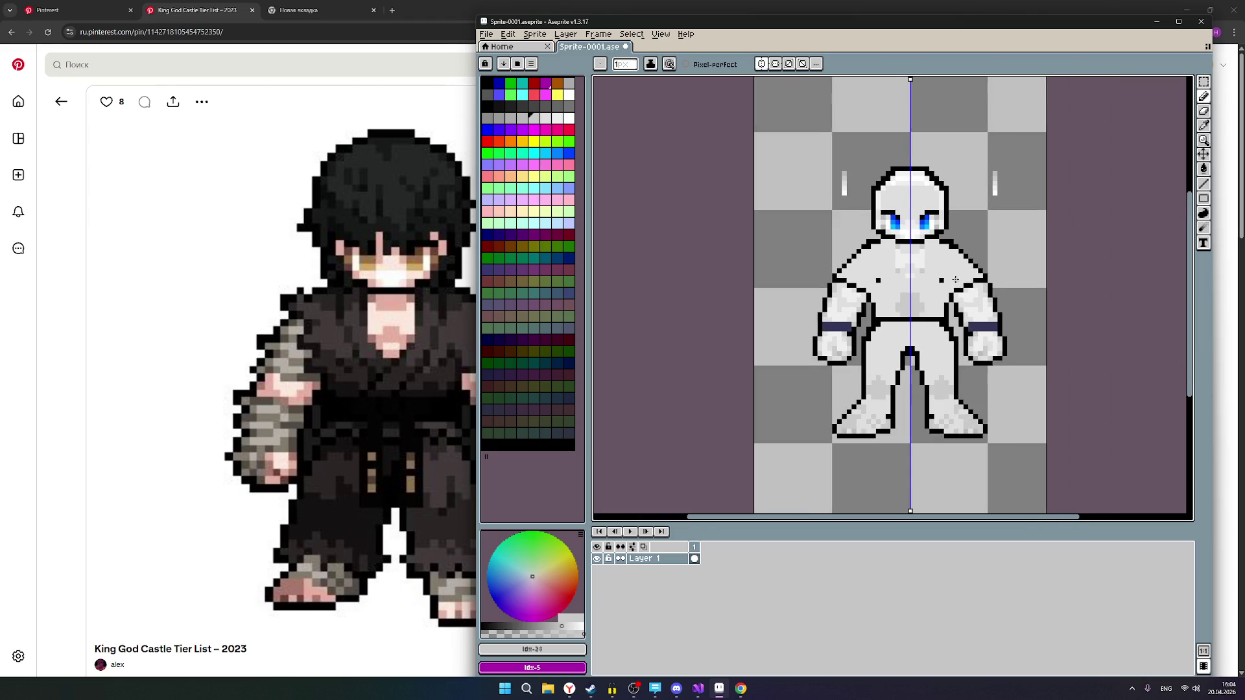
scroll(939, 280, "up", 1)
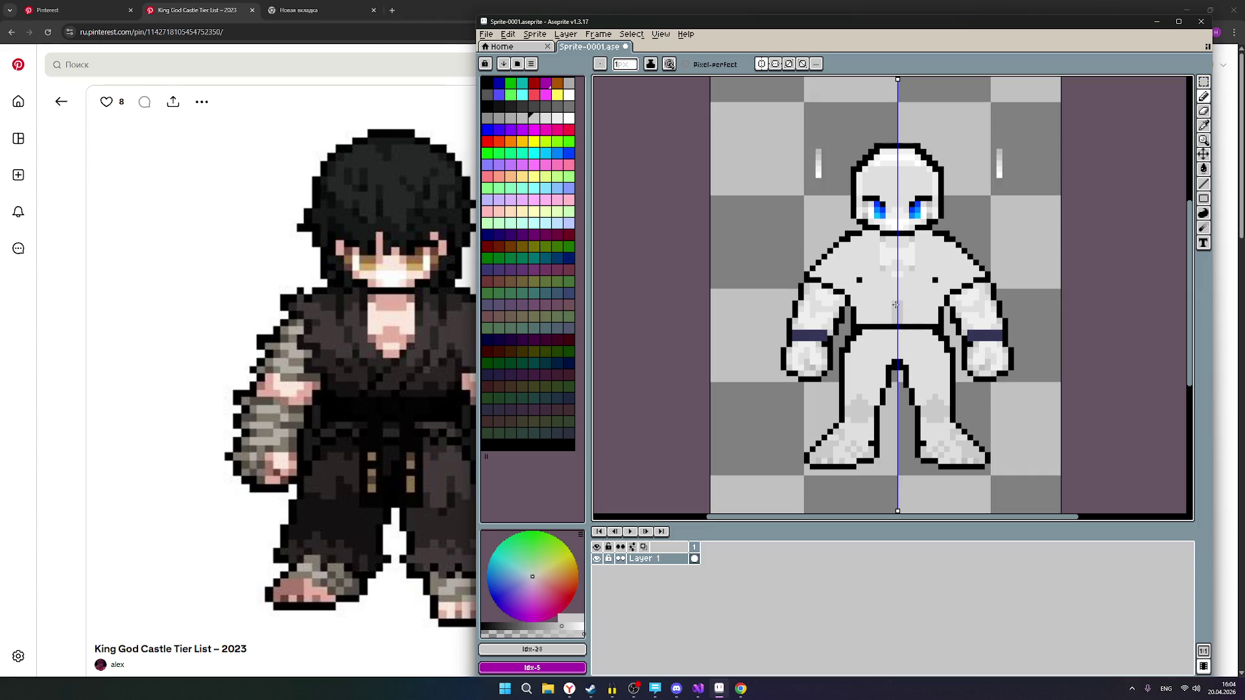
left_click_drag(893, 305, 889, 320)
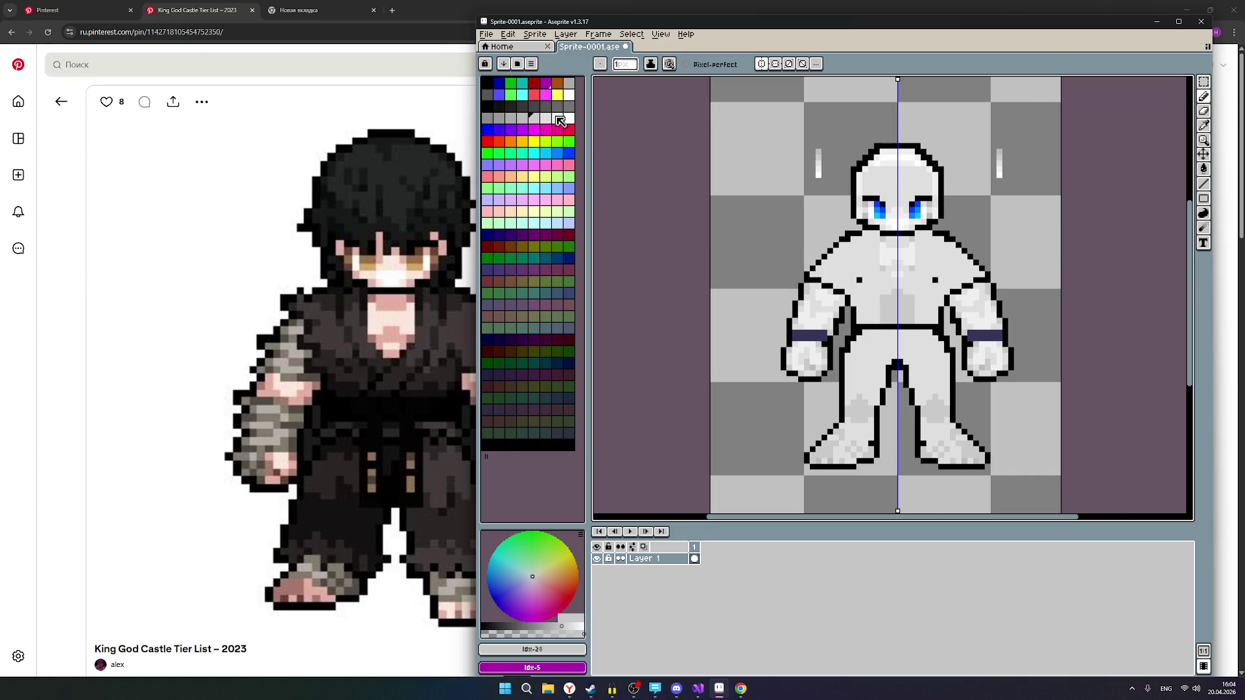
Reselect light grey and move the editor window right to uncover the reference fighter.
left_click(548, 119)
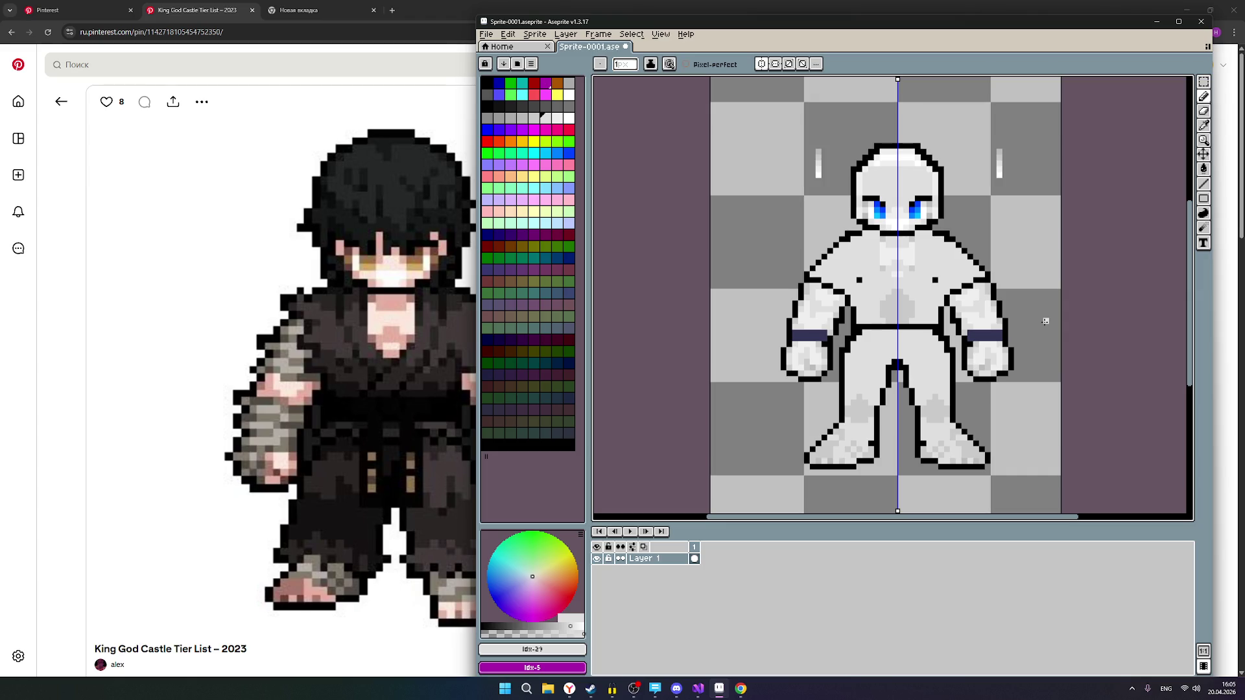
scroll(976, 246, "up", 1)
scroll(974, 293, "down", 2)
scroll(975, 293, "up", 1)
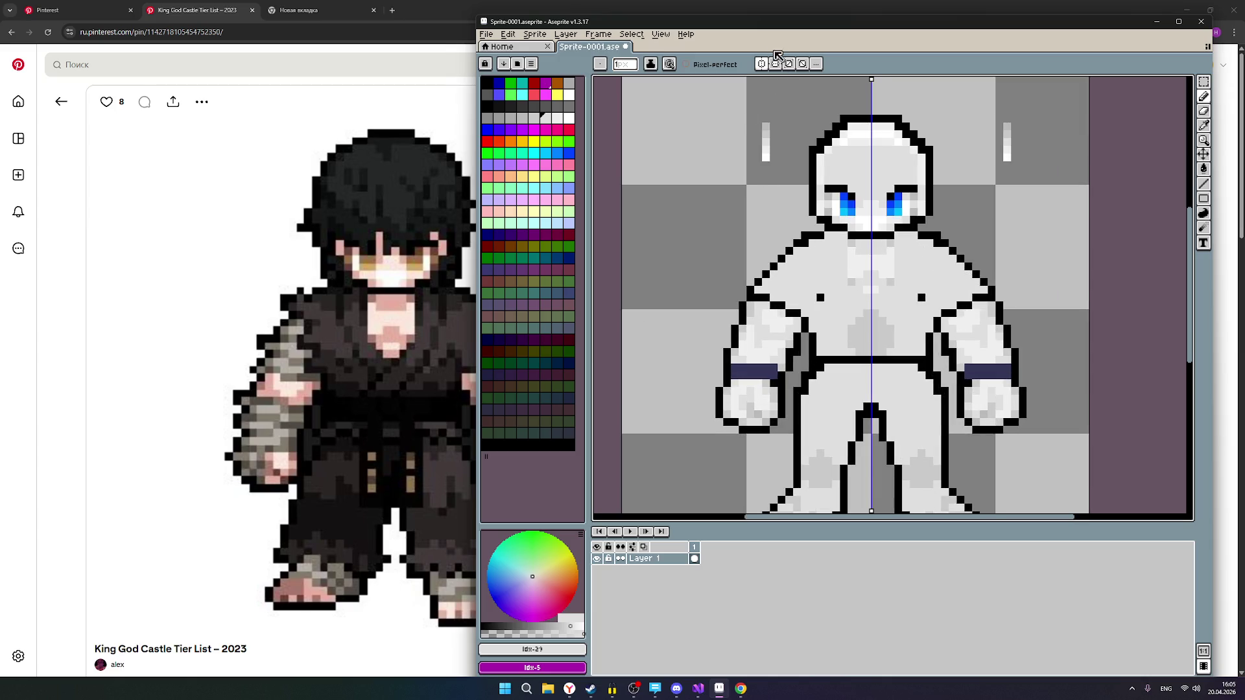
left_click_drag(757, 27, 843, 28)
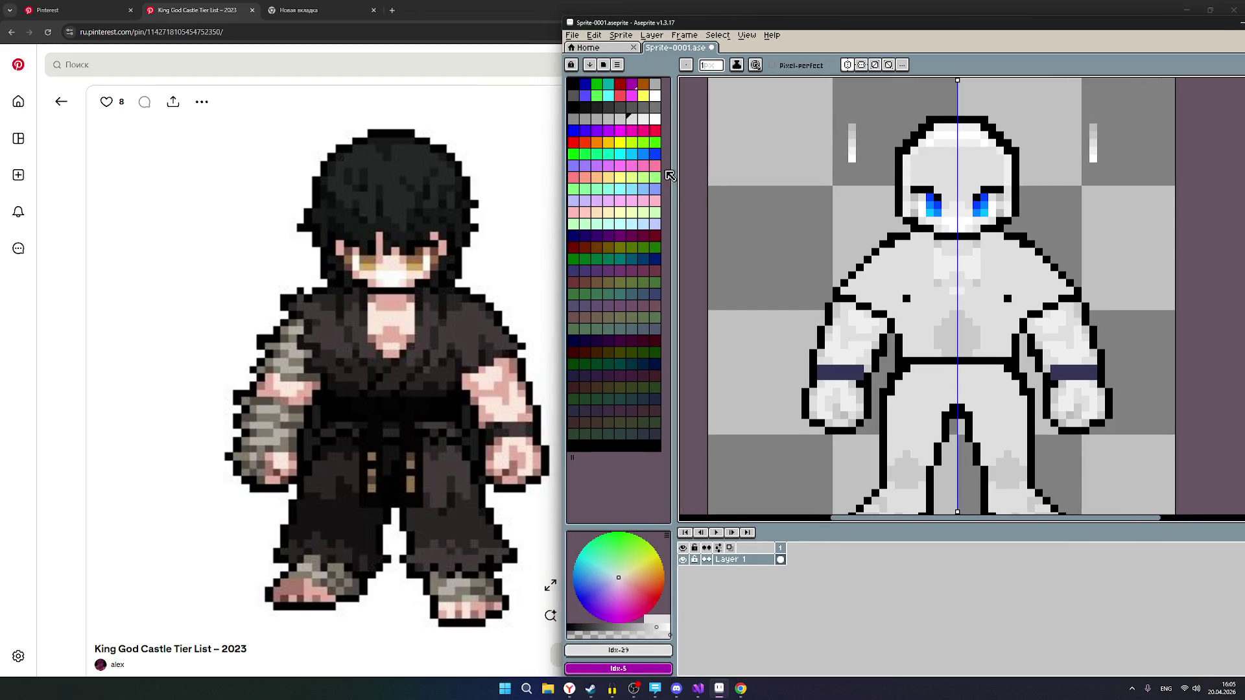
Add a darker grey shoulder pixel and chest line, then a mirrored black chest pixel.
key("bracketleft")
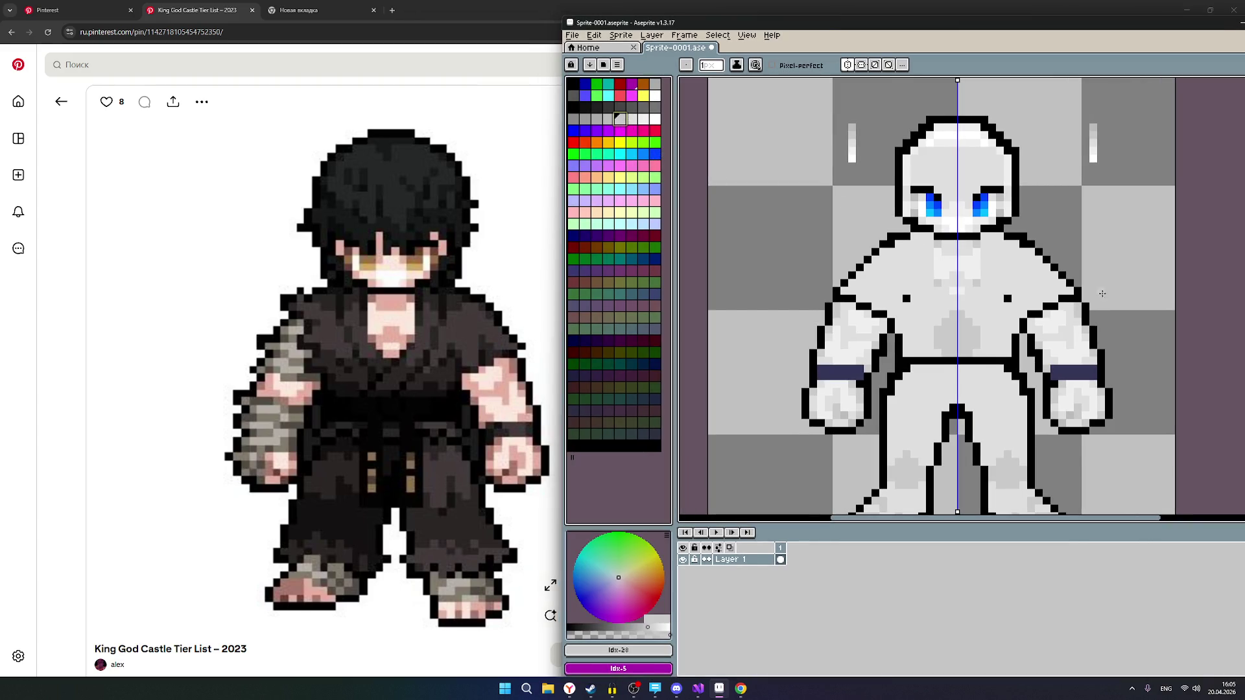
left_click(1025, 262)
left_click_drag(997, 317, 1016, 318)
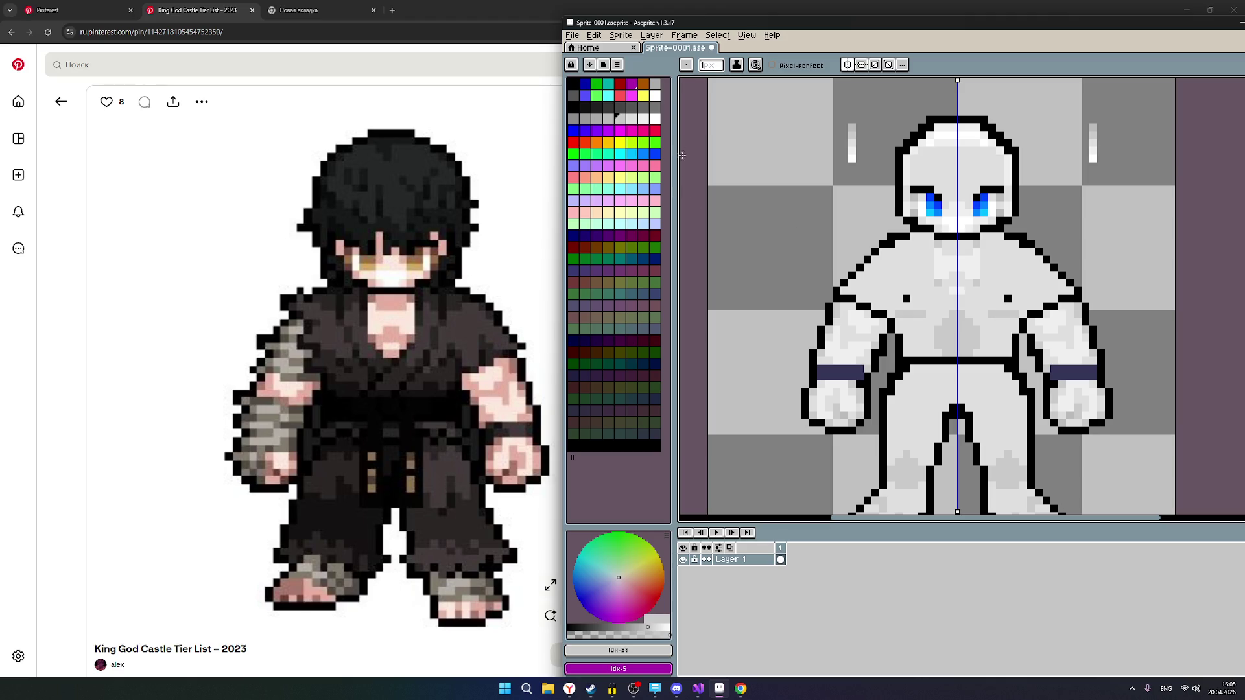
left_click(632, 119)
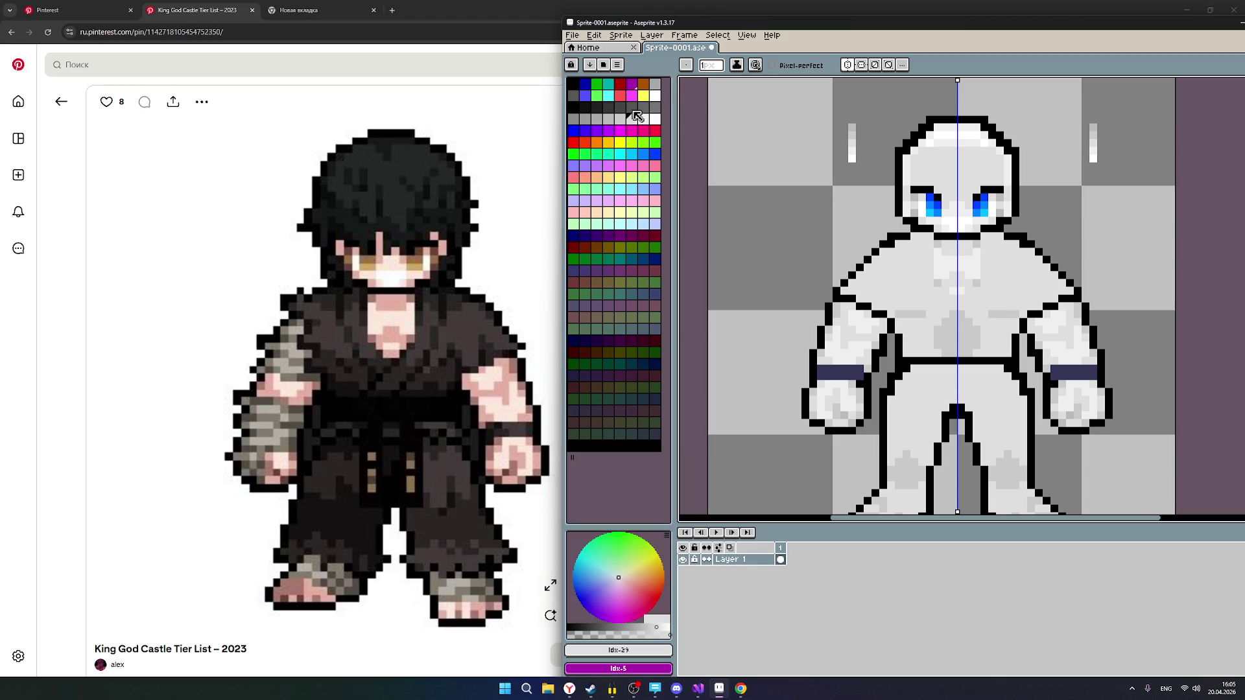
left_click(573, 106)
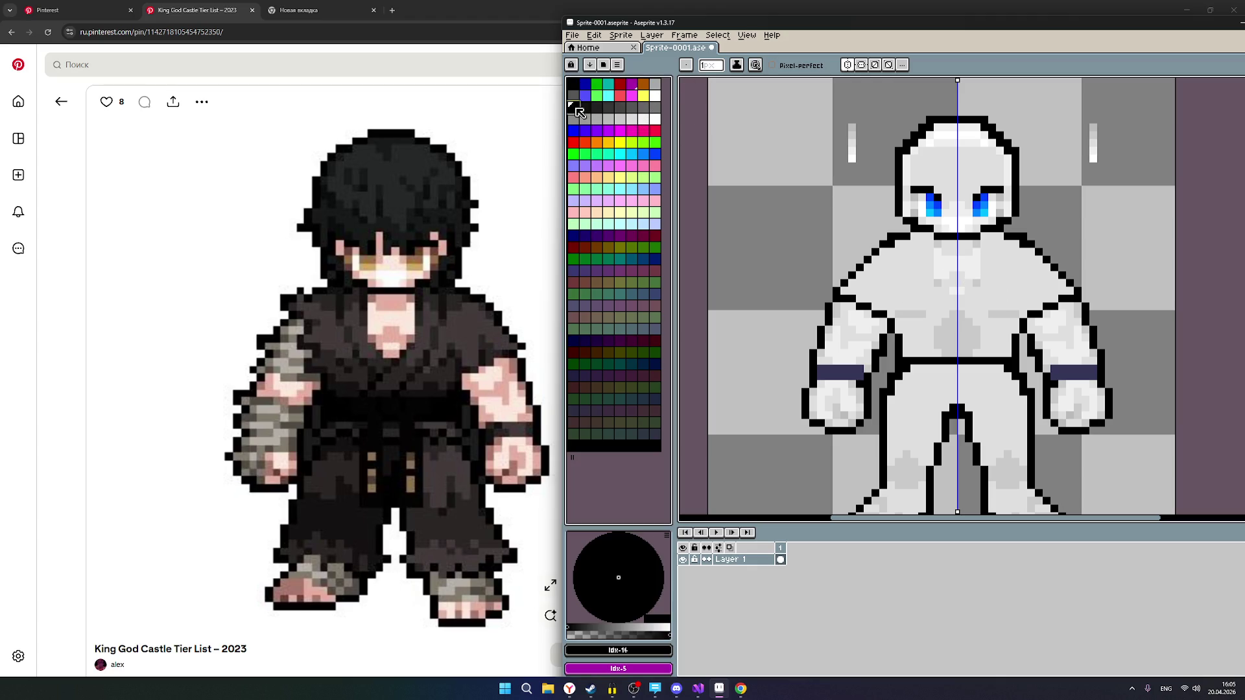
left_click(993, 298)
scroll(1106, 254, "down", 2)
scroll(1106, 254, "up", 1)
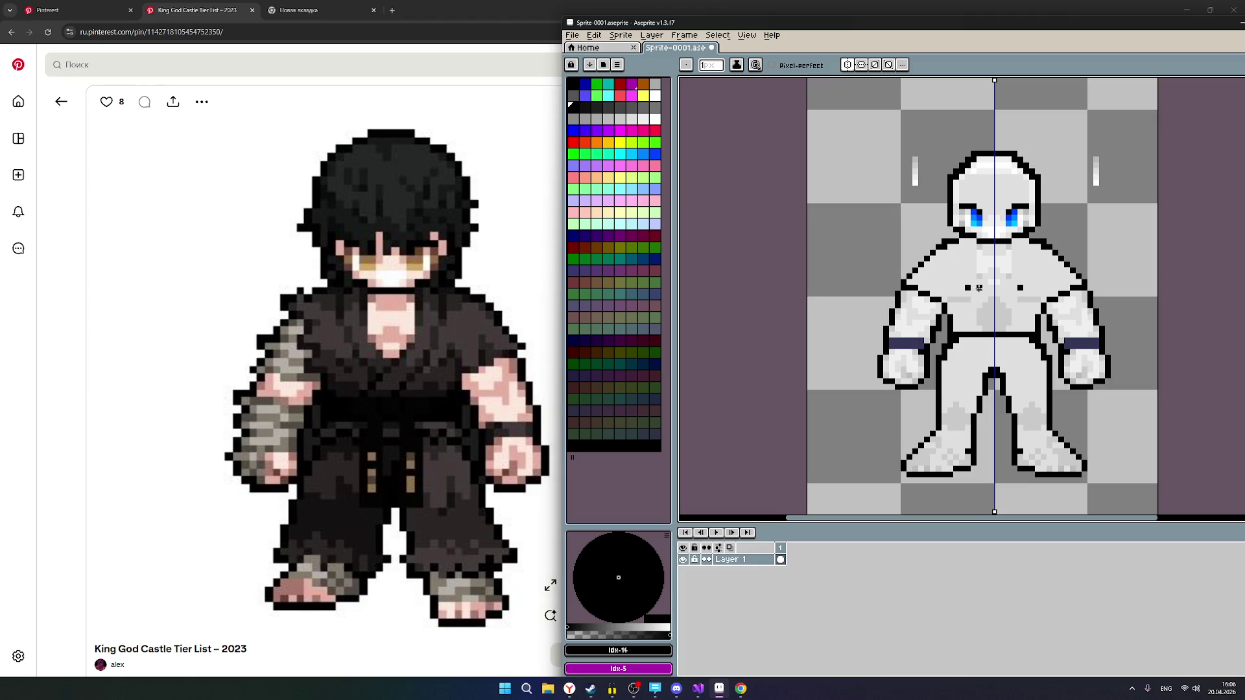
Place a light grey shading pixel beside the left shoulder outline, mirrored.
left_click(996, 328, "alt")
scroll(997, 328, "up", 1)
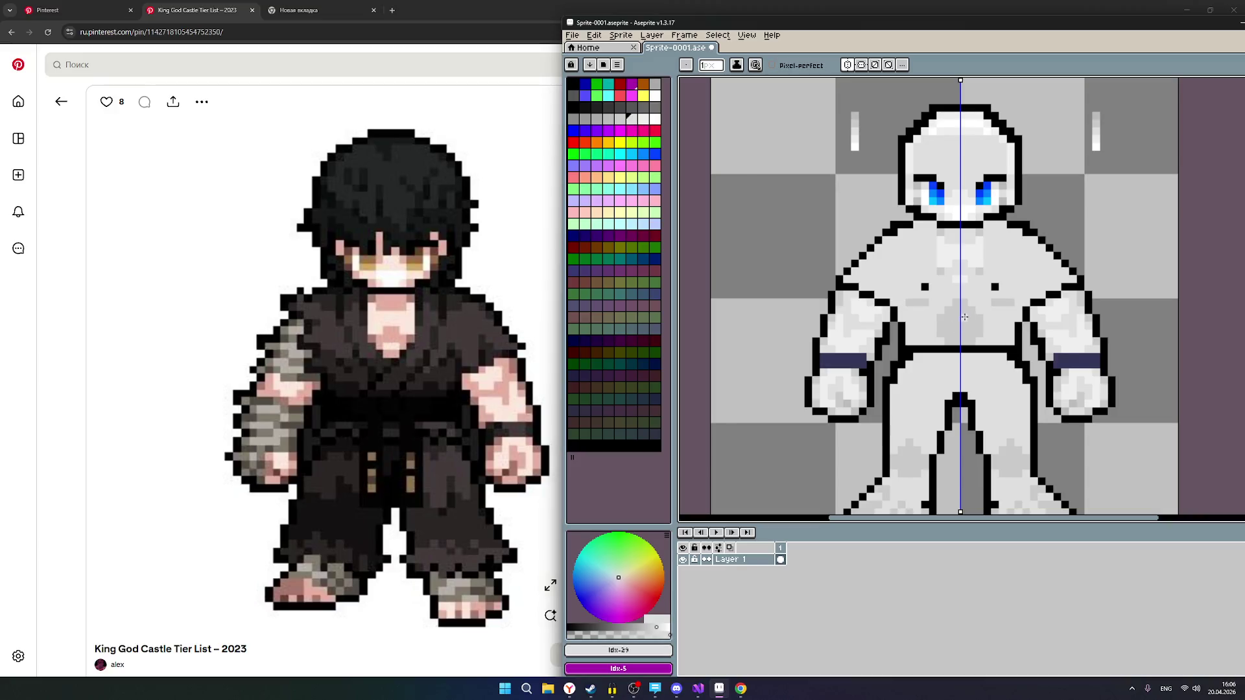
left_click(847, 255)
left_click(855, 271, "alt")
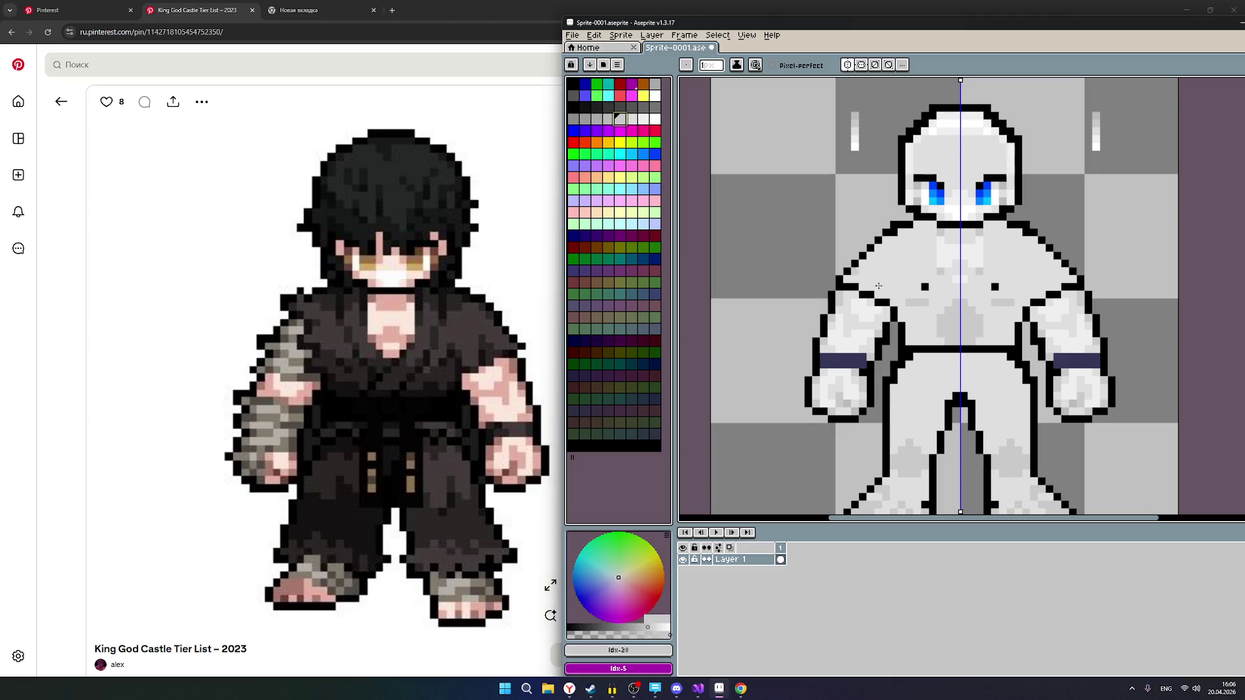
scroll(1035, 324, "down", 2)
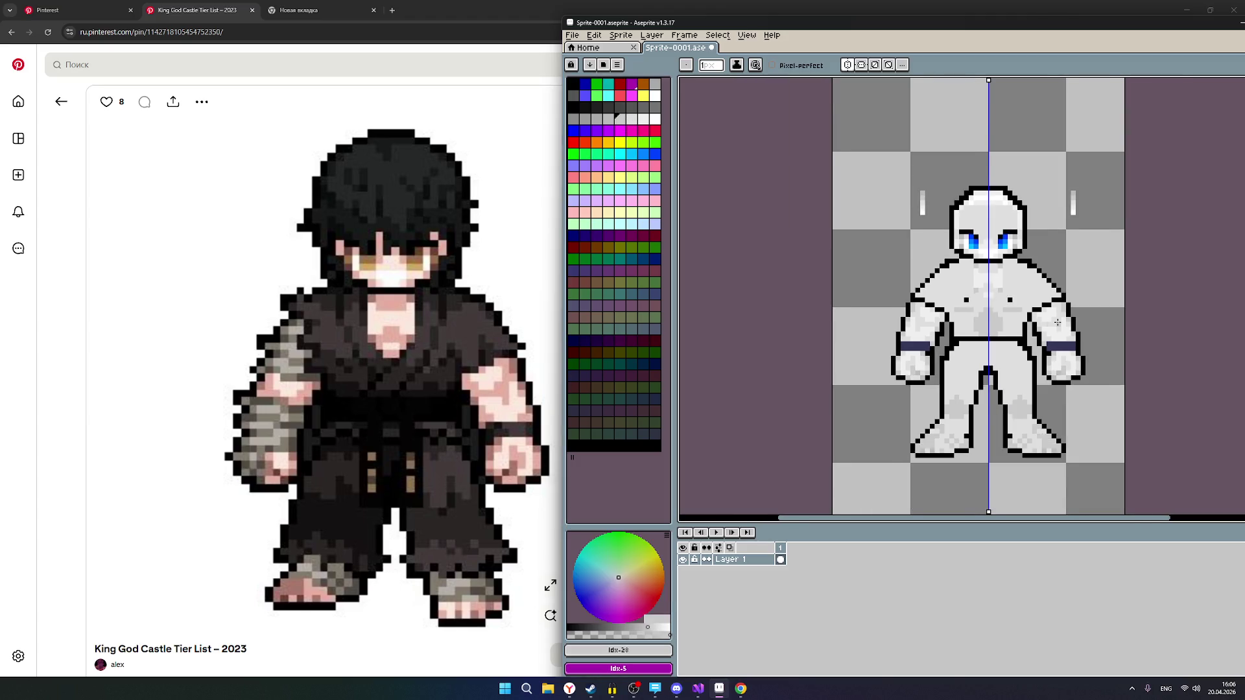
scroll(1034, 325, "up", 1)
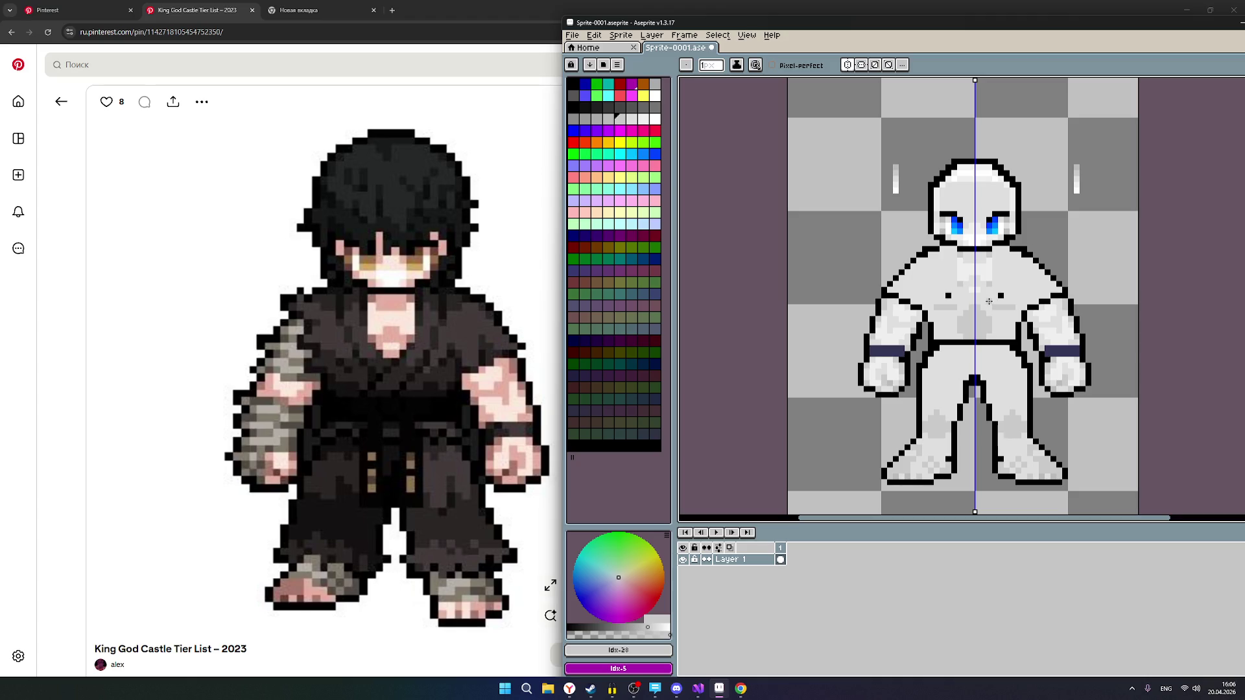
scroll(1002, 299, "down", 1)
scroll(1057, 297, "up", 1)
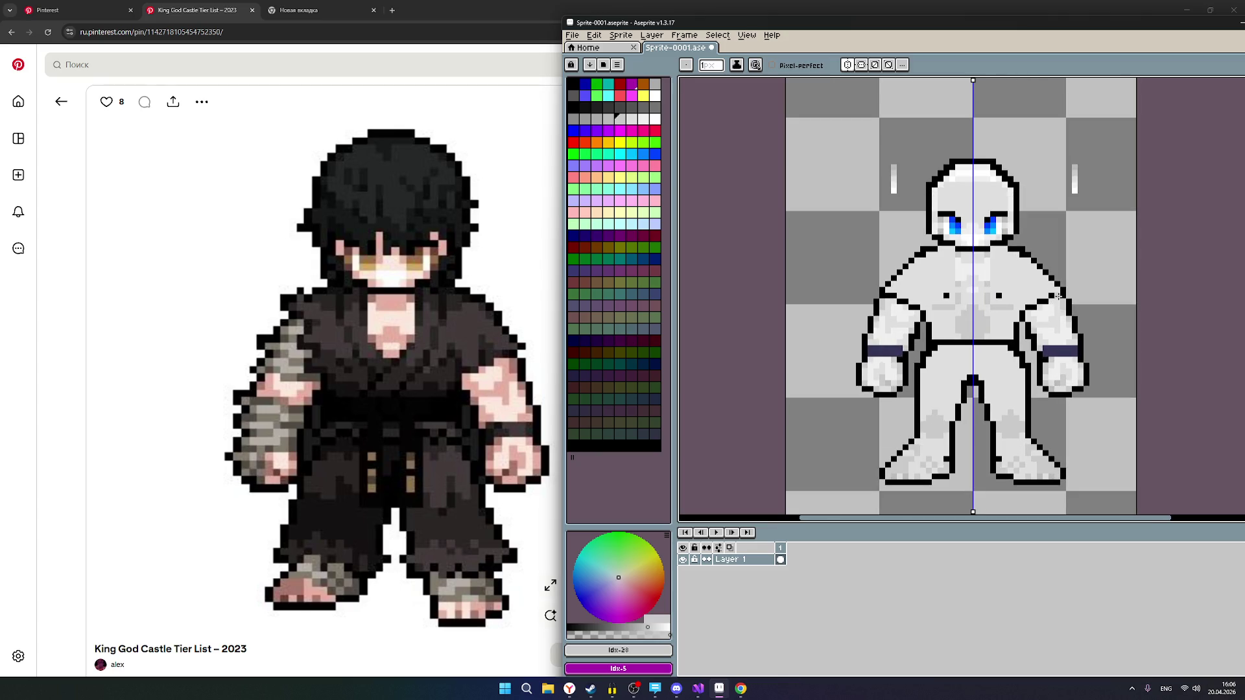
scroll(1032, 280, "up", 1)
scroll(1028, 277, "down", 1)
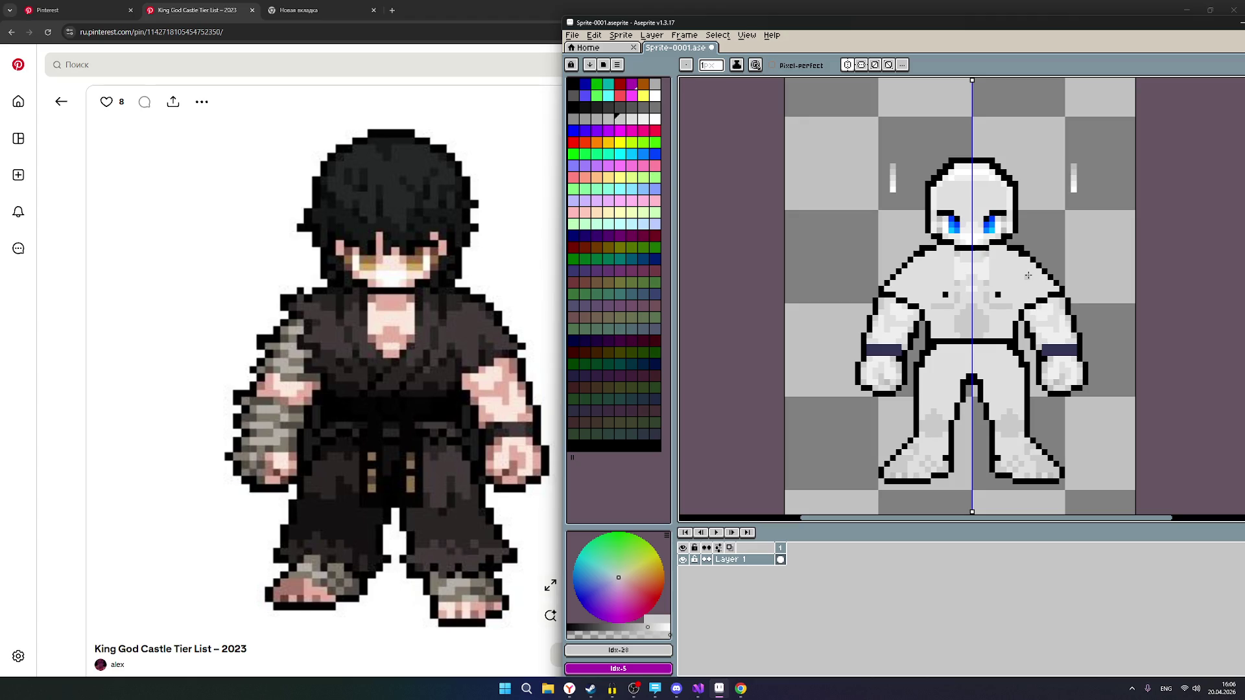
scroll(1028, 276, "down", 2)
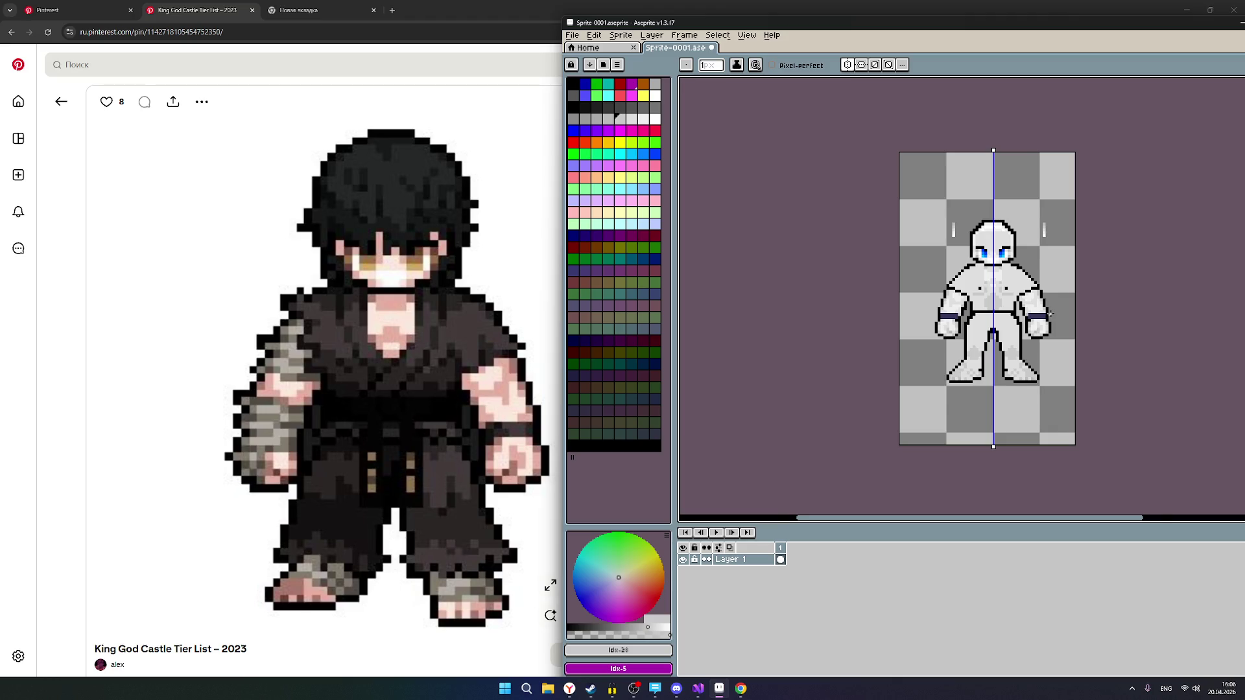
scroll(1049, 315, "up", 1)
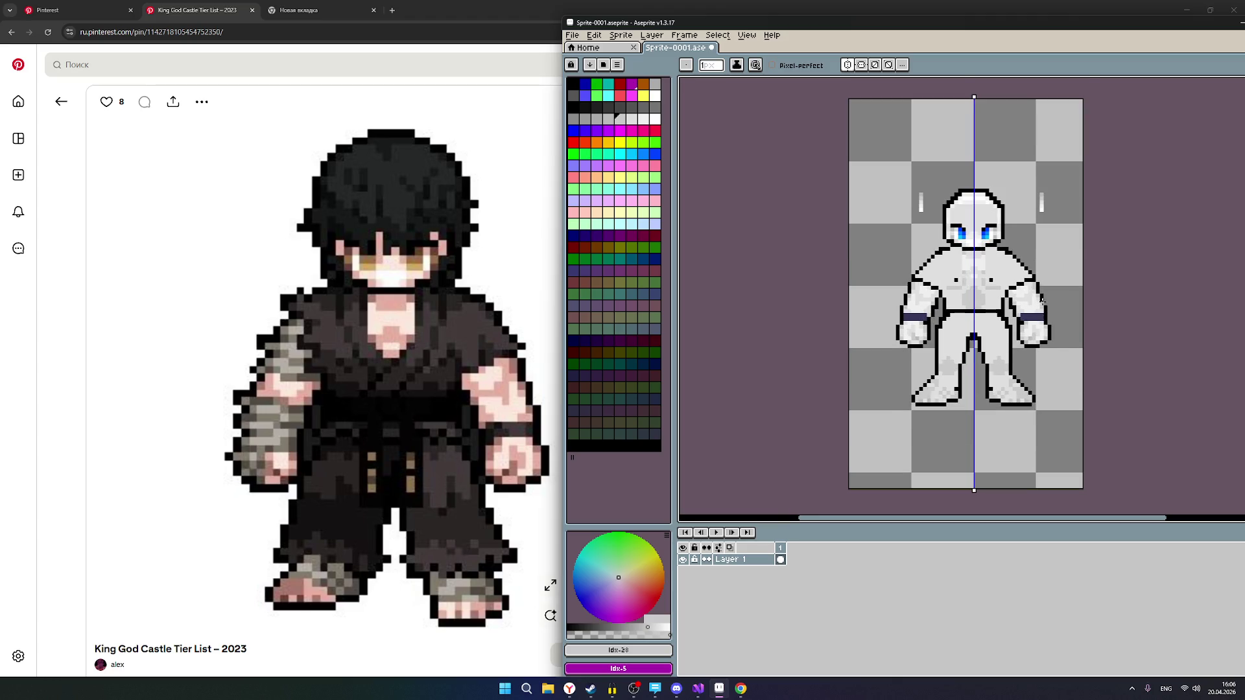
scroll(1049, 316, "up", 1)
mouse_move(1122, 248)
left_mouse_down()
mouse_move(1113, 290)
mouse_move(1087, 270)
left_mouse_up()
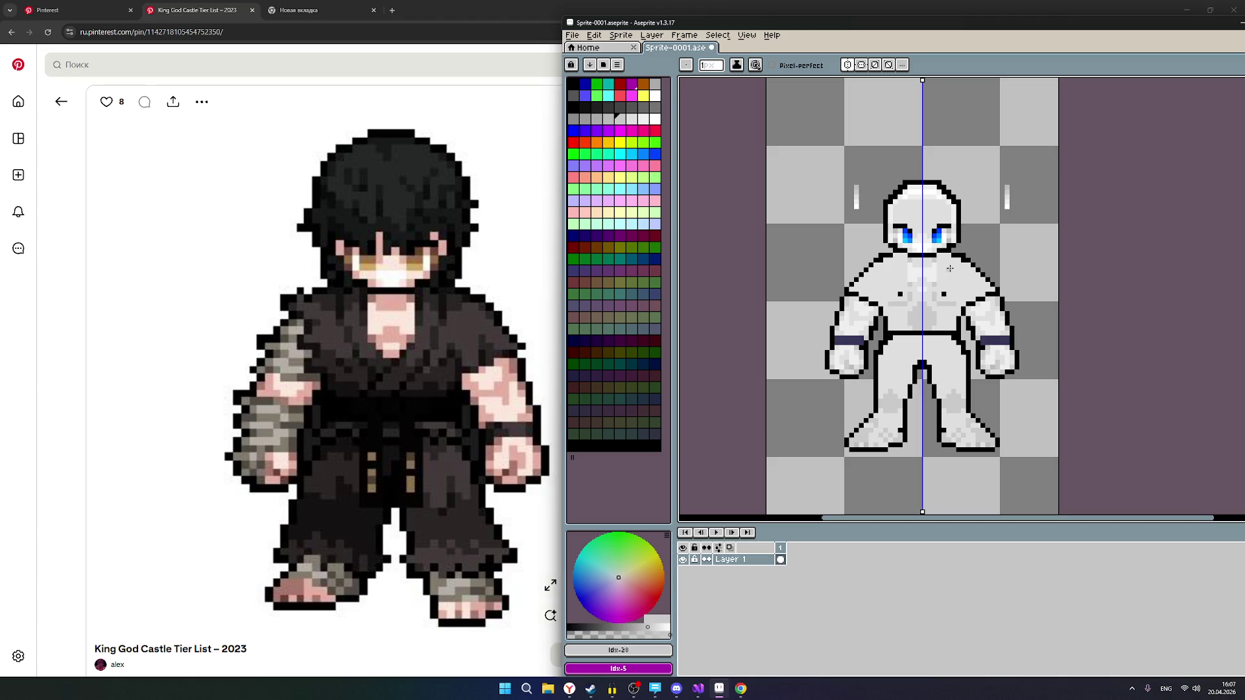
With the Idx-28 grey, add a pixel beside the diagonal shoulder outline, then undo it.
key("bracketleft")
scroll(983, 265, "up", 2)
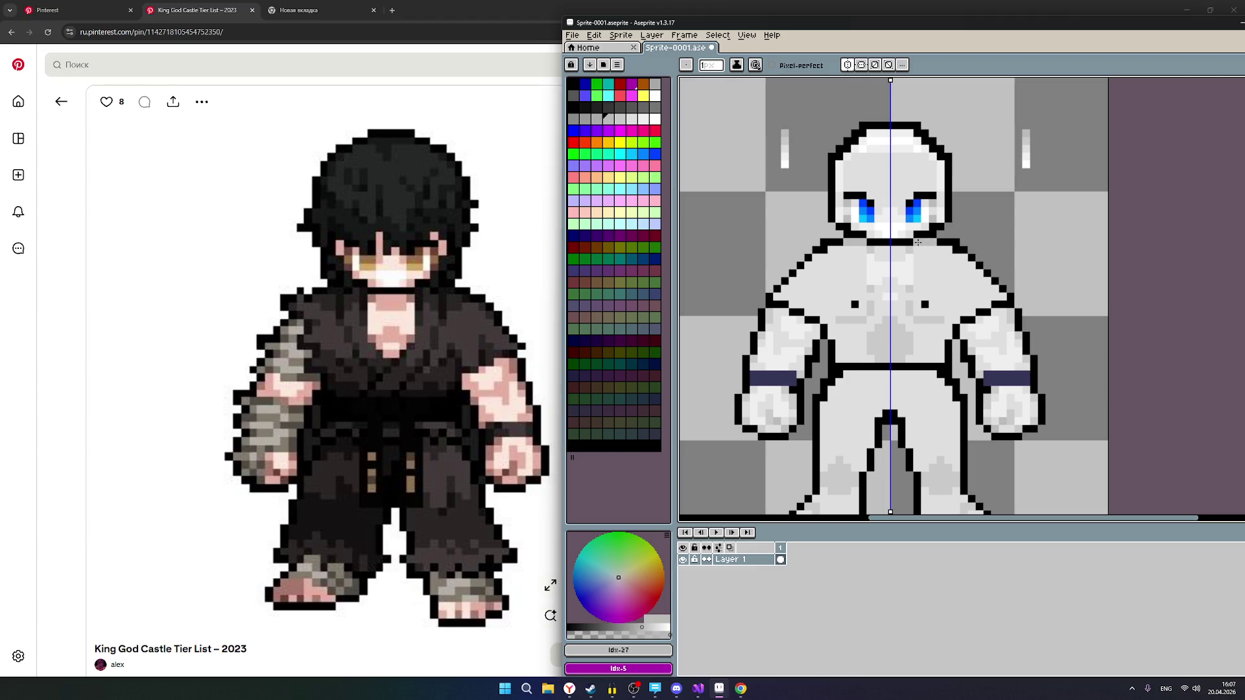
scroll(971, 282, "down", 1)
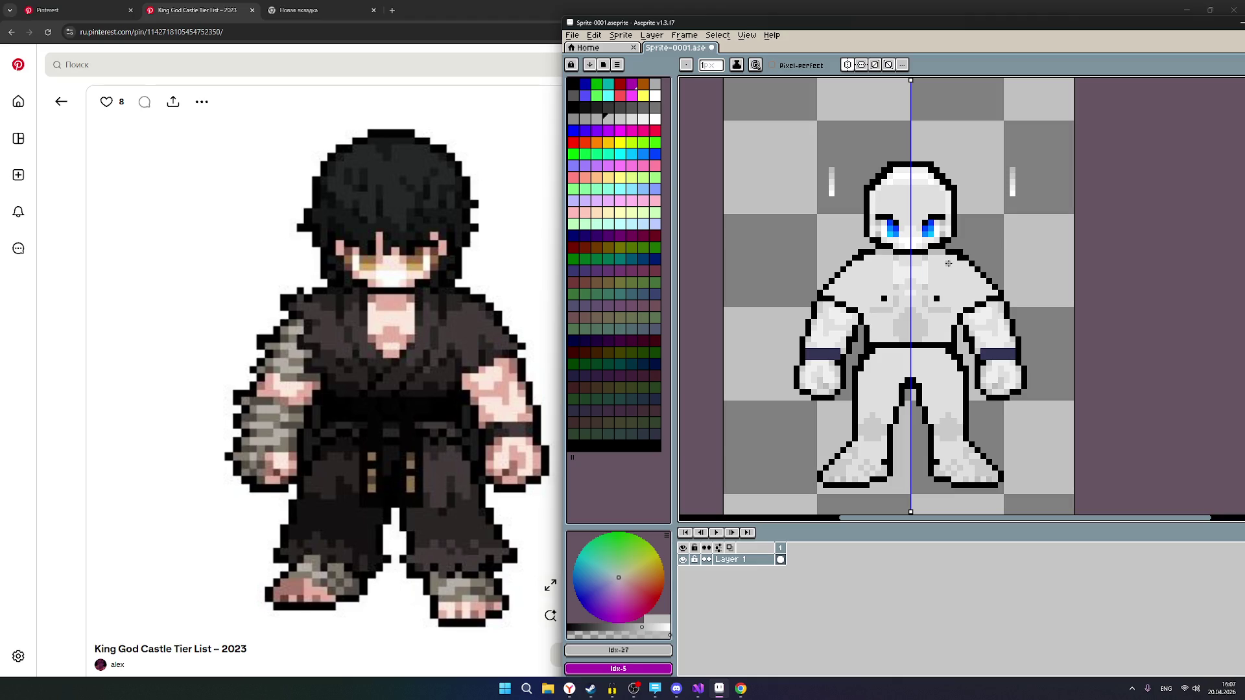
scroll(949, 263, "up", 5)
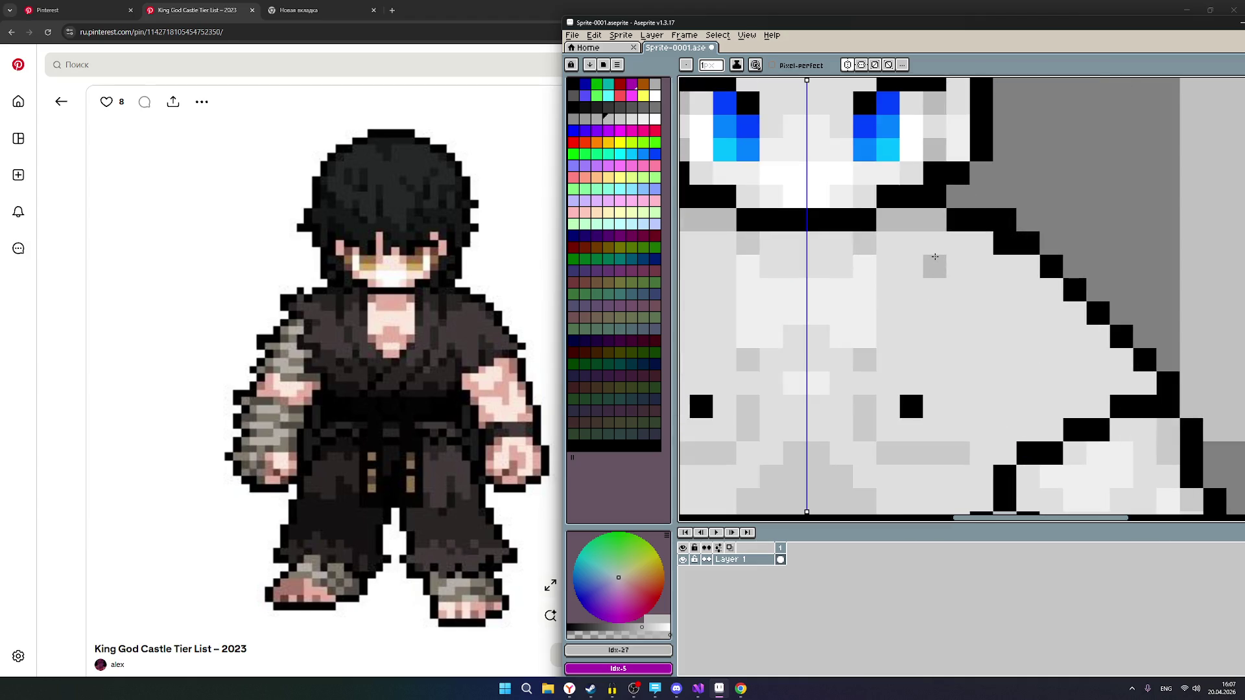
scroll(935, 257, "down", 1)
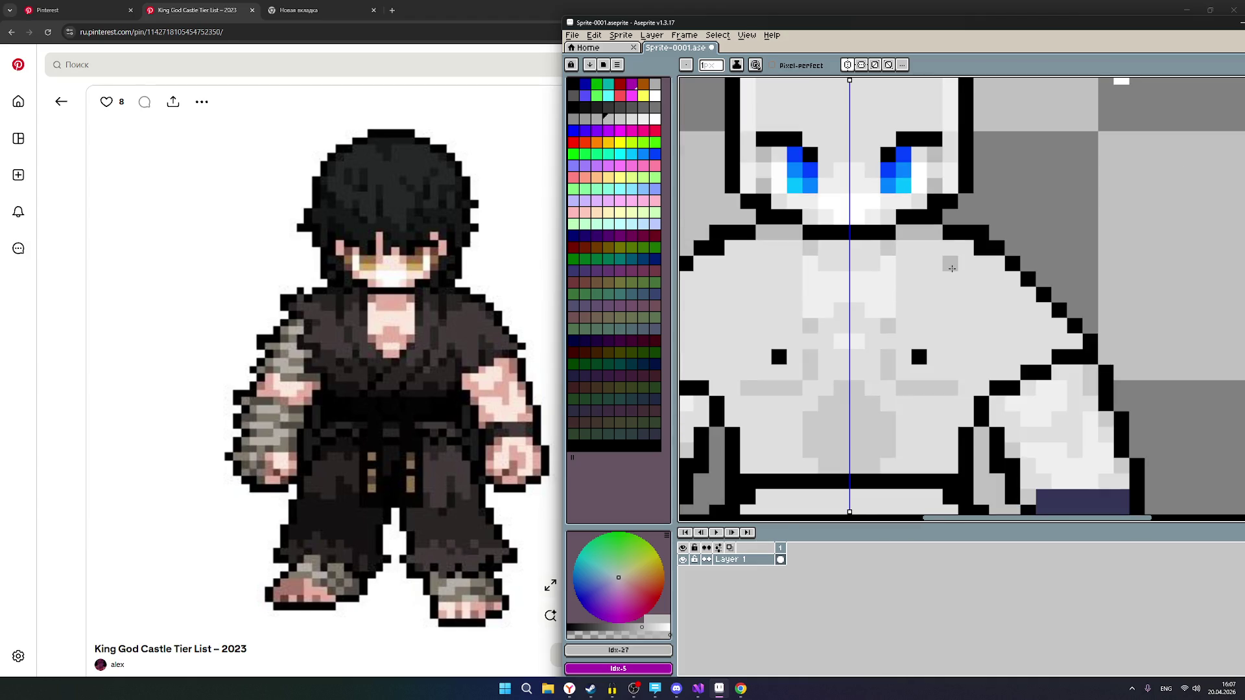
left_click(620, 118)
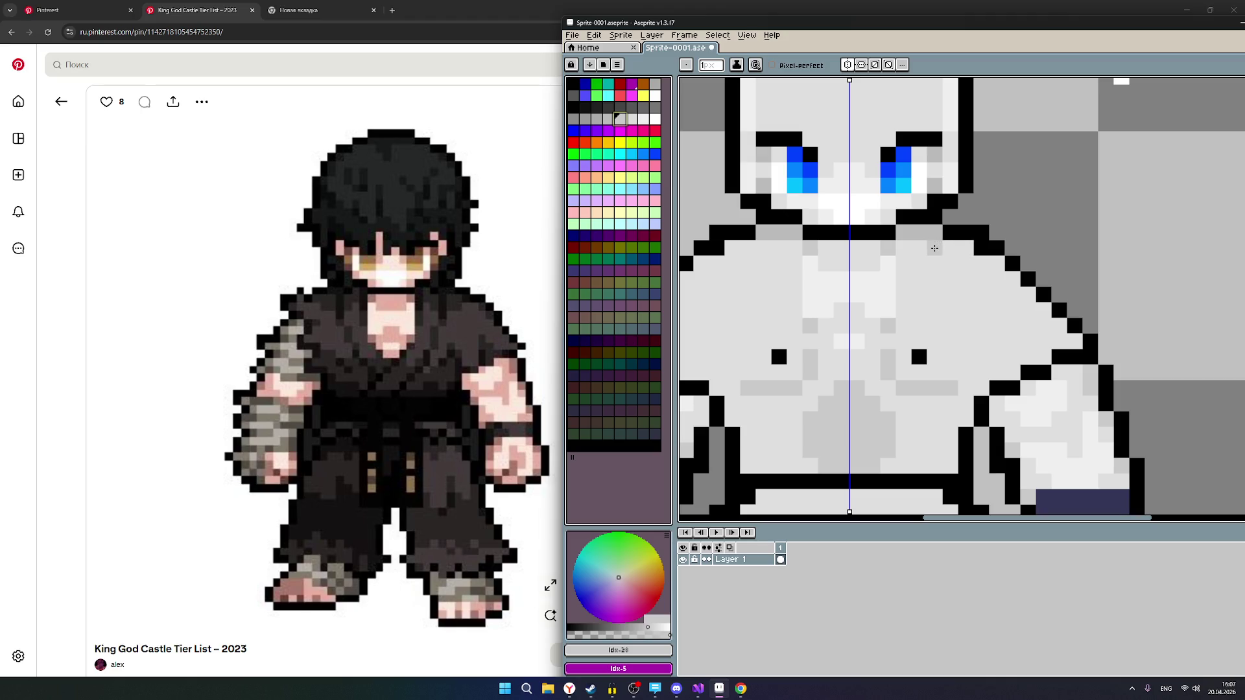
scroll(920, 253, "up", 4)
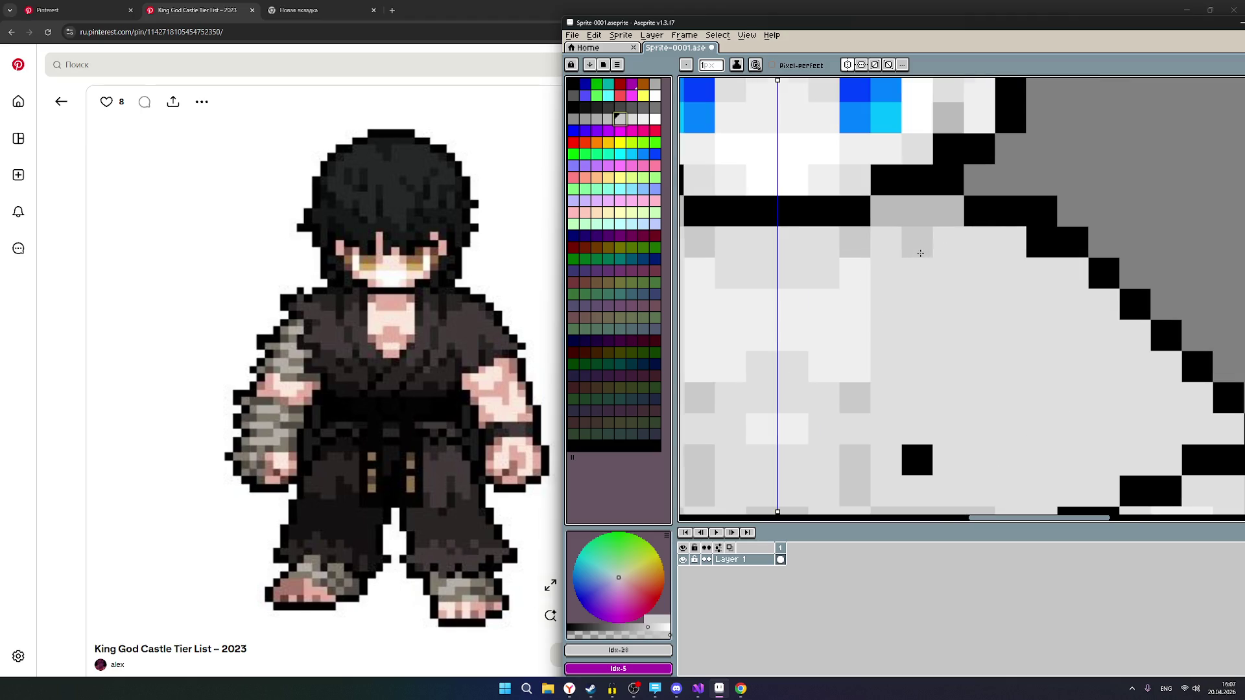
scroll(956, 261, "down", 3)
left_click(988, 244)
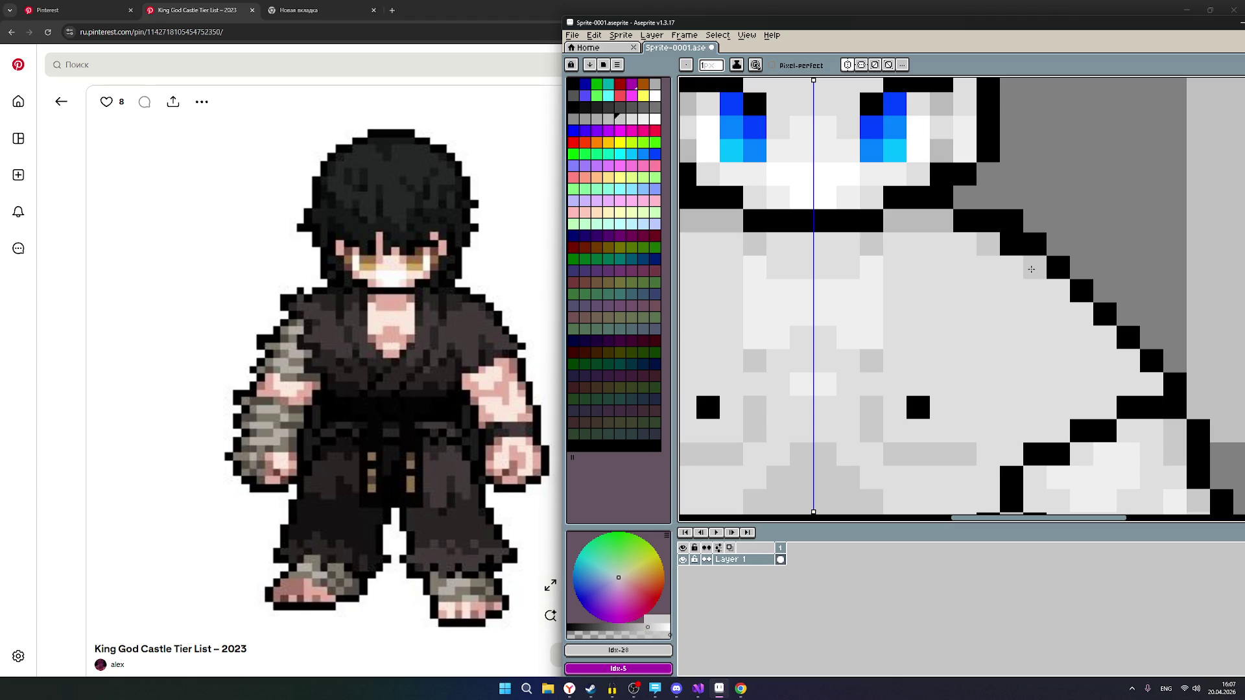
scroll(1035, 288, "down", 2)
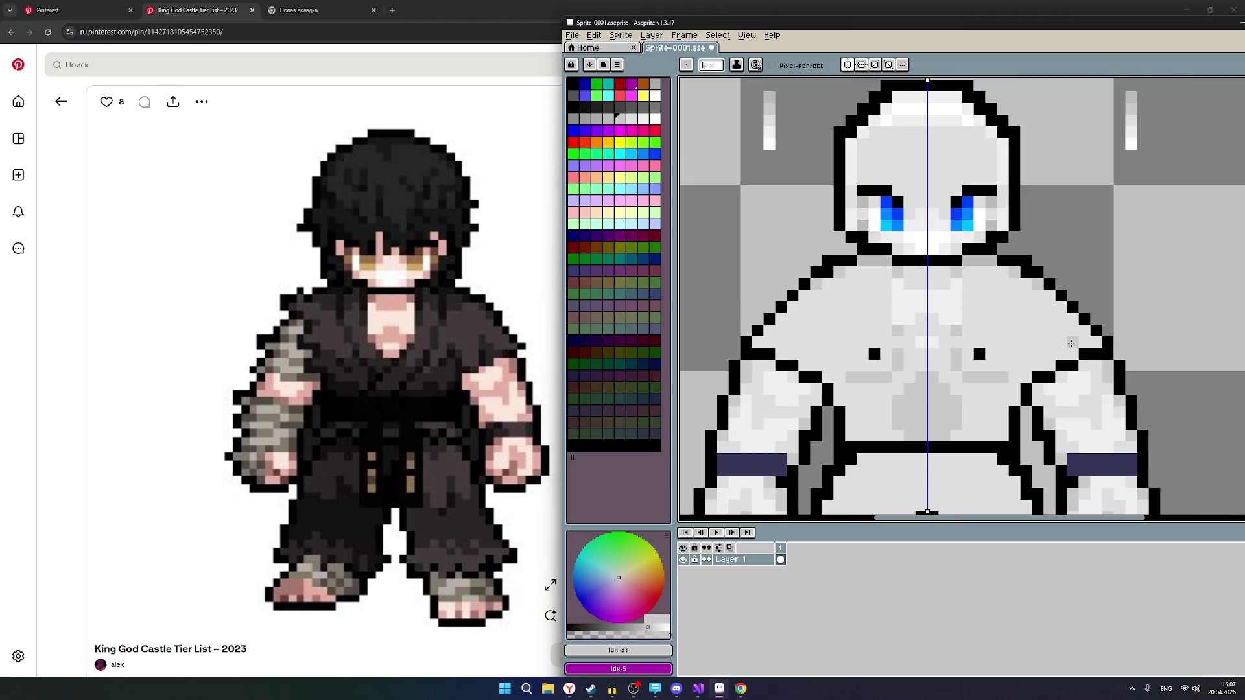
scroll(1054, 331, "down", 2)
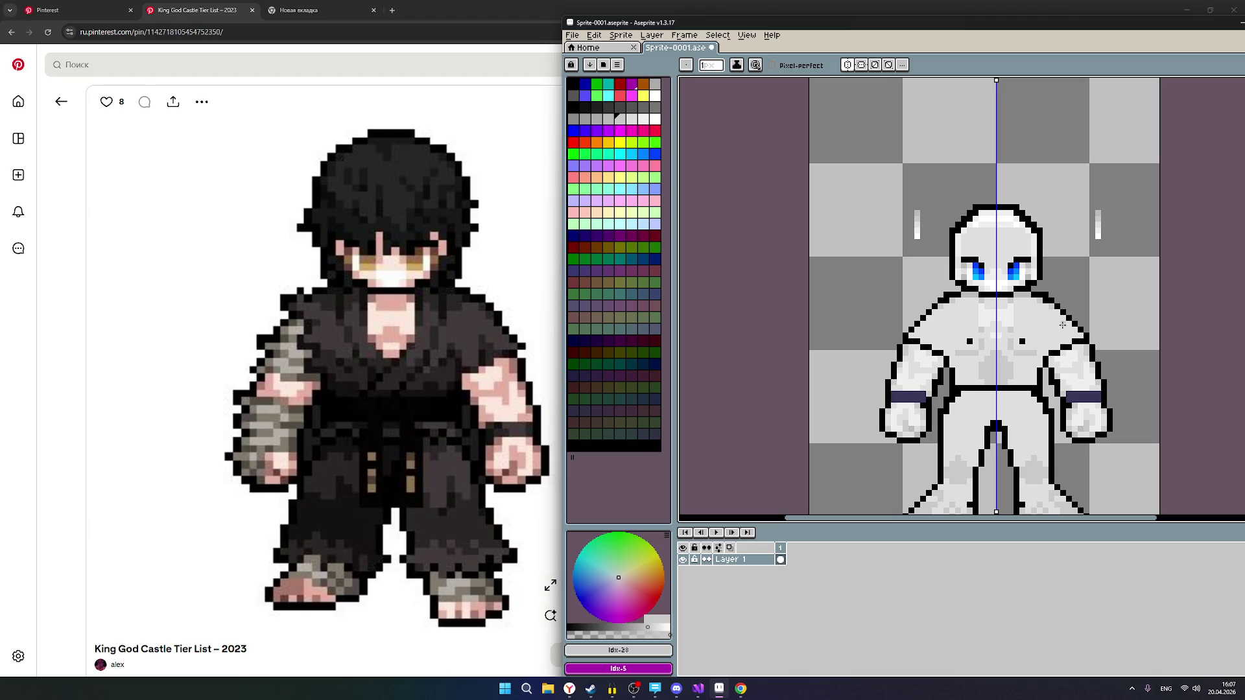
scroll(1062, 325, "up", 1)
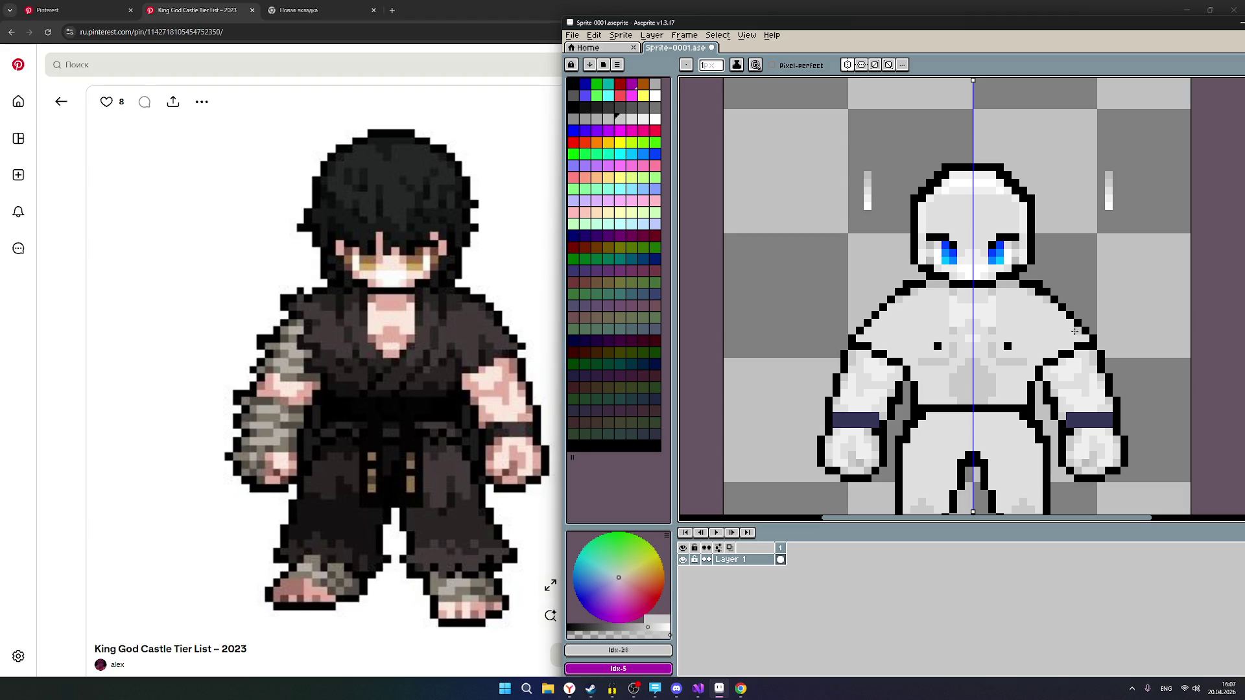
scroll(993, 321, "down", 1)
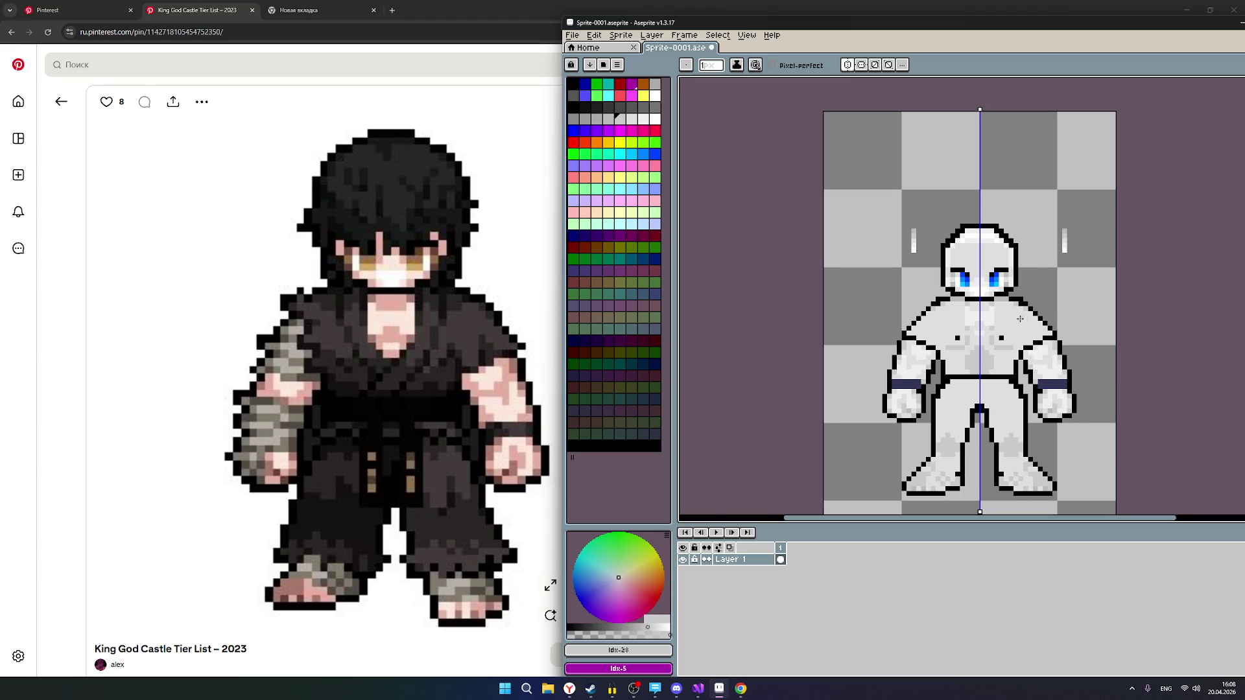
scroll(1007, 321, "up", 1)
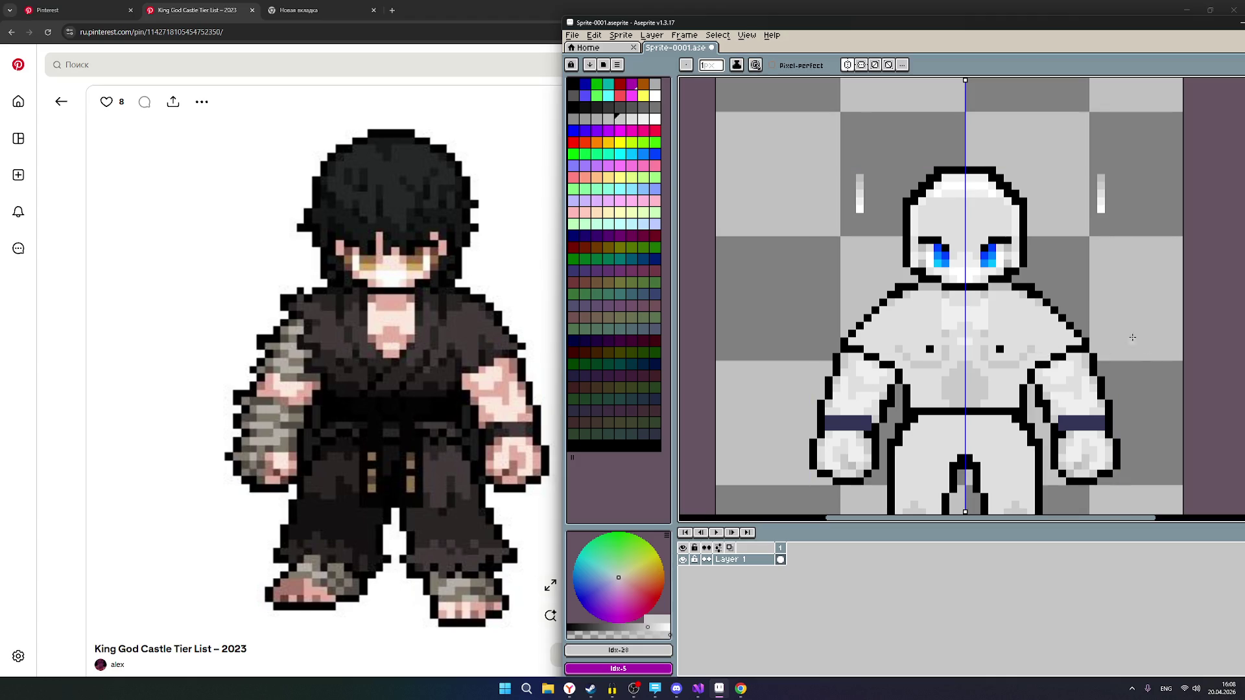
key("ctrl+z")
Undo once more and draw mirrored darker grey strokes down both chest edges.
key("ctrl+z")
mouse_move(1038, 354)
left_mouse_down()
mouse_move(1035, 327)
mouse_move(1000, 326)
left_mouse_up()
key("ctrl+z")
mouse_move(1008, 305)
left_mouse_down()
mouse_move(1012, 329)
mouse_move(1041, 350)
left_mouse_up()
scroll(1005, 394, "down", 1)
left_click(630, 120)
scroll(1004, 386, "up", 1)
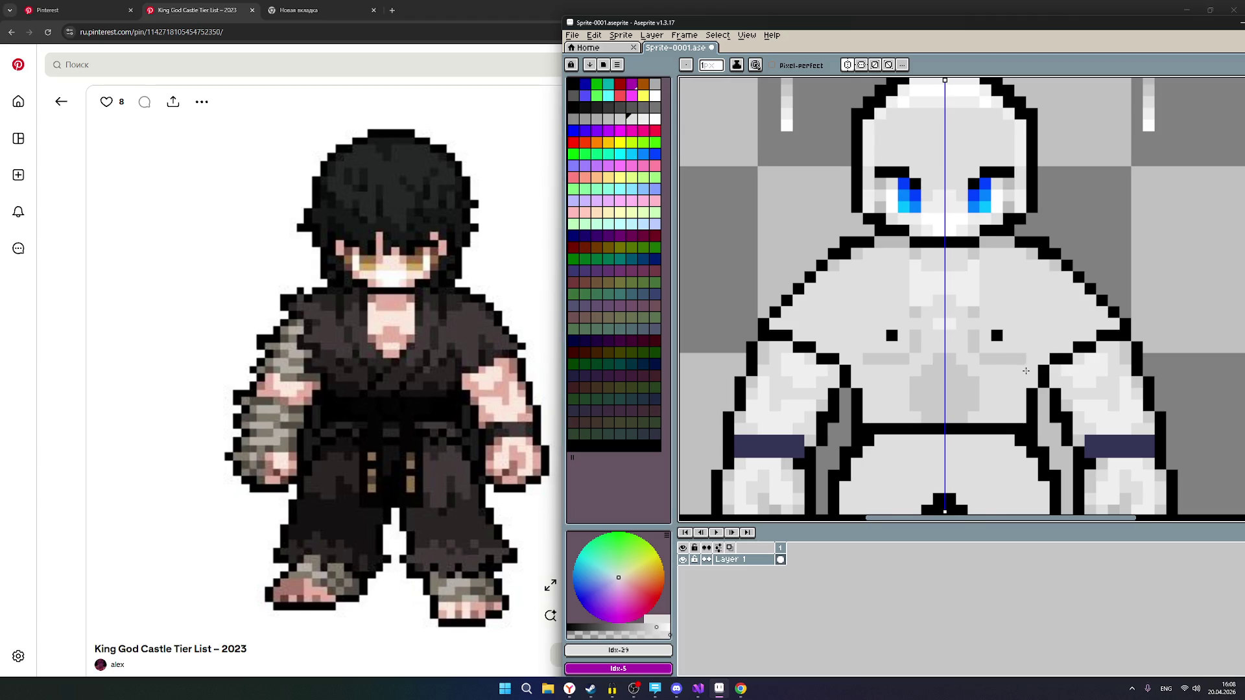
scroll(1026, 370, "down", 2)
scroll(1051, 376, "up", 2)
scroll(999, 389, "down", 1)
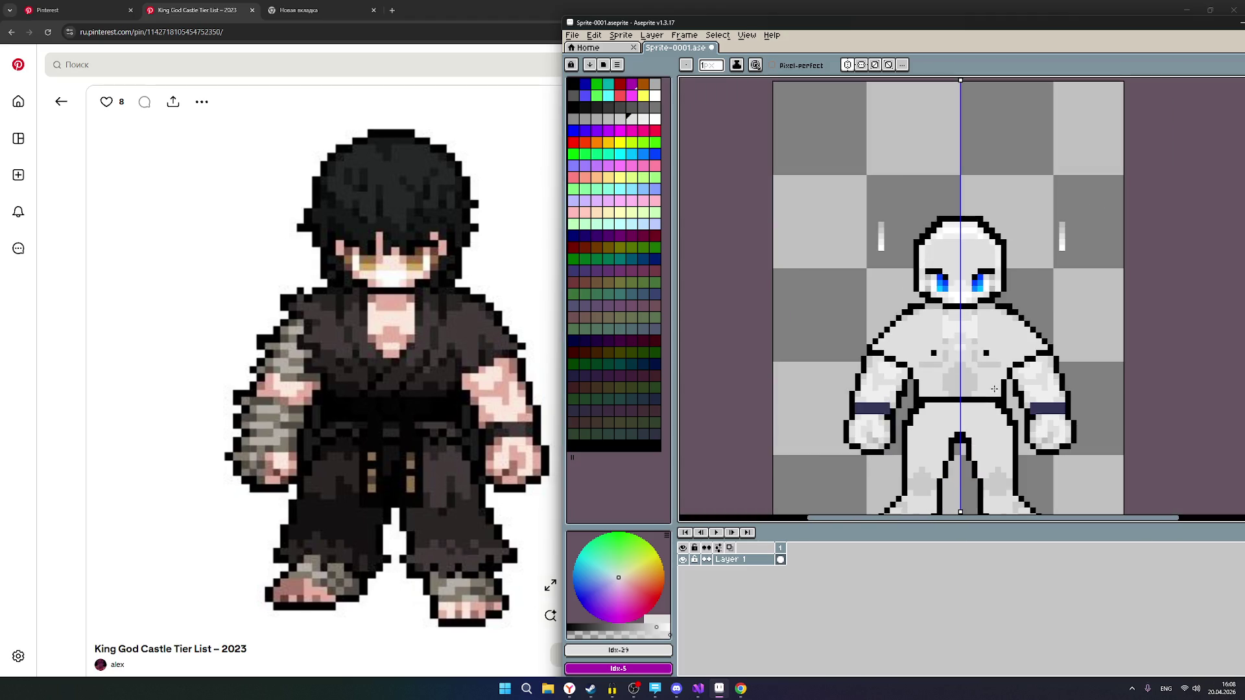
scroll(999, 364, "down", 1)
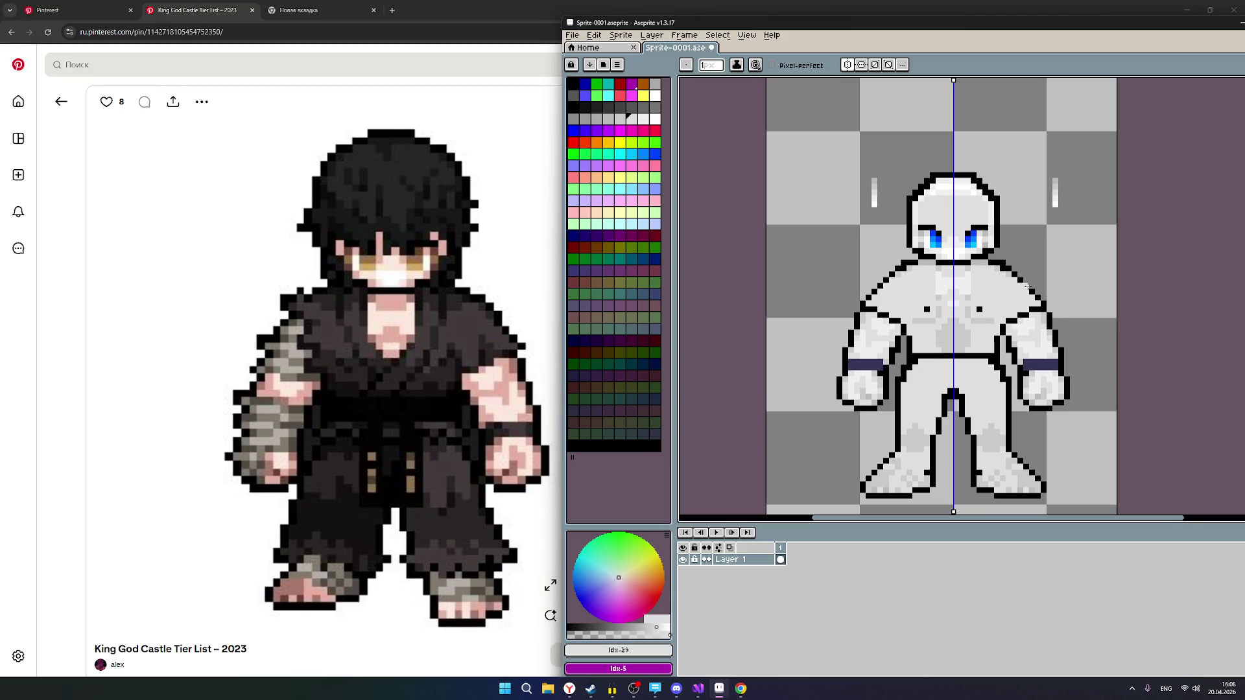
scroll(1003, 299, "up", 1)
scroll(1002, 300, "down", 2)
scroll(987, 306, "up", 1)
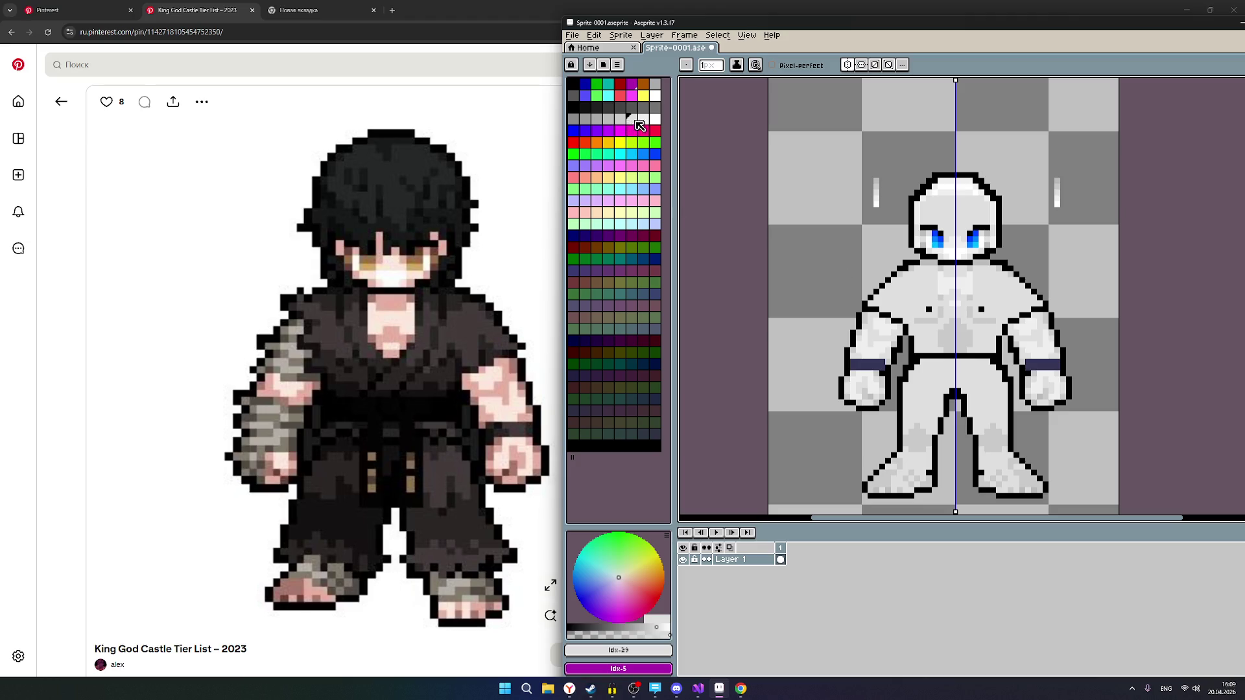
Add a black pixel beside each chest dot in black, then undo it to keep single dots.
left_click(643, 119)
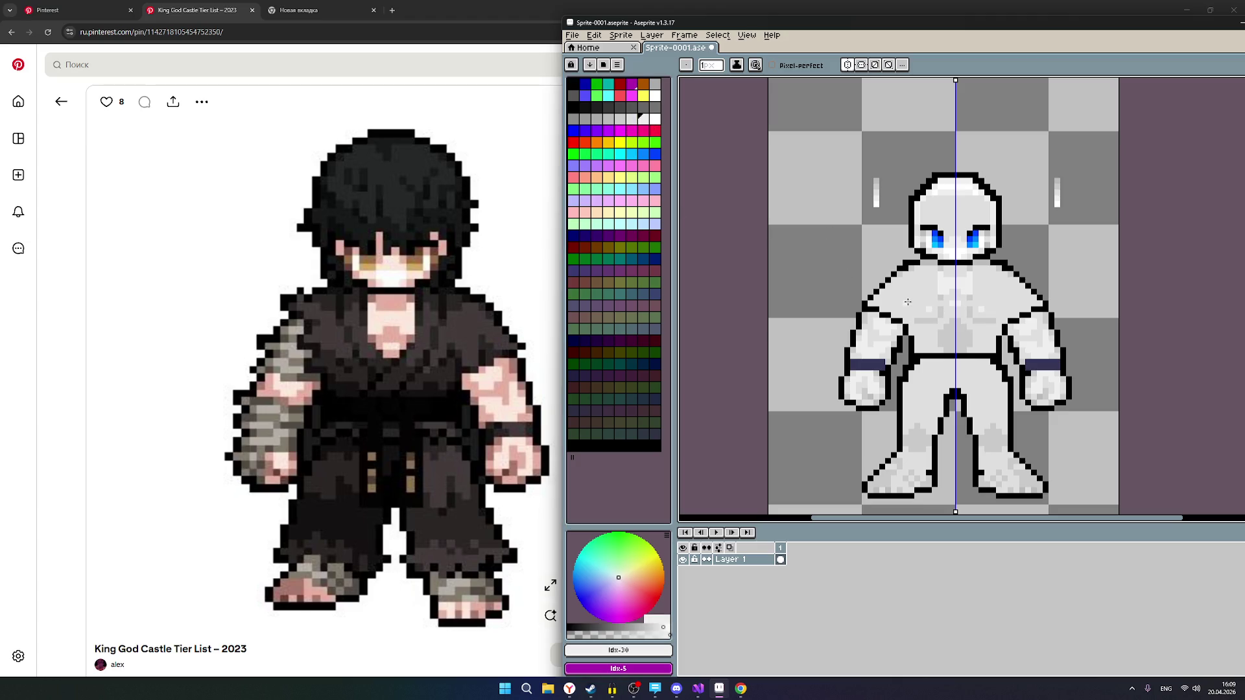
left_click(631, 120)
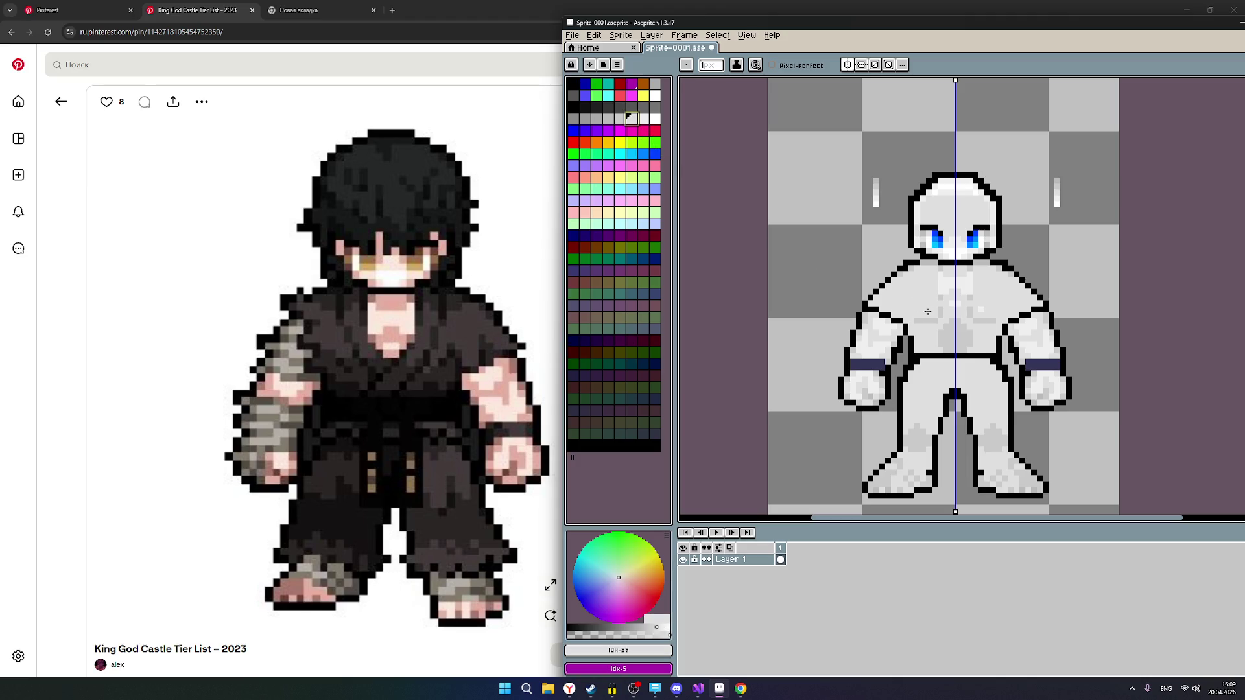
scroll(928, 303, "up", 2)
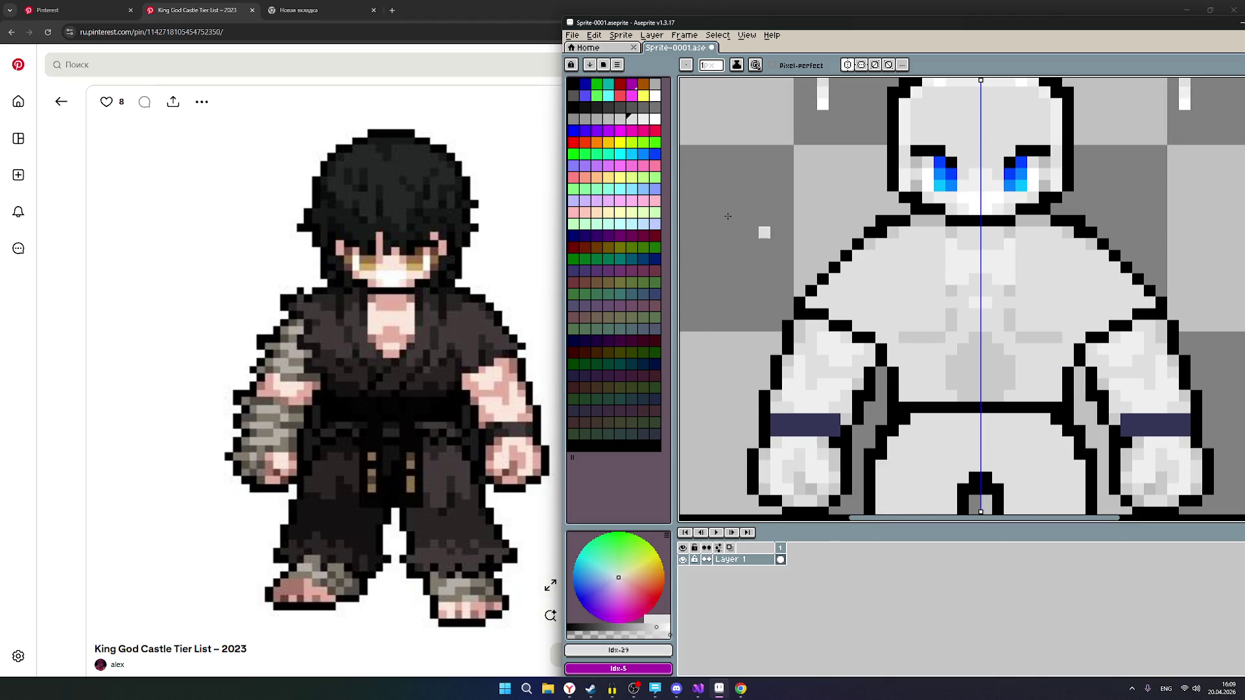
left_click(574, 107)
left_click(1033, 286)
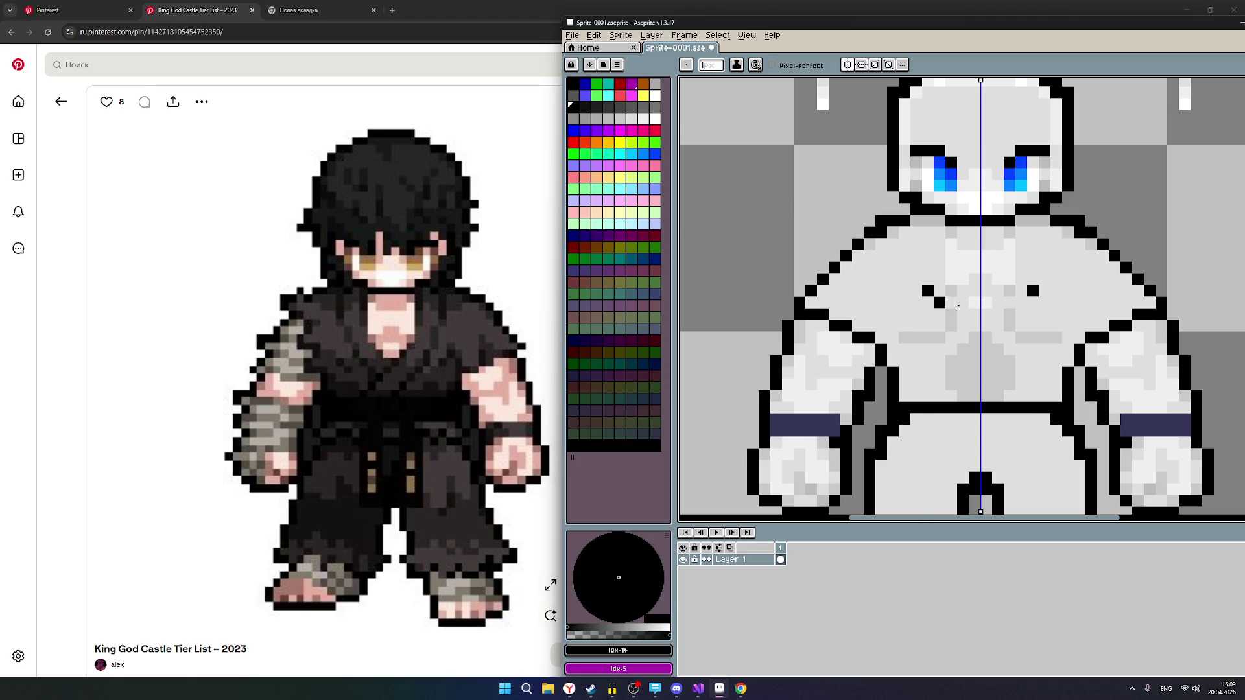
scroll(1076, 325, "down", 2)
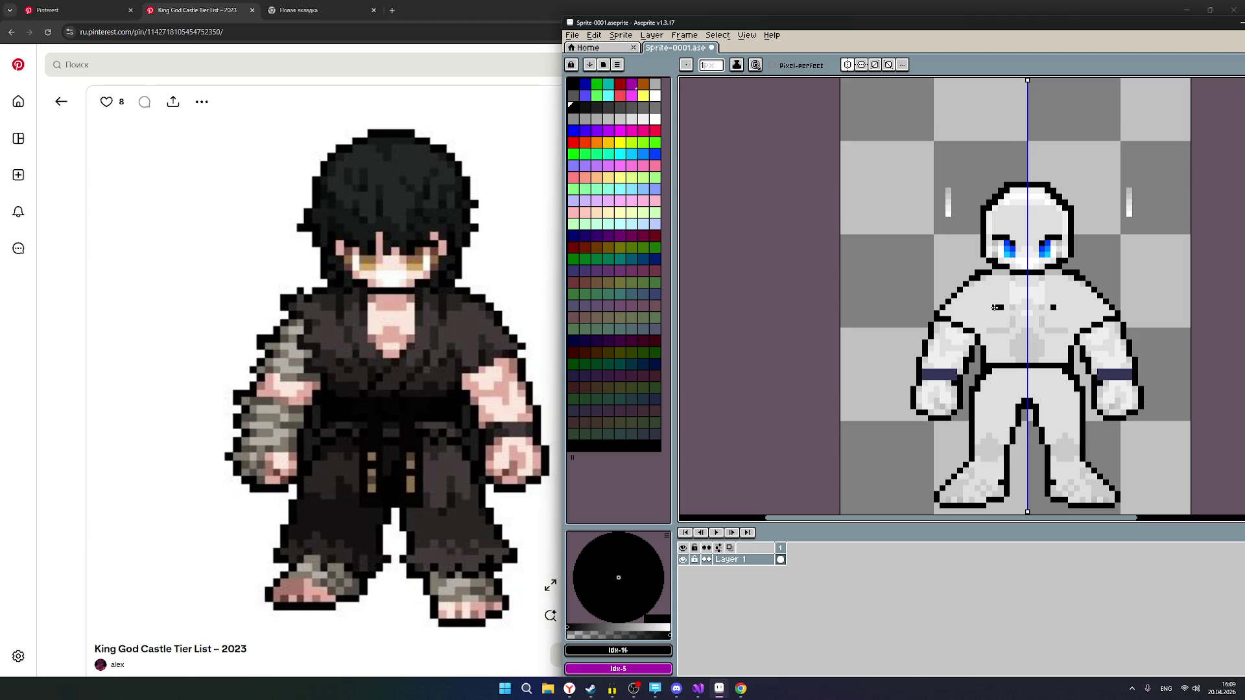
key("ctrl+z")
Enlarge the mirrored black chest dots into 2x2 squares.
left_click(1001, 313)
left_click(1001, 308)
scroll(1003, 310, "up", 1)
scroll(1003, 309, "up", 1)
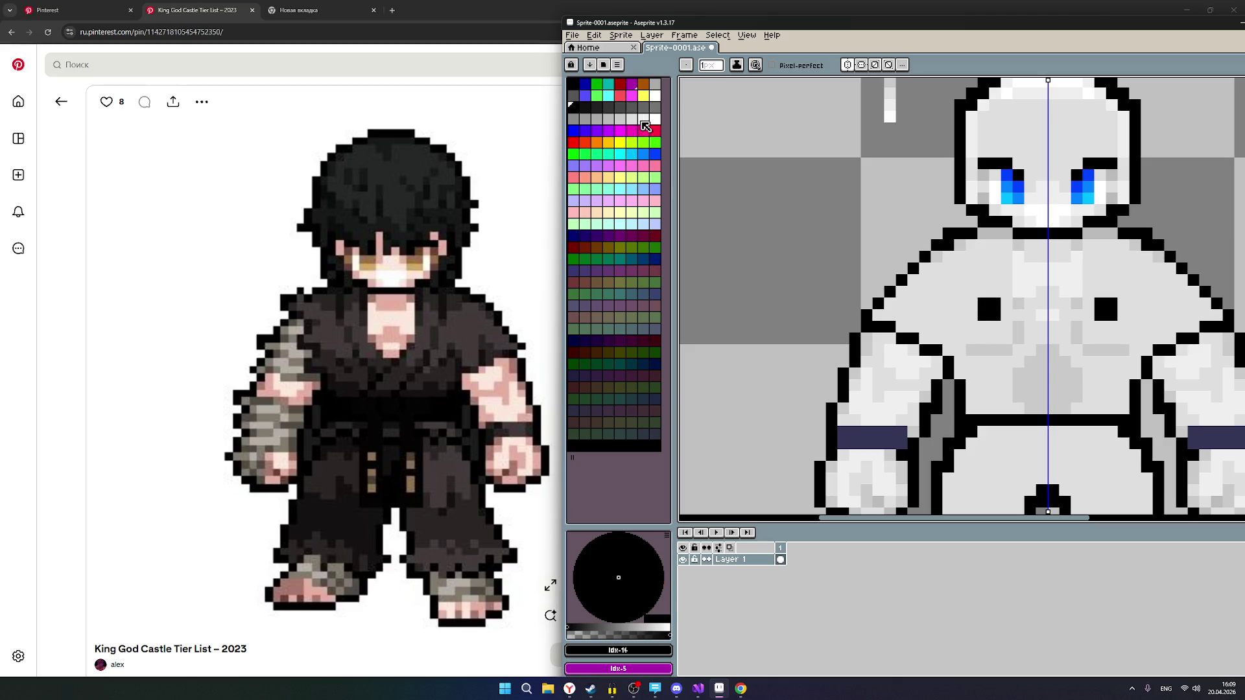
Paint a light grey row and a darker grey shading row across the chest.
left_click(643, 119)
left_click(632, 119)
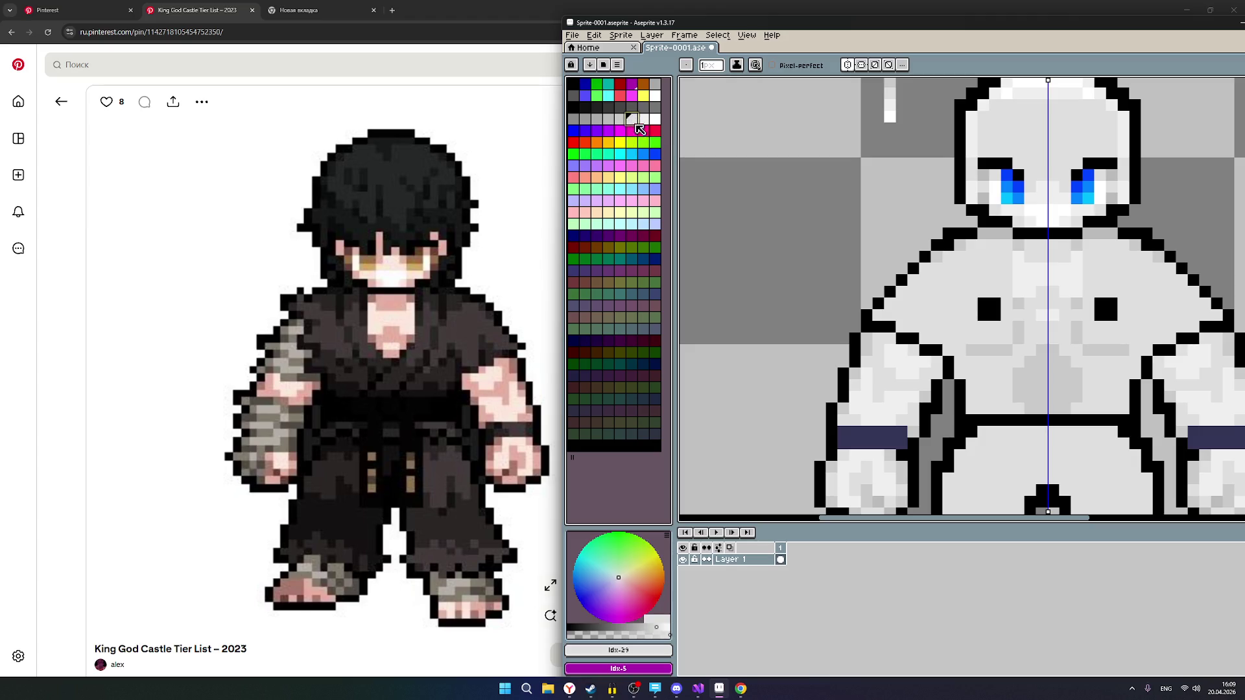
left_click_drag(973, 350, 1007, 351)
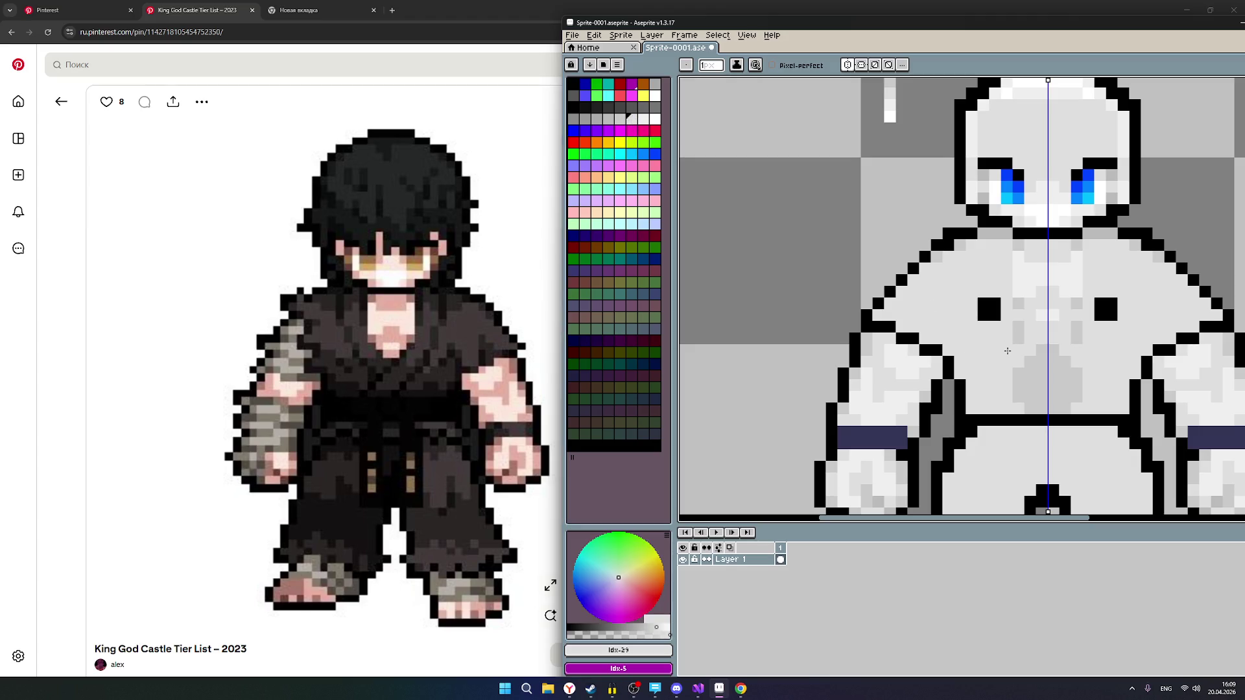
left_click(620, 119)
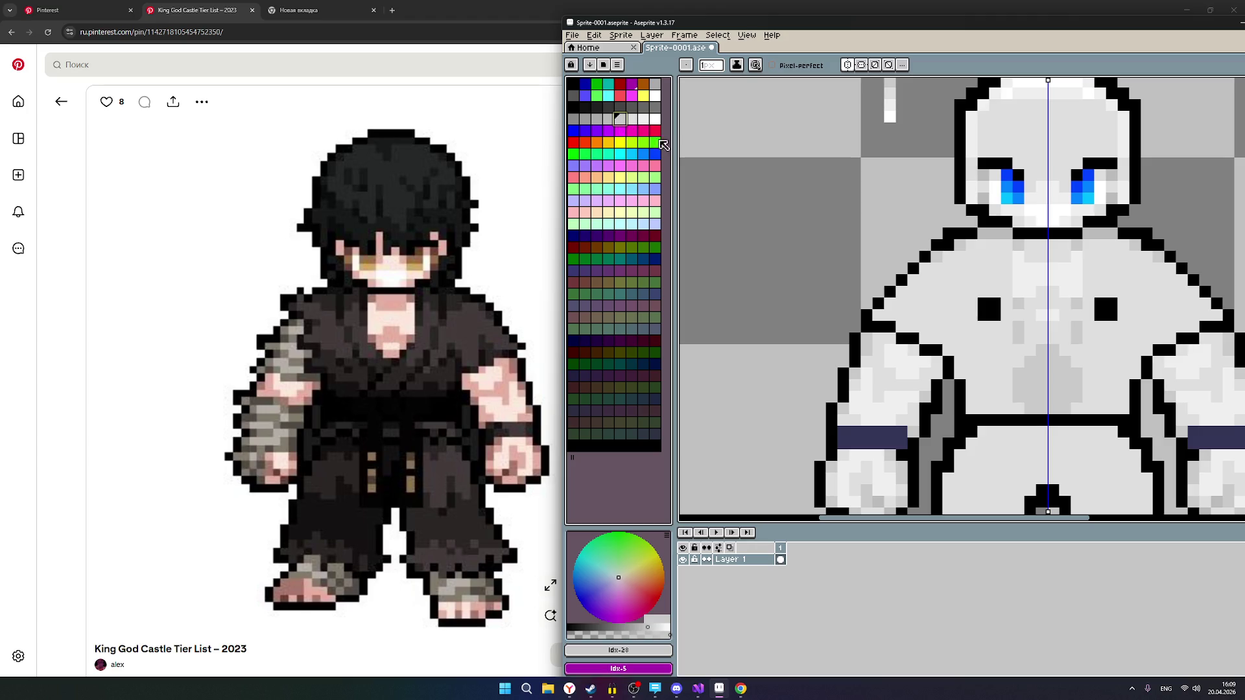
left_click_drag(1002, 335, 973, 334)
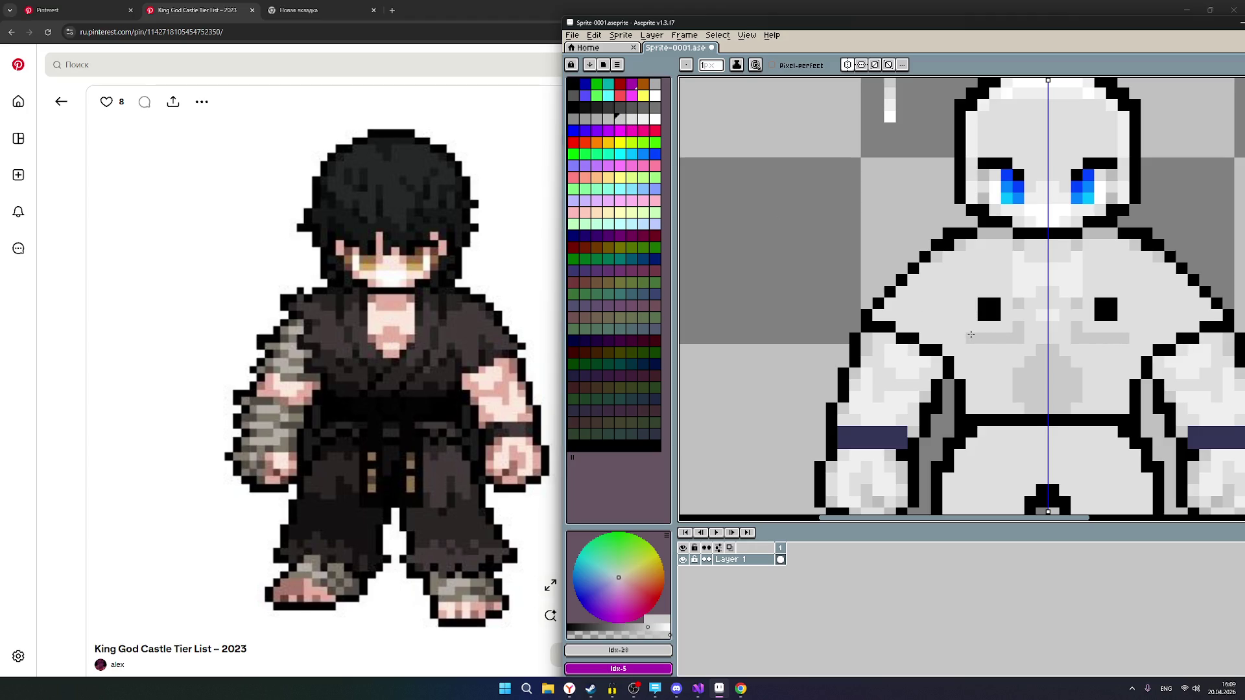
left_click(1034, 348)
scroll(1161, 366, "down", 2)
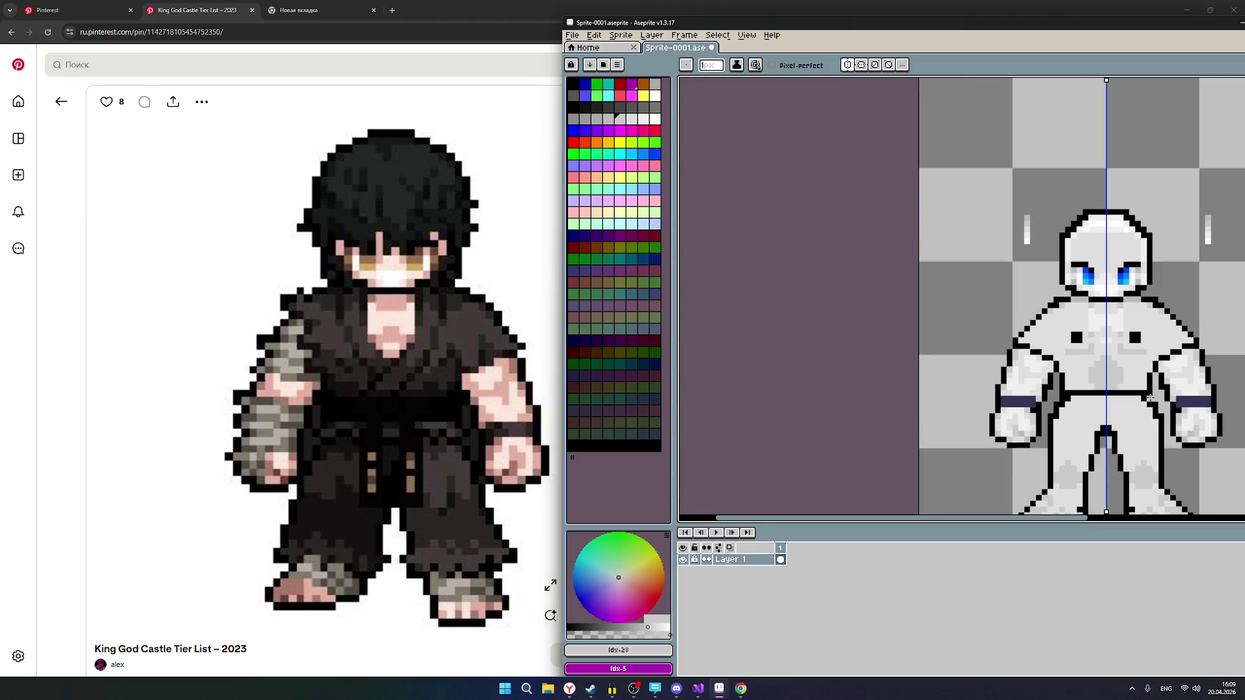
left_click_drag(1103, 407, 936, 418)
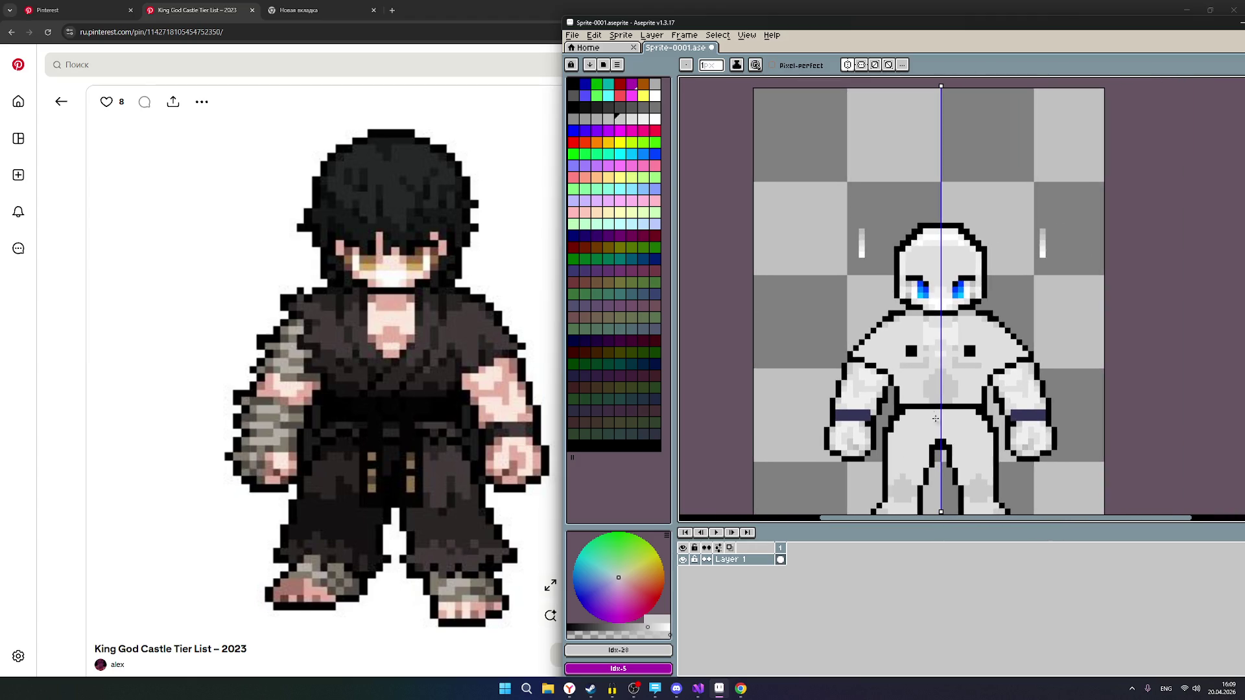
scroll(906, 366, "up", 1)
Trim the black chest squares down to single black pixels with light grey.
left_click(632, 119)
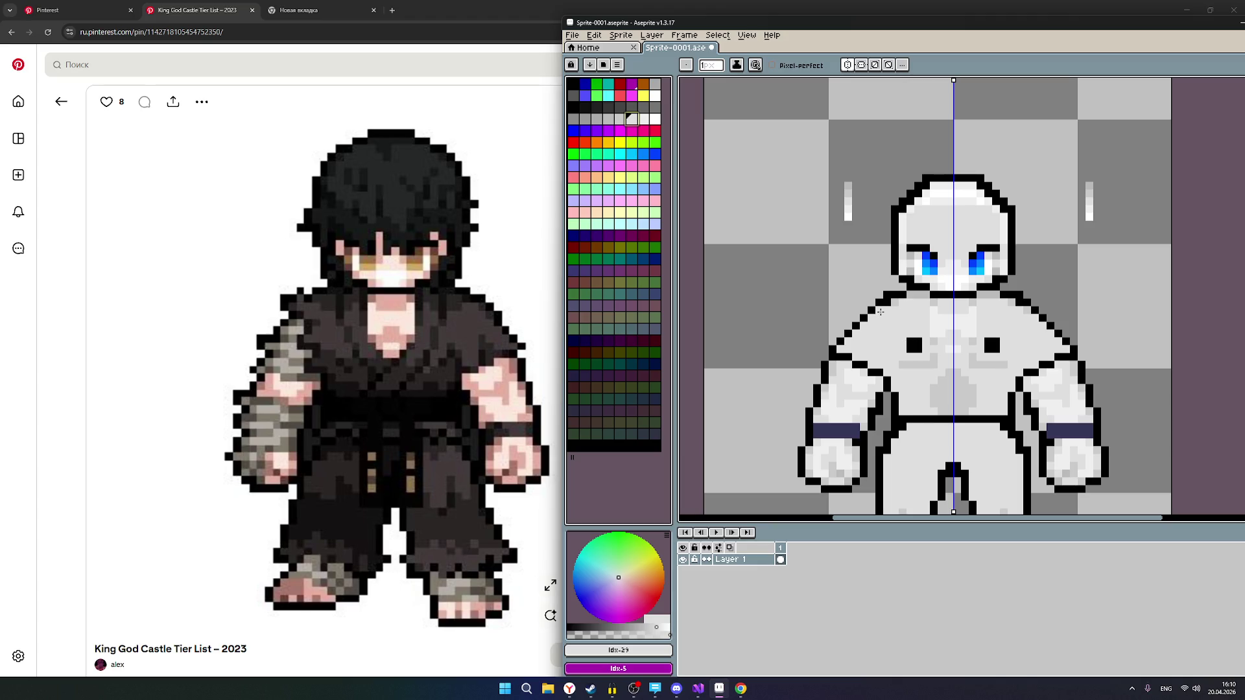
left_click(920, 341)
left_click(911, 341)
left_click(919, 349)
left_click(989, 341)
left_click(996, 341)
left_click(989, 349)
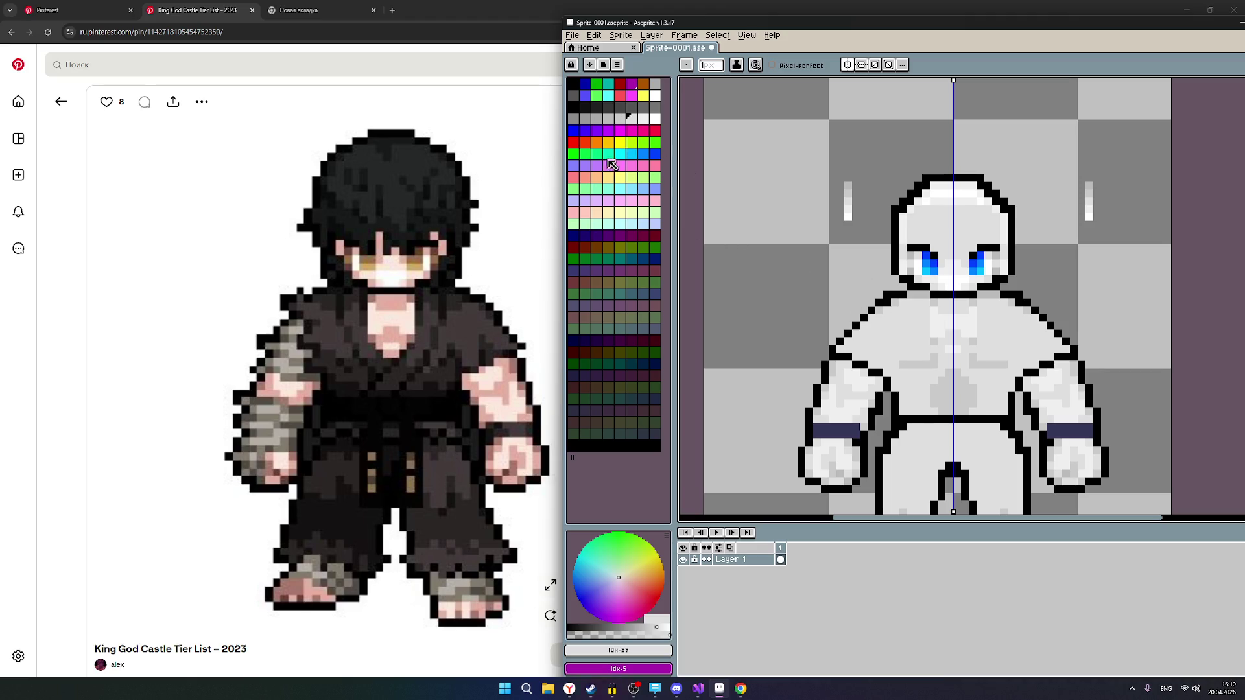
Redraw mirrored black chest dots as short dashes with light grey inner halves.
left_click(574, 107)
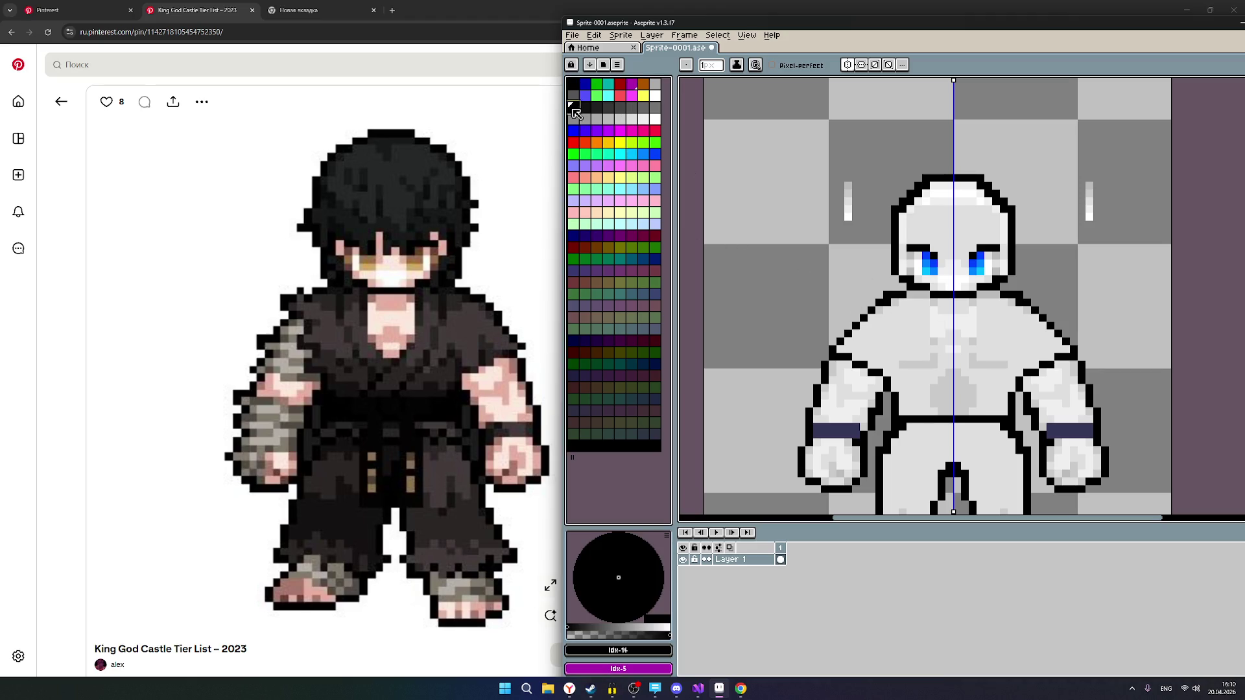
left_click(918, 350)
left_click(988, 350)
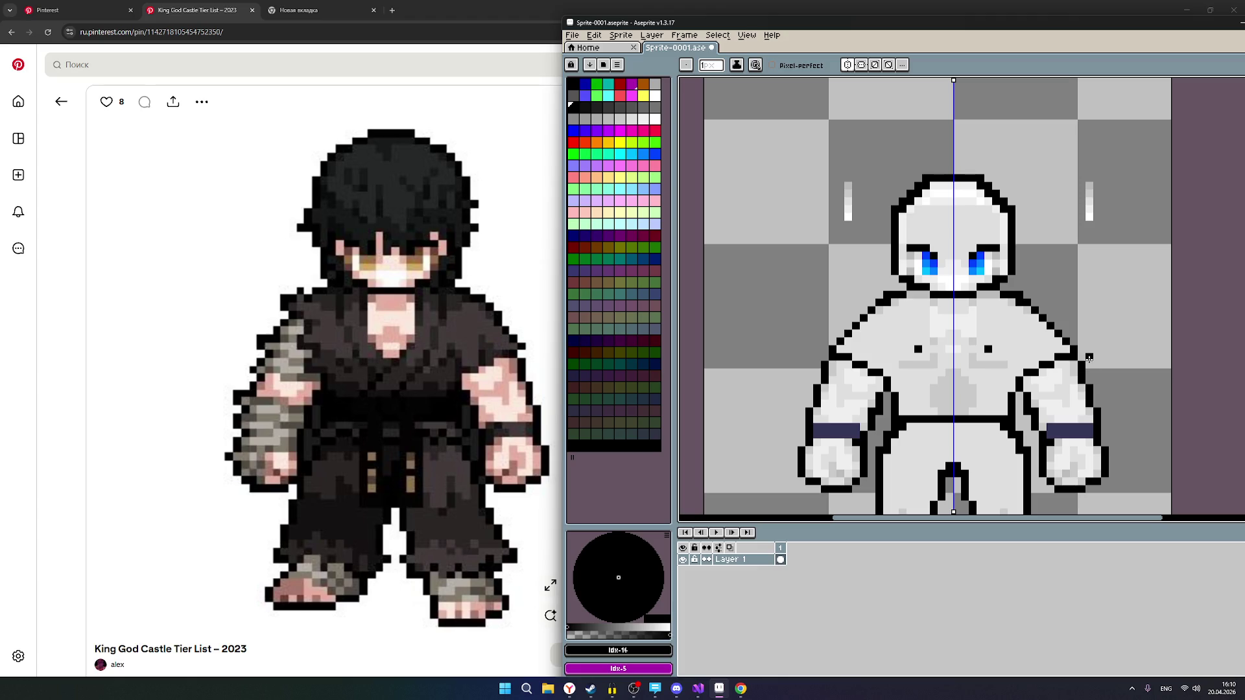
left_click(910, 351)
left_click(631, 120)
left_click(918, 350)
Review the chest shading at different zoom levels, then bring OBS Studio to the front.
scroll(921, 351, "down", 2)
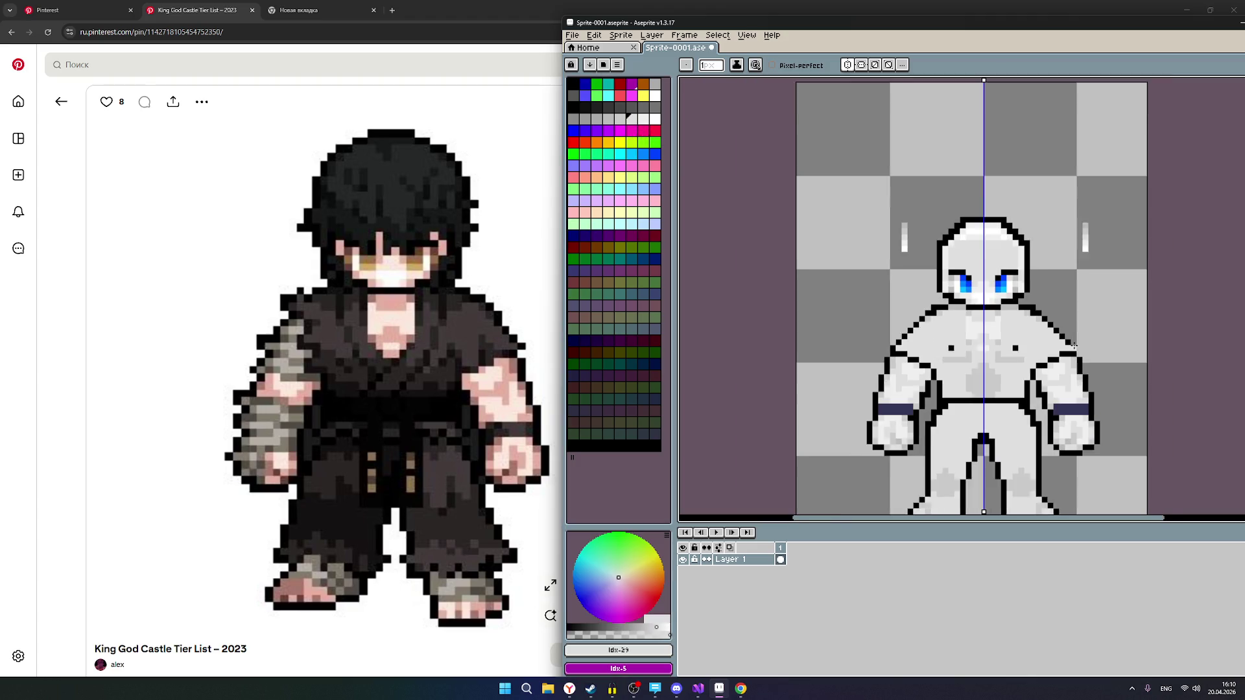
scroll(1038, 347, "up", 2)
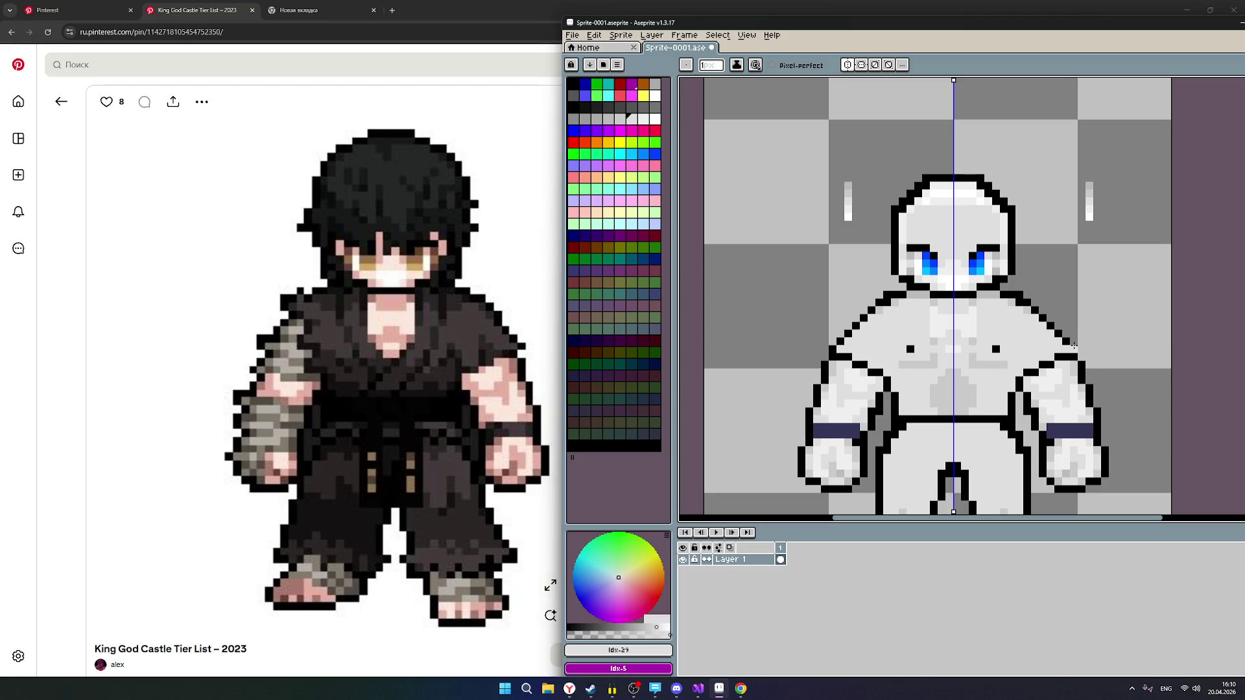
scroll(1074, 348, "down", 1)
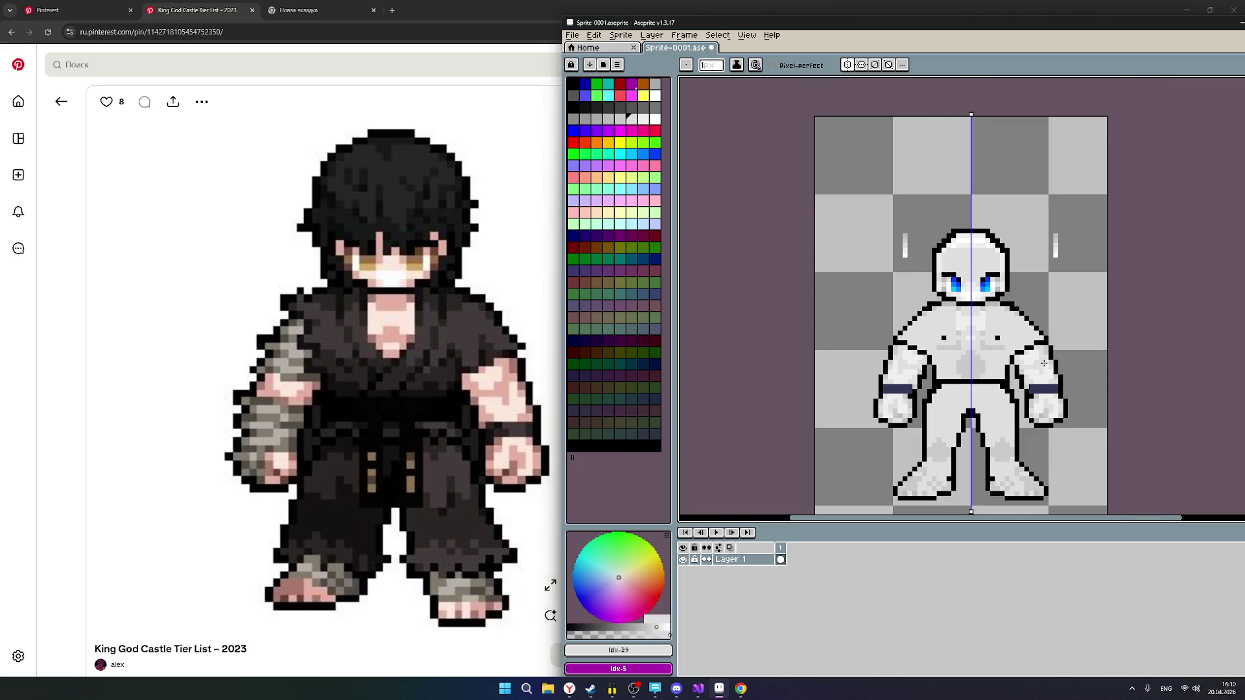
scroll(1046, 366, "up", 1)
scroll(1040, 373, "down", 2)
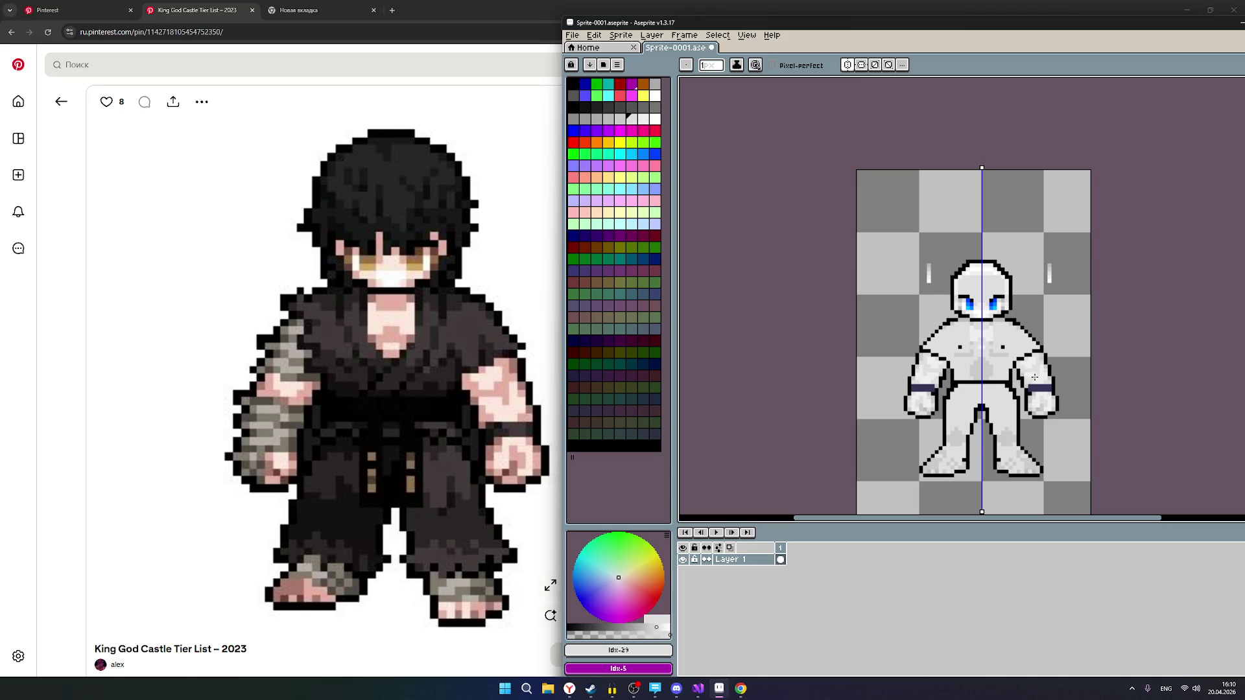
scroll(1041, 385, "up", 1)
scroll(1041, 385, "up", 1)
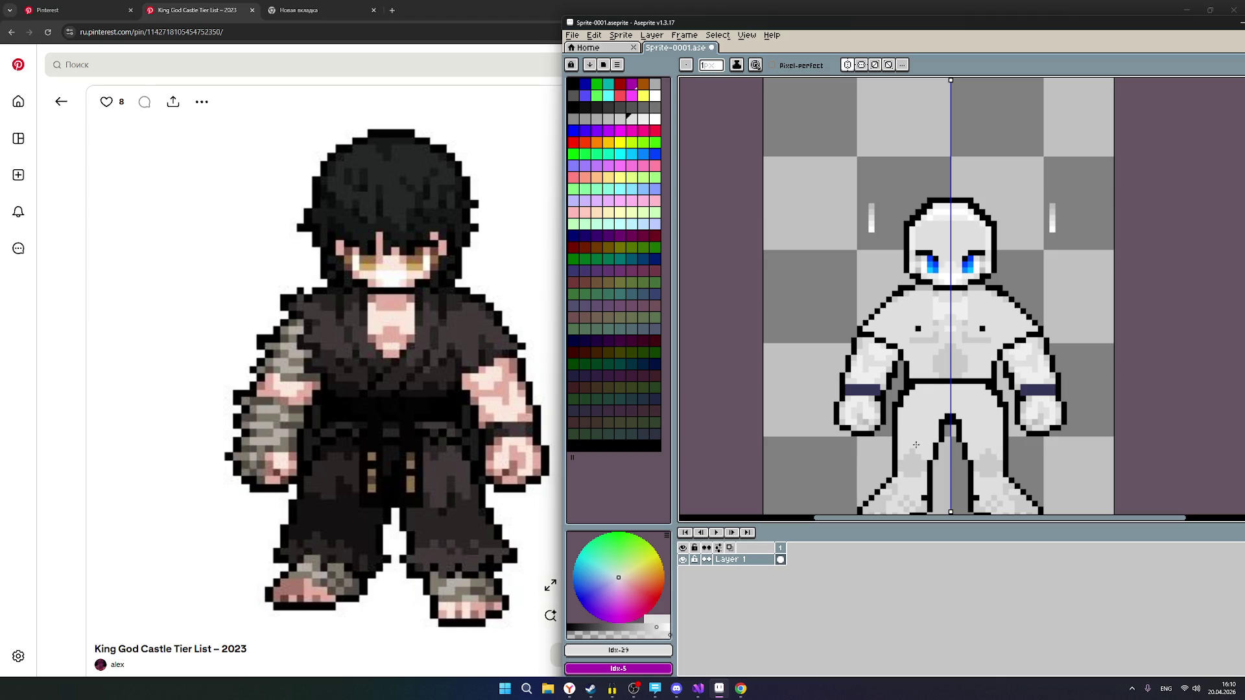
left_click(634, 689)
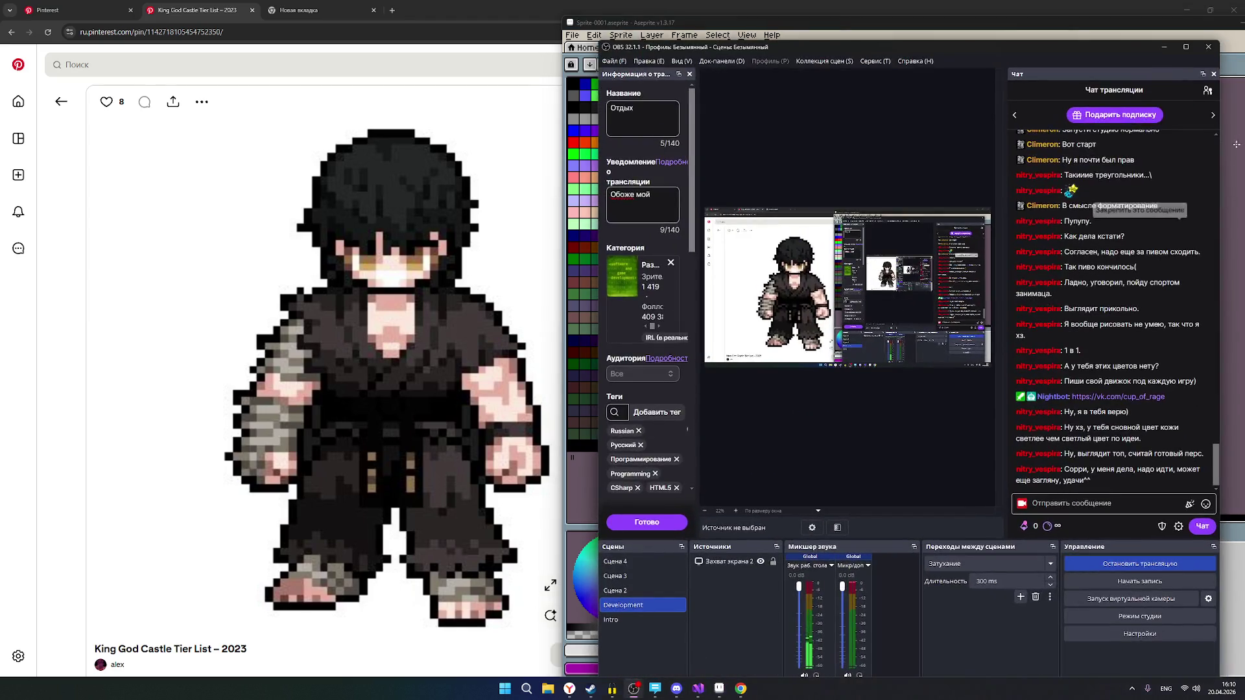
left_click(1207, 94)
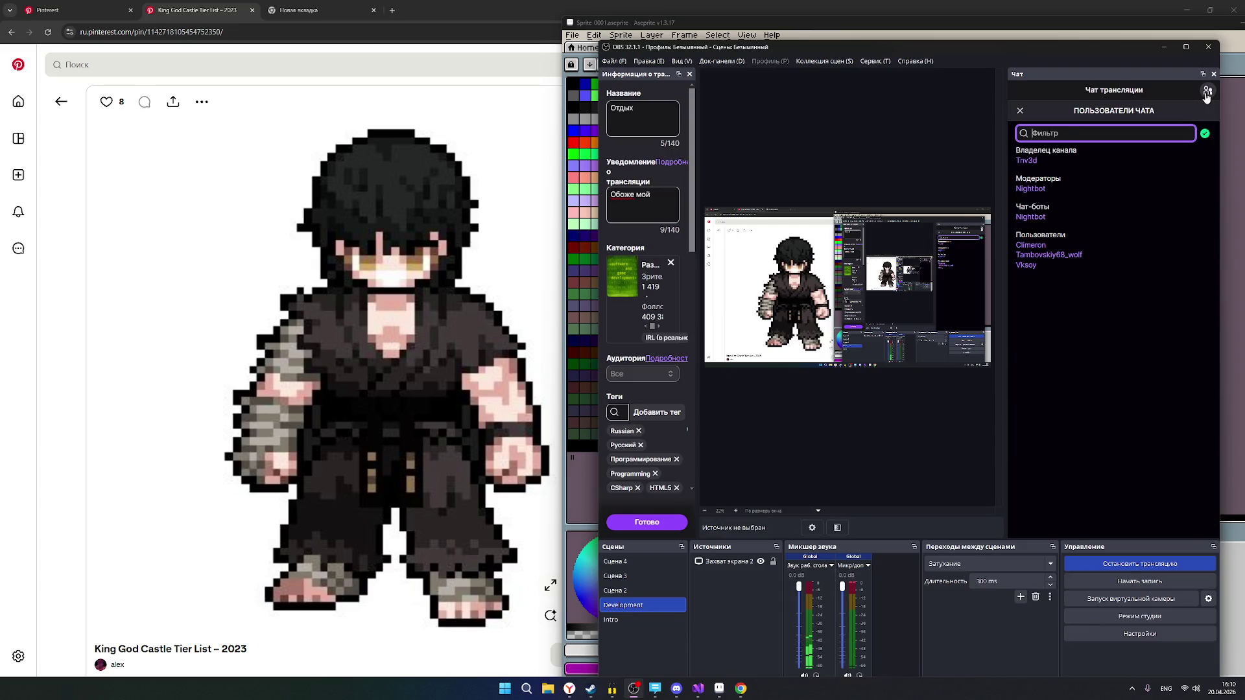
left_click(1207, 94)
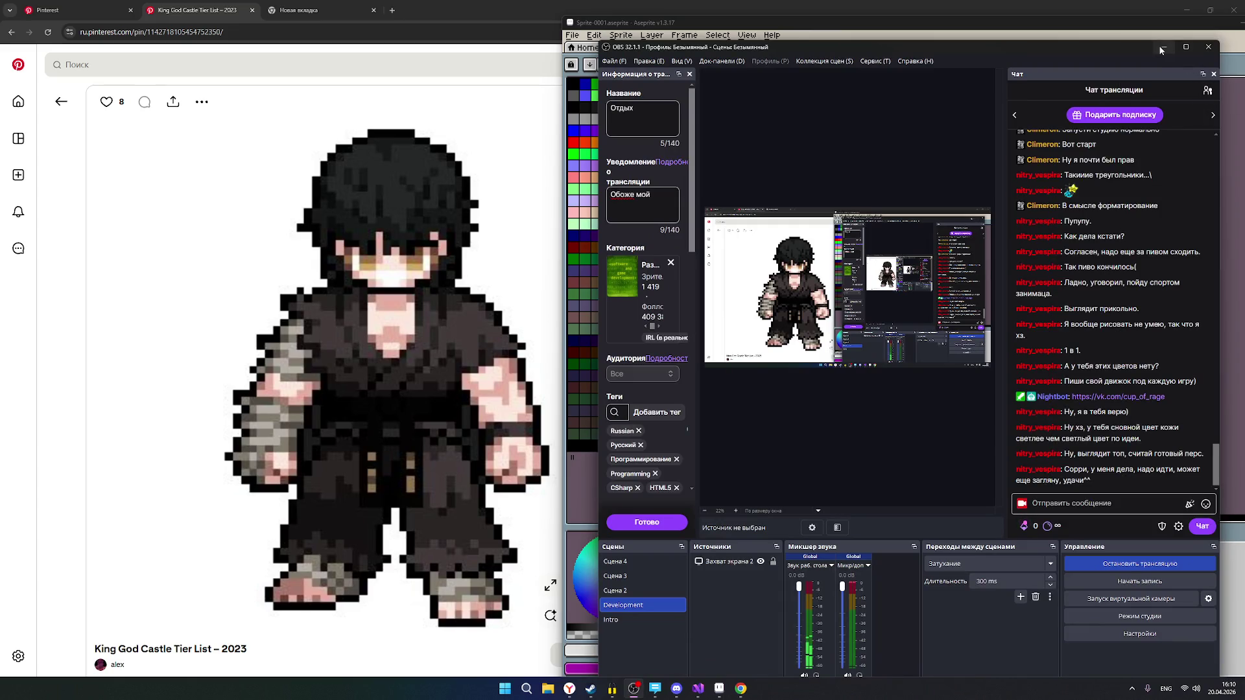
left_click(1163, 48)
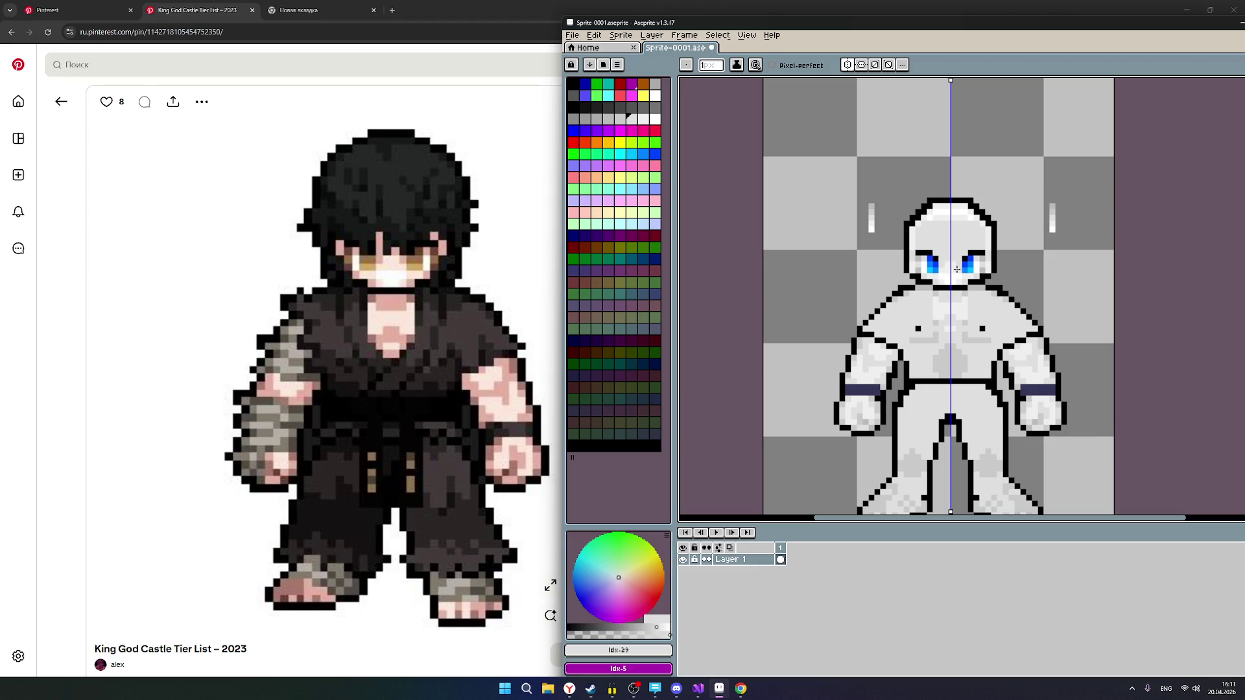
Zoom in on the chest and select the lighter grey swatch Idx-30.
scroll(951, 289, "up", 1)
scroll(951, 289, "up", 1)
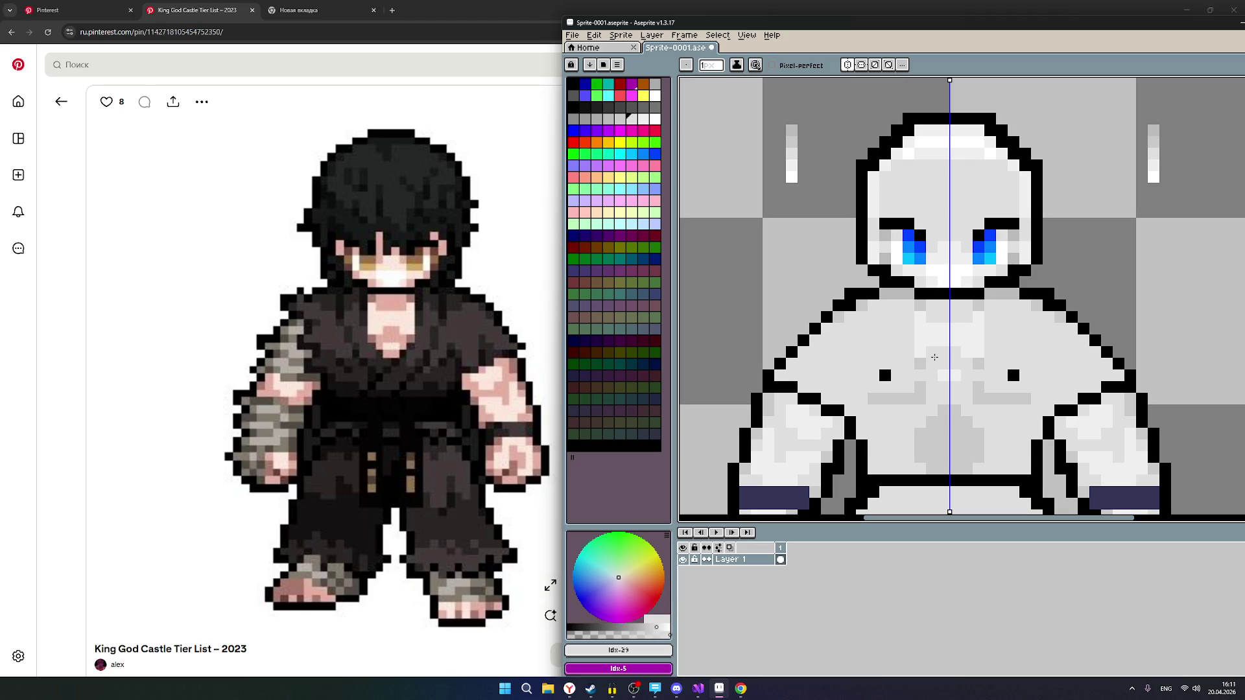
scroll(991, 347, "down", 1)
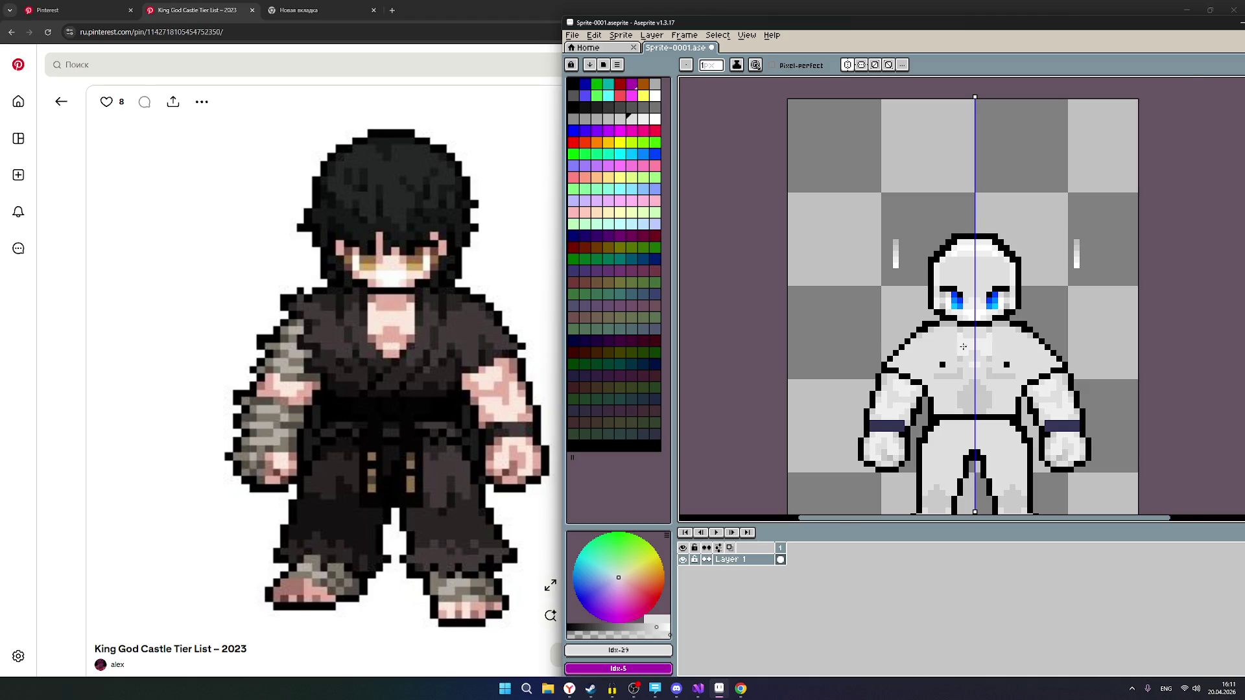
scroll(963, 347, "up", 2)
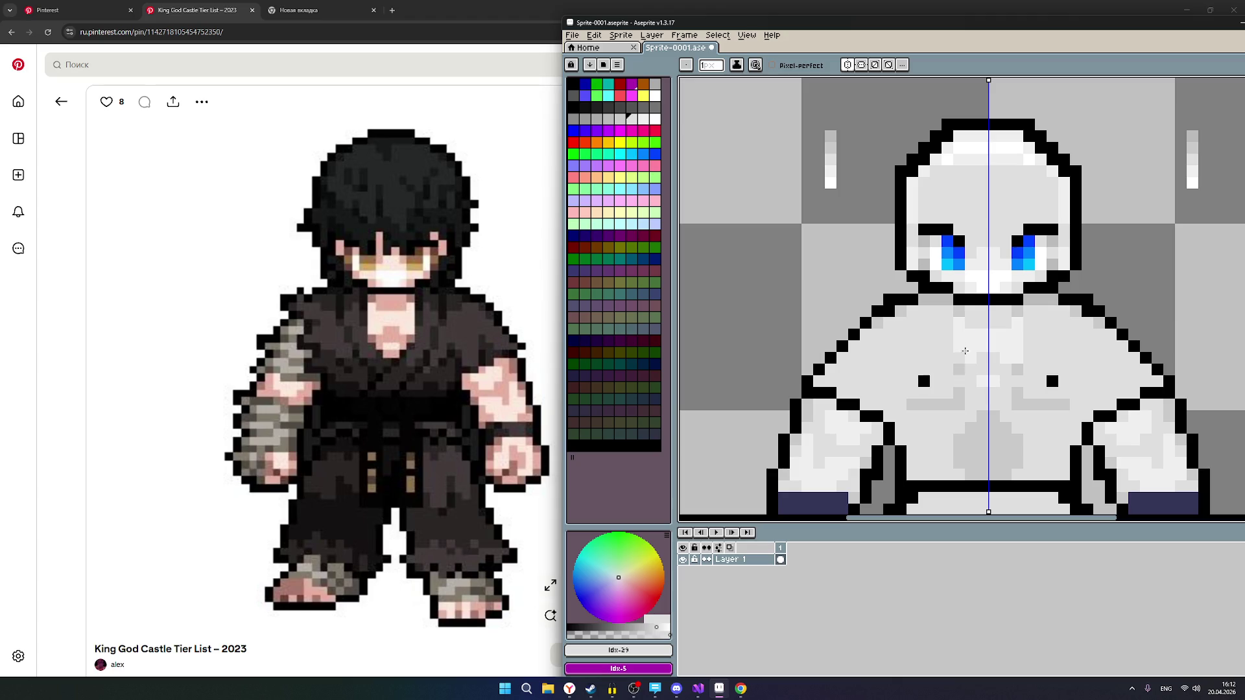
left_click(645, 120)
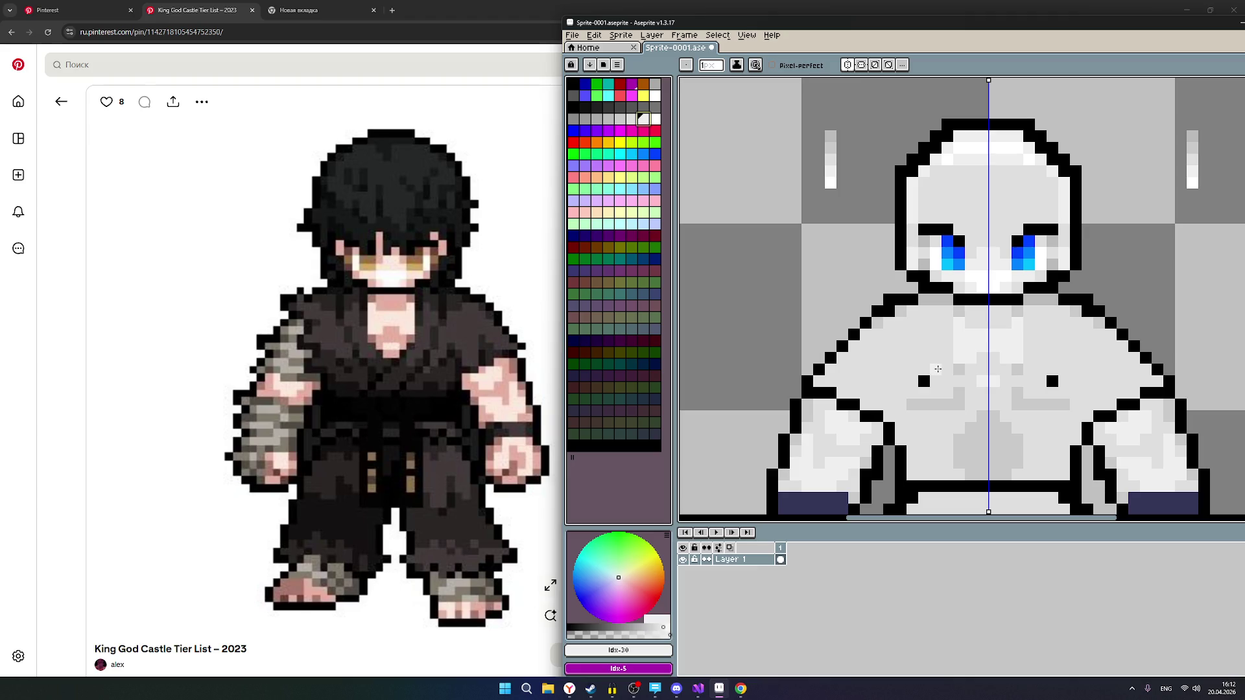
Add mirrored black chest pixels and repaint the lower ones light grey.
left_click(574, 106)
left_click(924, 358)
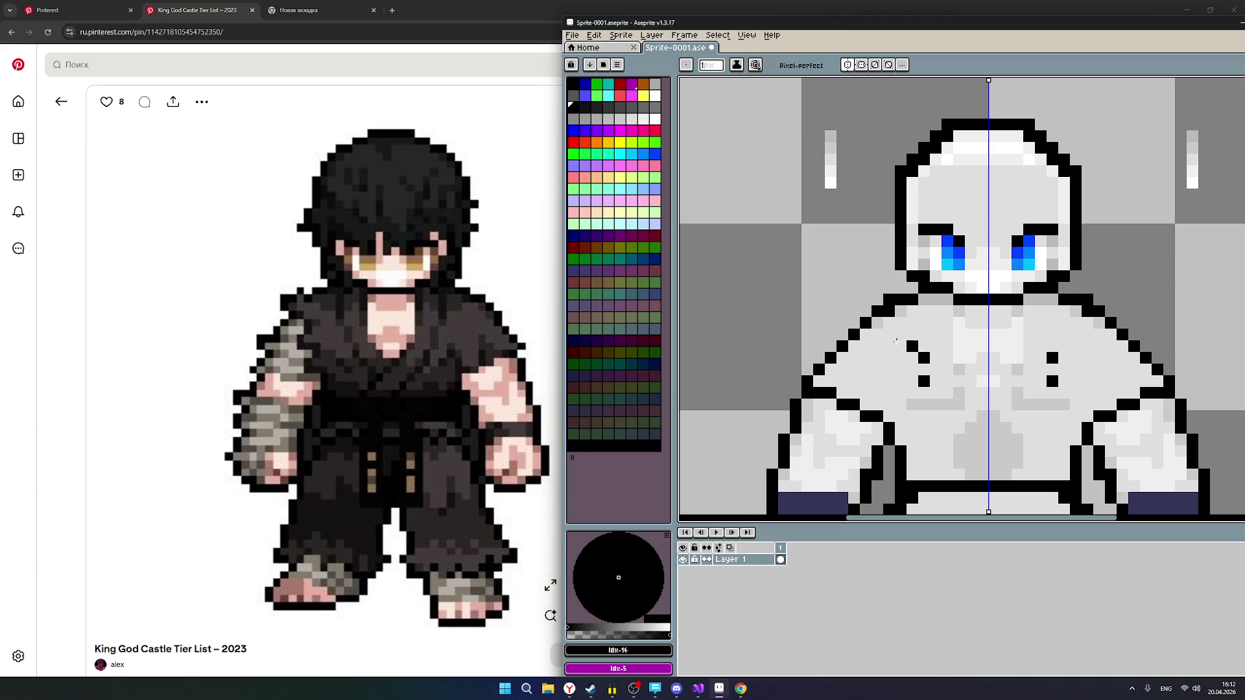
left_click(620, 119)
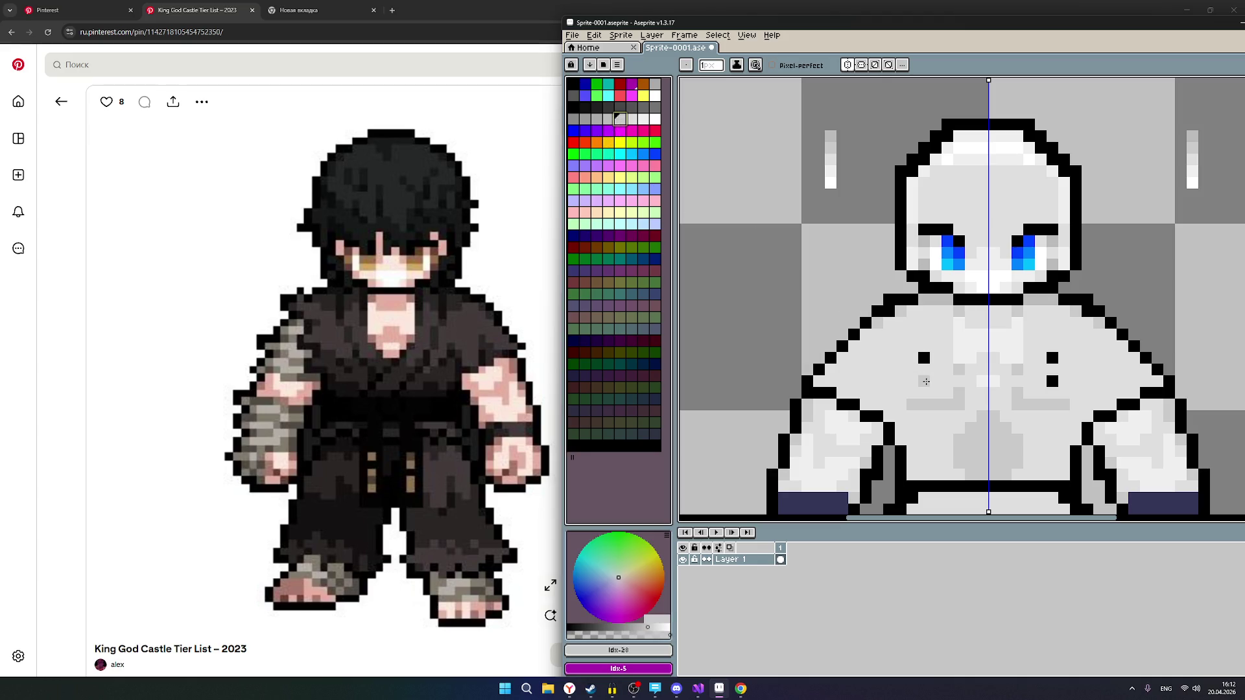
left_click(635, 120)
left_click(924, 381)
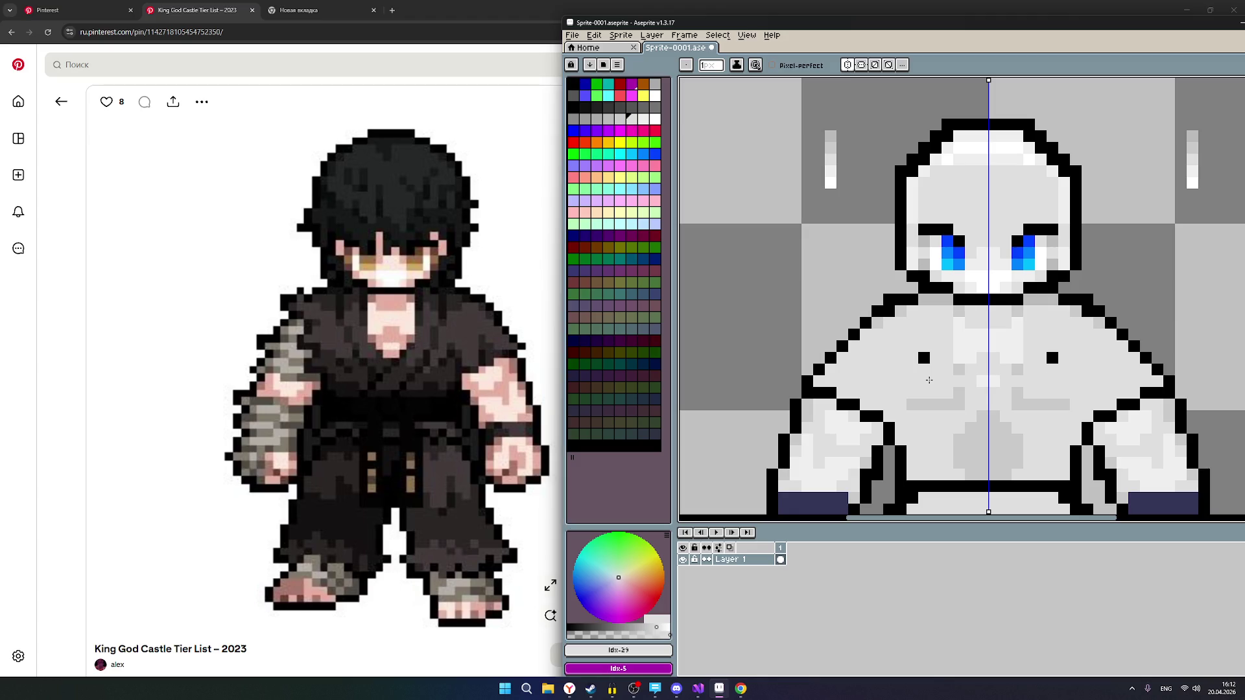
scroll(1124, 389, "down", 3)
scroll(1120, 390, "up", 2)
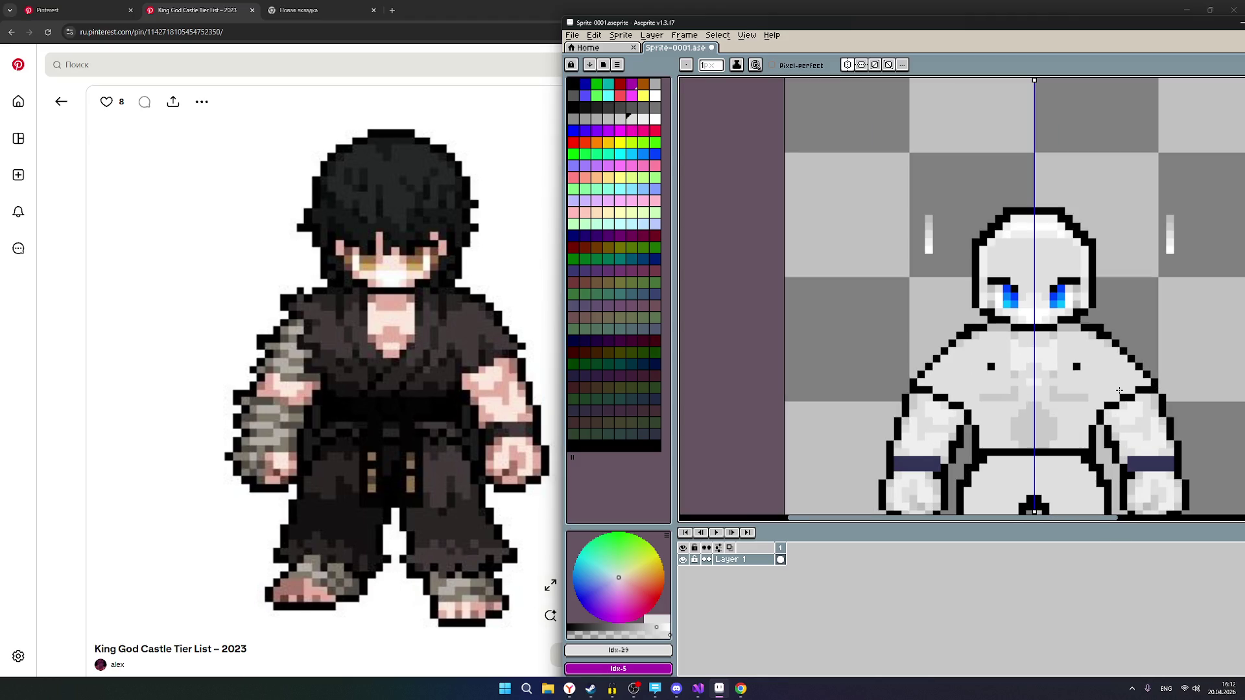
scroll(1120, 390, "up", 1)
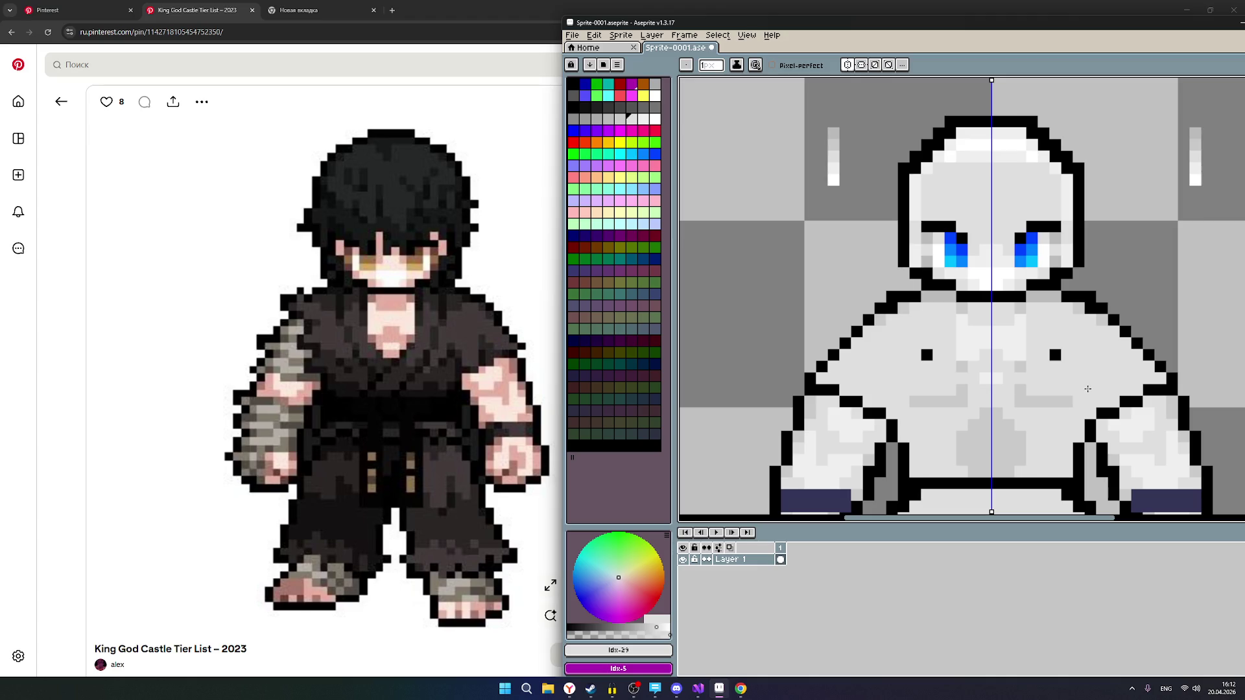
Add mirrored black marks beside the chest dots.
left_click(573, 107)
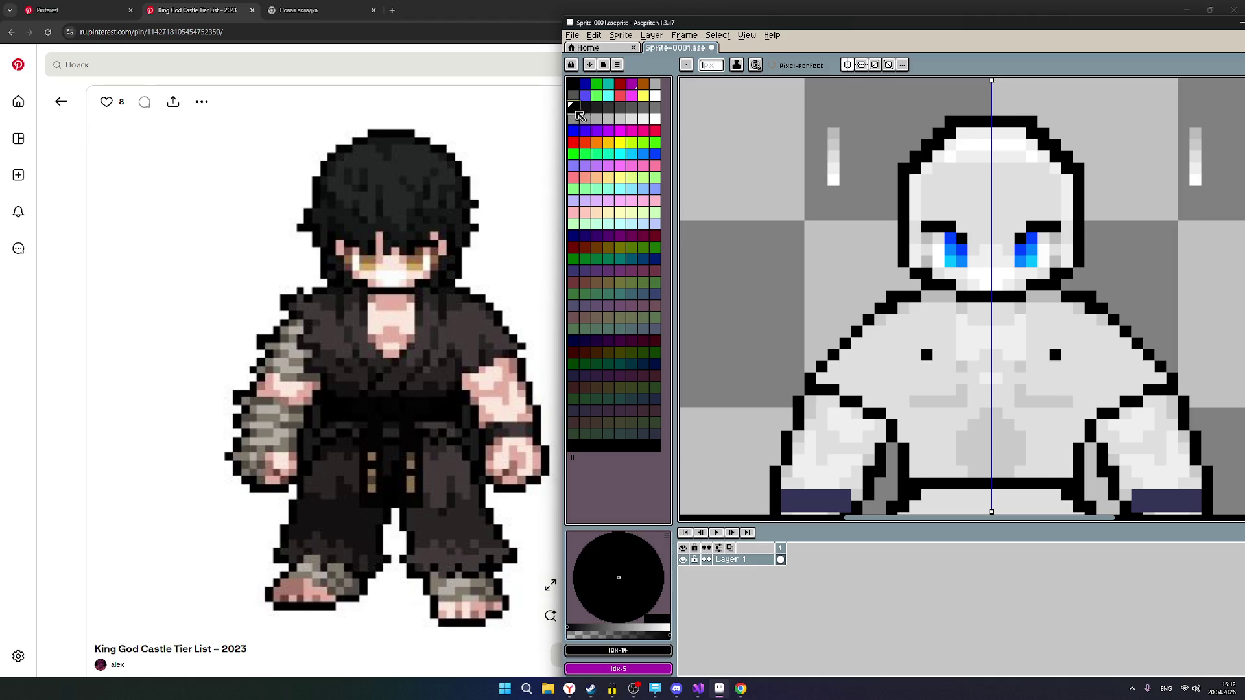
left_click(938, 355)
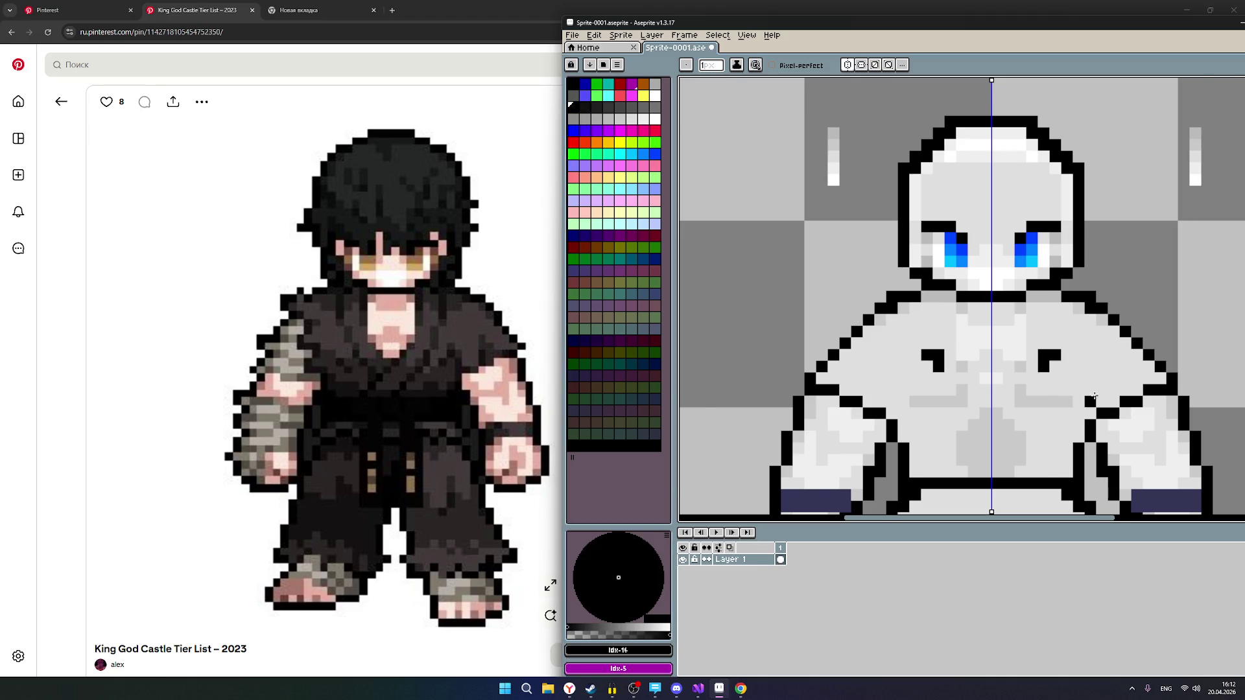
scroll(1113, 401, "down", 1)
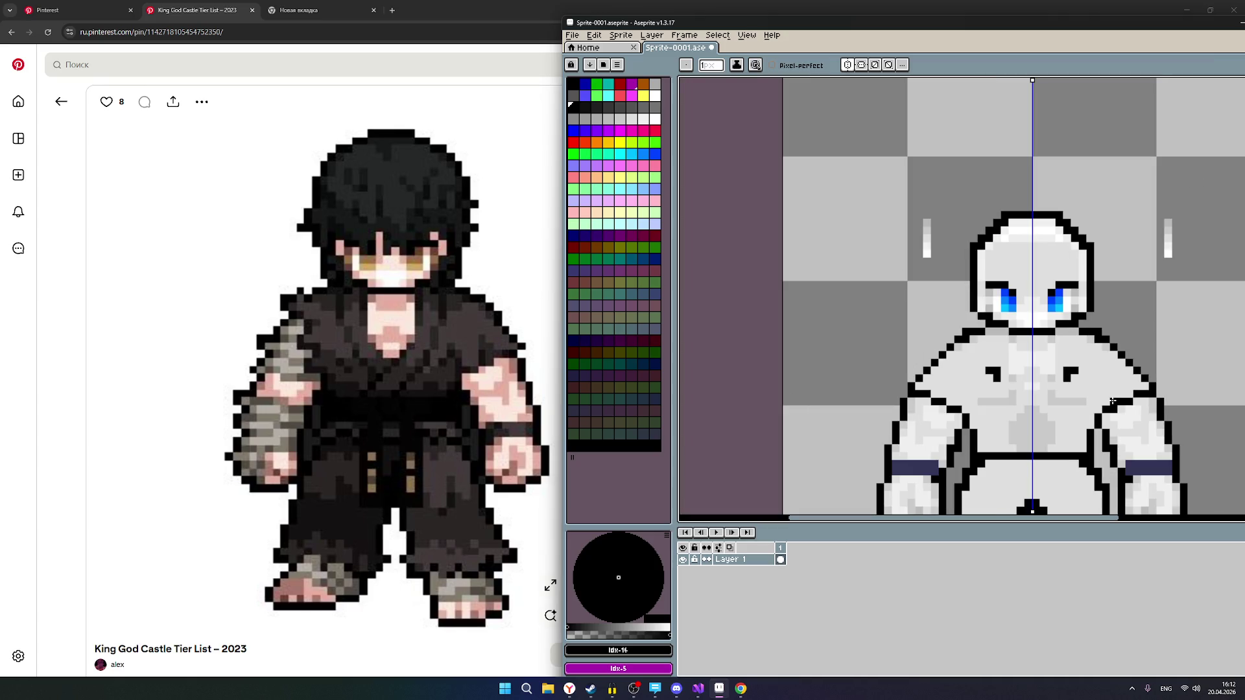
scroll(1106, 402, "up", 1)
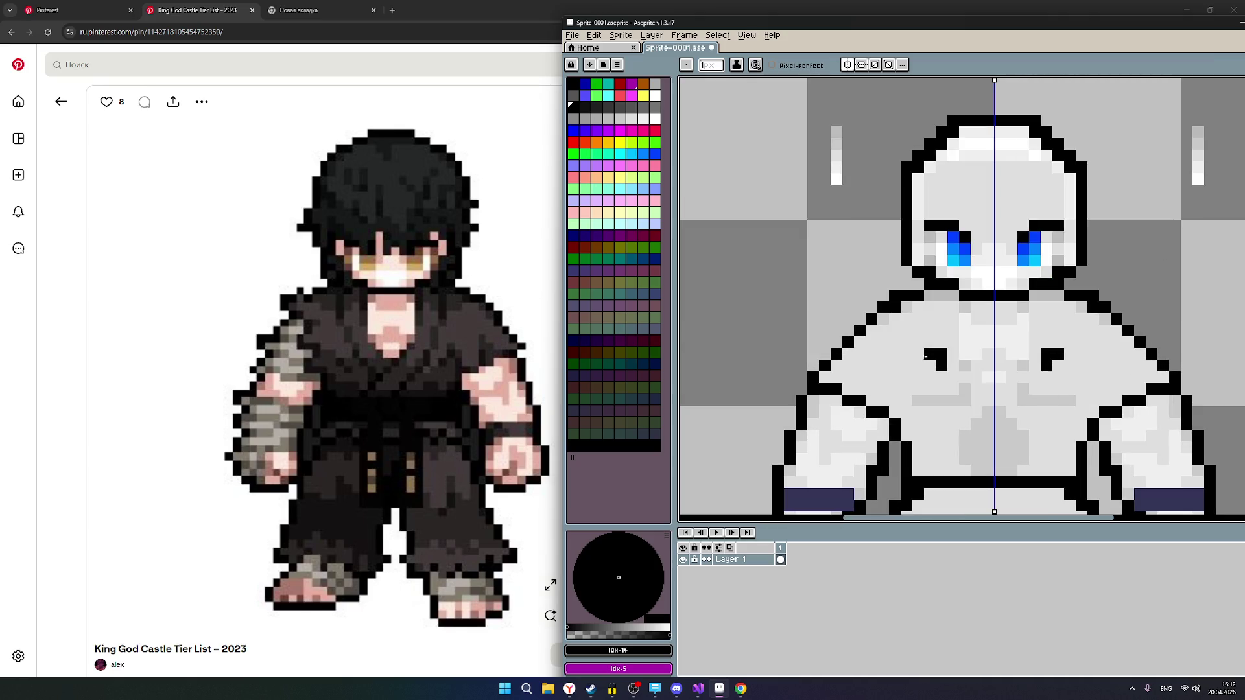
Paint over the black chest marks in light grey, leaving single dots.
left_click(631, 118)
left_click_drag(930, 354, 942, 354)
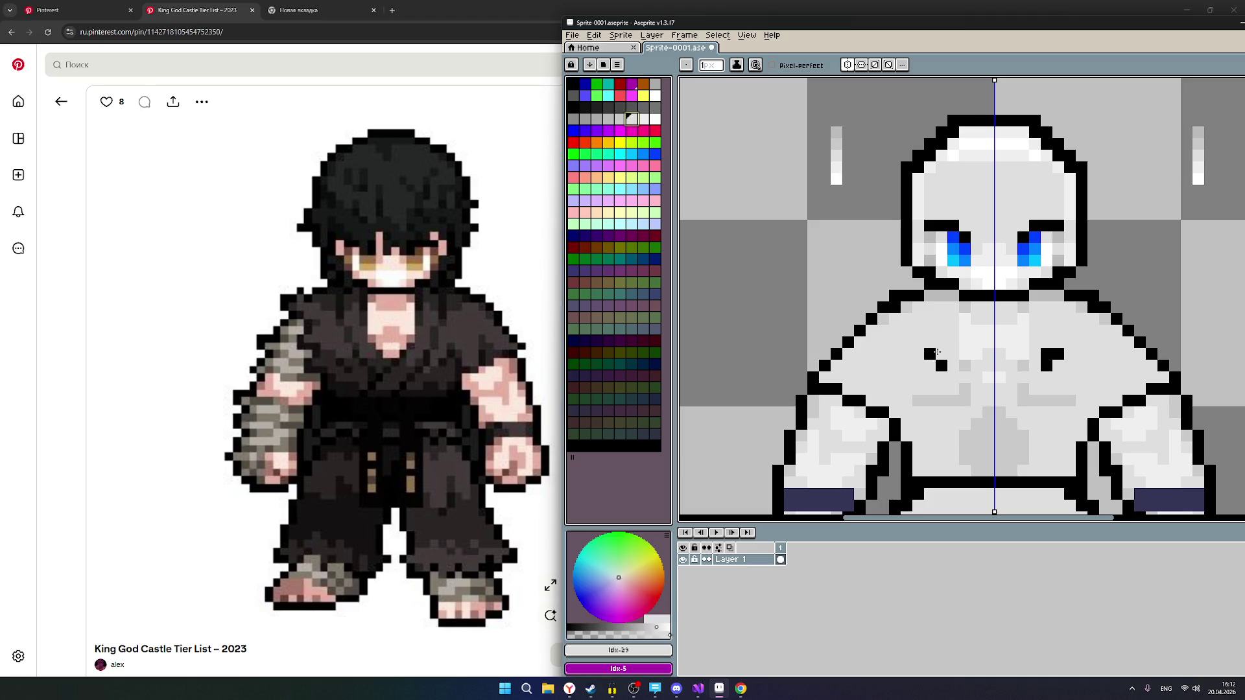
left_click_drag(1024, 354, 1059, 354)
scroll(1135, 376, "down", 1)
scroll(1135, 376, "up", 1)
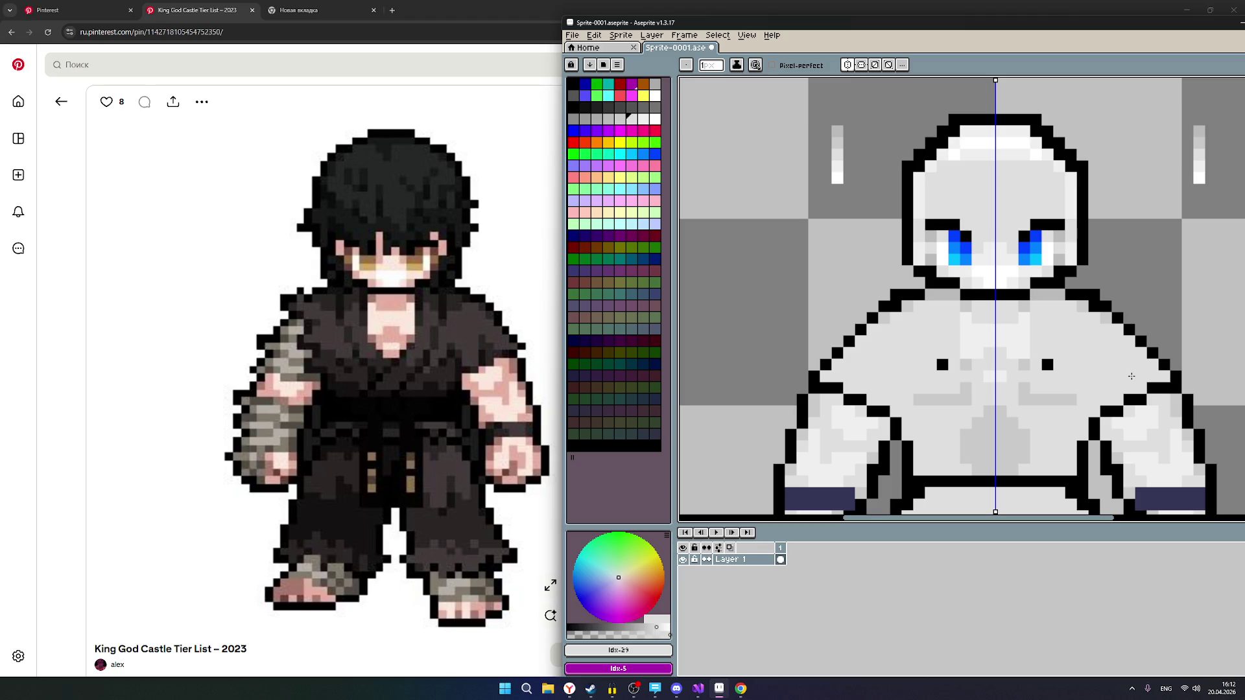
scroll(1132, 376, "down", 2)
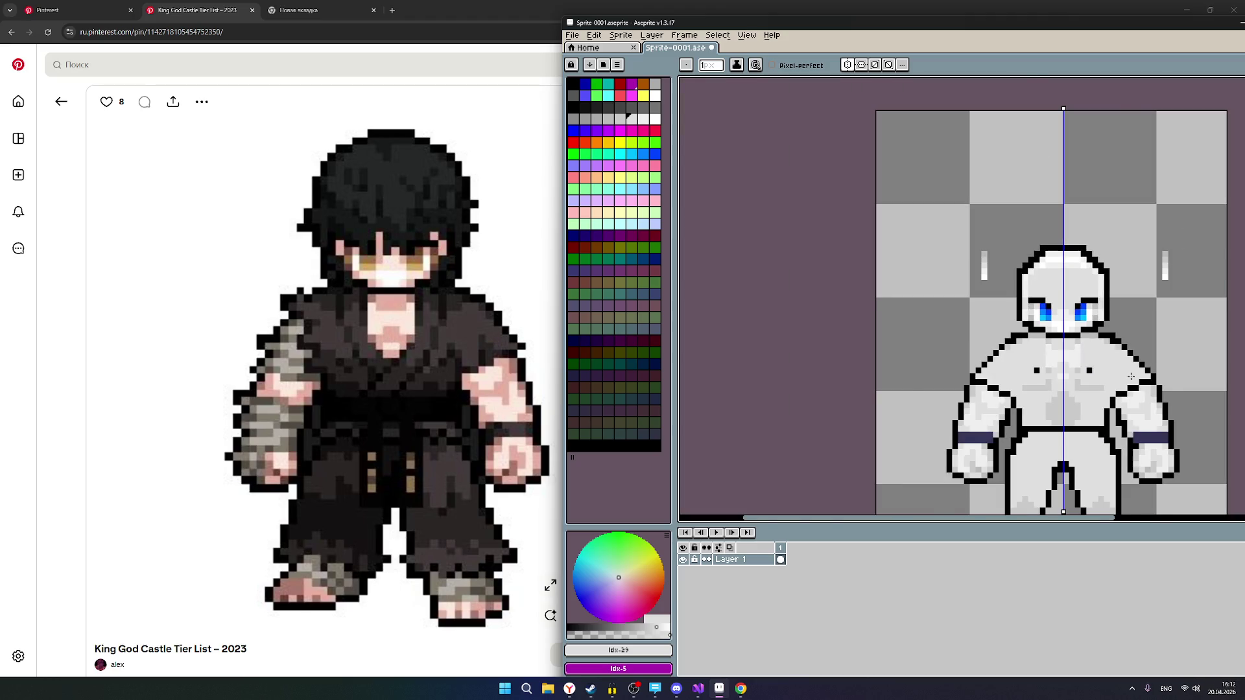
scroll(1131, 376, "up", 2)
Cover the grey line across the chest and lighten two torso pixels on each side.
left_click_drag(1070, 398, 1020, 398)
left_click(1023, 392)
left_click(574, 106)
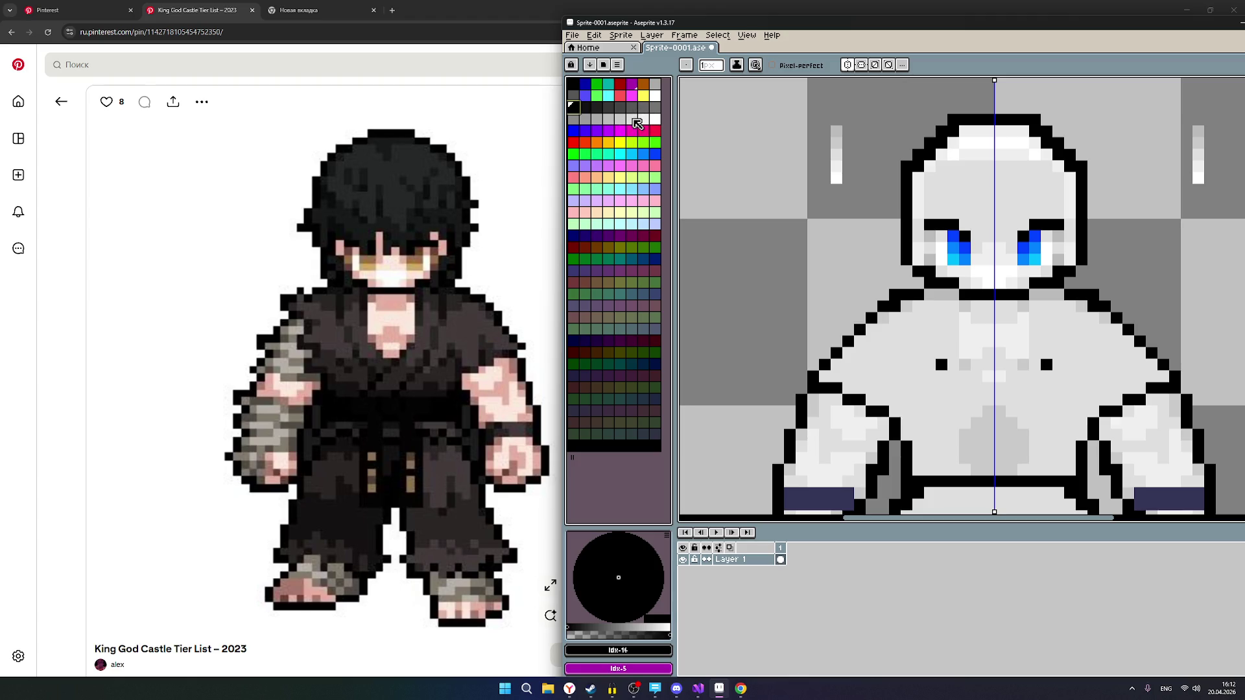
left_click(621, 119)
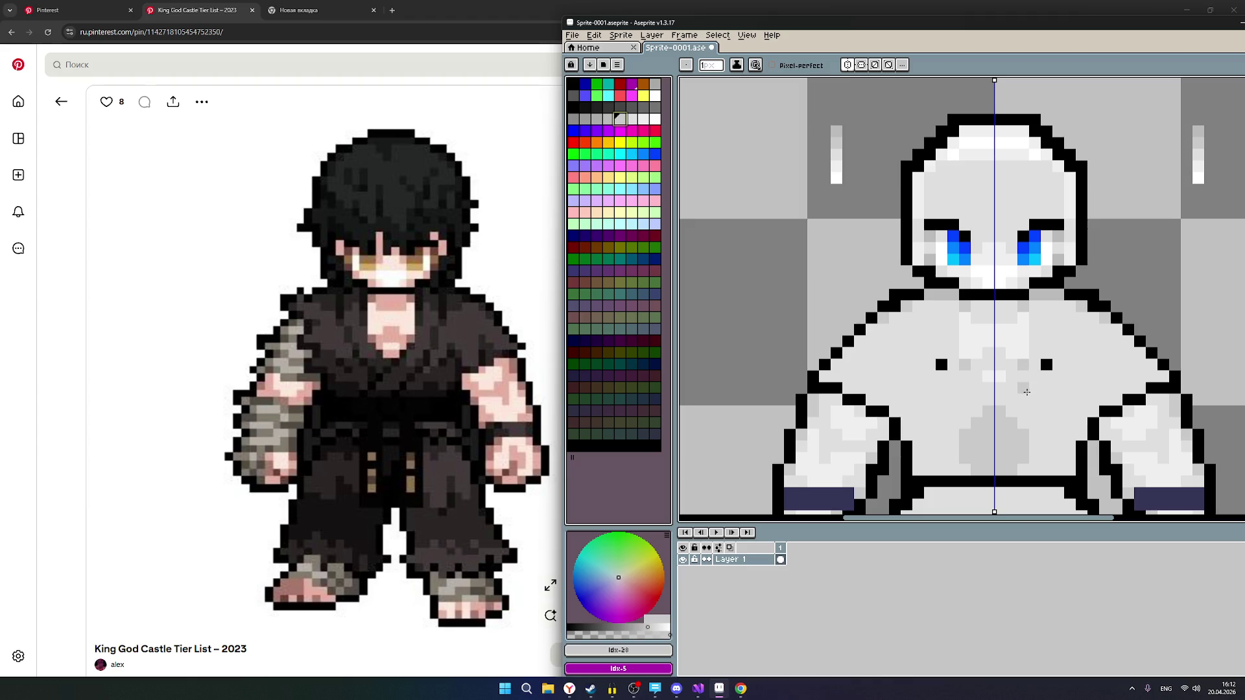
Paint light-grey strokes under the pecs, undoing a misplaced block.
mouse_move(1058, 389)
left_mouse_down()
mouse_move(1059, 401)
mouse_move(1041, 393)
left_mouse_up()
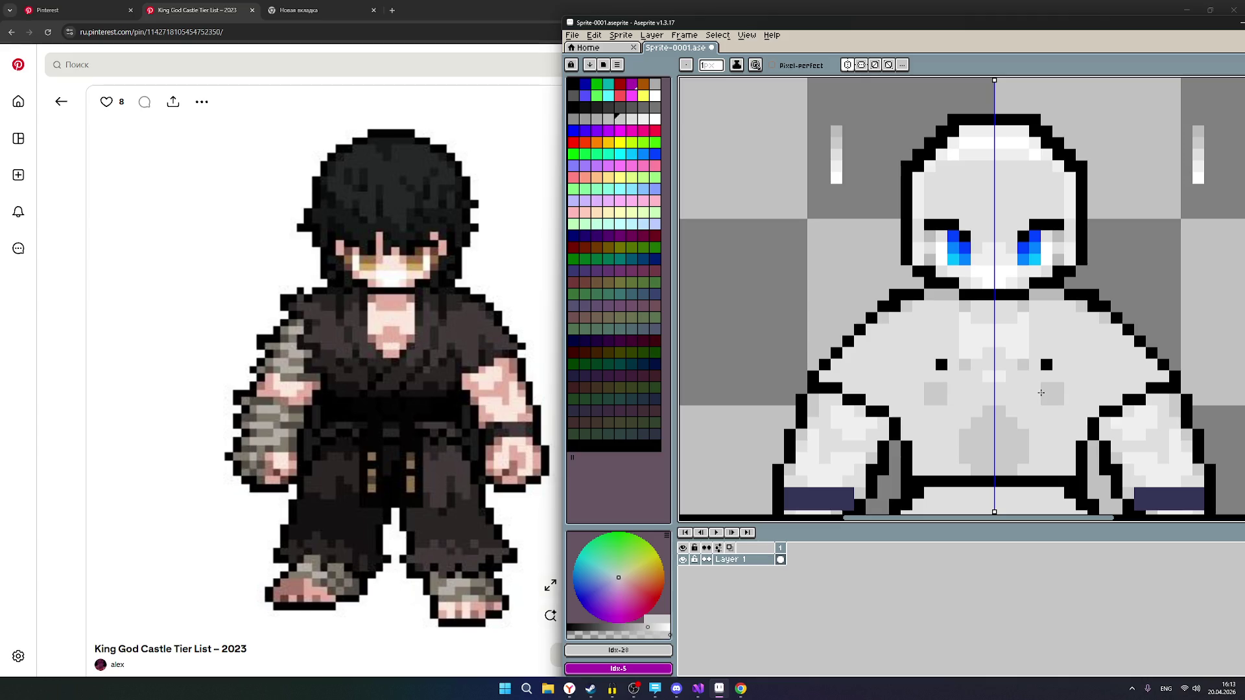
left_click(1059, 377)
key("ctrl+z")
key("ctrl+z")
key("ctrl+z")
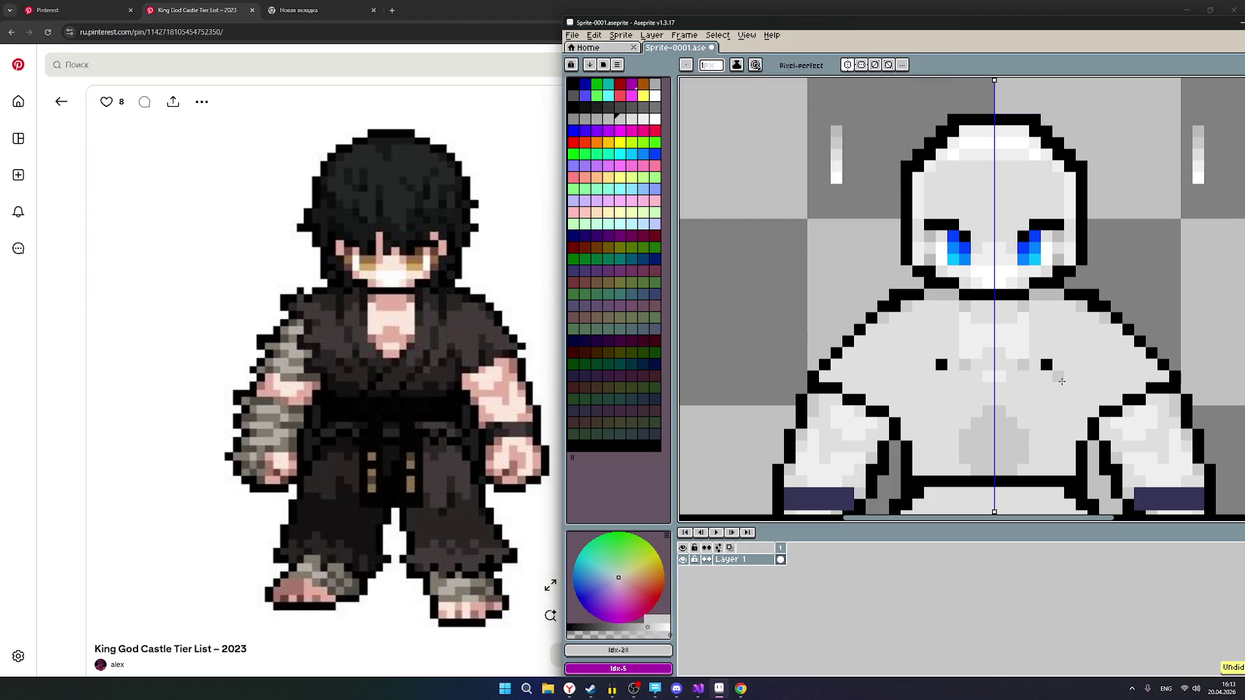
left_click(1066, 378)
left_click_drag(1069, 388, 1027, 389)
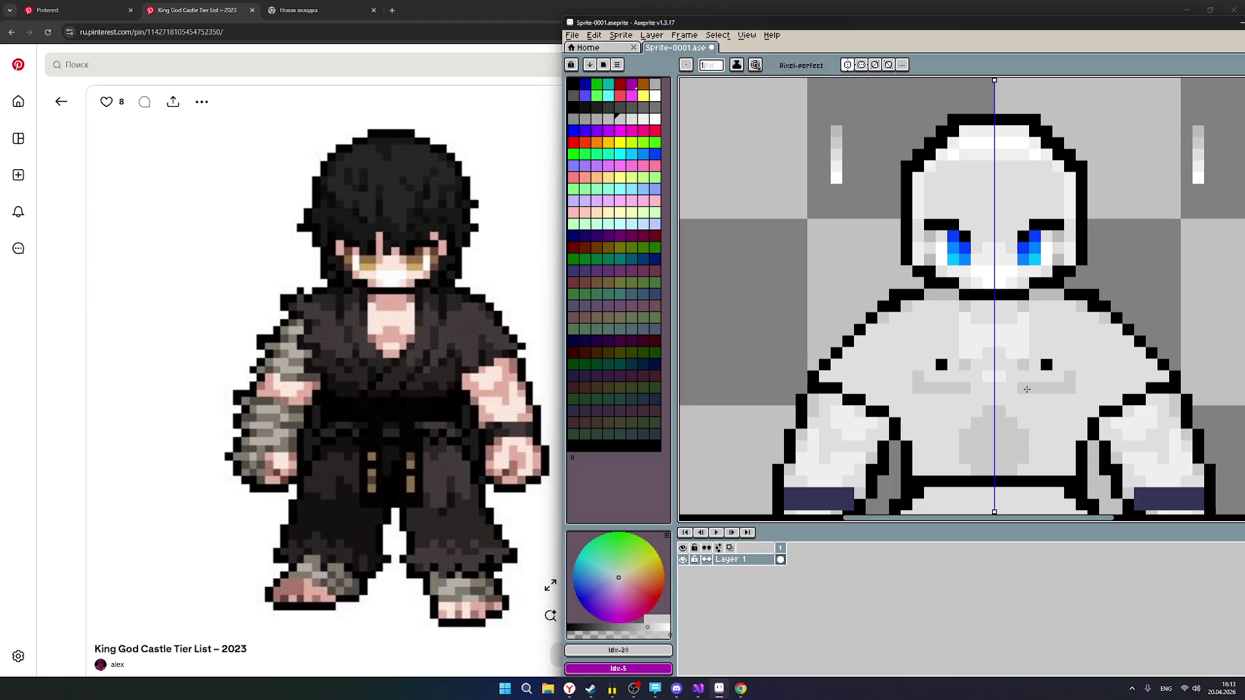
left_click(1017, 378)
scroll(973, 363, "down", 1)
scroll(940, 357, "up", 1)
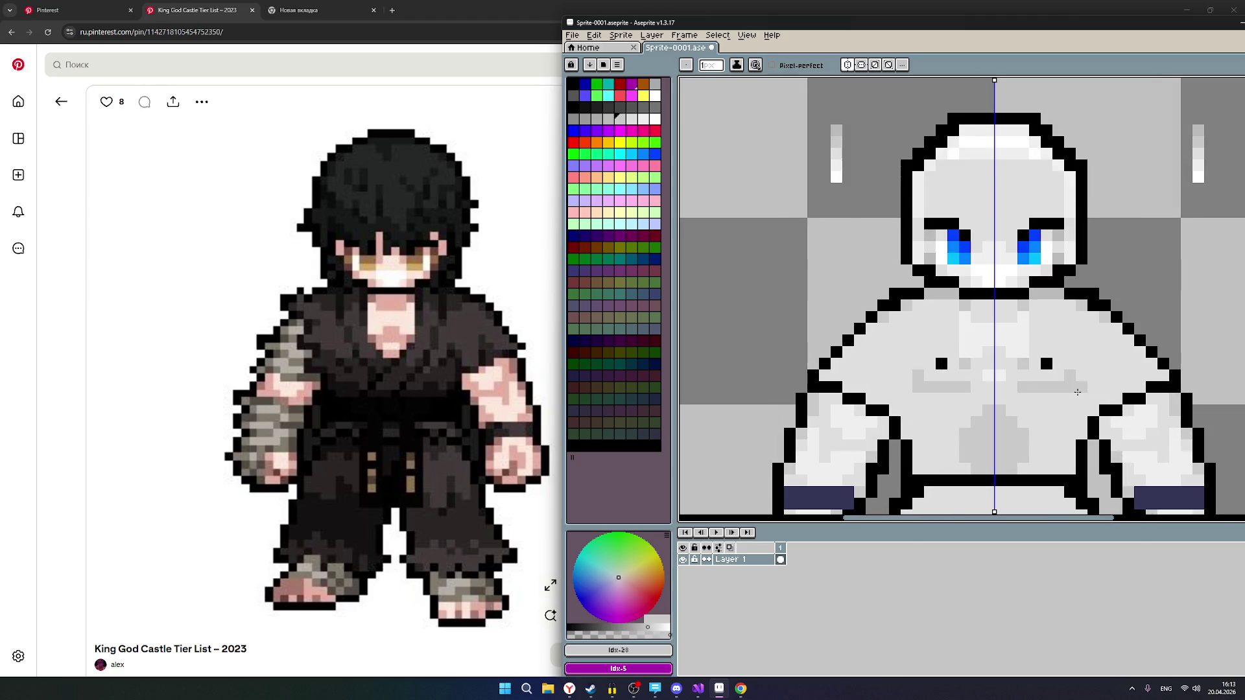
Add mirrored lighter-grey highlight pixels to the chest shading.
left_click(632, 119)
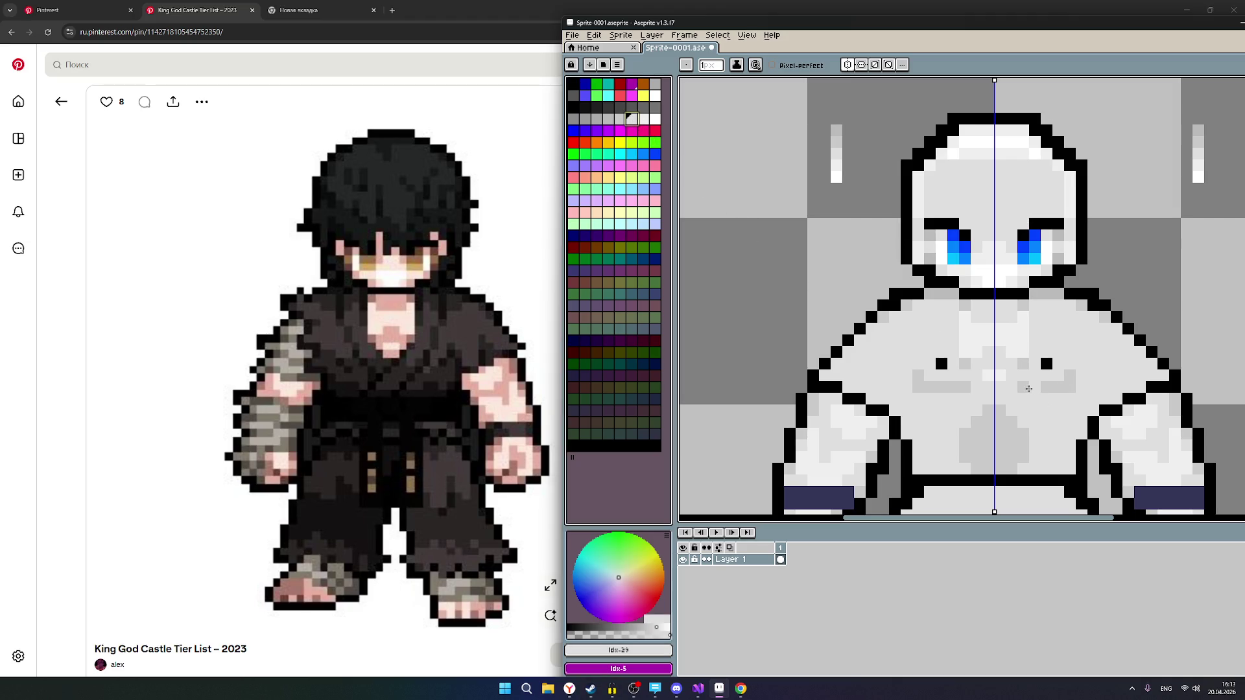
left_click(644, 119)
left_click(1021, 389)
left_click_drag(1021, 387, 1071, 379)
scroll(1118, 408, "down", 1)
scroll(1138, 418, "down", 1)
scroll(1135, 426, "up", 1)
left_click_drag(1133, 426, 996, 410)
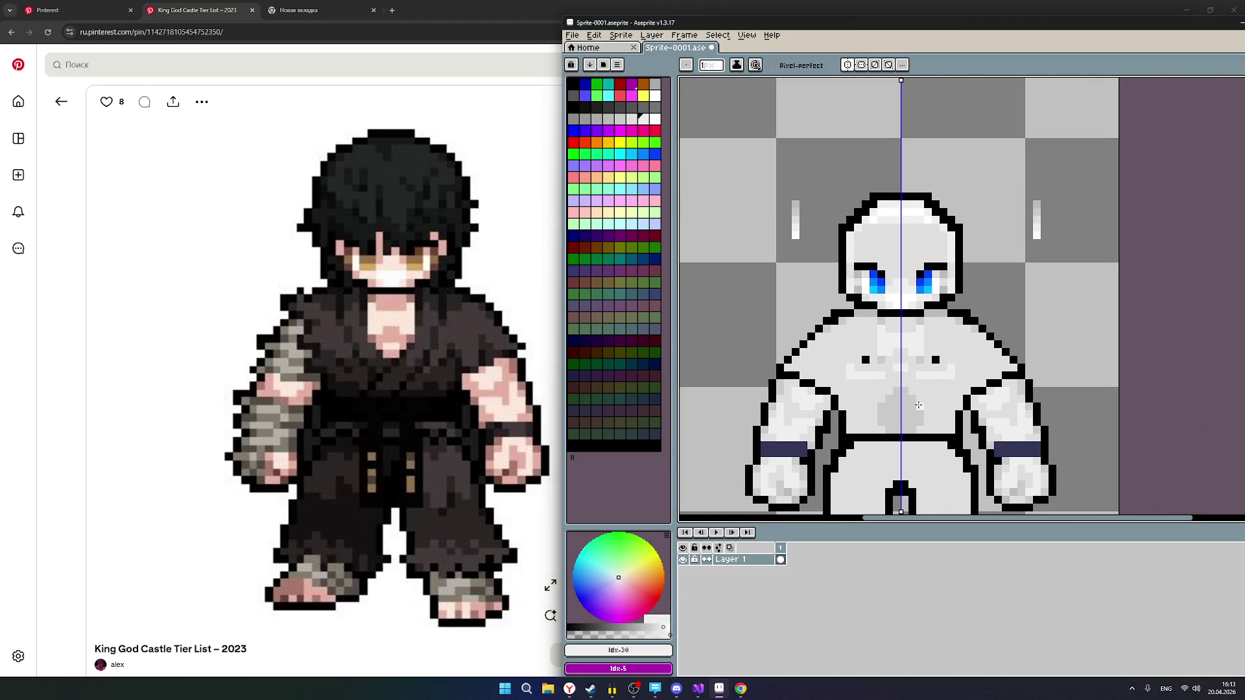
Draw a darker grey line beneath both pecs.
left_click(633, 119)
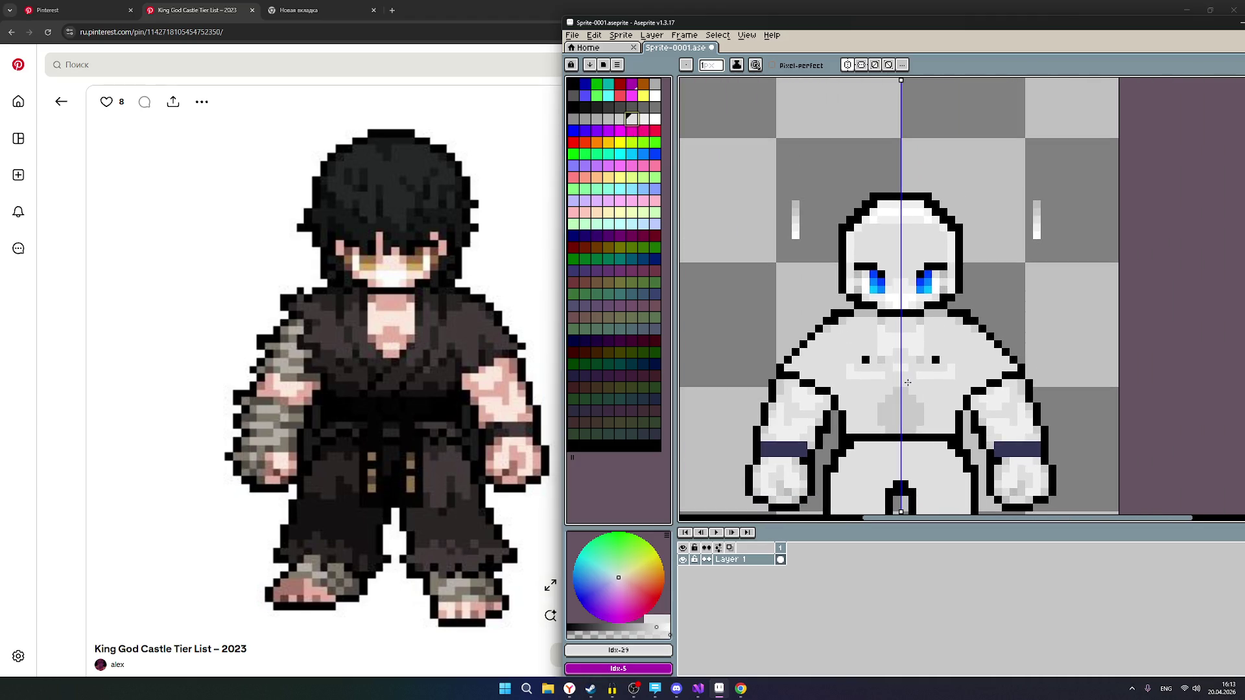
left_click(620, 118)
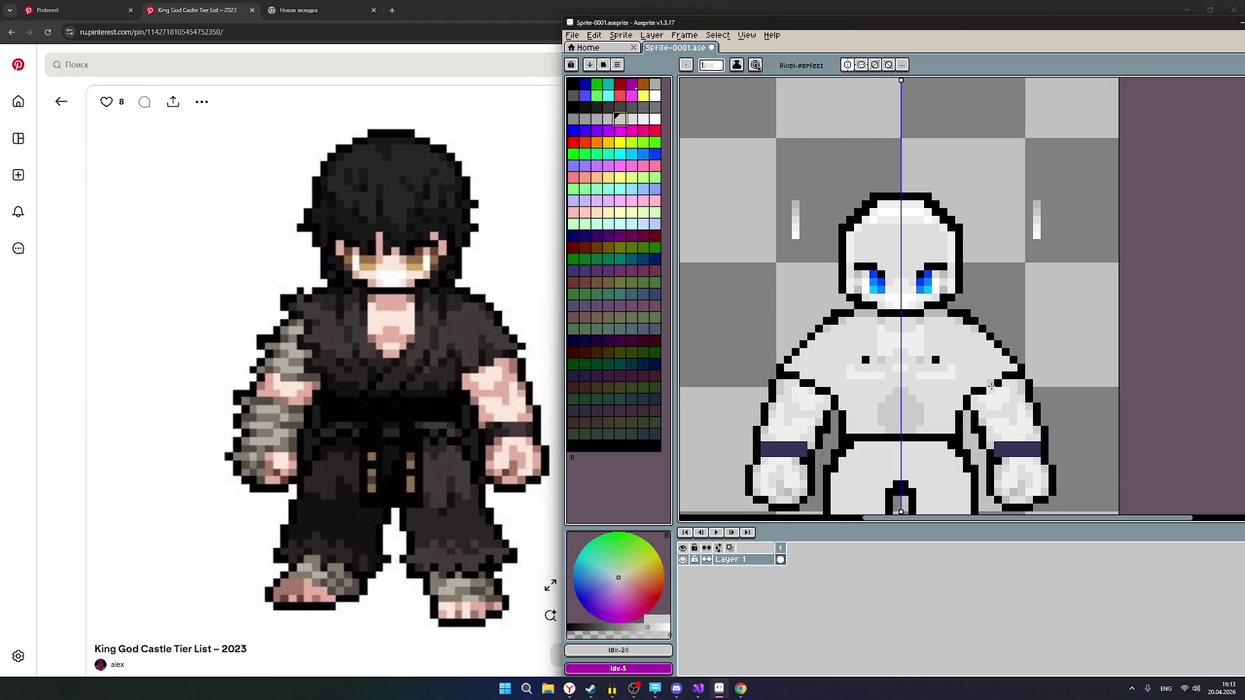
scroll(989, 384, "up", 1)
left_click_drag(886, 369, 933, 360)
scroll(976, 390, "down", 1)
scroll(1005, 428, "down", 1)
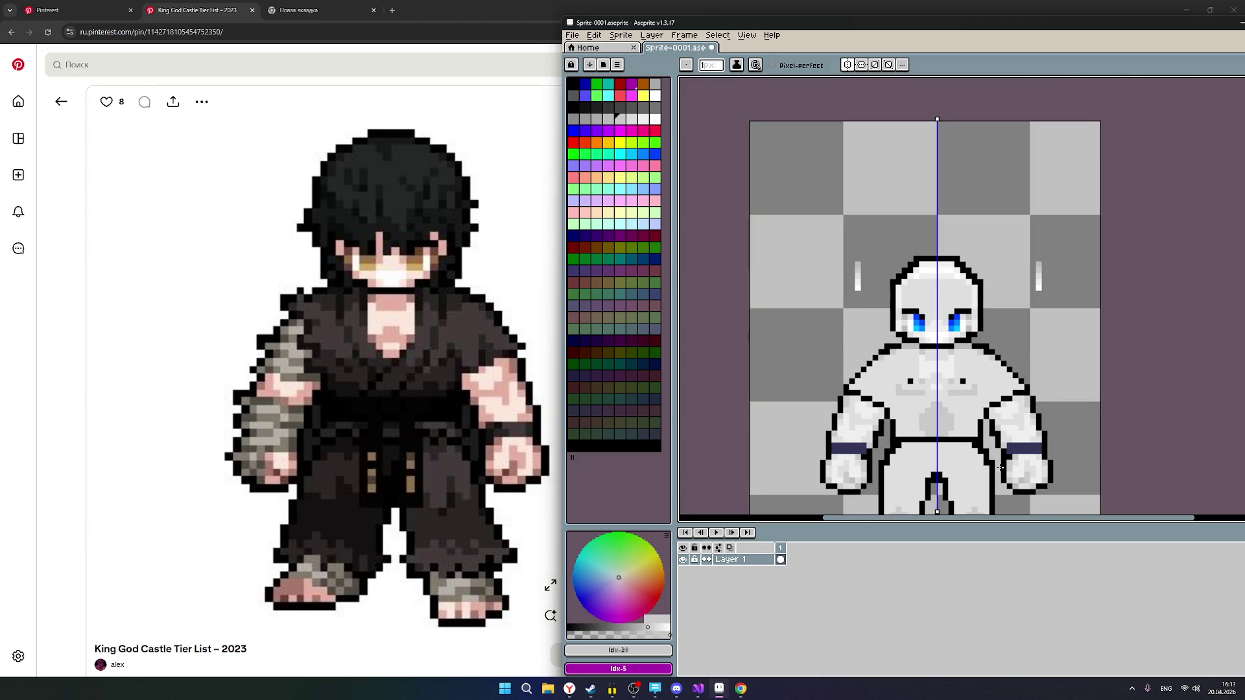
scroll(1003, 474, "up", 1)
left_click(643, 119)
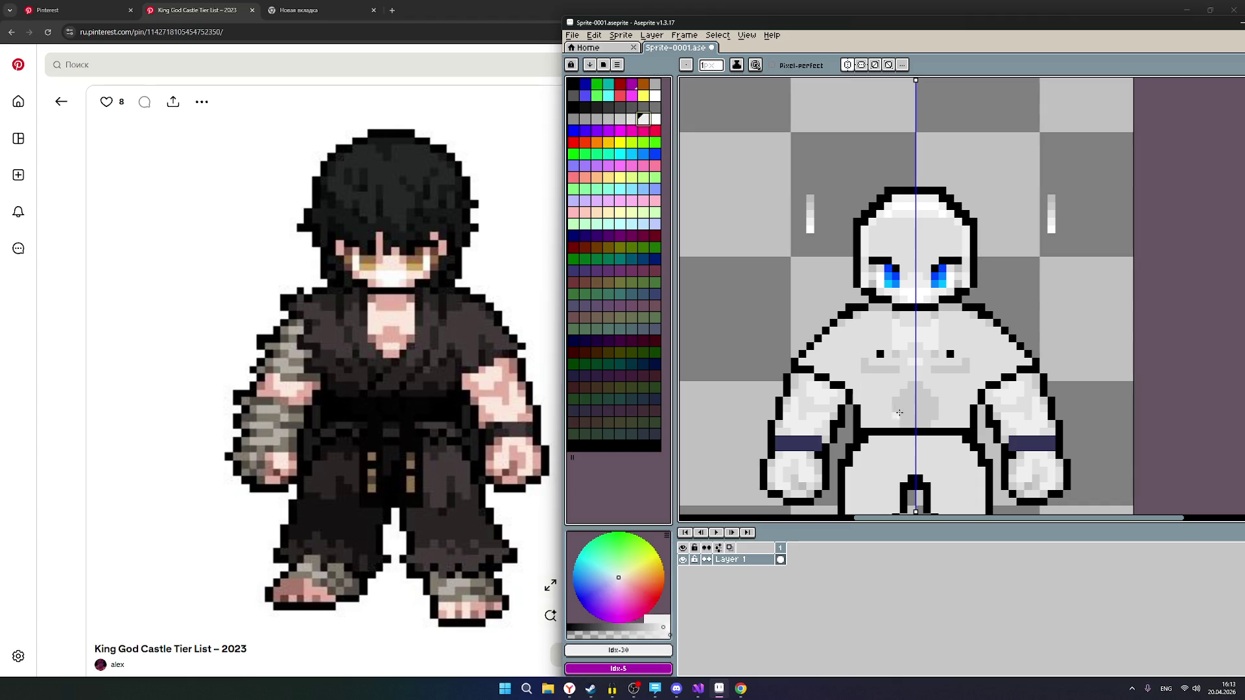
scroll(907, 410, "up", 4)
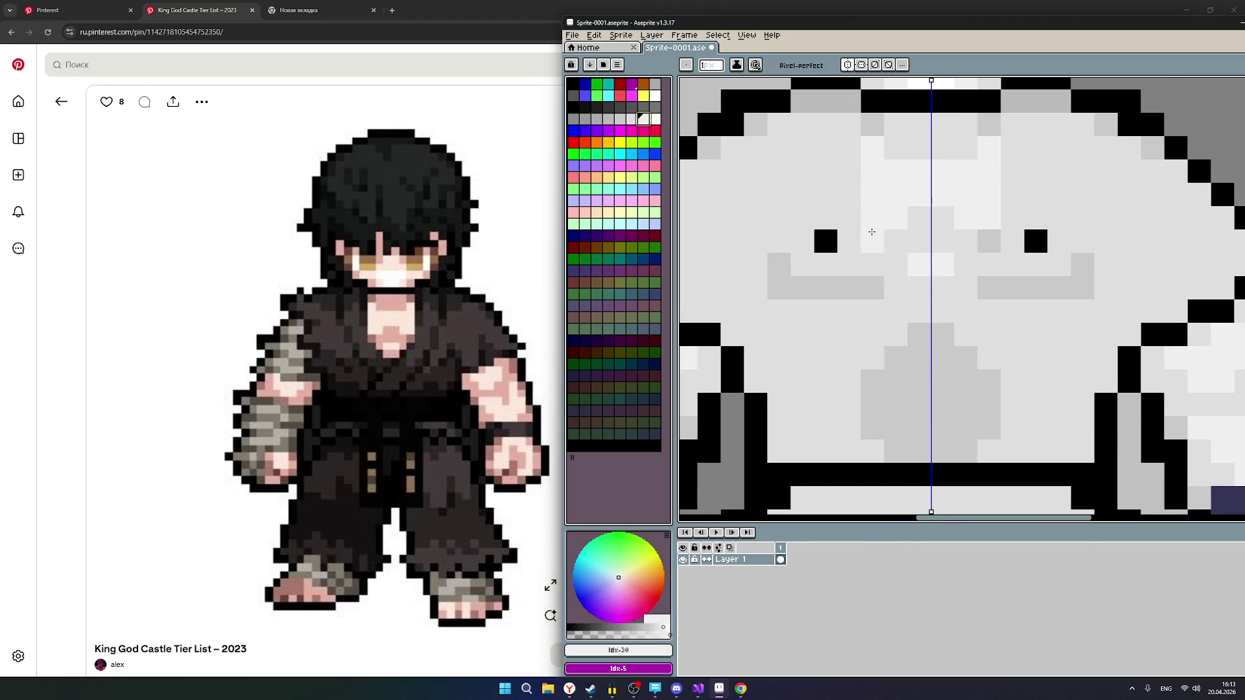
Lighten two rows of belly pixels and the leg pixels with the lightest grey.
mouse_move(919, 335)
left_mouse_down()
mouse_move(943, 335)
mouse_move(934, 358)
mouse_move(872, 383)
mouse_move(872, 428)
mouse_move(898, 428)
mouse_move(924, 453)
mouse_move(934, 425)
mouse_move(901, 406)
mouse_move(928, 382)
mouse_move(975, 400)
left_mouse_up()
scroll(975, 400, "down", 5)
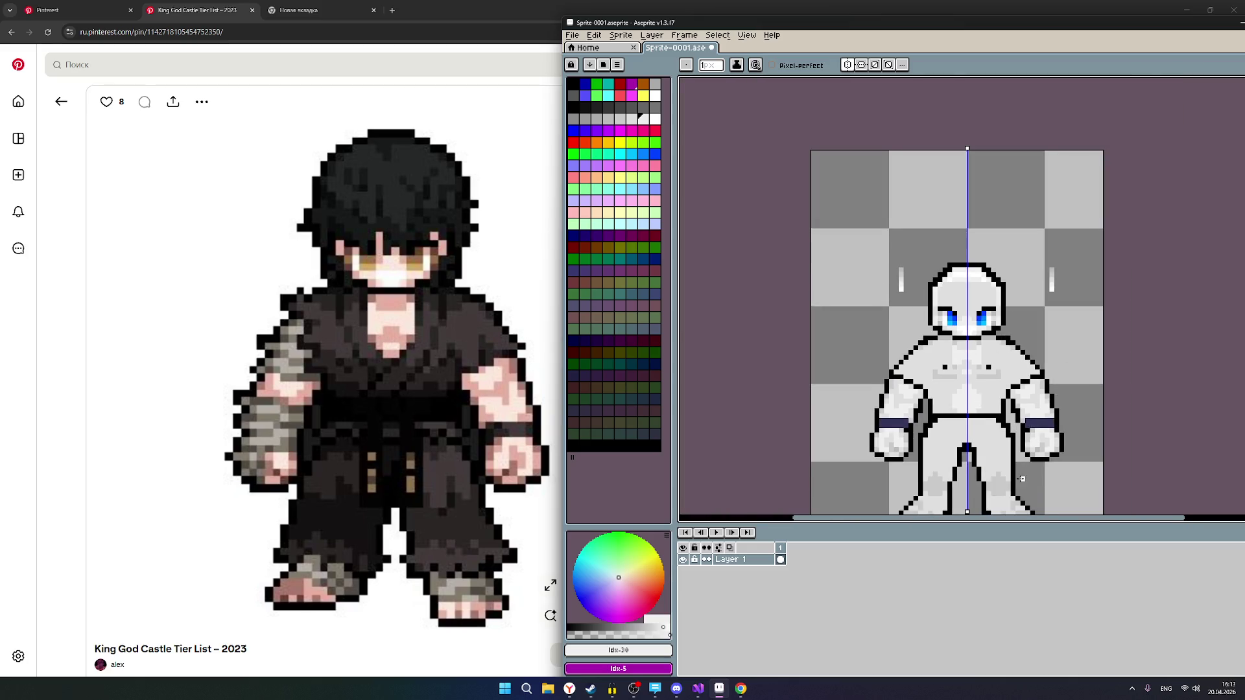
scroll(999, 459, "up", 2)
scroll(1000, 459, "up", 3)
mouse_move(952, 378)
left_mouse_down()
mouse_move(930, 403)
mouse_move(976, 409)
mouse_move(999, 431)
mouse_move(947, 470)
mouse_move(908, 425)
mouse_move(907, 444)
left_mouse_up()
scroll(906, 443, "down", 3)
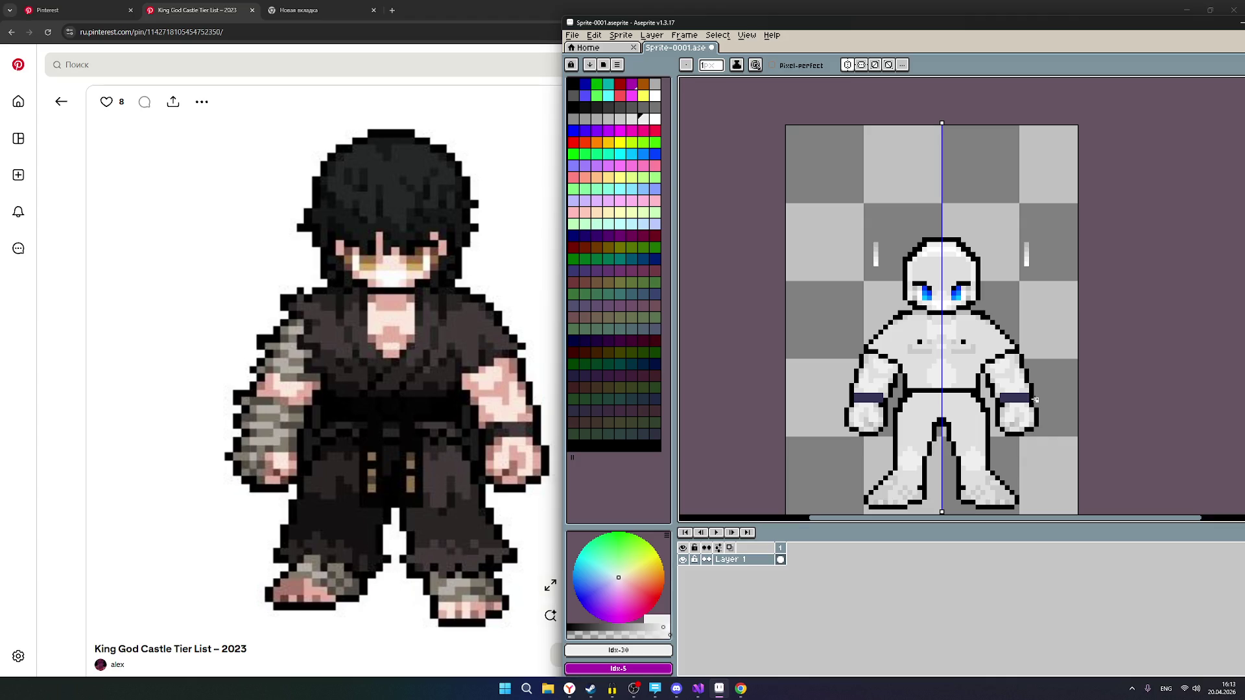
scroll(938, 271, "up", 2)
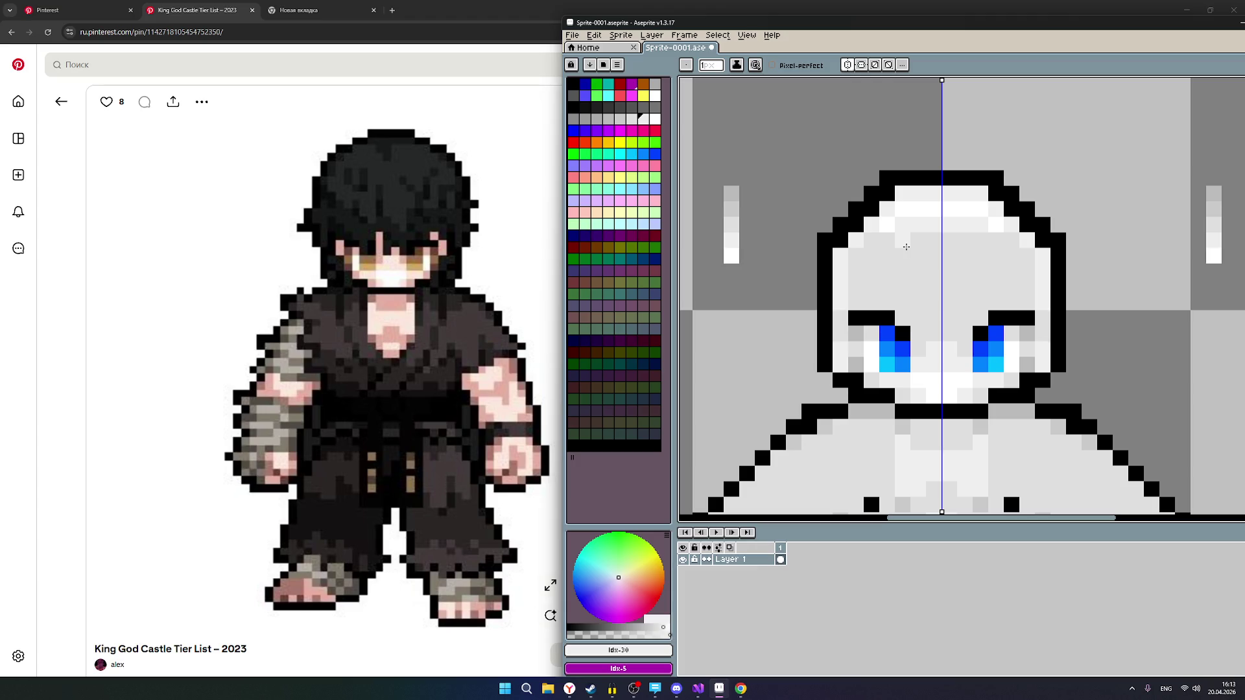
Lighten a mirrored row of pixels across the top of the head.
left_click_drag(903, 240, 939, 243)
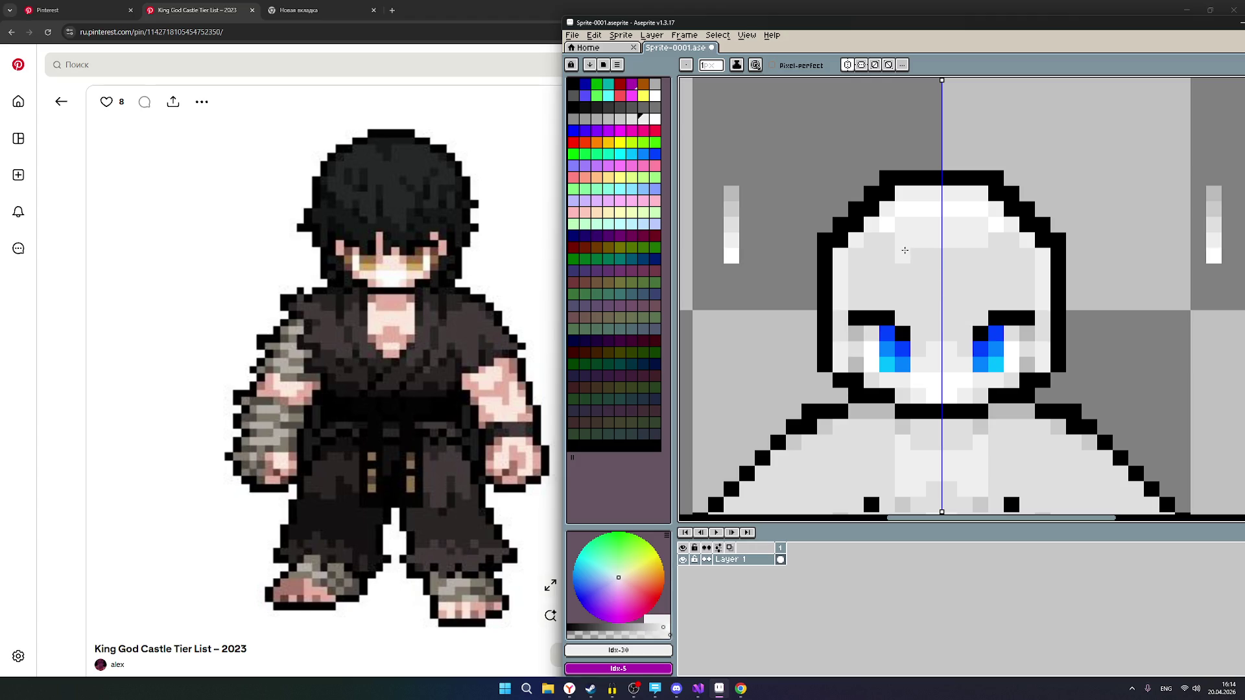
scroll(967, 300, "down", 3)
scroll(971, 298, "up", 3)
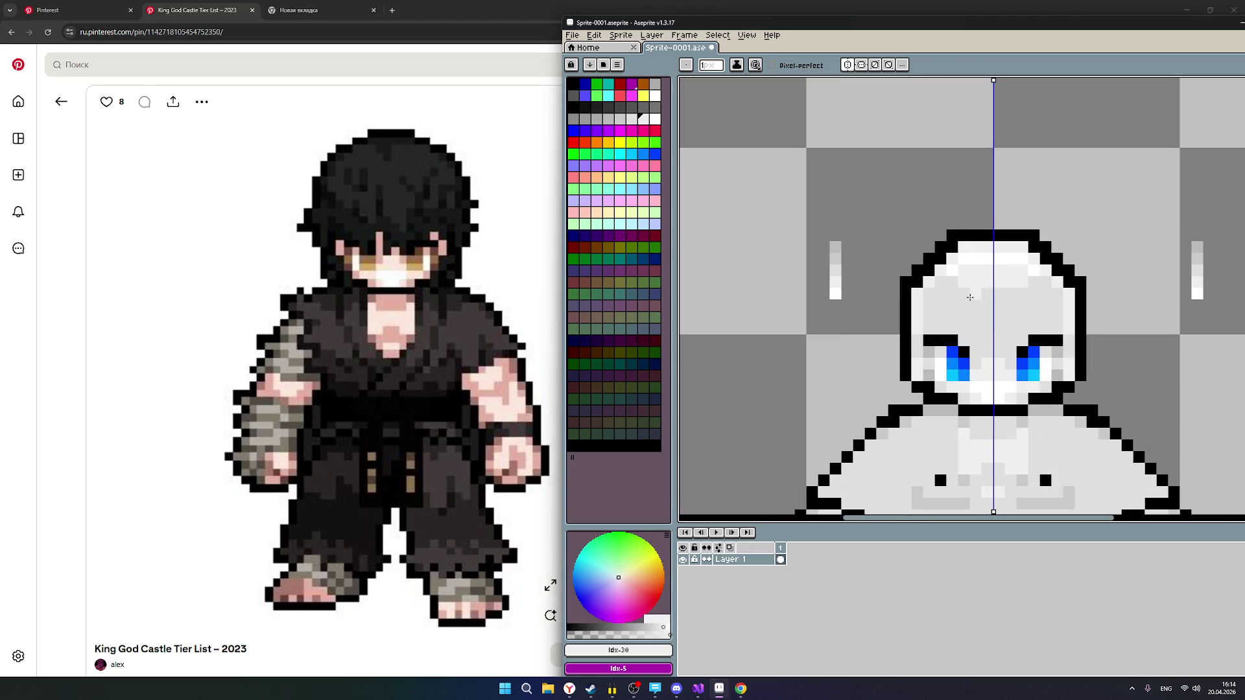
scroll(1068, 383, "down", 2)
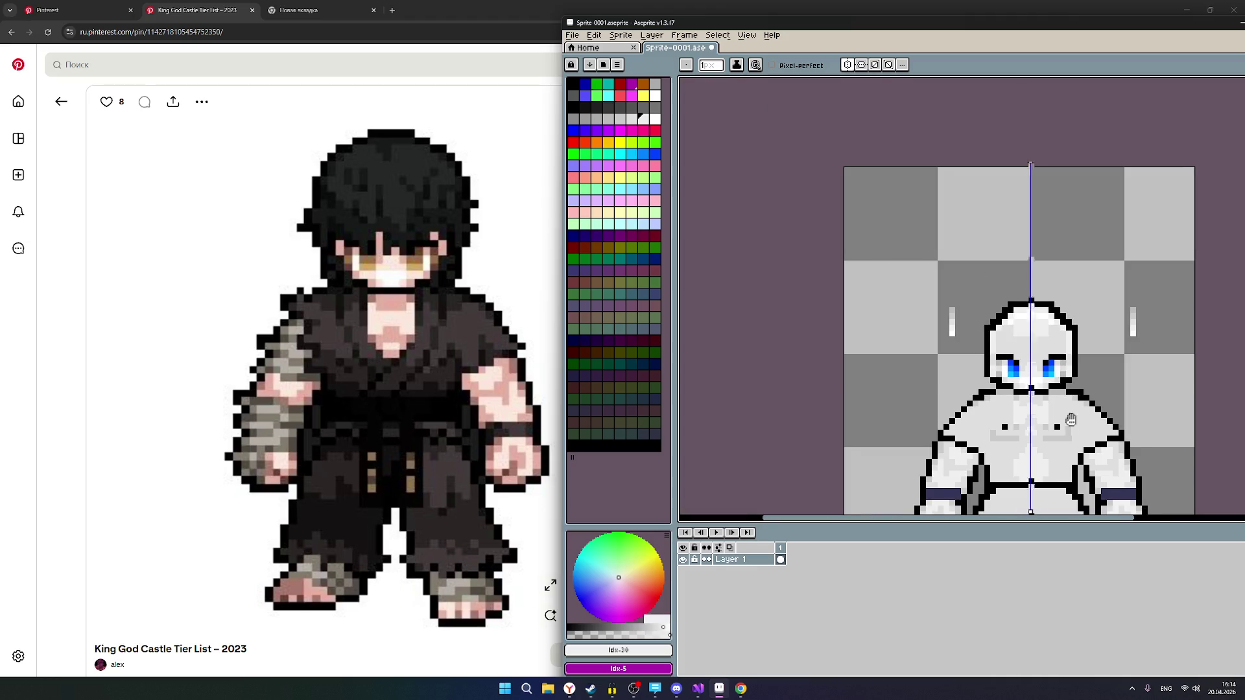
scroll(1071, 419, "down", 1)
scroll(1073, 301, "up", 1)
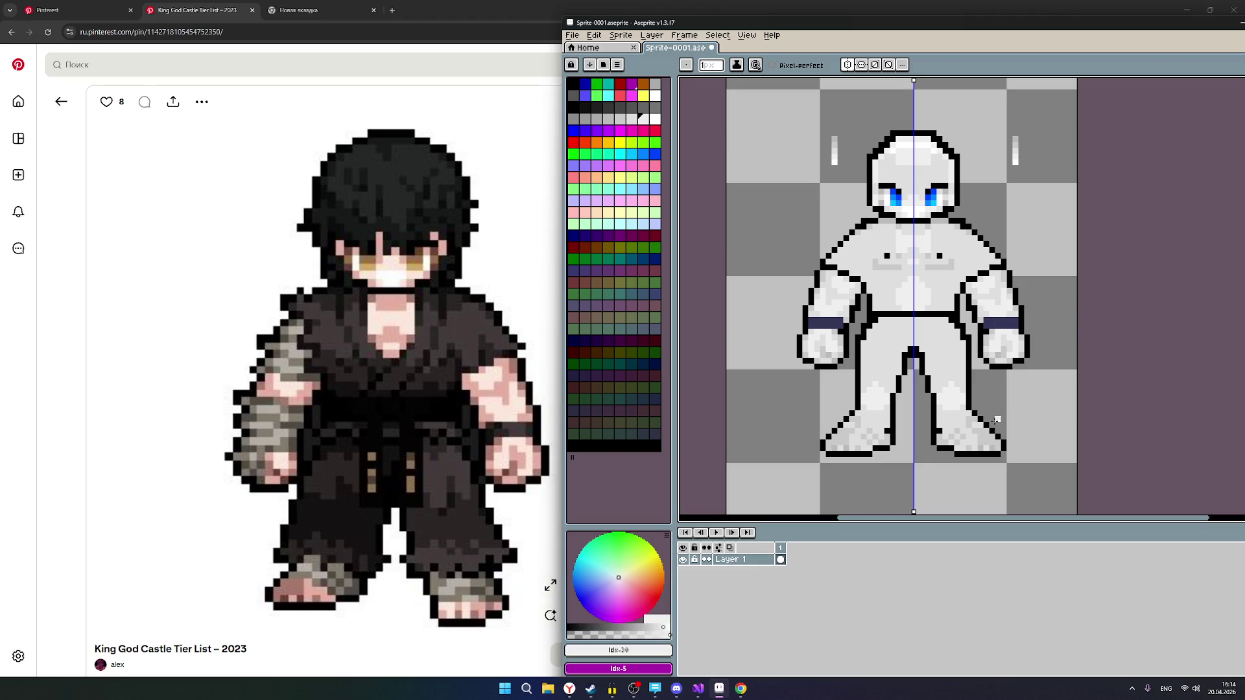
Save the sprite with Ctrl+S.
scroll(912, 419, "up", 1)
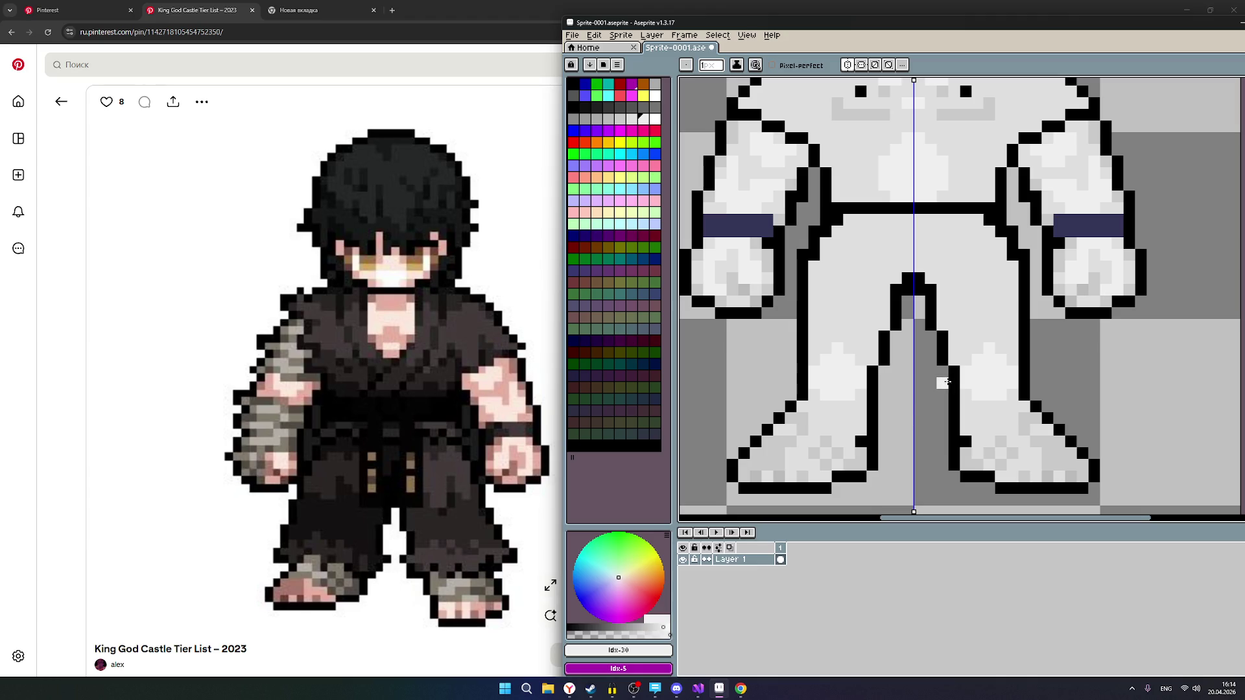
scroll(973, 359, "down", 2)
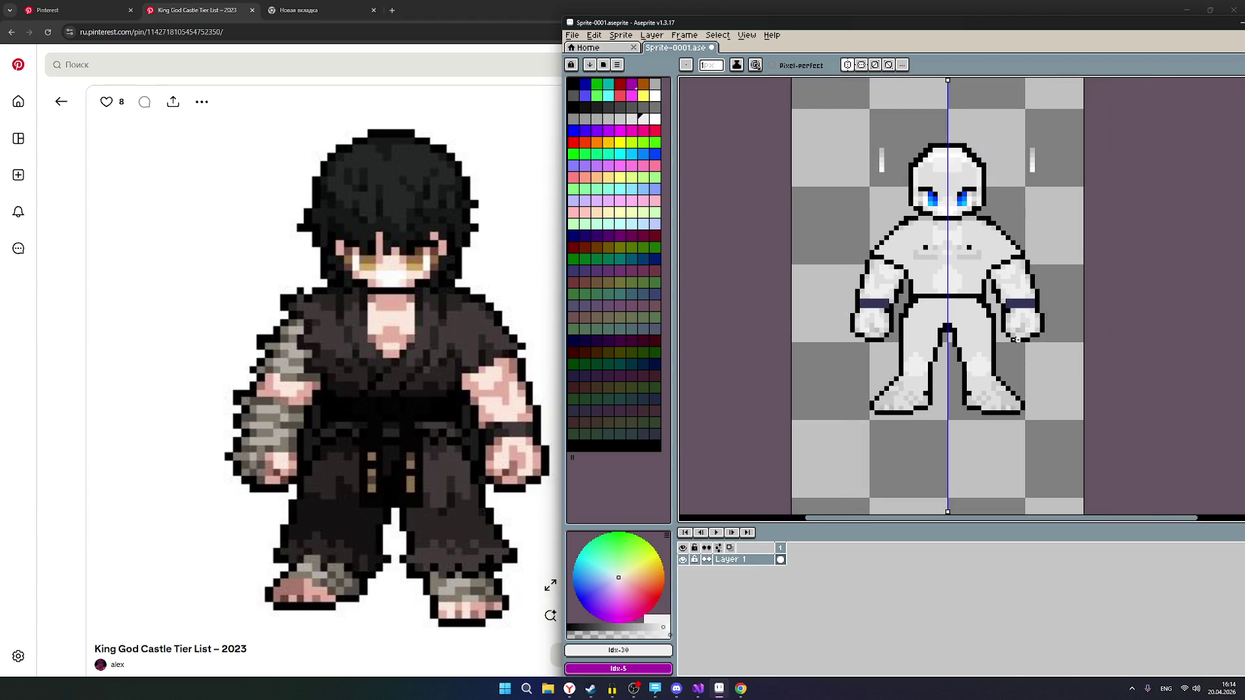
key("ctrl+s")
Lighten a black outline pixel on the fighter's right shoulder.
scroll(1003, 299, "up", 2)
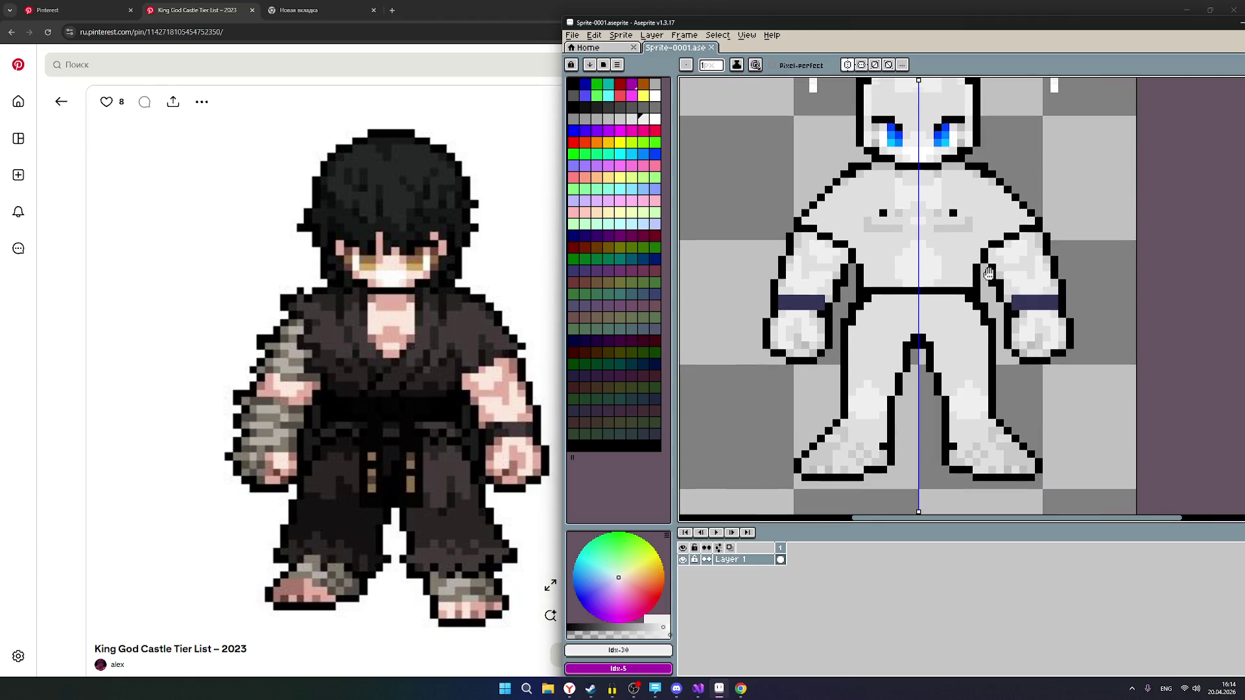
scroll(966, 296, "down", 1)
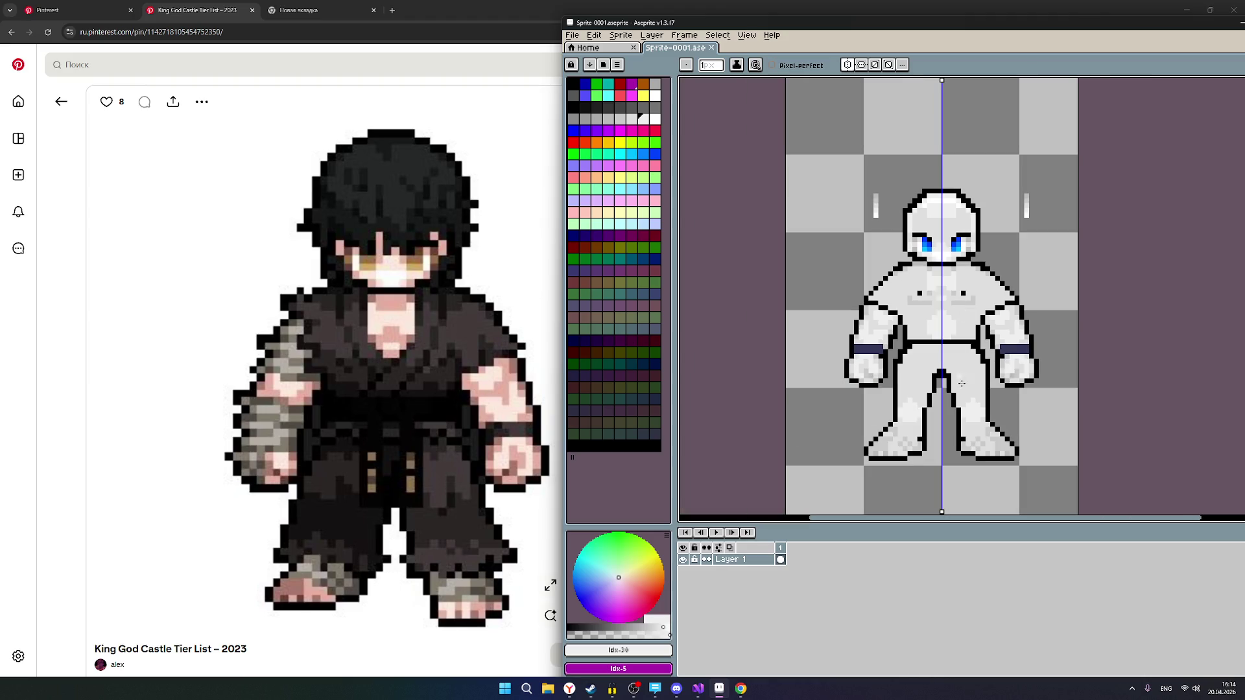
scroll(1006, 335, "down", 1)
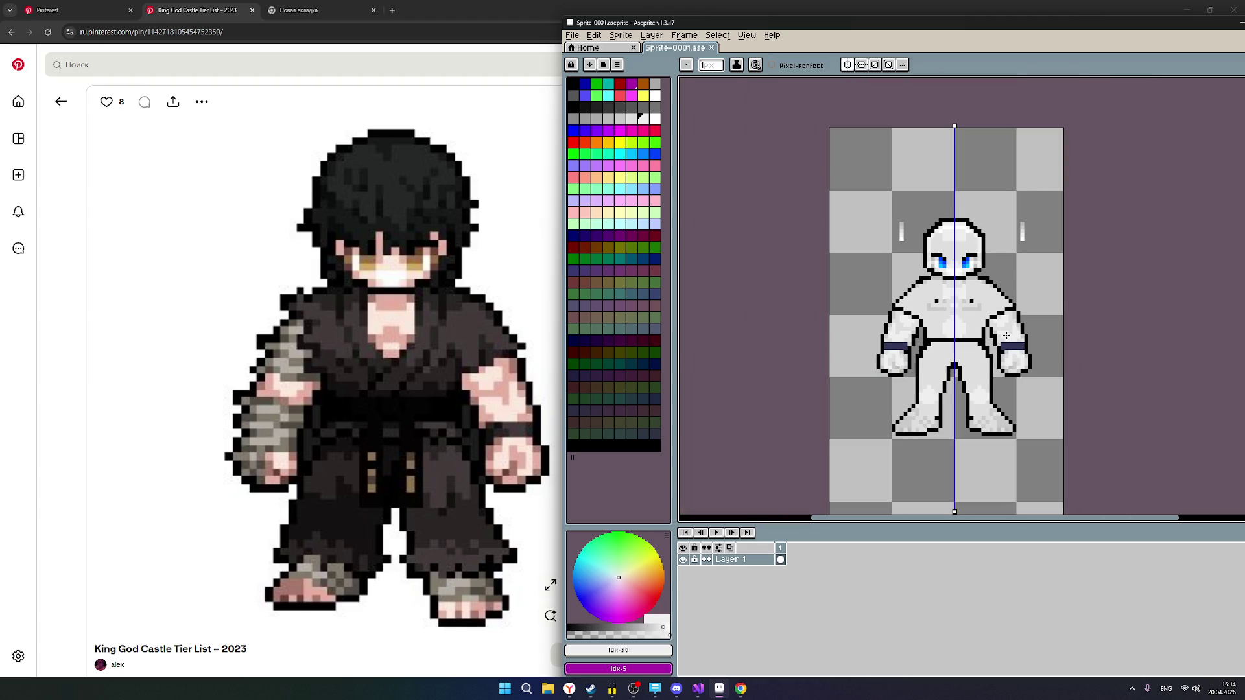
scroll(1008, 332, "up", 1)
scroll(895, 292, "up", 3)
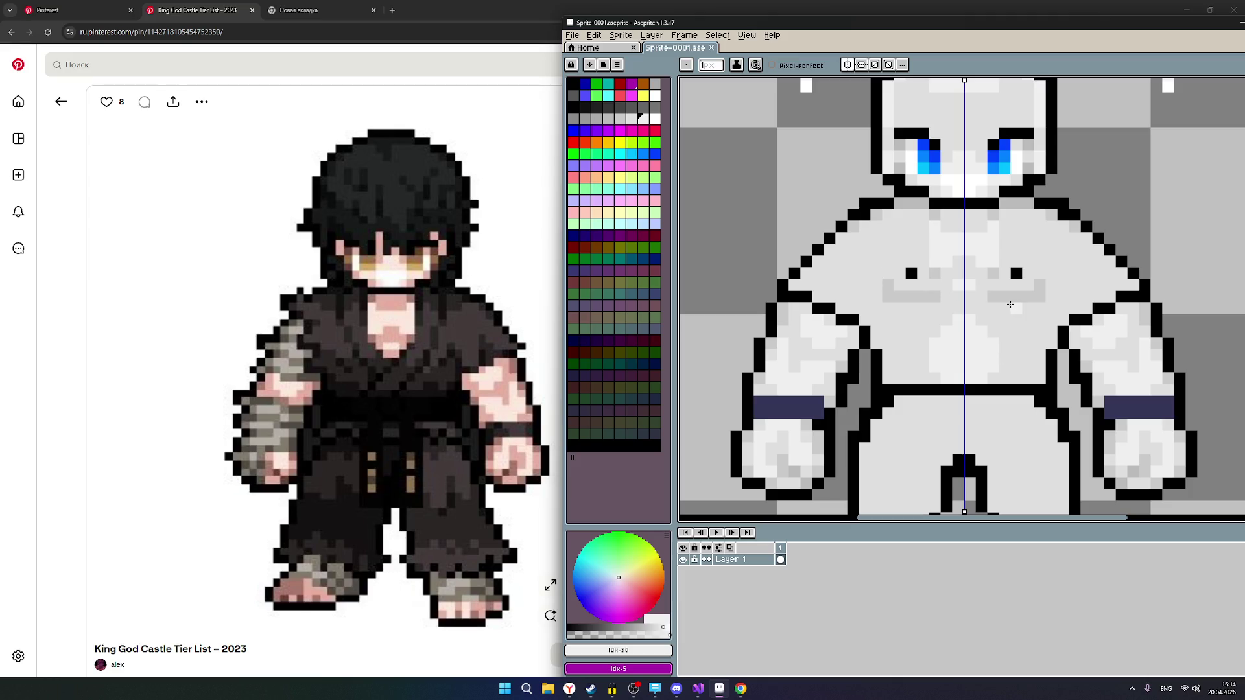
left_click(1082, 322)
scroll(1088, 321, "up", 2)
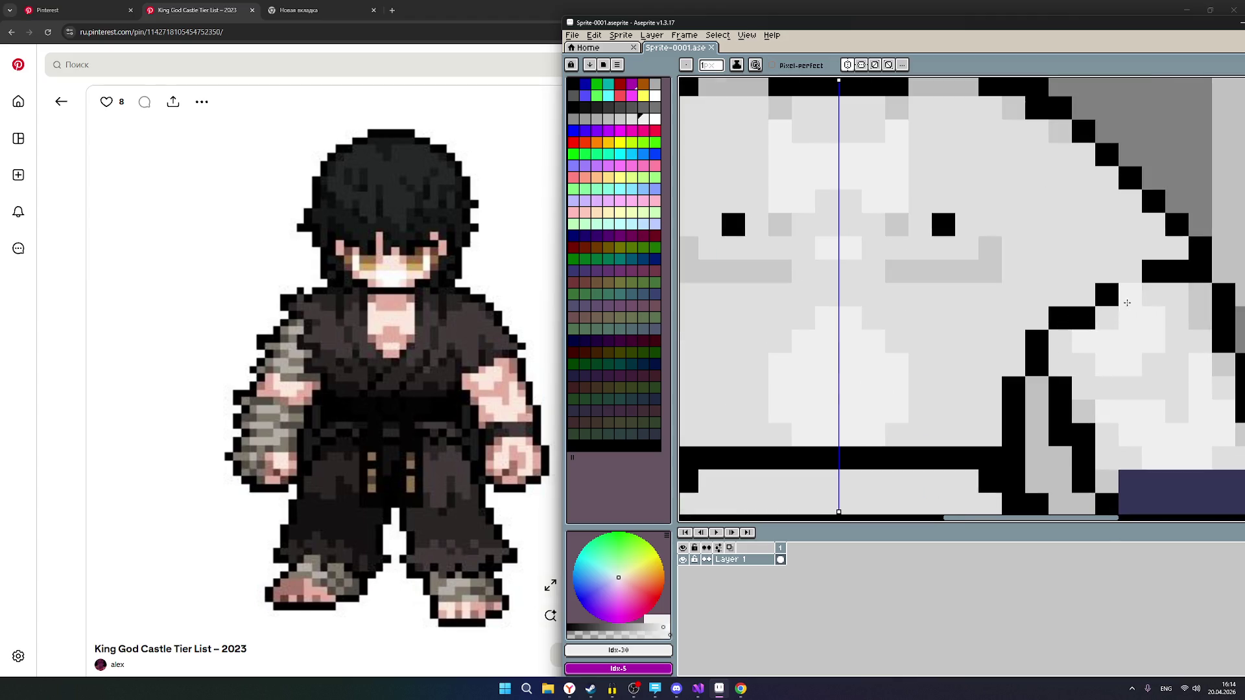
scroll(1072, 296, "down", 1)
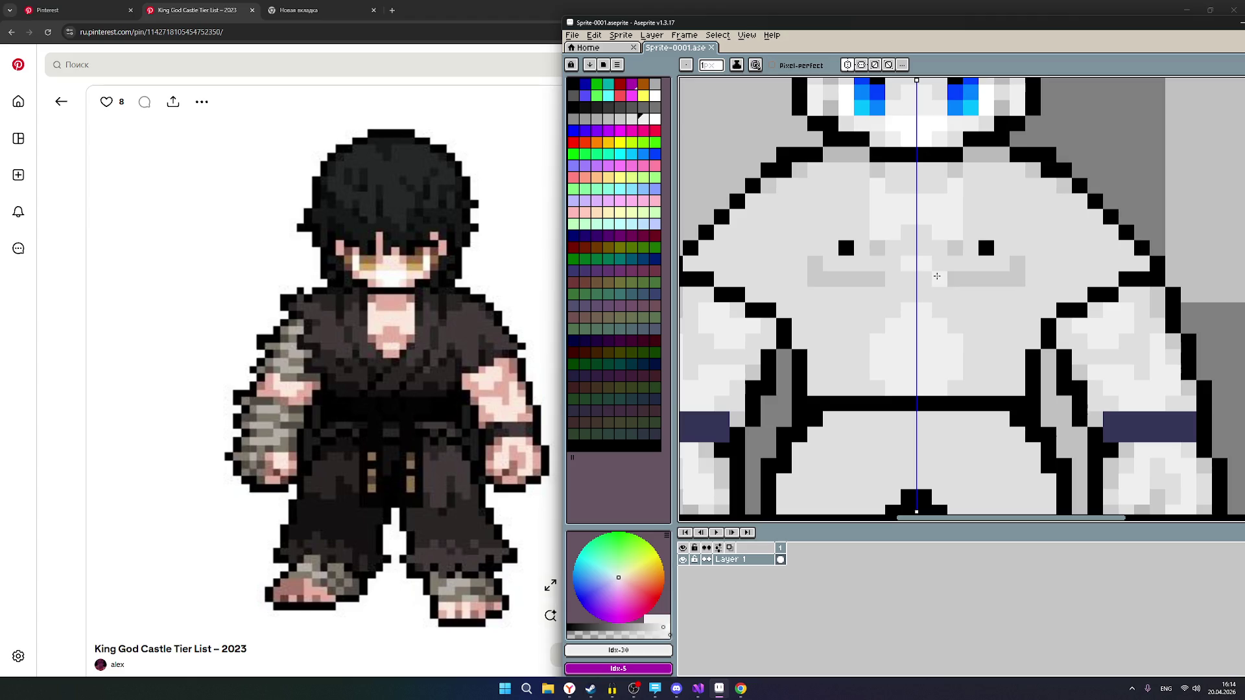
Paint another shoulder outline pixel light grey, then undo that extra change.
left_click(633, 120)
left_click(1060, 306)
key("ctrl+z")
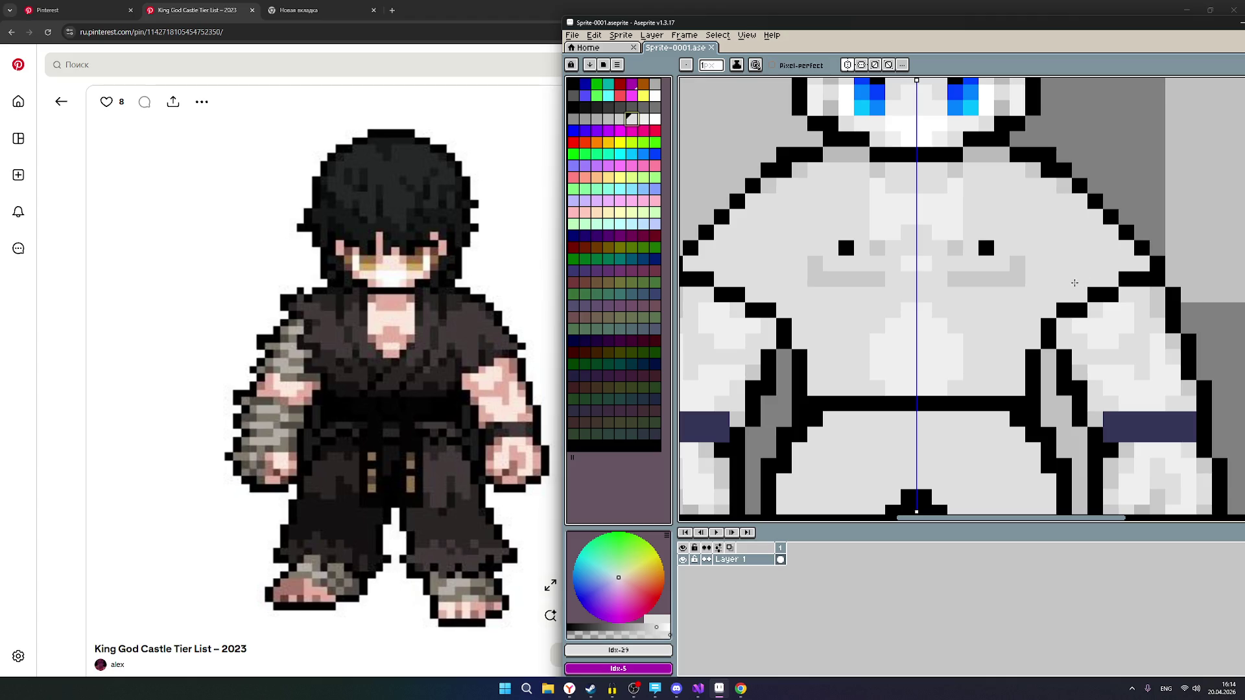
scroll(1077, 321, "down", 3)
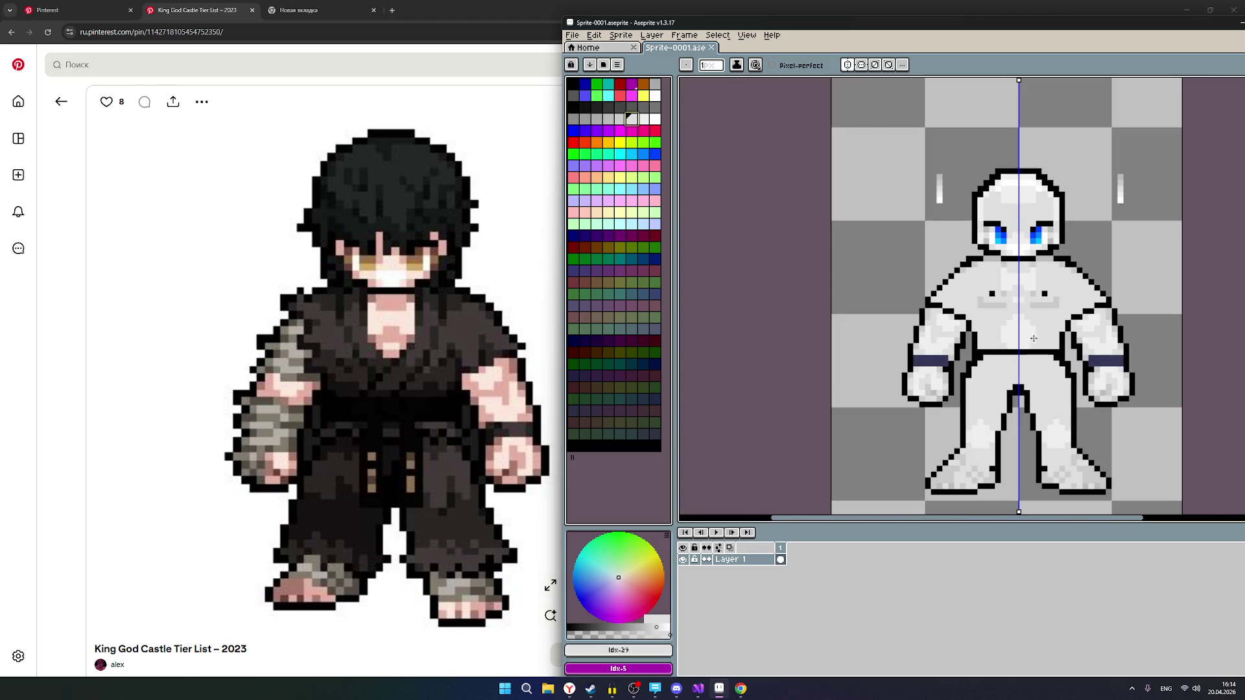
scroll(1034, 338, "up", 1)
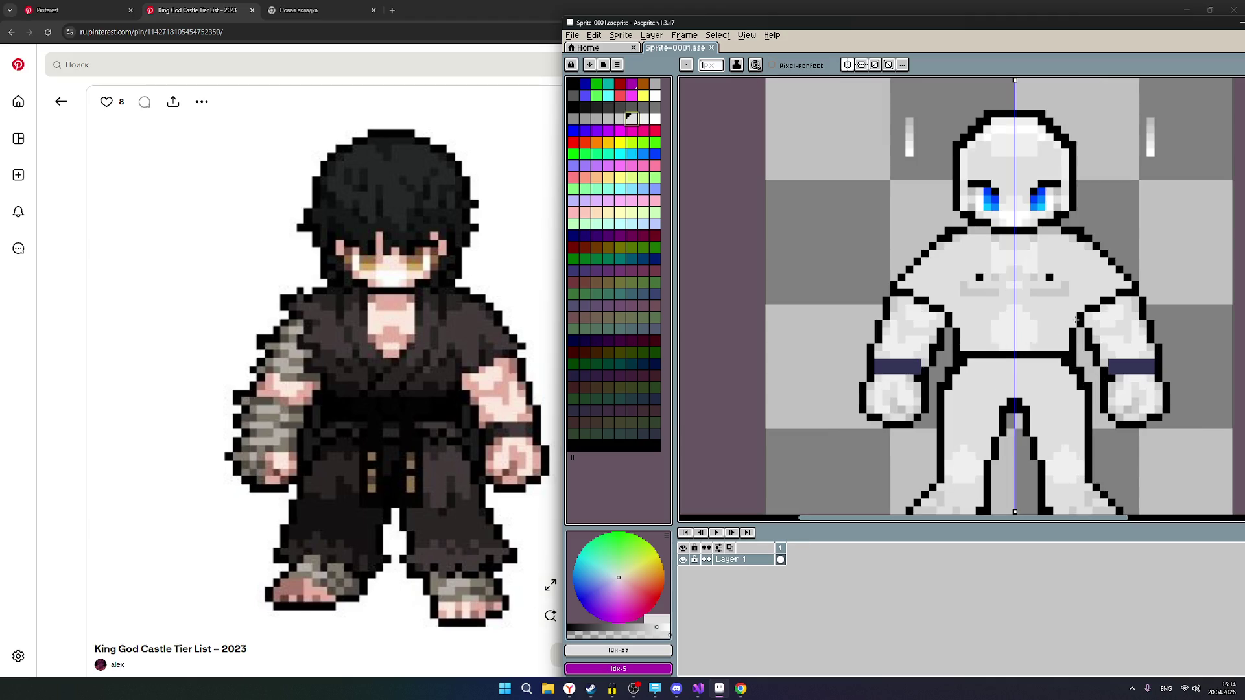
scroll(1076, 320, "up", 1)
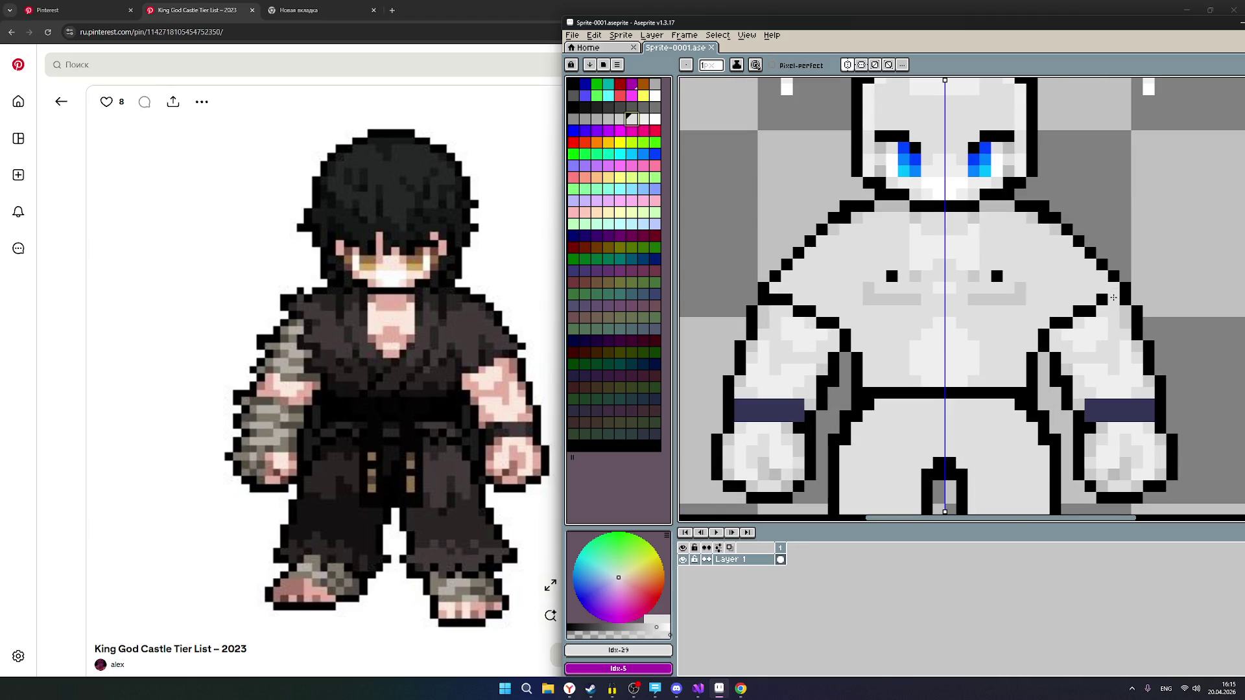
Fill the outline gap black and turn the shoulder outline pixels light grey on both sides.
scroll(1114, 298, "up", 1)
left_click(1113, 299)
left_click_drag(1113, 299, 1035, 331)
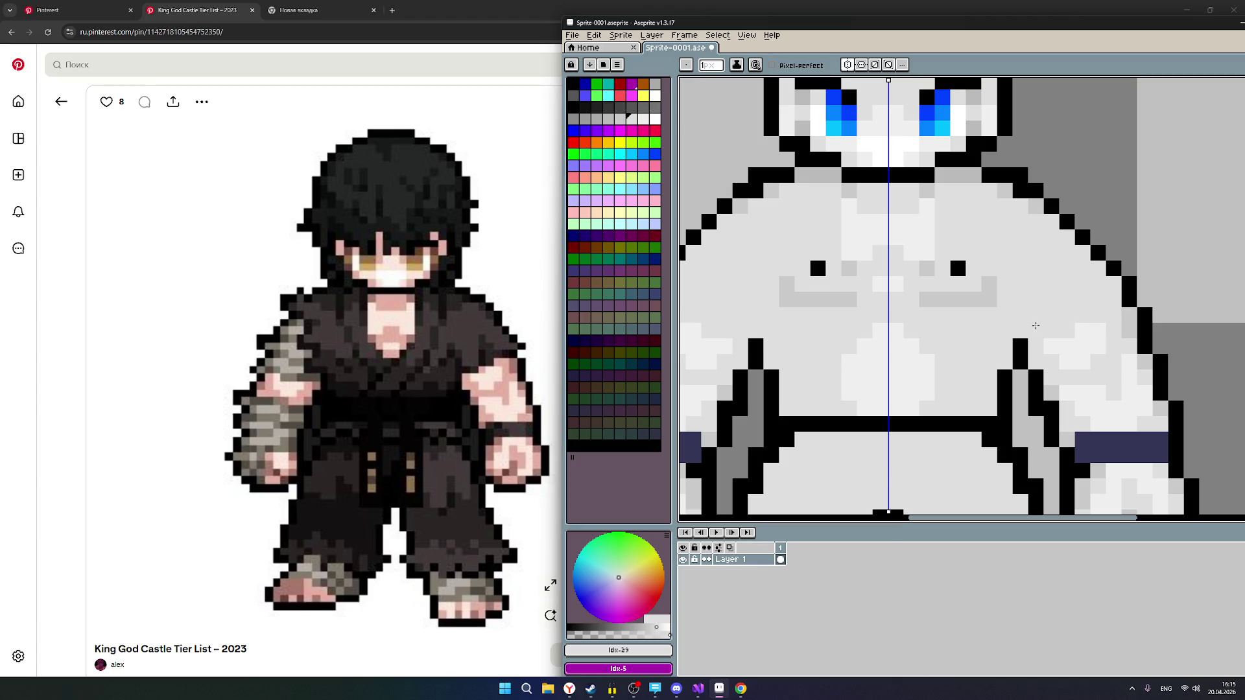
scroll(1005, 308, "down", 2)
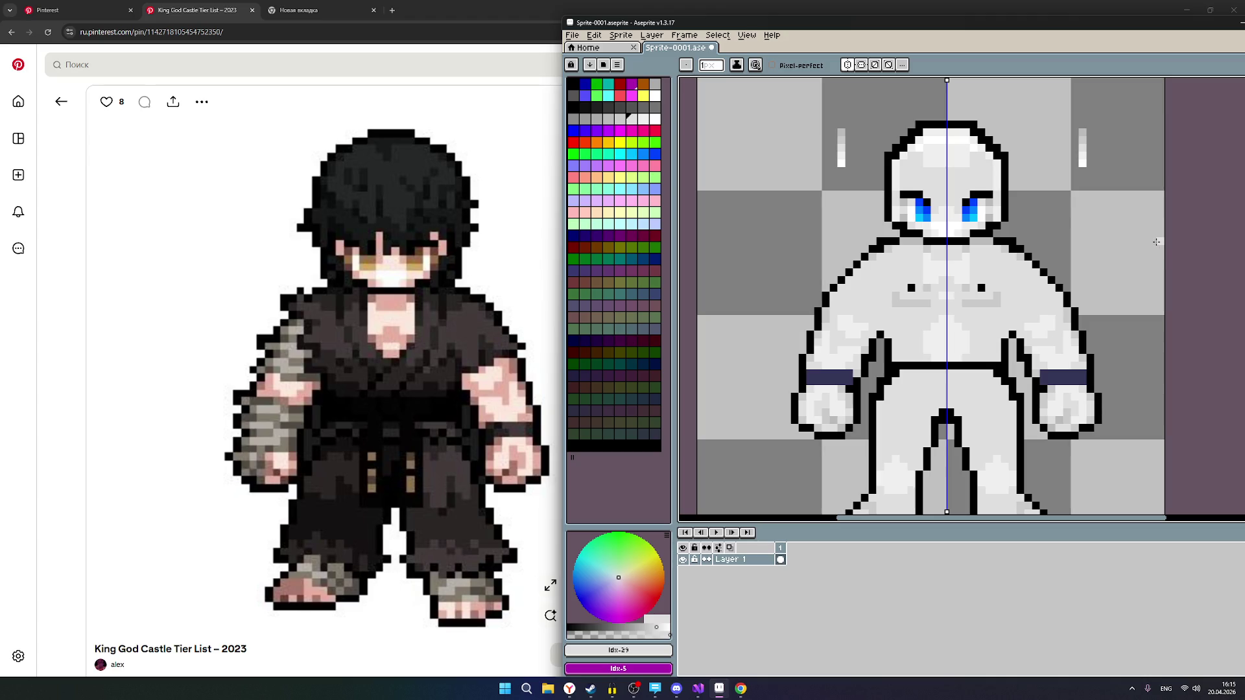
scroll(1130, 251, "down", 1)
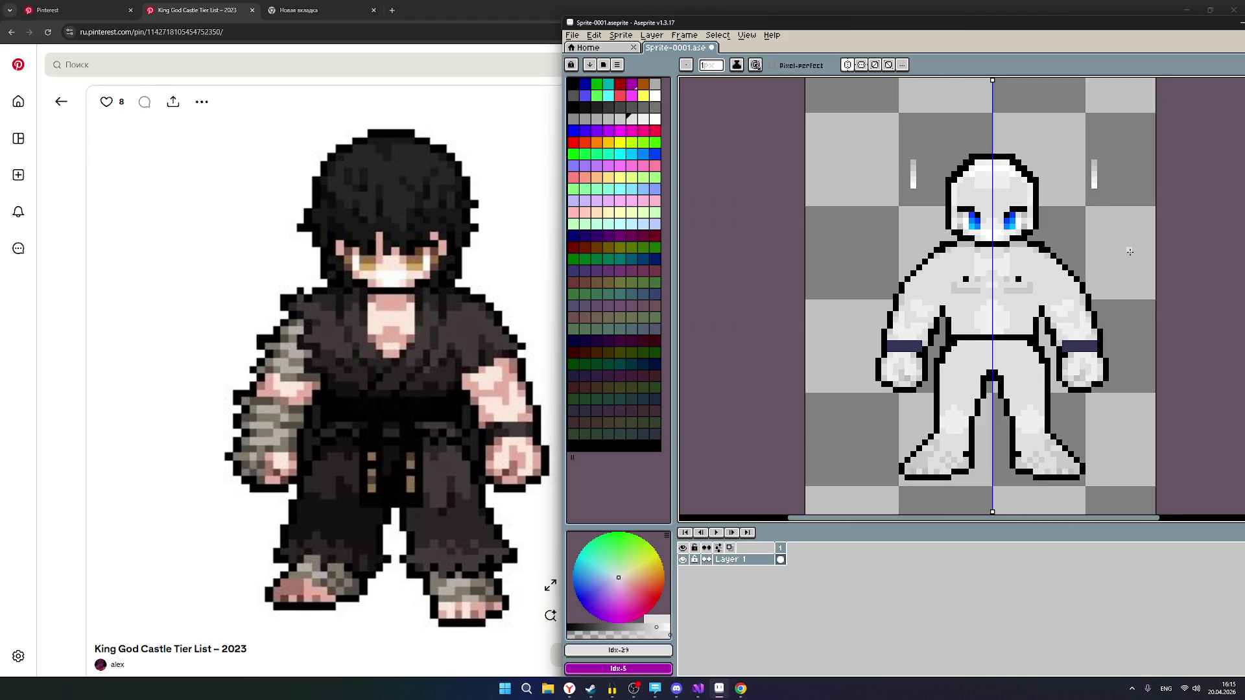
scroll(1103, 269, "up", 1)
Lighten the dark arm-crease pixel, then undo that change.
left_click(1020, 322)
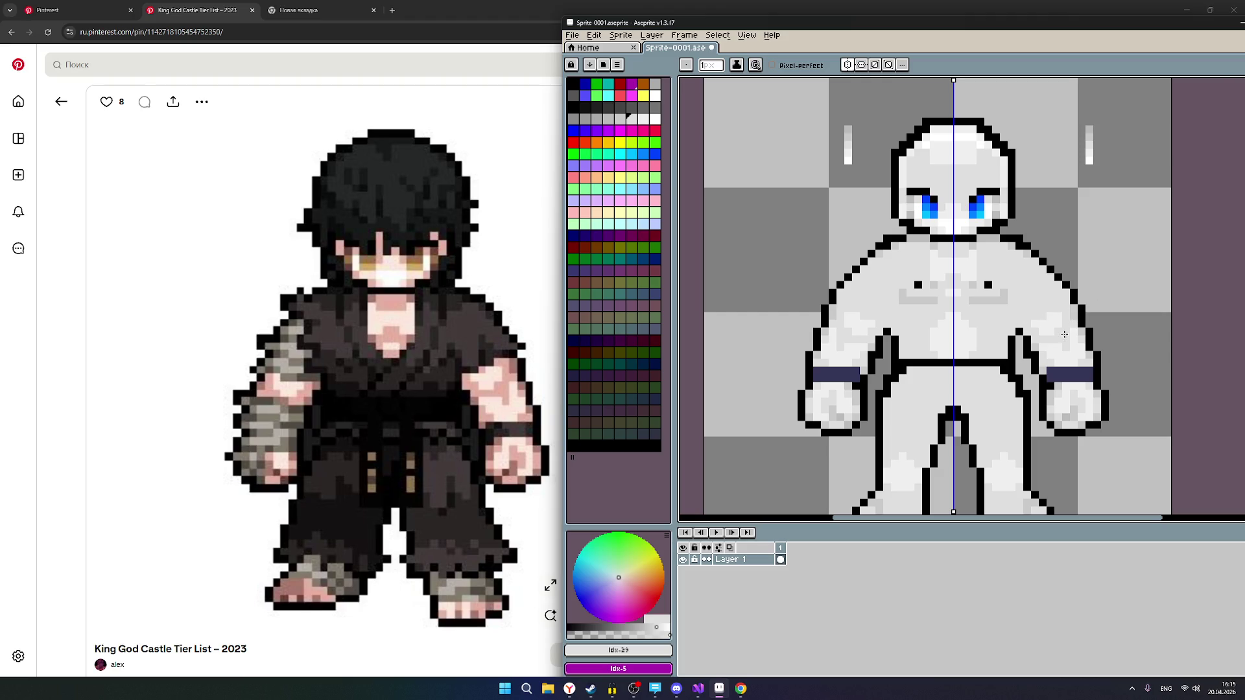
scroll(1059, 345, "up", 1)
scroll(1059, 344, "down", 3)
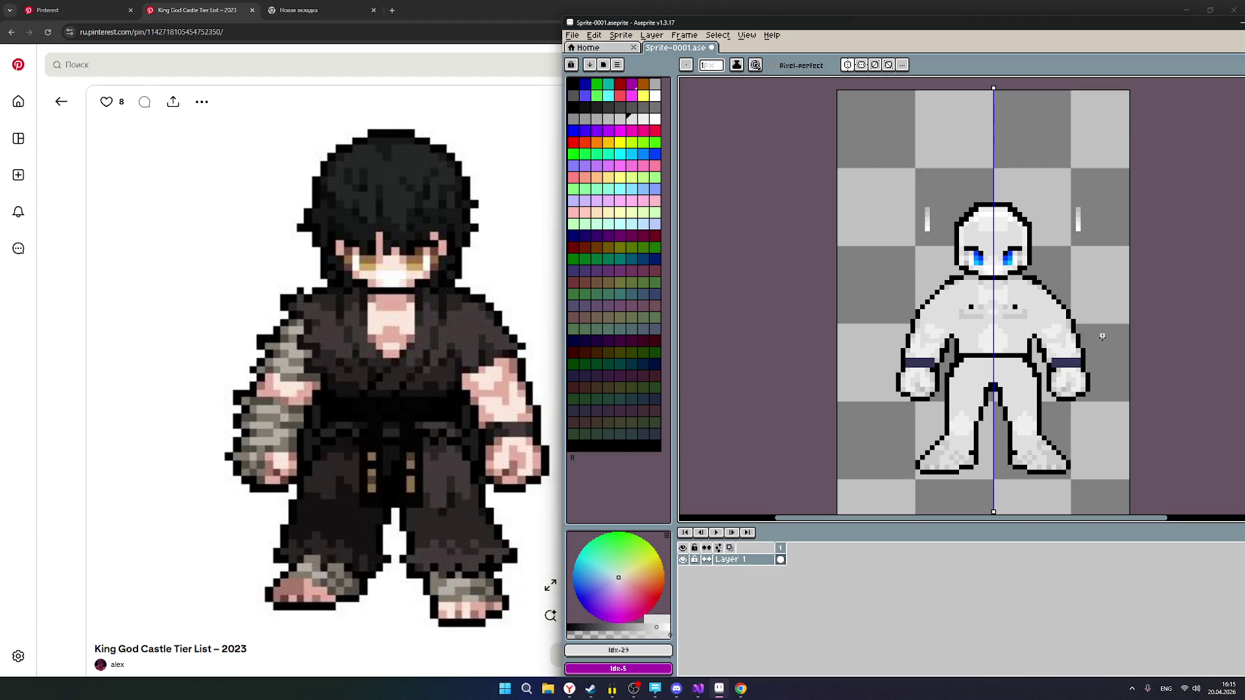
key("ctrl+z")
scroll(1089, 327, "up", 1)
scroll(1071, 325, "down", 1)
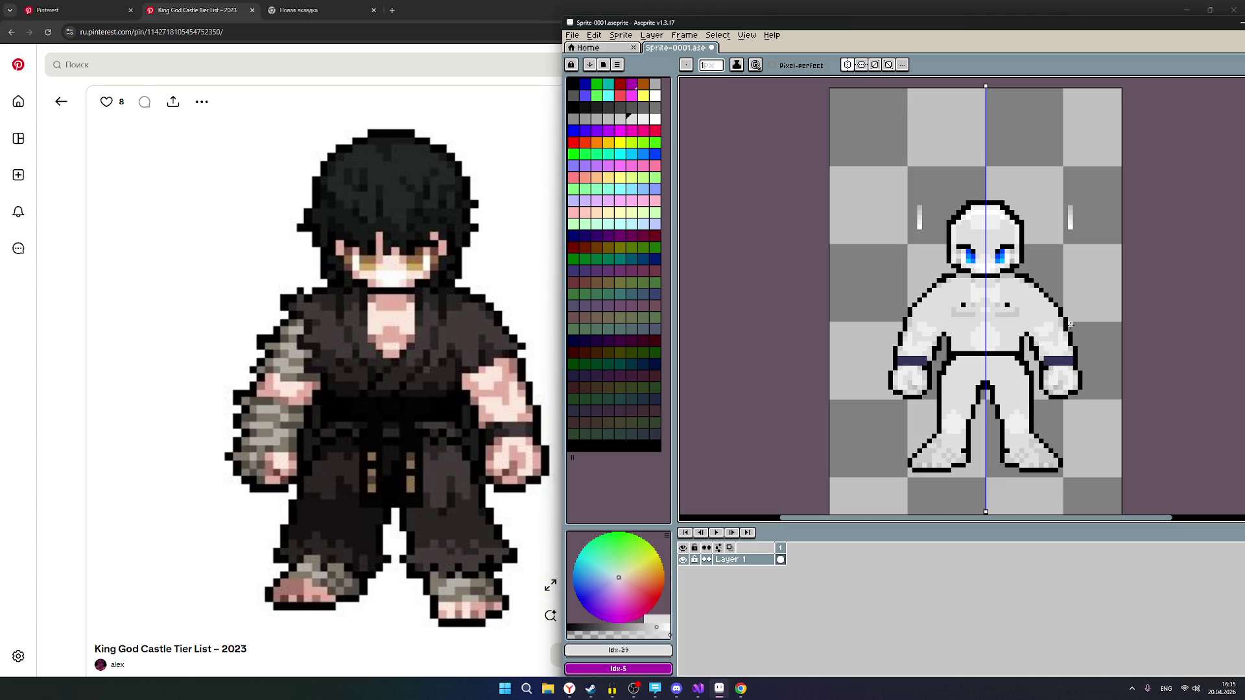
scroll(995, 341, "up", 1)
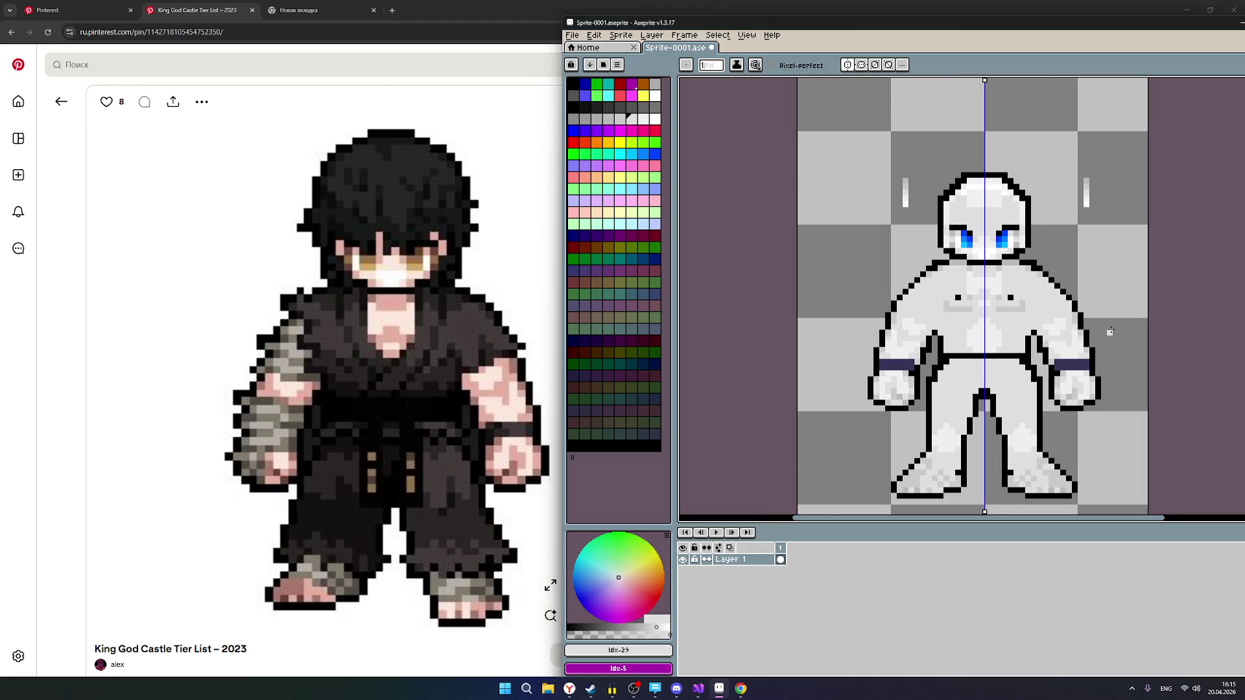
scroll(1041, 300, "up", 2)
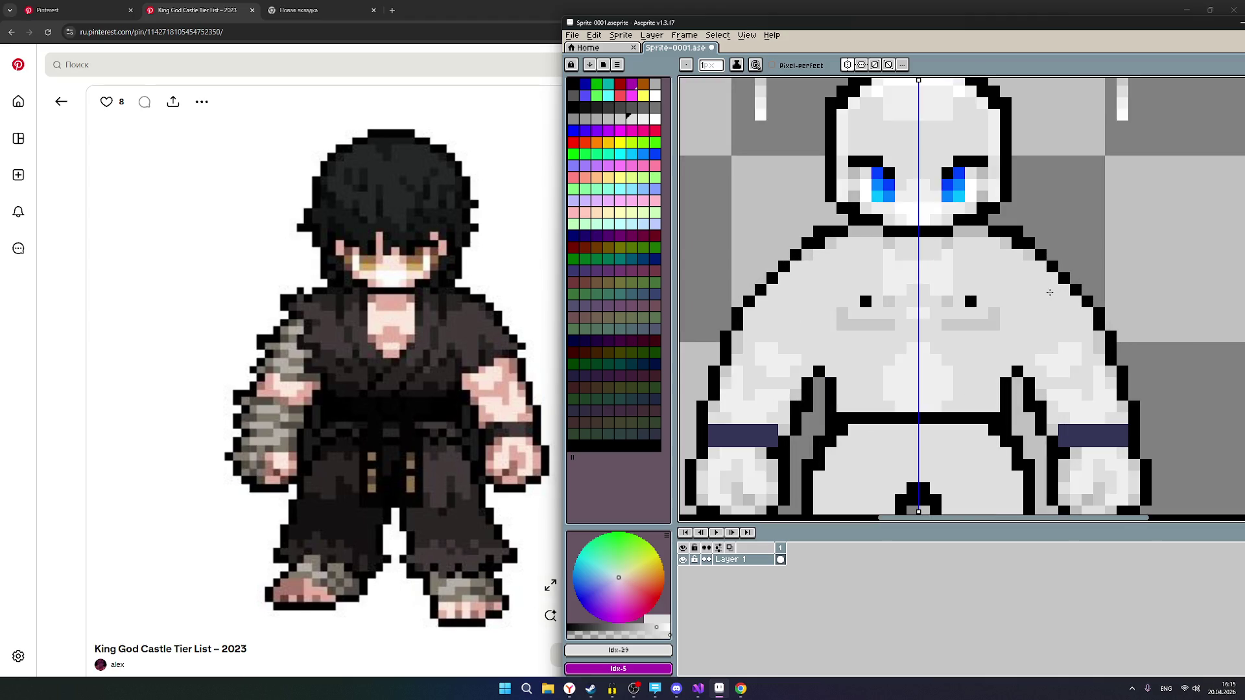
Pick a slightly lighter grey and add mirrored highlight pixels on the chest.
left_click(643, 118)
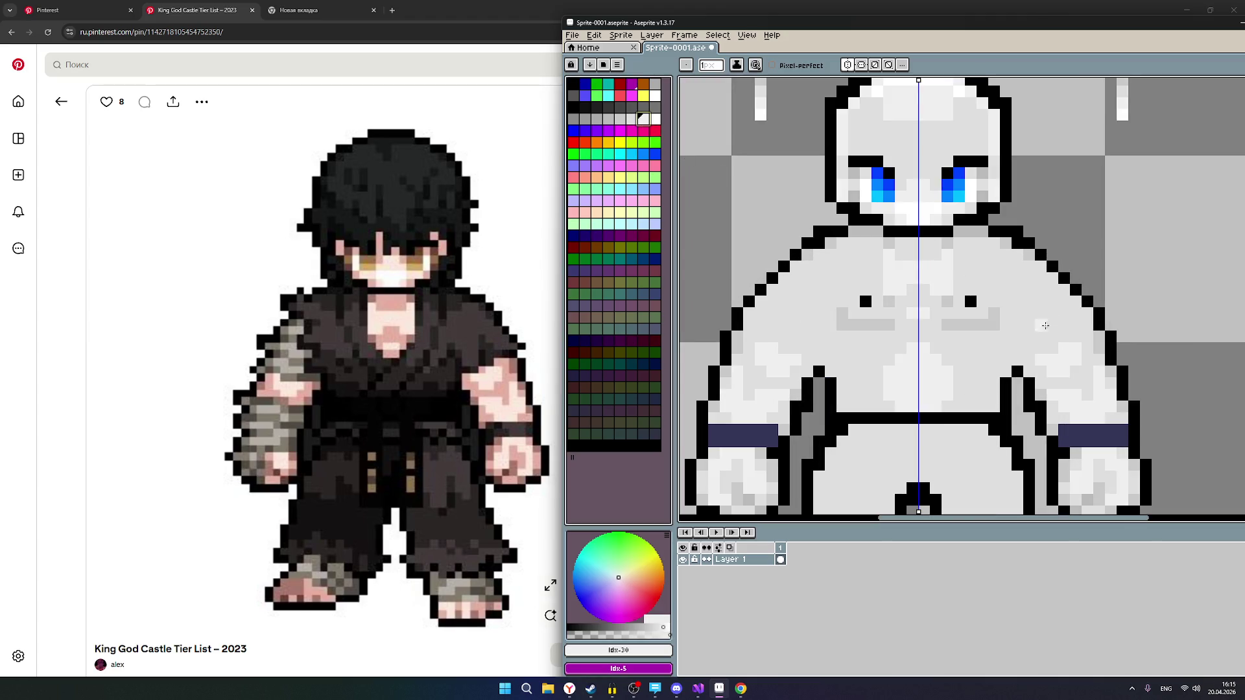
left_click(1038, 299)
left_click(1031, 301)
scroll(1032, 315, "down", 2)
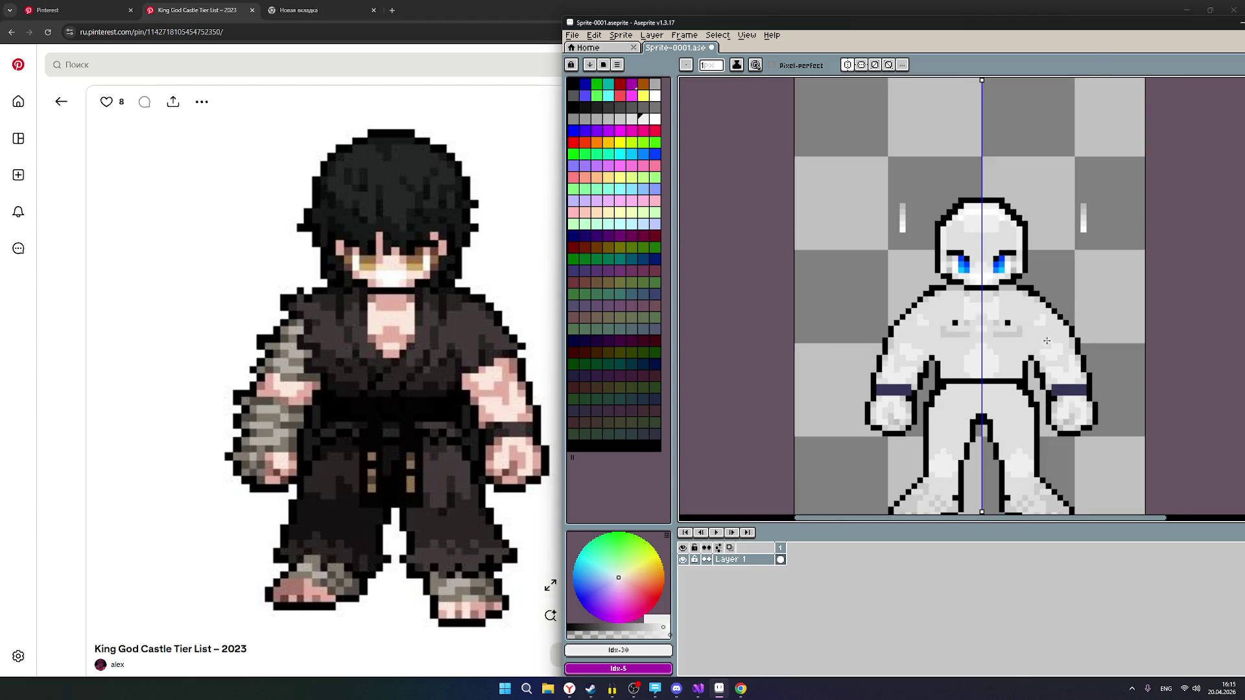
scroll(1048, 335, "up", 1)
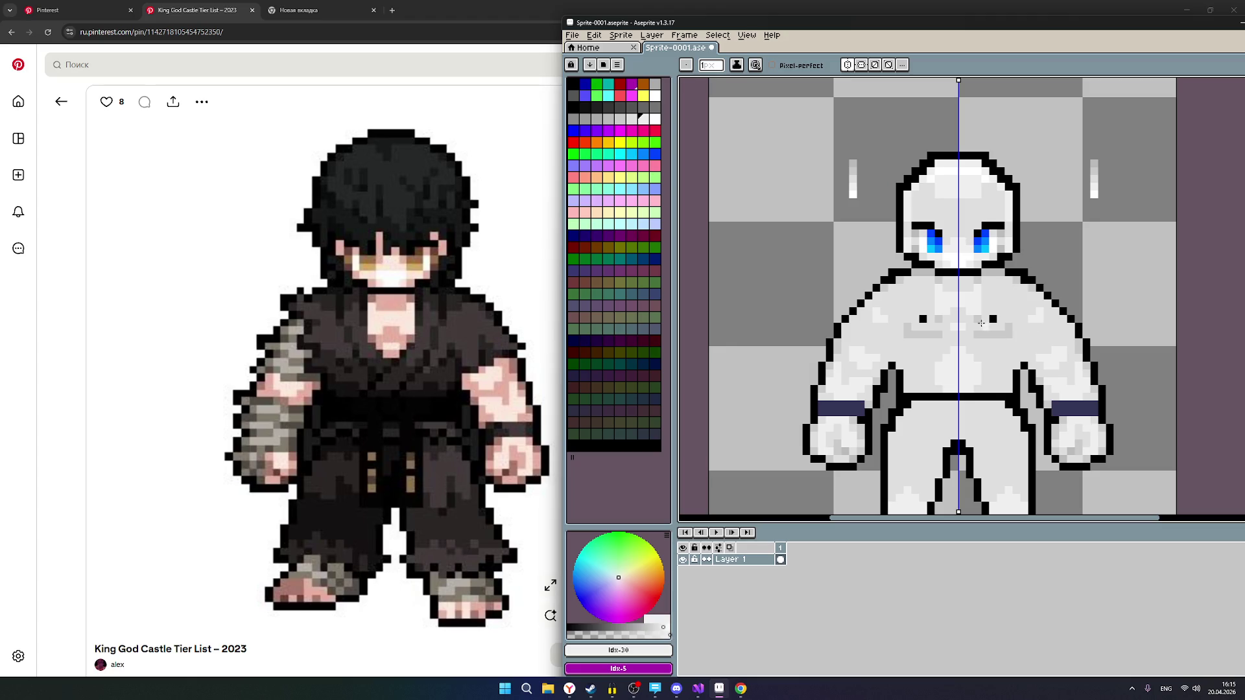
Add two more mirrored chest highlight pixels, then undo the last one.
left_click(893, 303)
left_click(888, 302)
scroll(1033, 312, "down", 2)
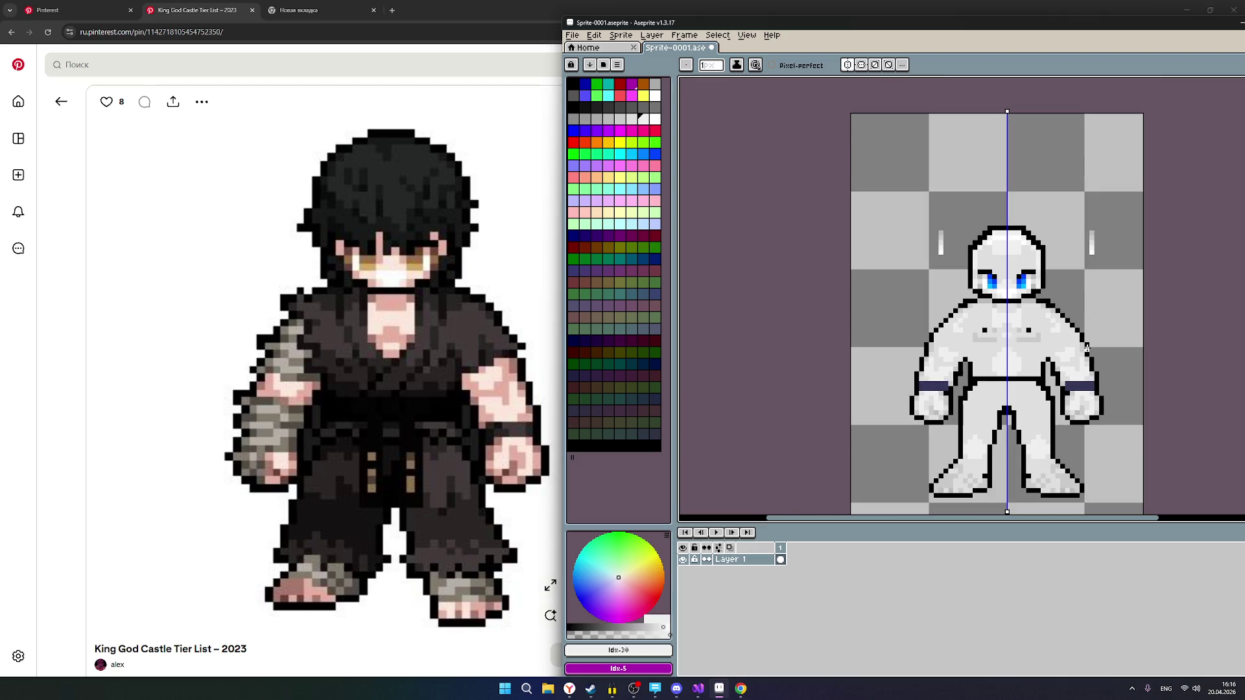
scroll(1087, 348, "up", 1)
key("ctrl+z")
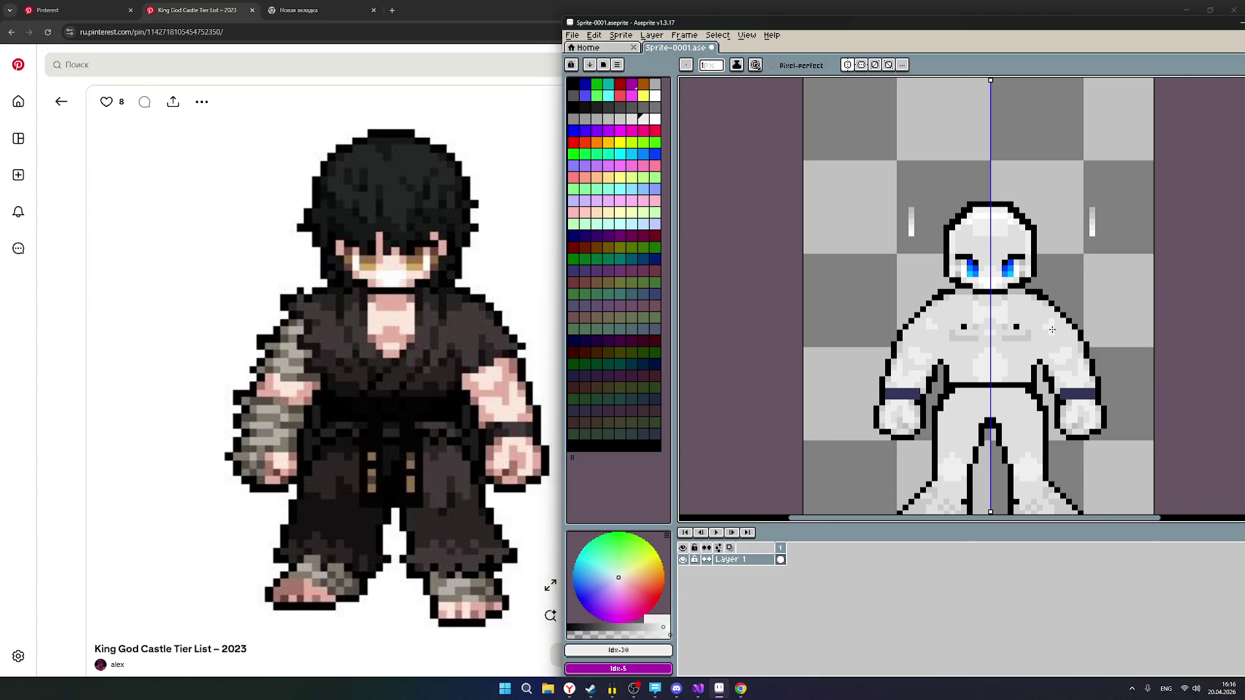
scroll(1052, 329, "up", 1)
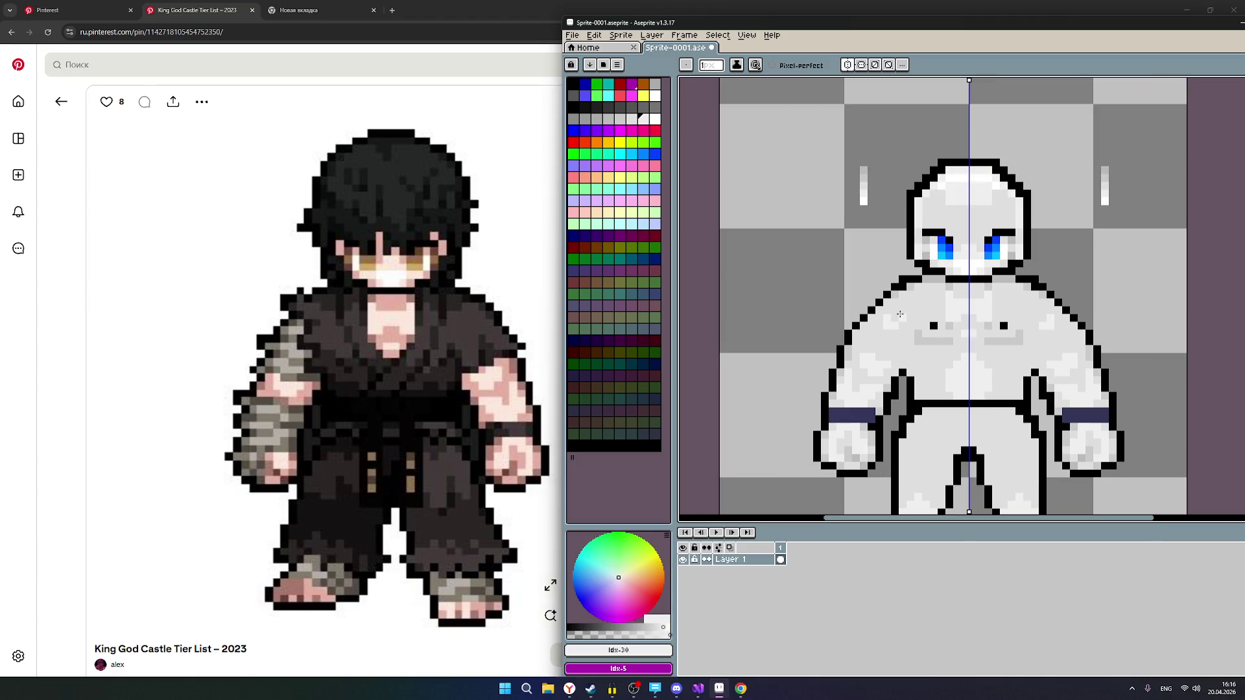
scroll(934, 314, "down", 2)
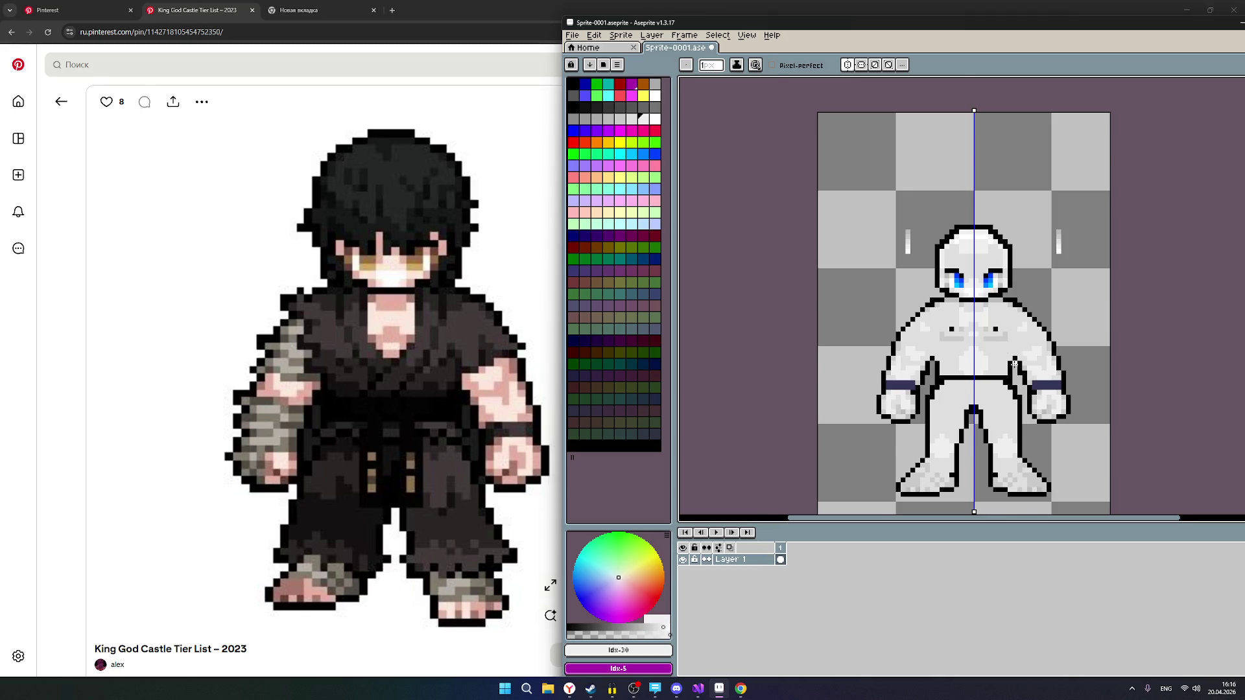
scroll(1014, 362, "up", 1)
scroll(1006, 373, "up", 1)
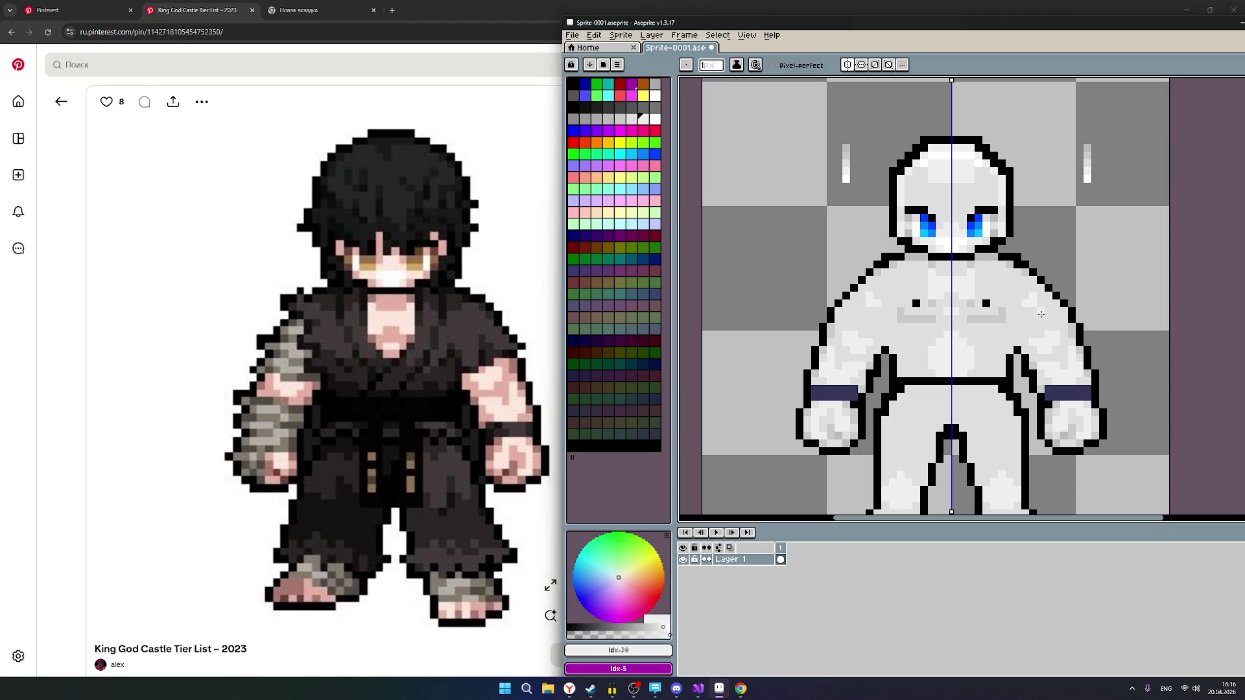
scroll(1041, 315, "down", 2)
scroll(982, 325, "up", 2)
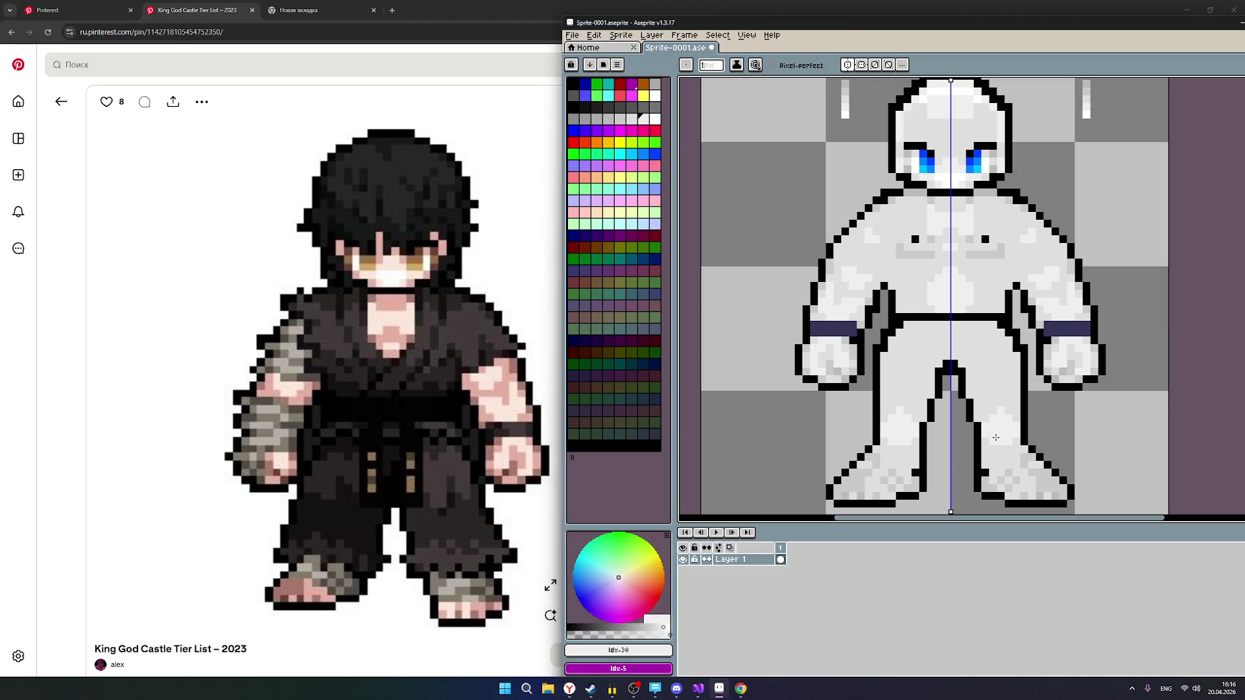
scroll(983, 326, "down", 2)
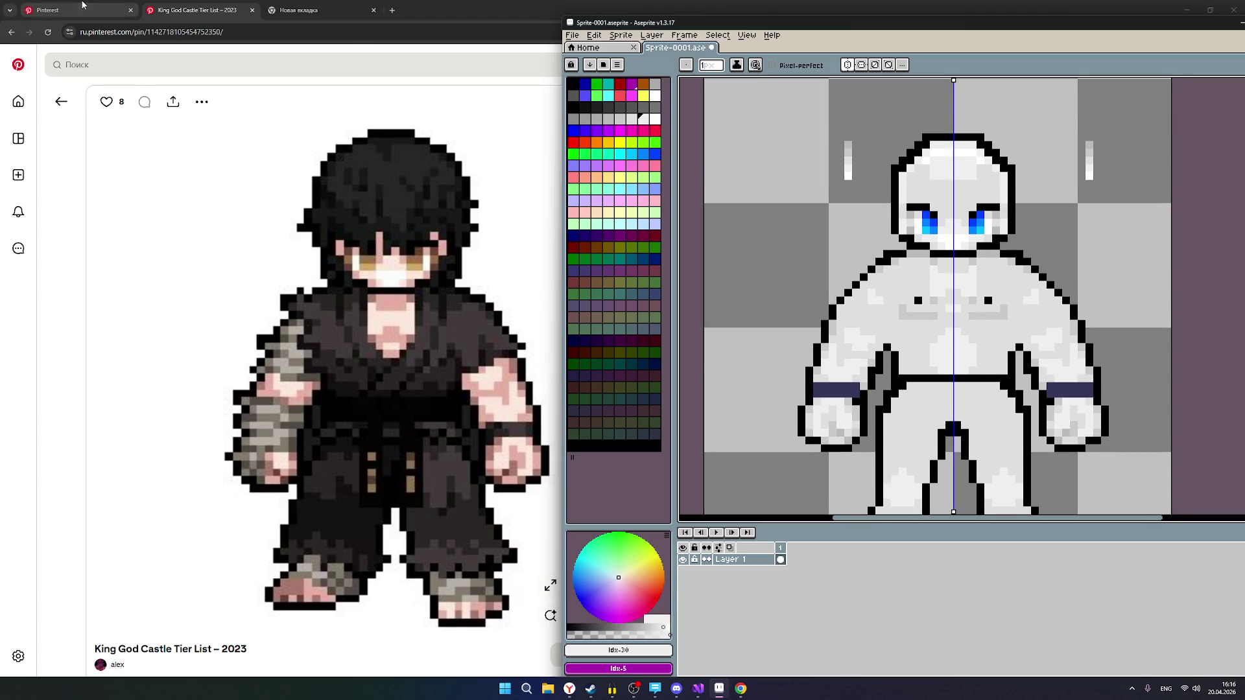
Open the shirtless fighter and horned green character pins each in a new tab.
left_click(71, 10)
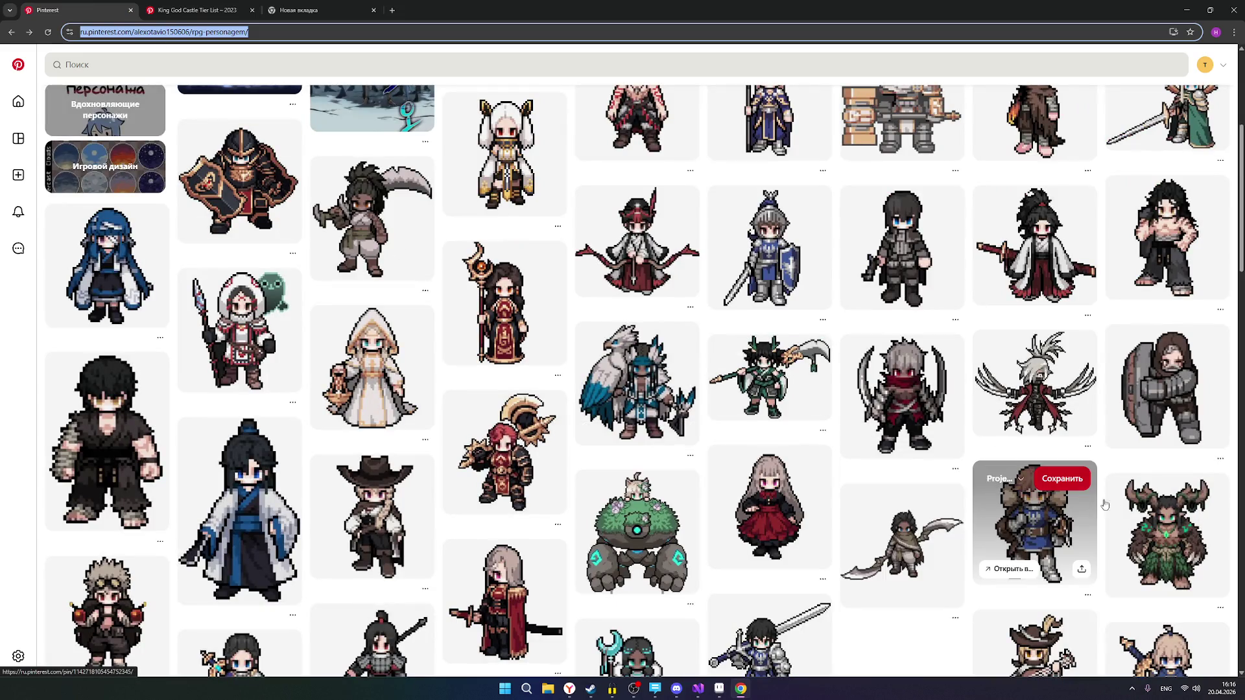
left_click(1161, 532)
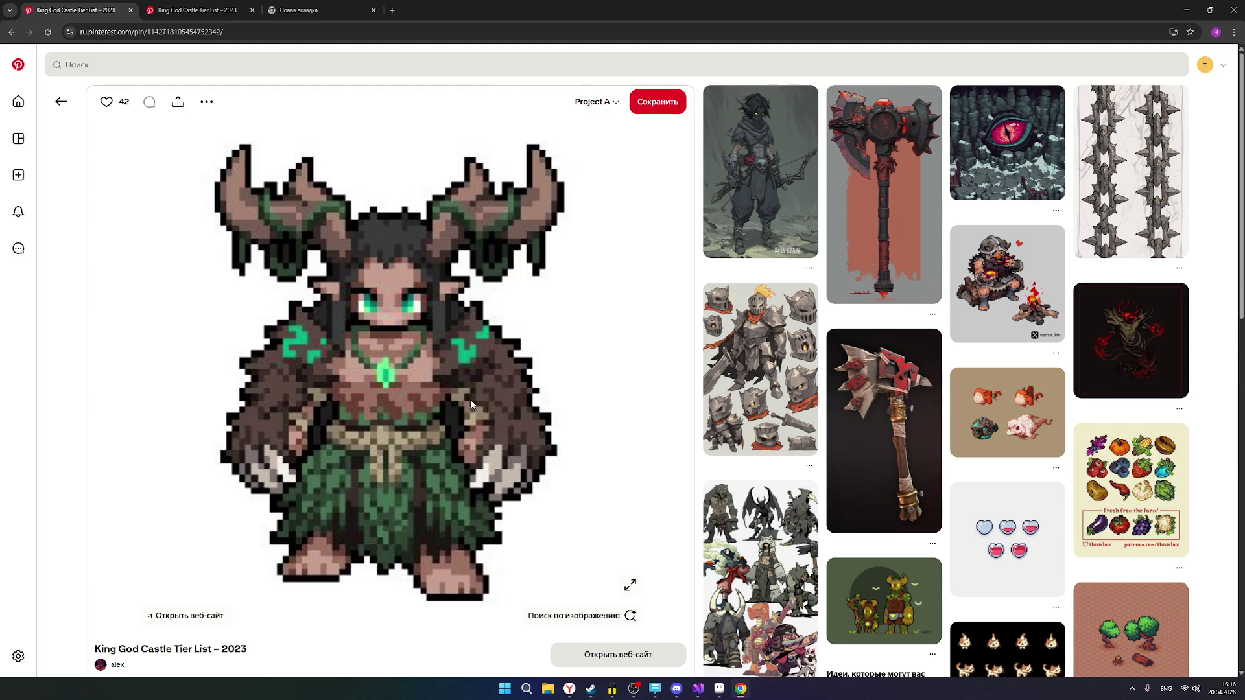
left_click(11, 32)
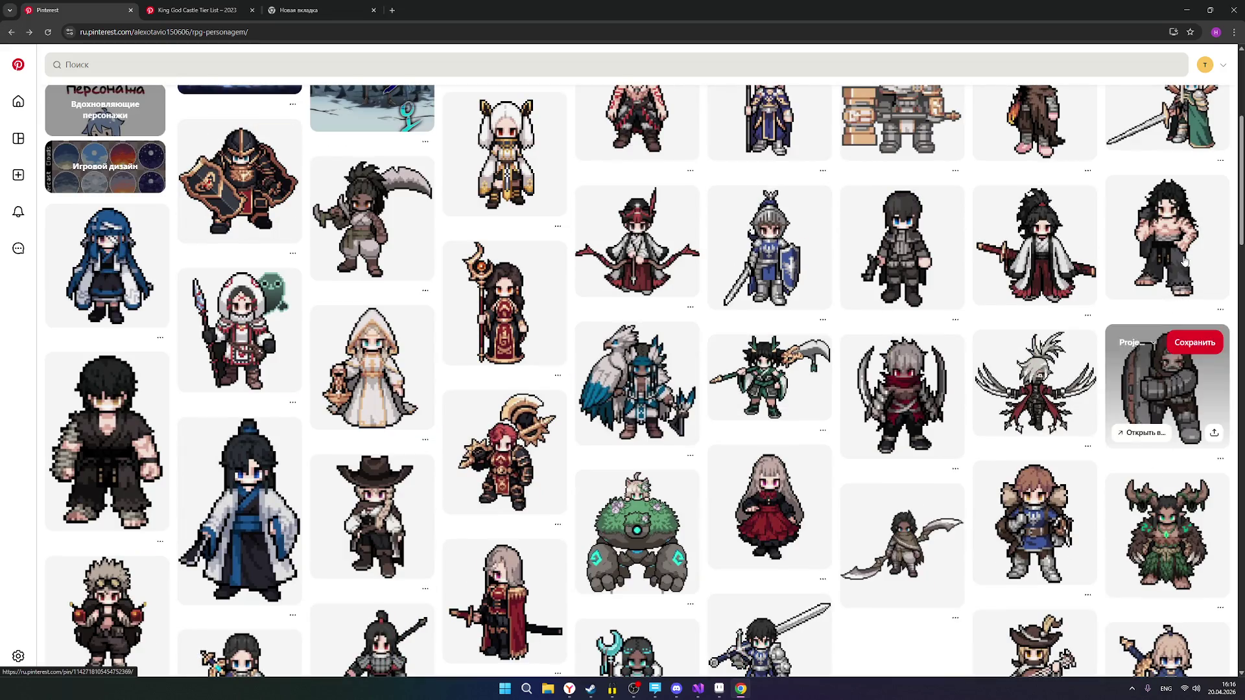
right_click(1161, 245)
left_click(1096, 257)
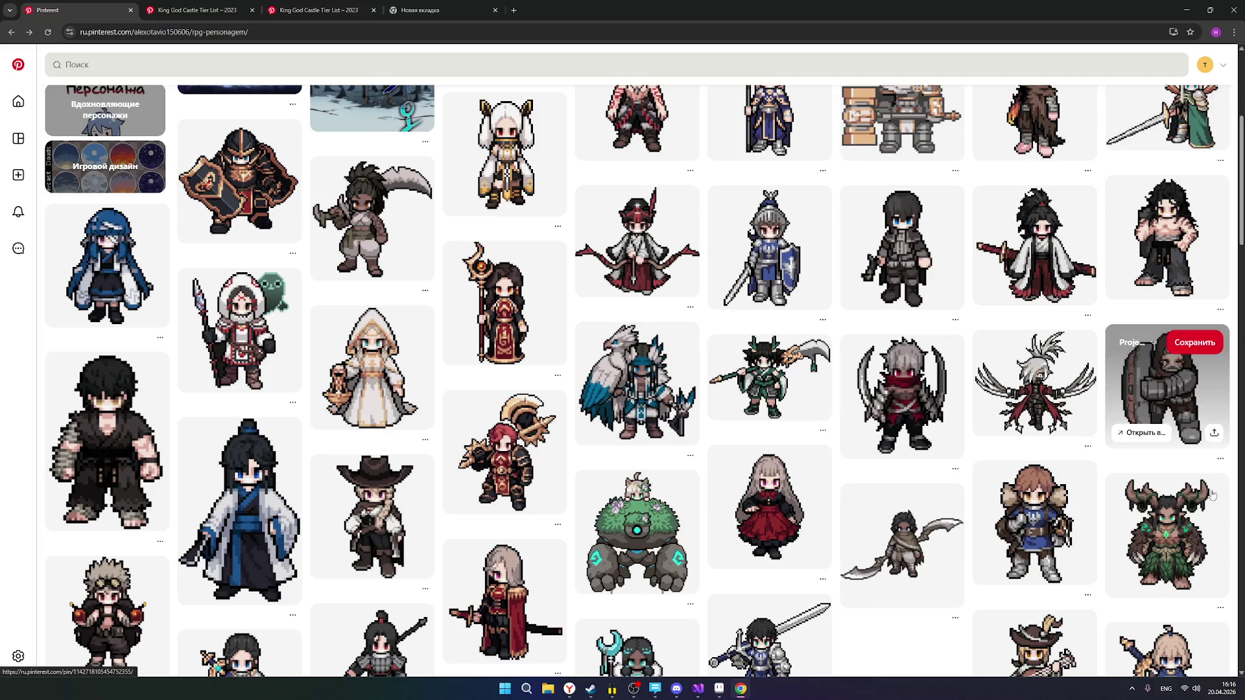
right_click(1162, 533)
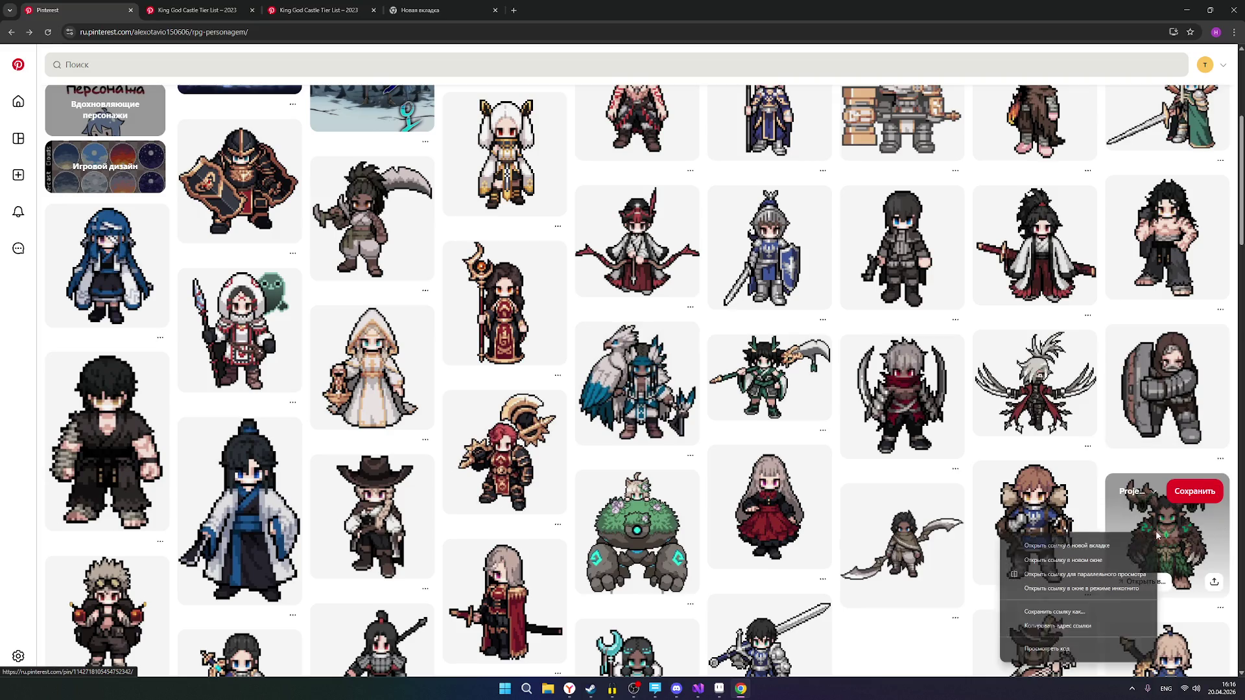
left_click(1036, 547)
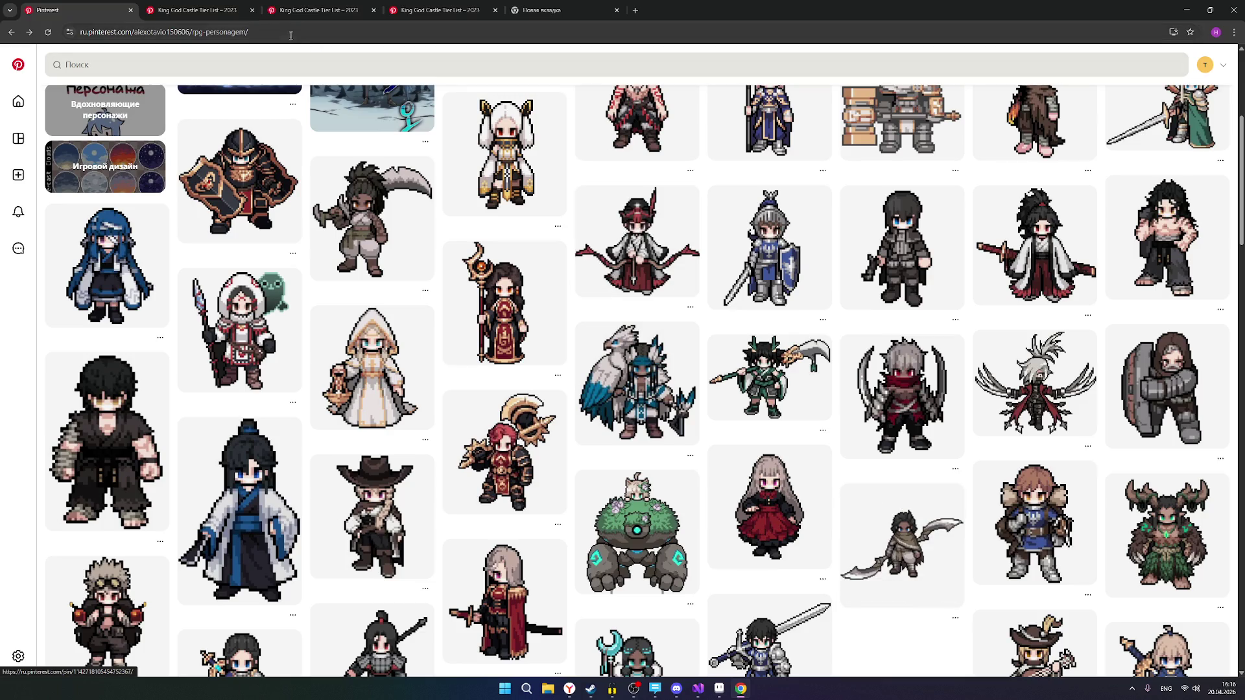
Compare the opened pins, leave the horned character pin showing, and return to Aseprite.
left_click(195, 11)
left_click(271, 14)
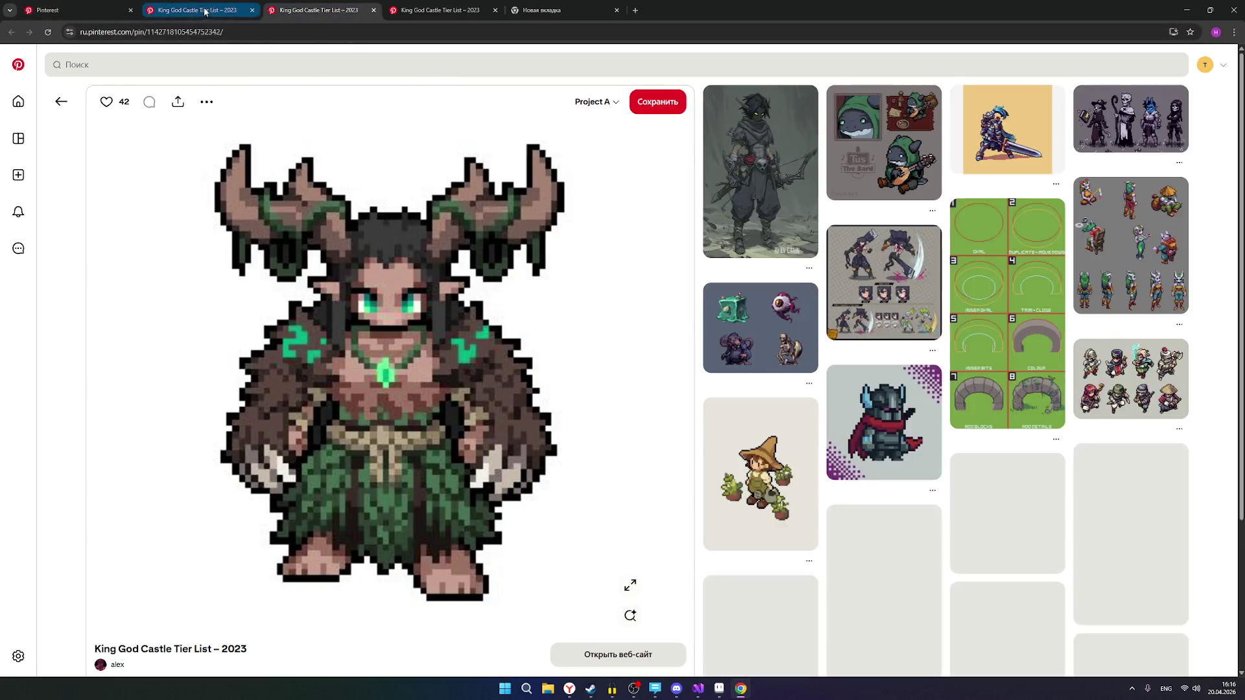
left_click(194, 11)
left_click(78, 10)
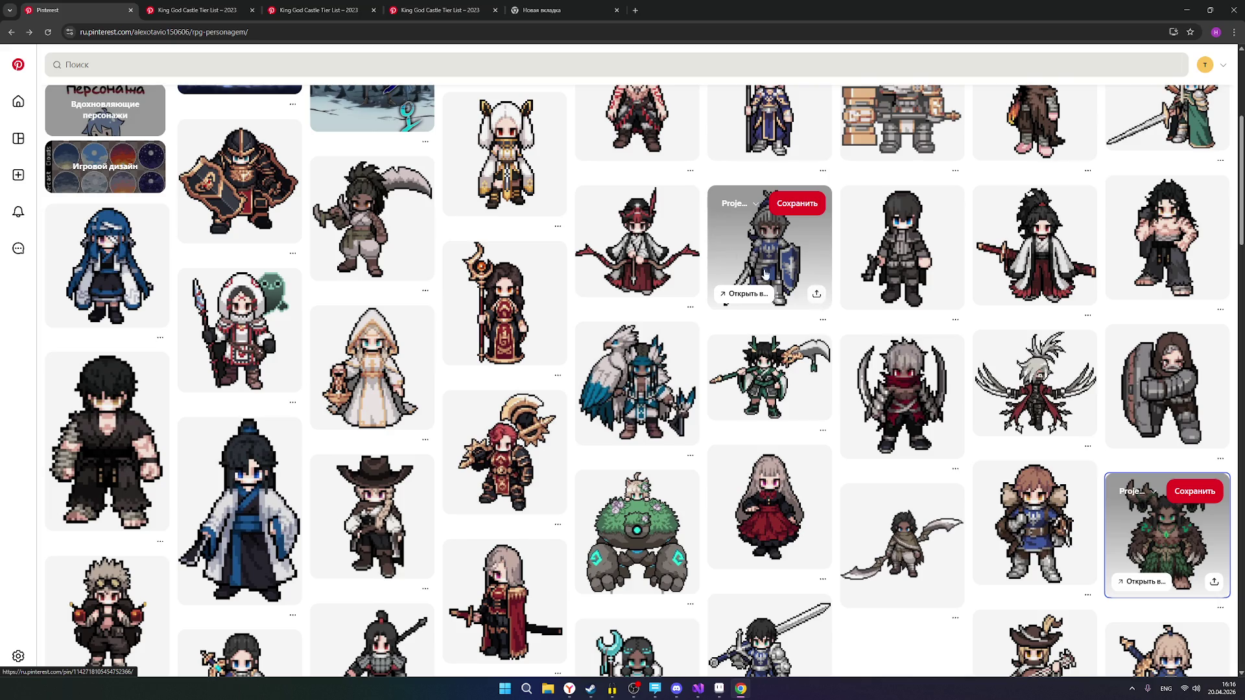
left_click(329, 14)
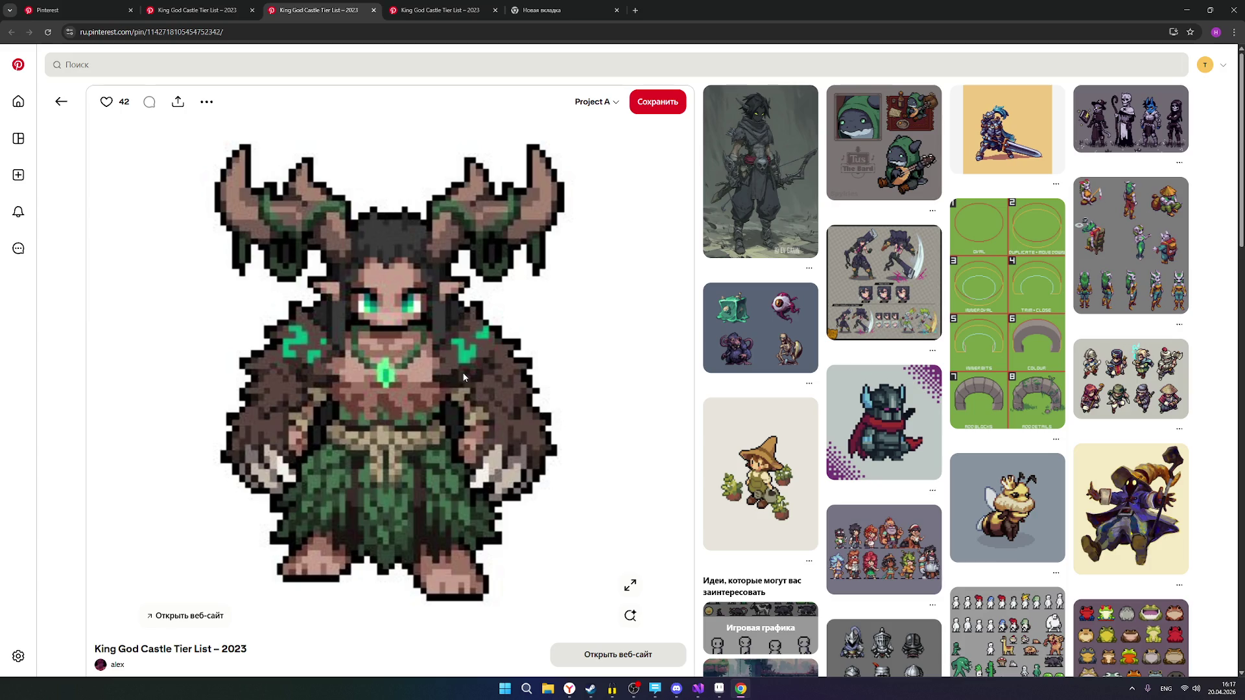
key("ctrl+1")
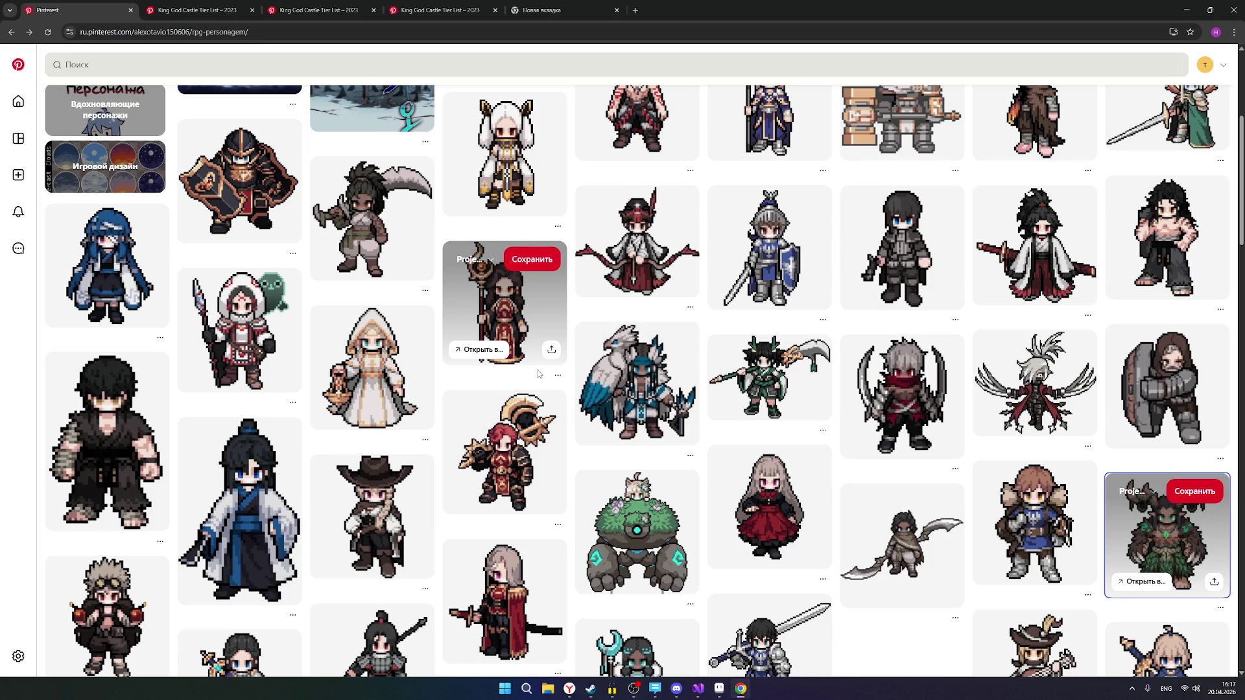
left_click(309, 14)
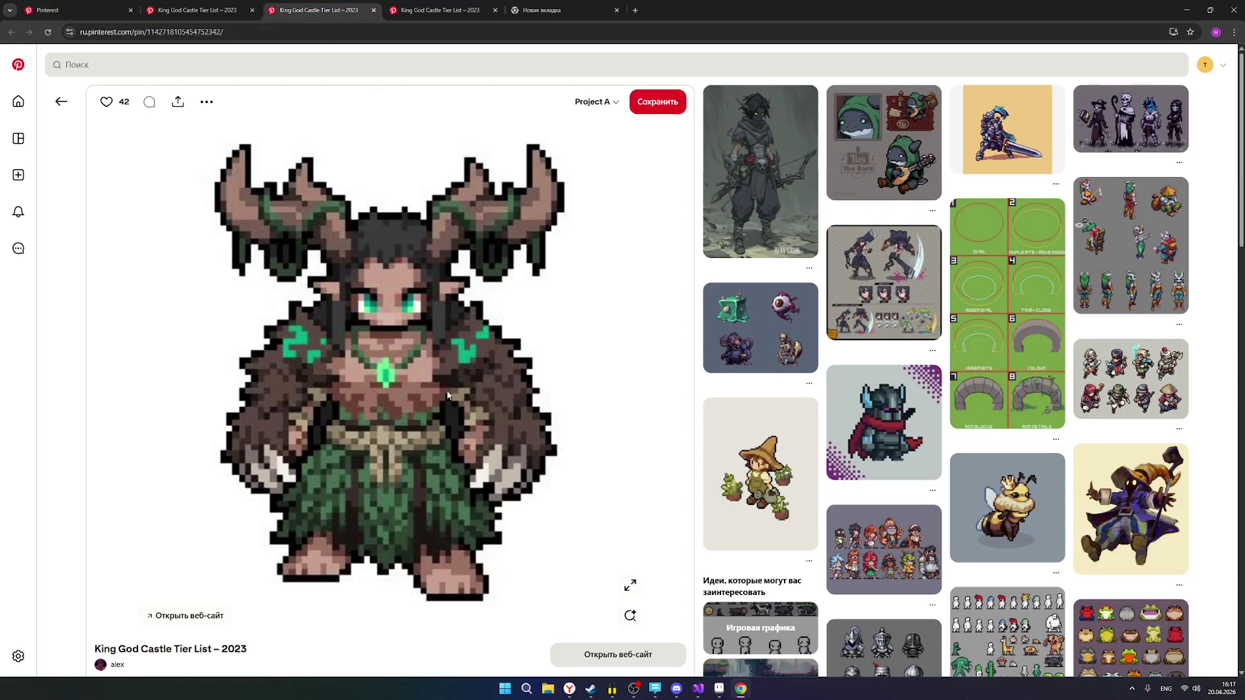
left_click(719, 688)
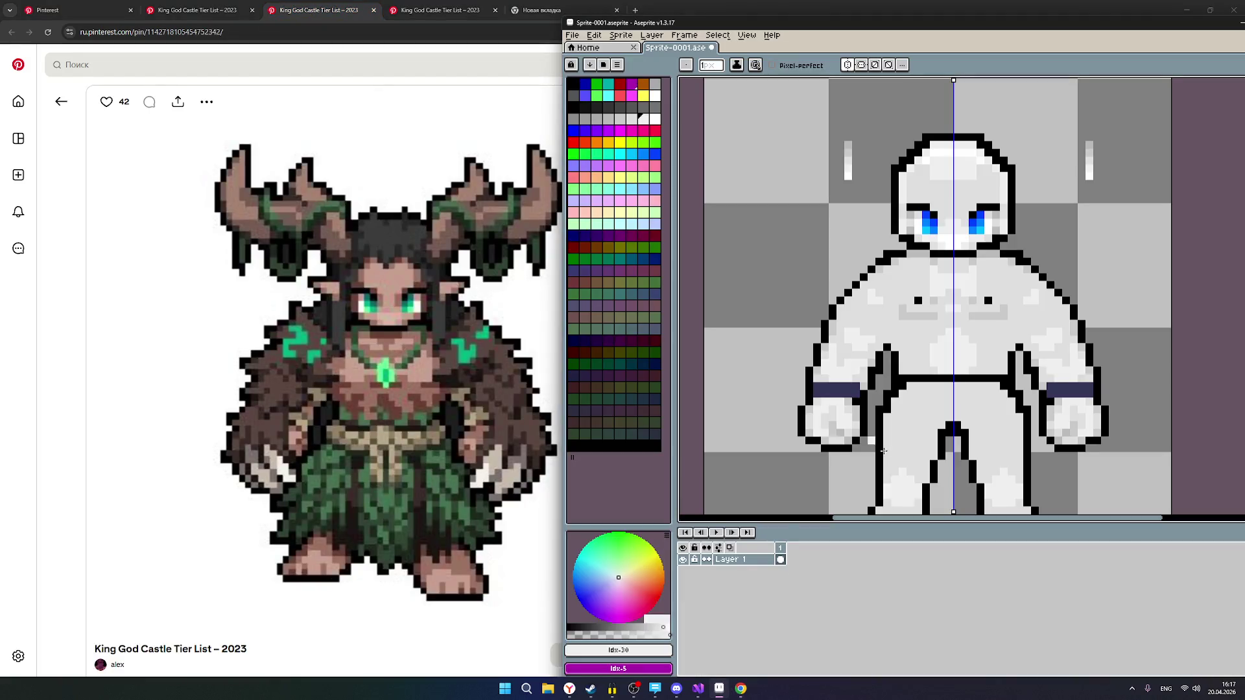
scroll(965, 260, "up", 2)
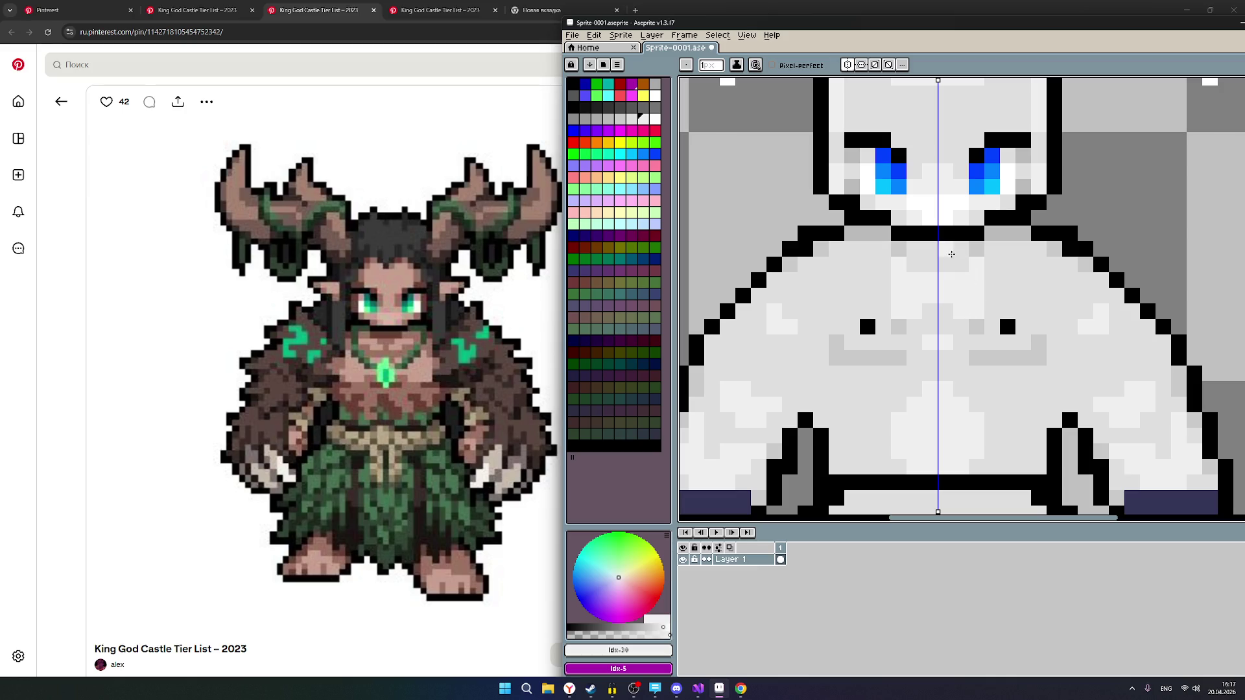
scroll(952, 253, "up", 1)
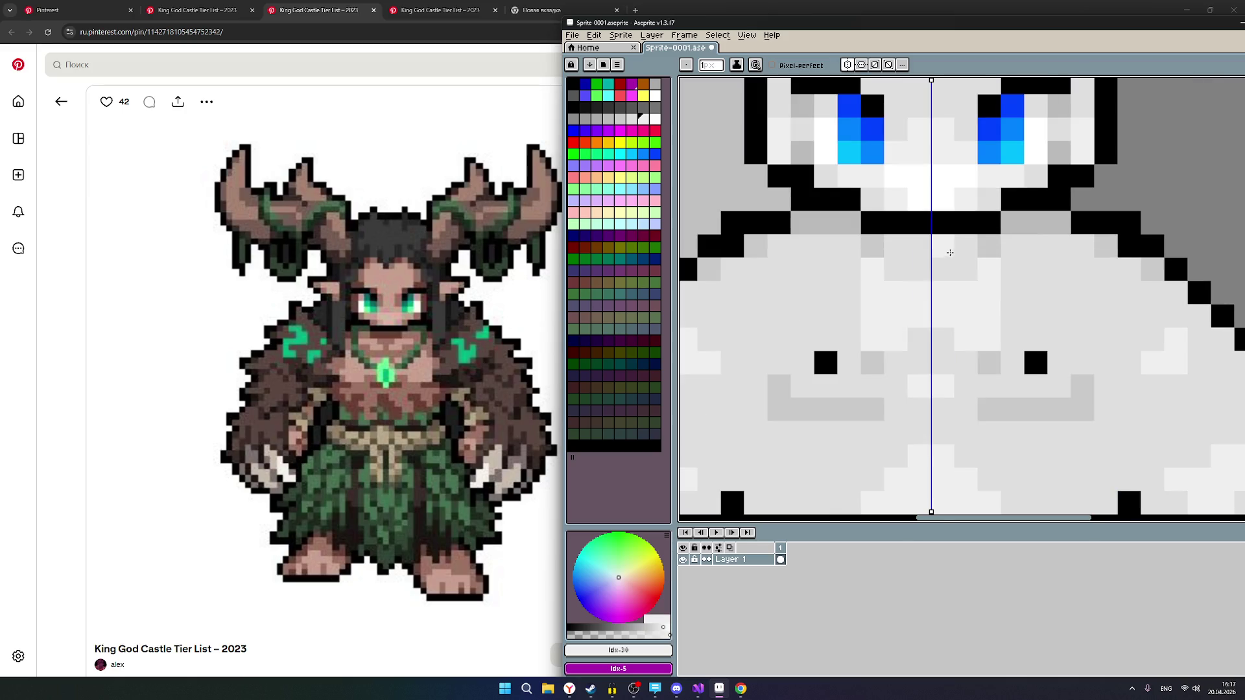
scroll(907, 263, "down", 4)
scroll(909, 261, "up", 3)
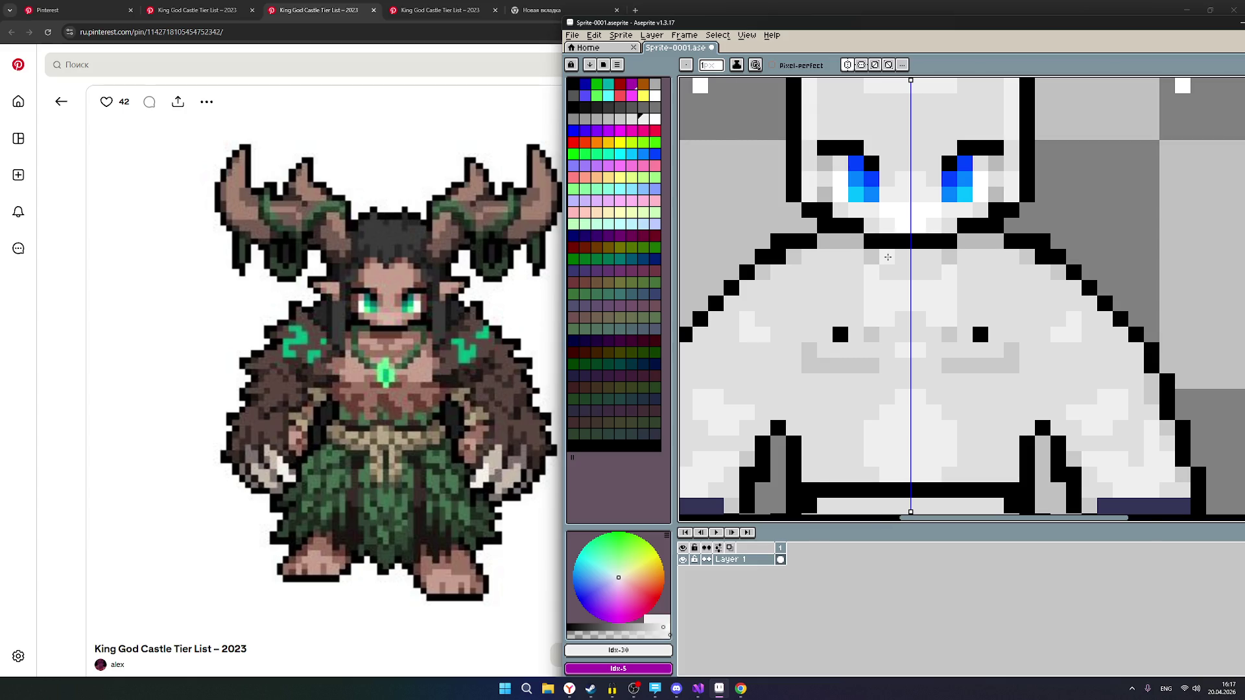
scroll(892, 259, "down", 3)
scroll(907, 270, "up", 3)
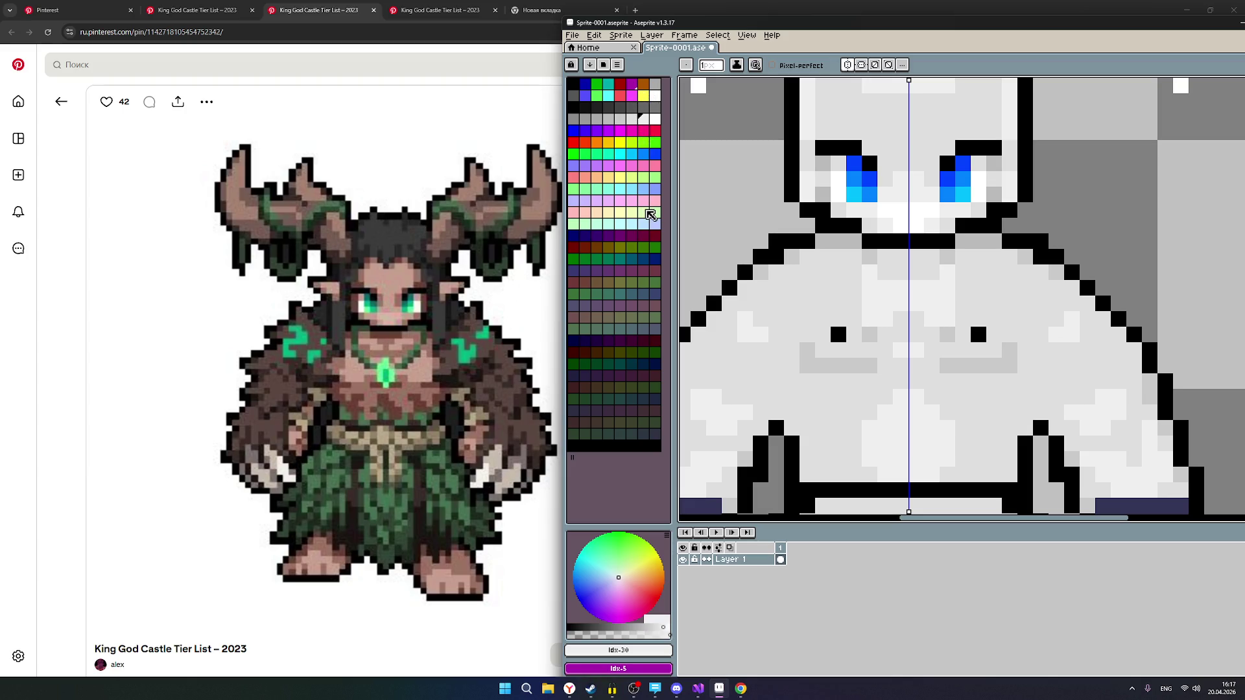
left_click(413, 8)
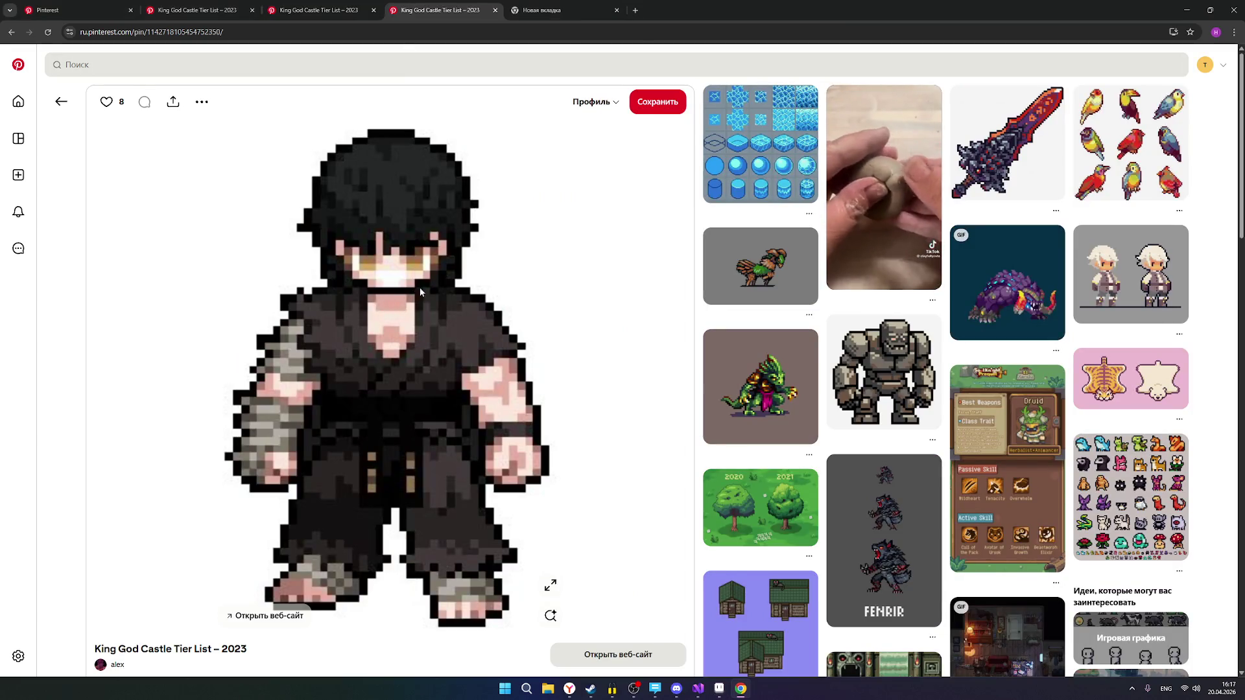
key("ctrl+shift+Tab")
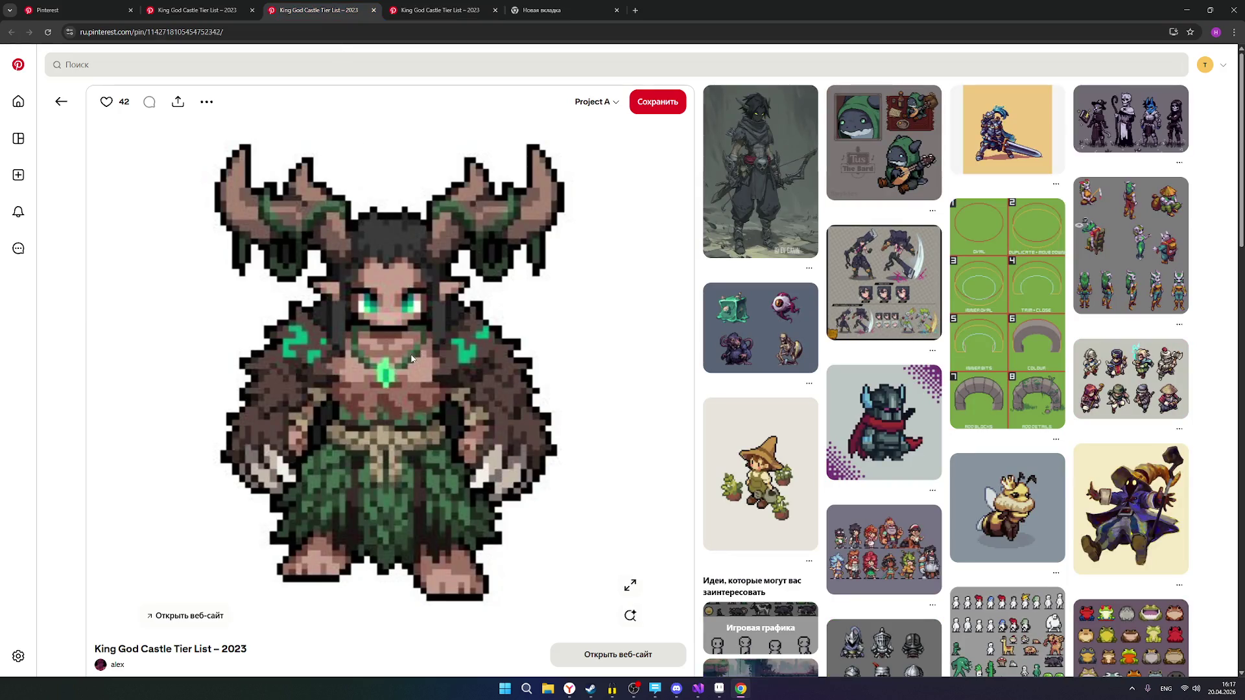
left_click(448, 11)
left_click(315, 11)
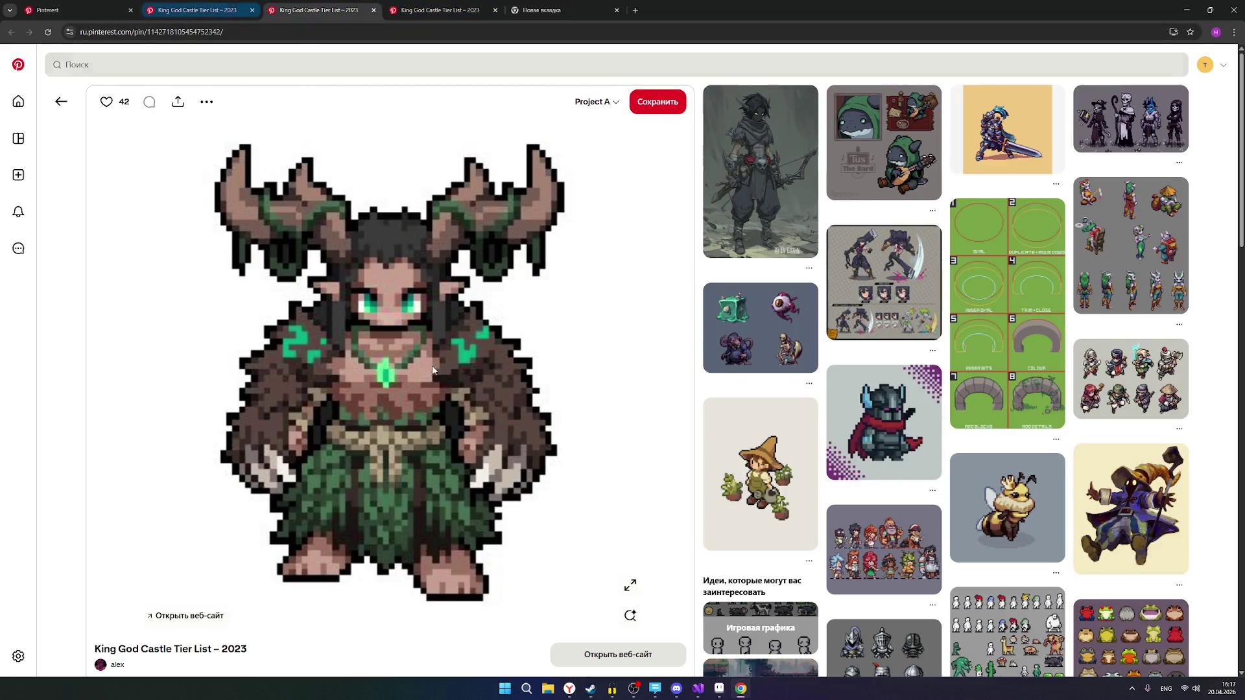
left_click(719, 689)
scroll(872, 305, "up", 2)
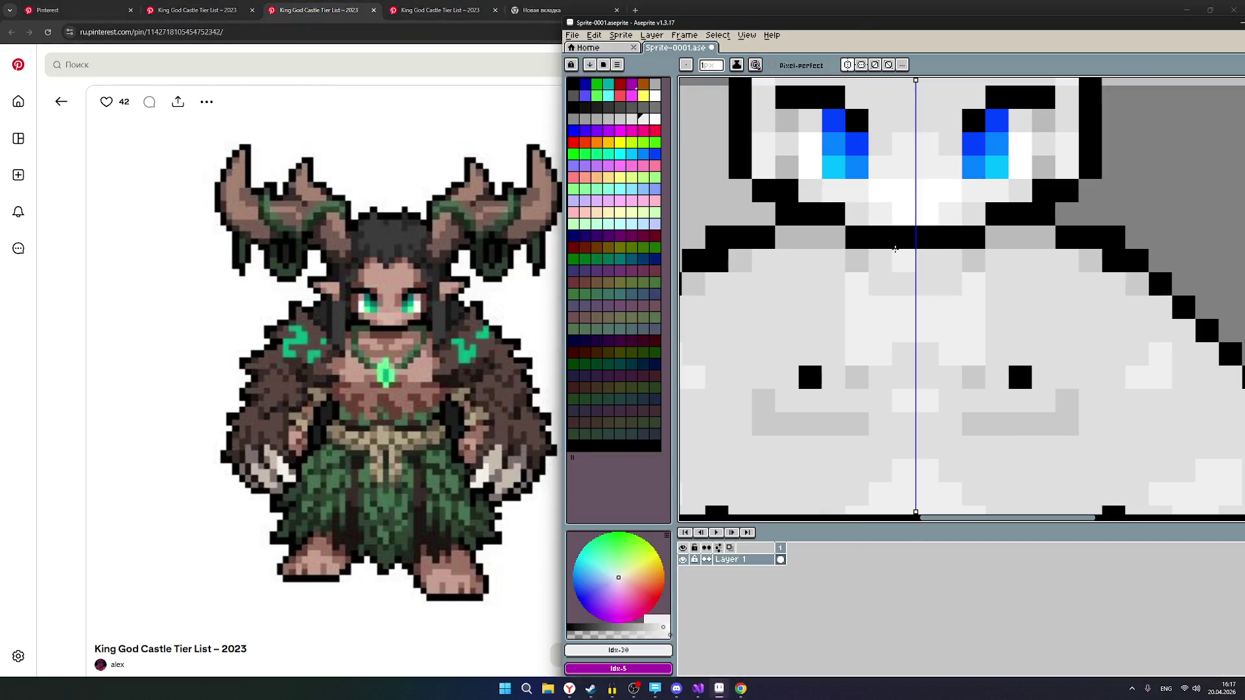
Shade the upper chest with mid-grey pixels and a mirrored grey row.
scroll(872, 292, "up", 1)
scroll(889, 265, "down", 1)
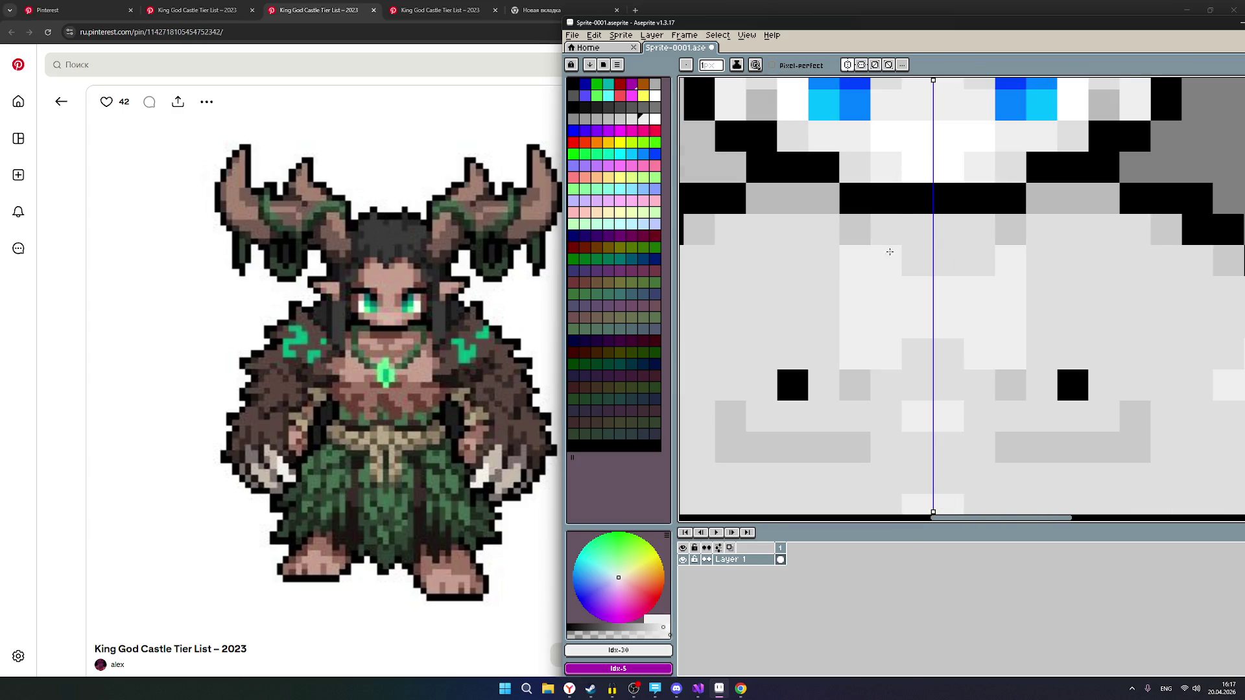
left_click(610, 120)
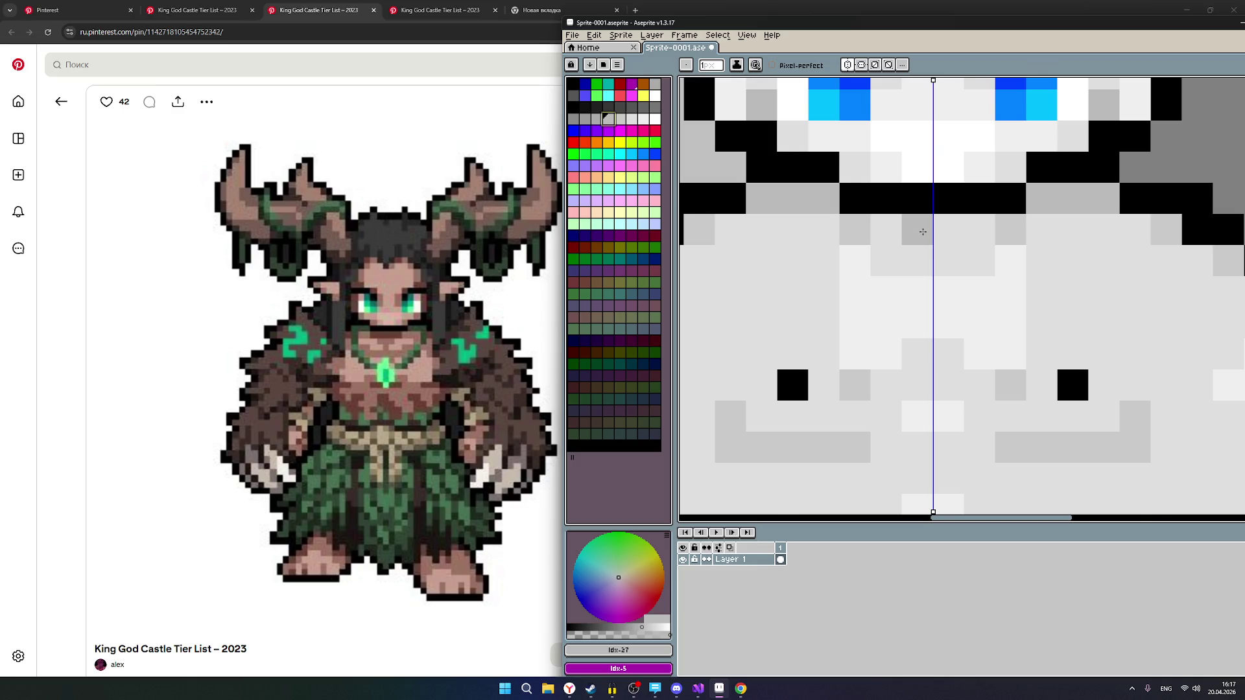
scroll(922, 231, "down", 1)
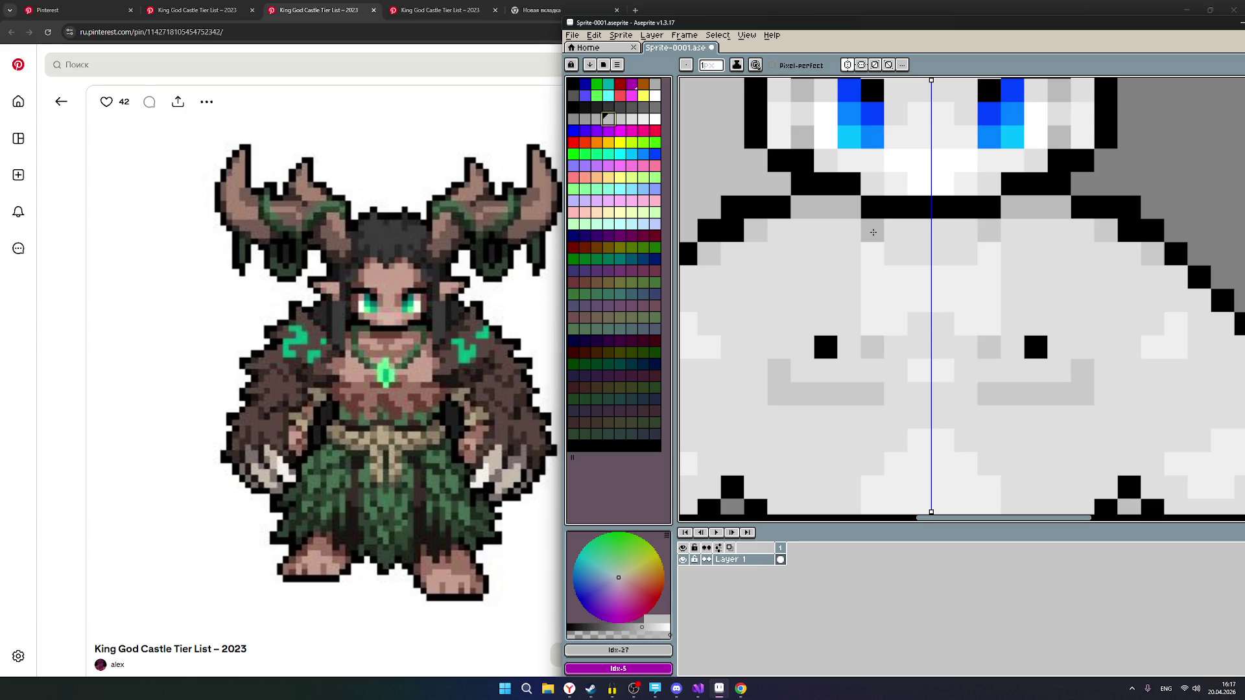
left_click_drag(873, 232, 888, 235)
left_click(621, 120)
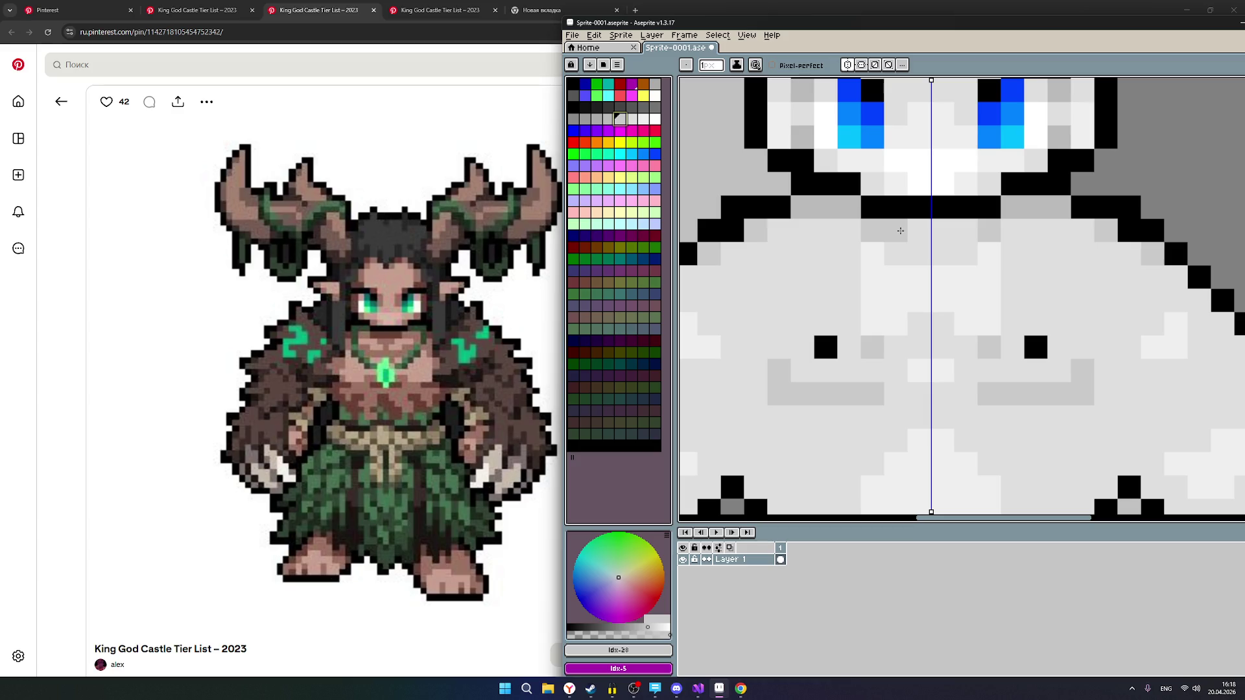
left_click(901, 231)
left_click(918, 231)
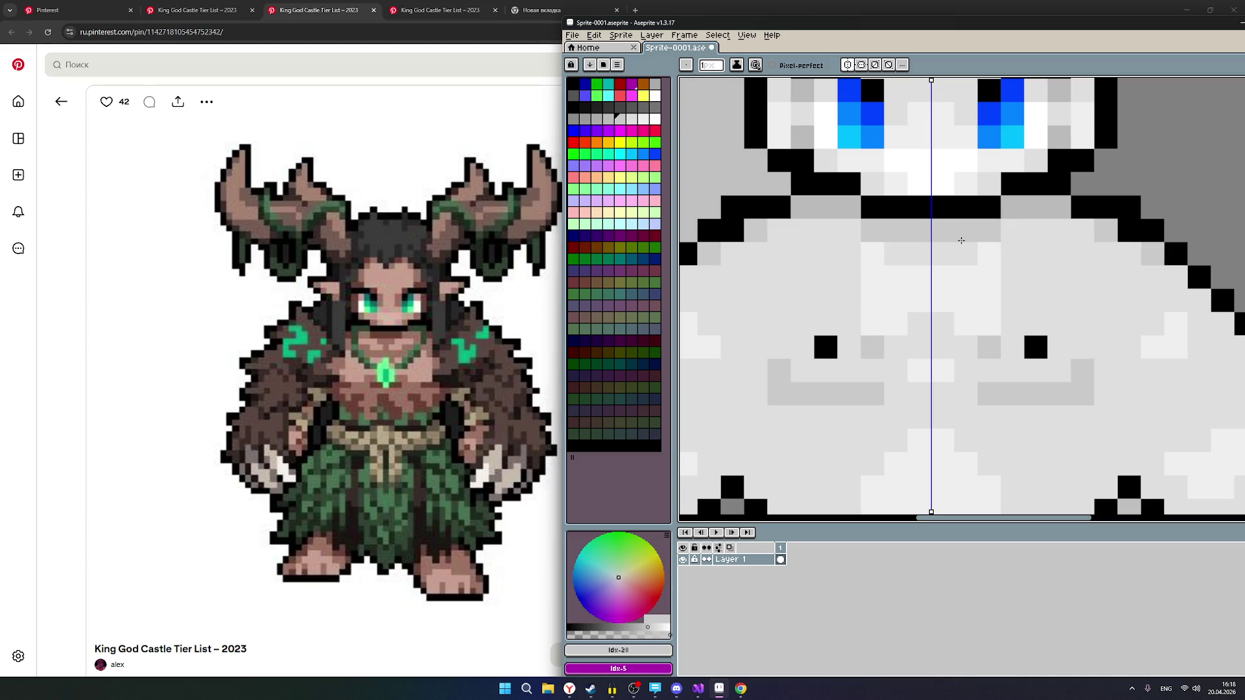
scroll(961, 240, "up", 1)
Paint a grey shading row from the chest centre line across the right chest.
left_click(632, 119)
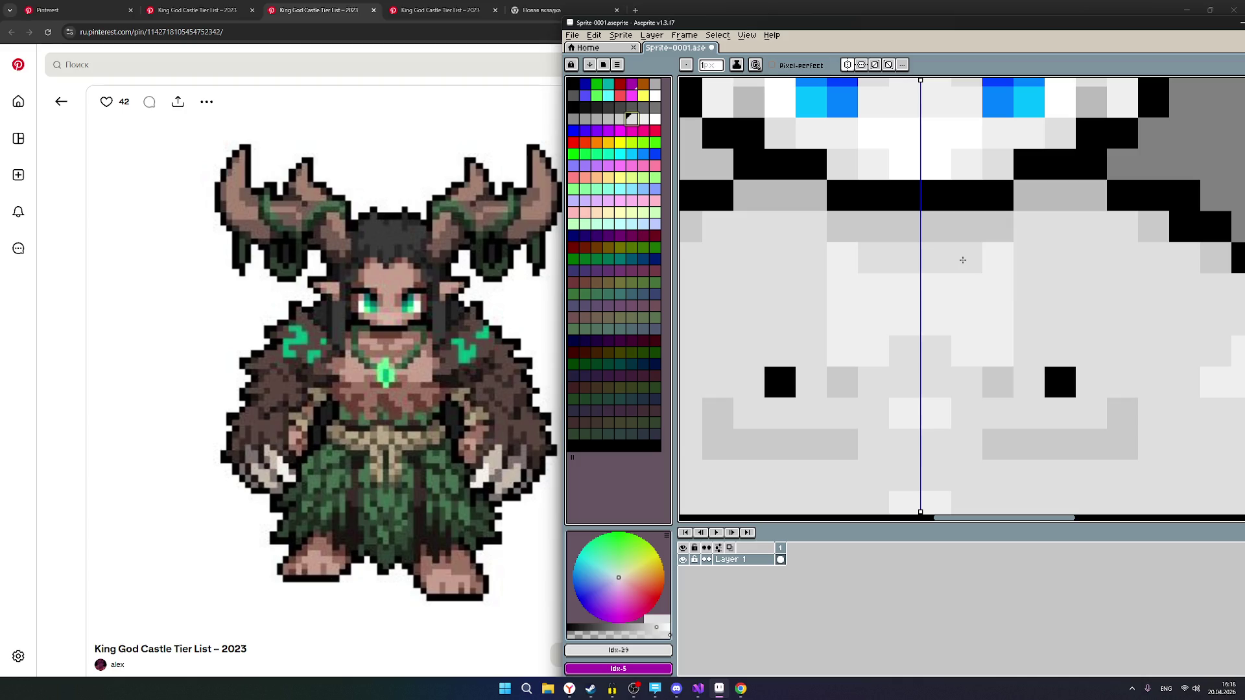
left_click(915, 283)
left_click_drag(915, 283, 988, 298)
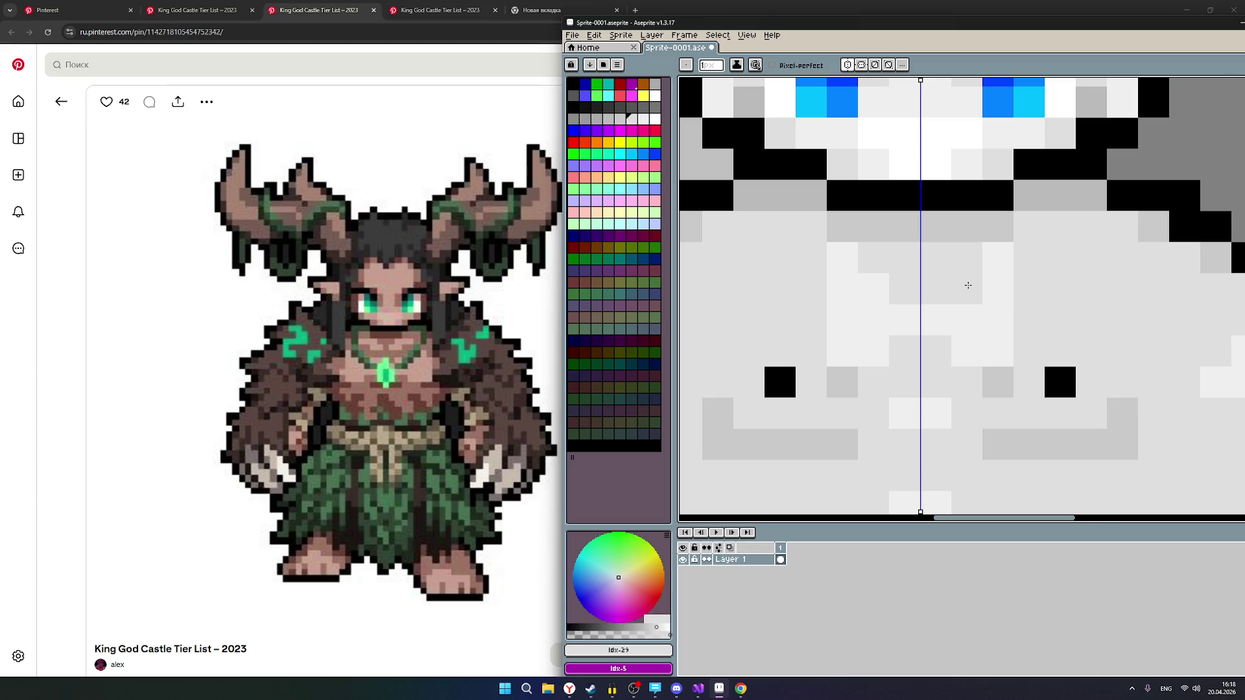
scroll(966, 285, "down", 1)
scroll(1082, 321, "down", 1)
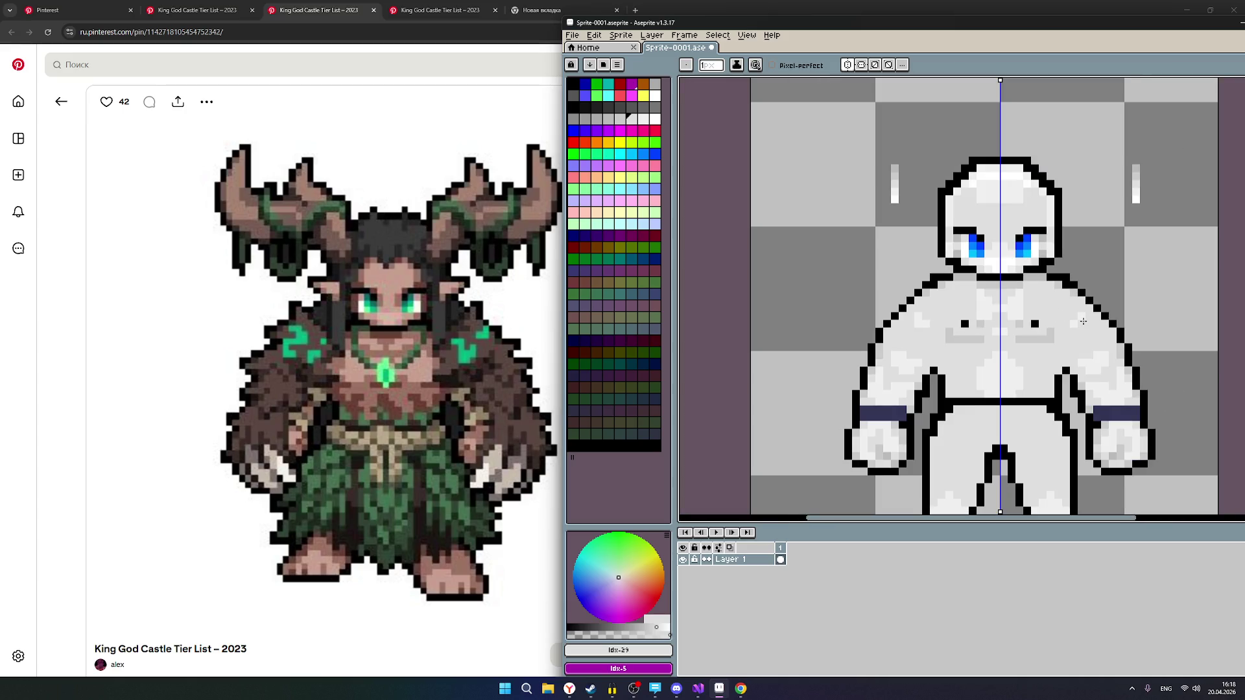
scroll(1083, 321, "up", 1)
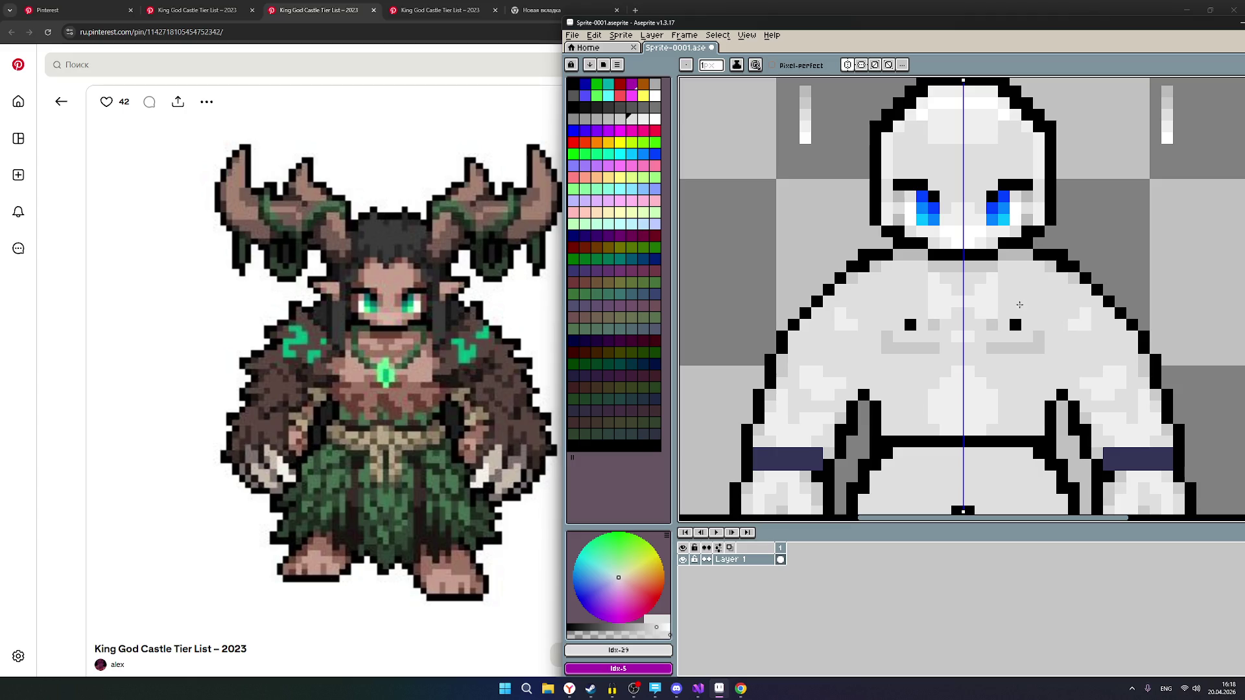
scroll(999, 299, "up", 1)
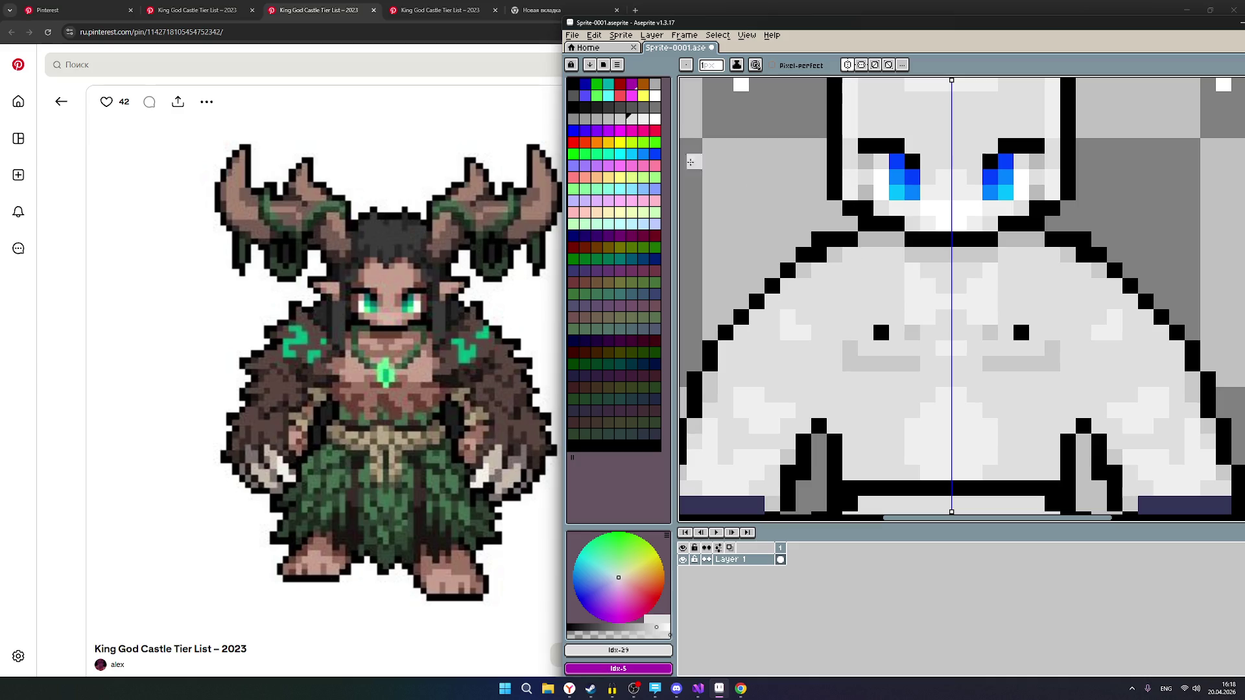
Add a light grey highlight and a slightly darker shading pixel on the chest.
left_click(643, 120)
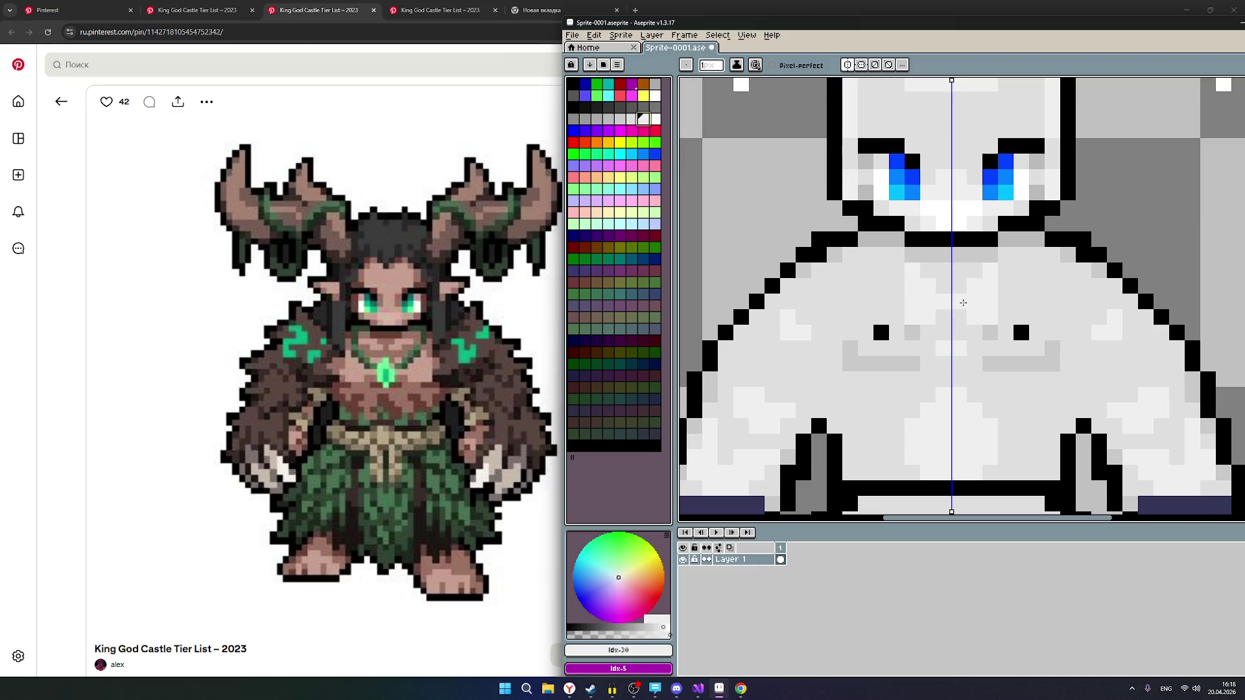
left_click(1002, 285)
left_click(635, 121)
left_click(995, 272)
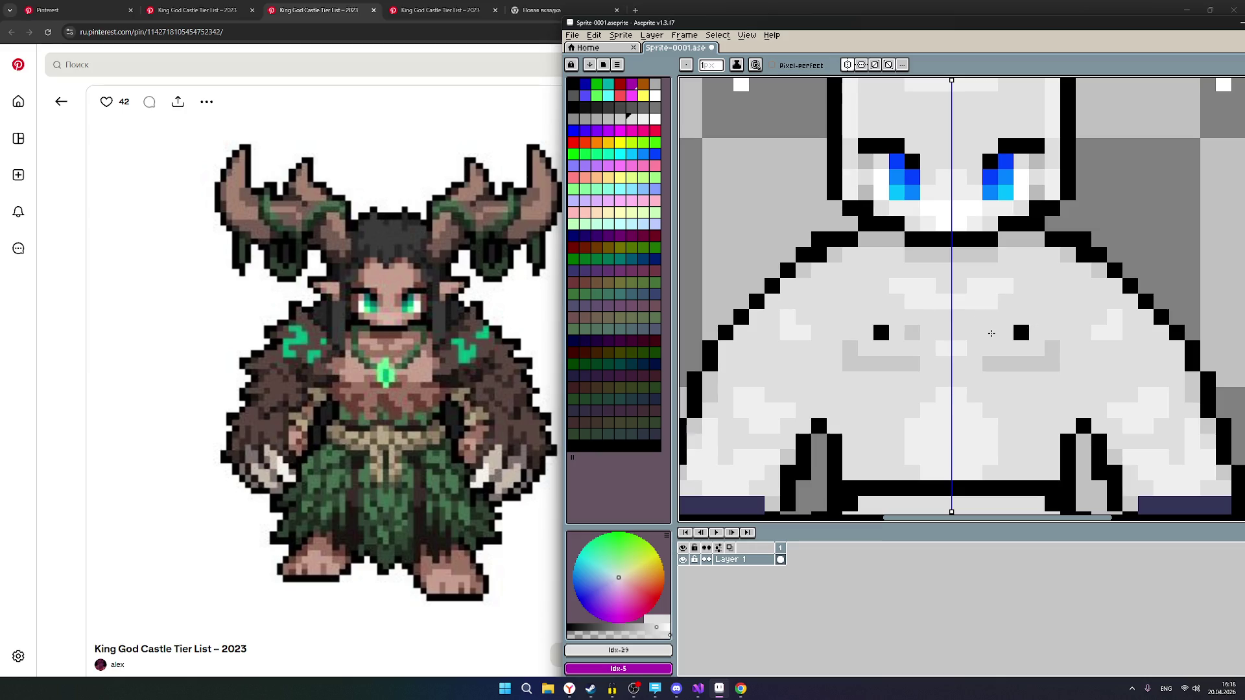
scroll(991, 333, "down", 4)
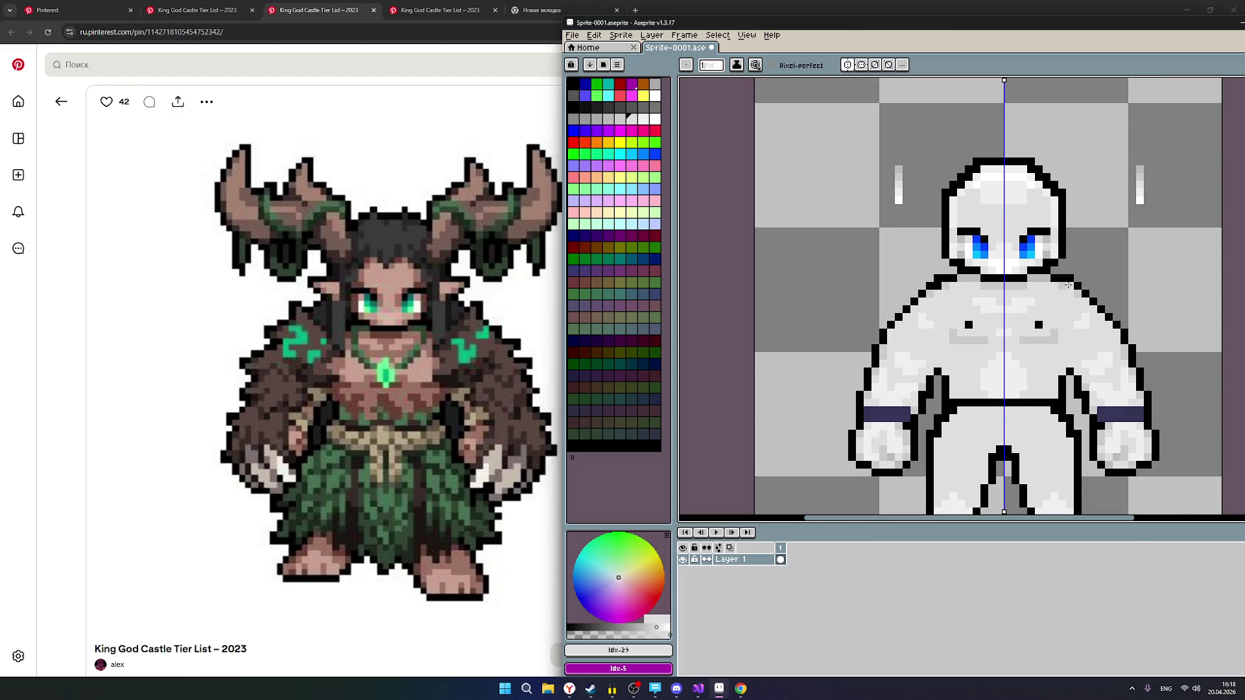
Paint a darker grey row just below the neck, two swatches down.
scroll(1059, 285, "up", 2)
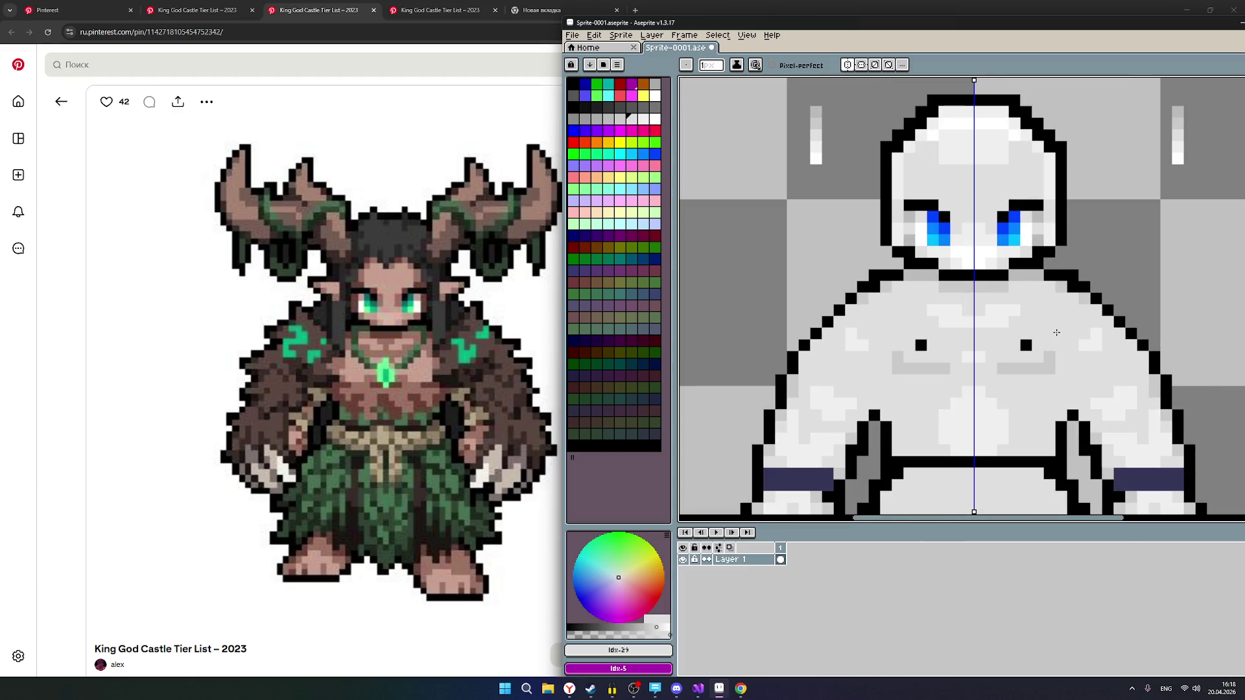
scroll(1057, 333, "down", 2)
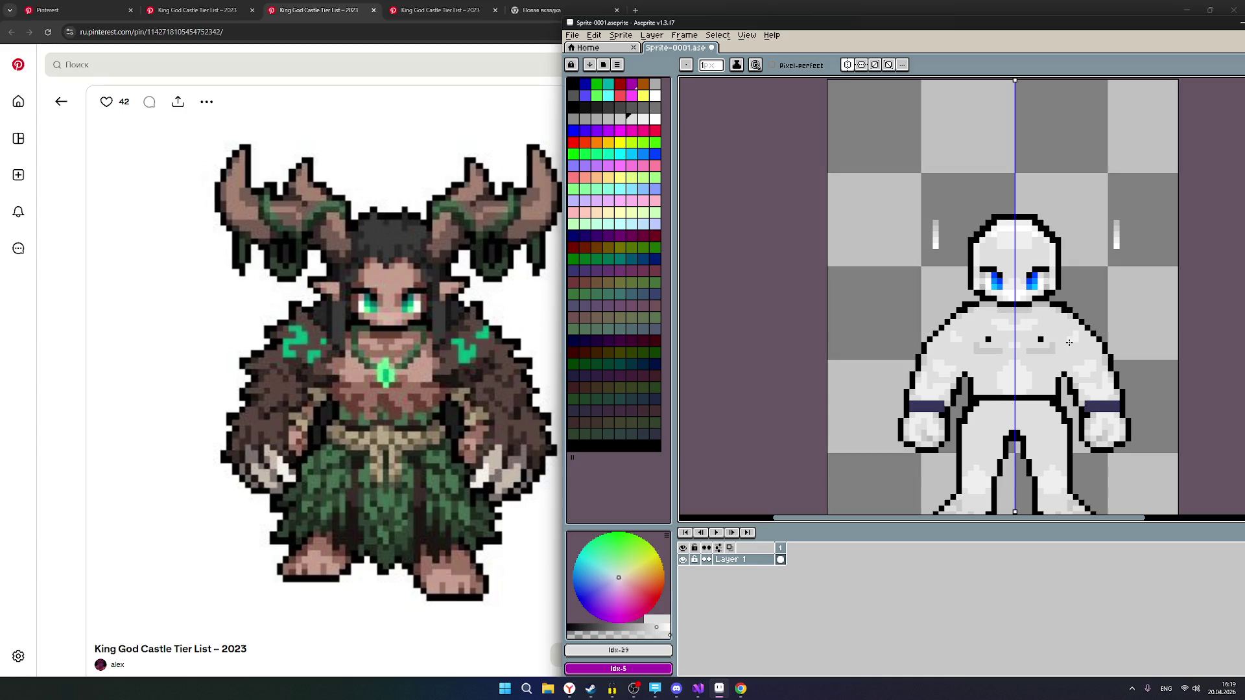
scroll(1070, 342, "up", 1)
scroll(1065, 339, "up", 1)
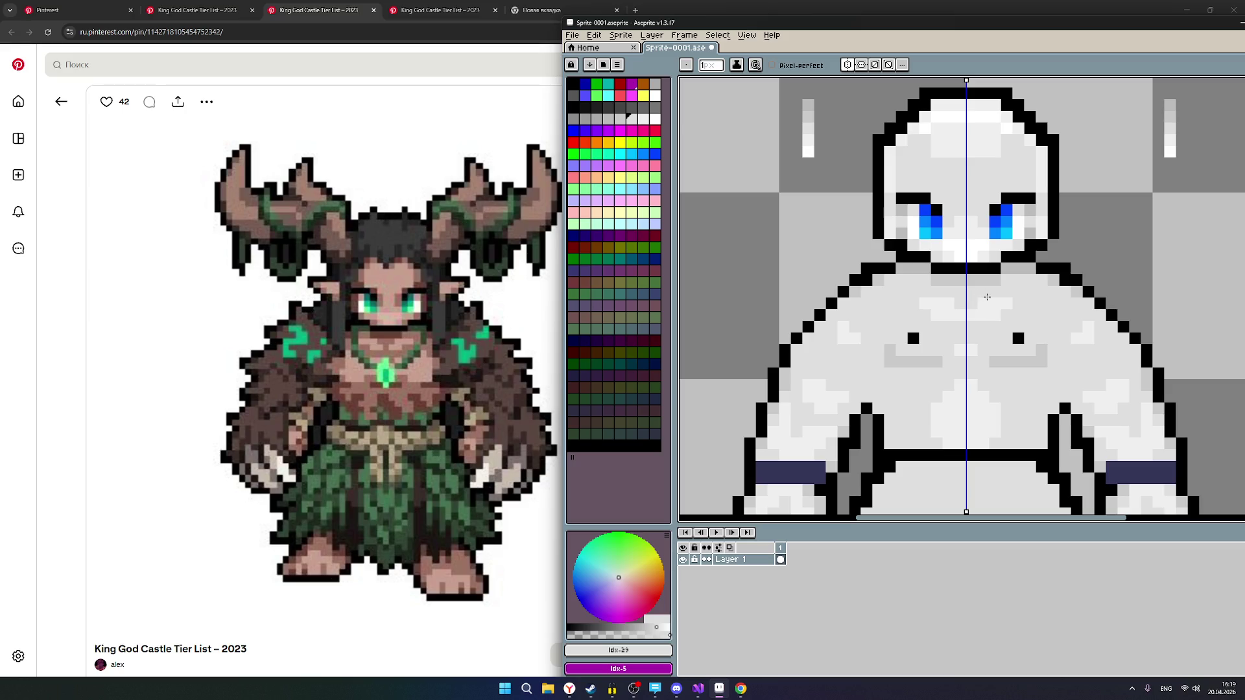
scroll(962, 295, "up", 1)
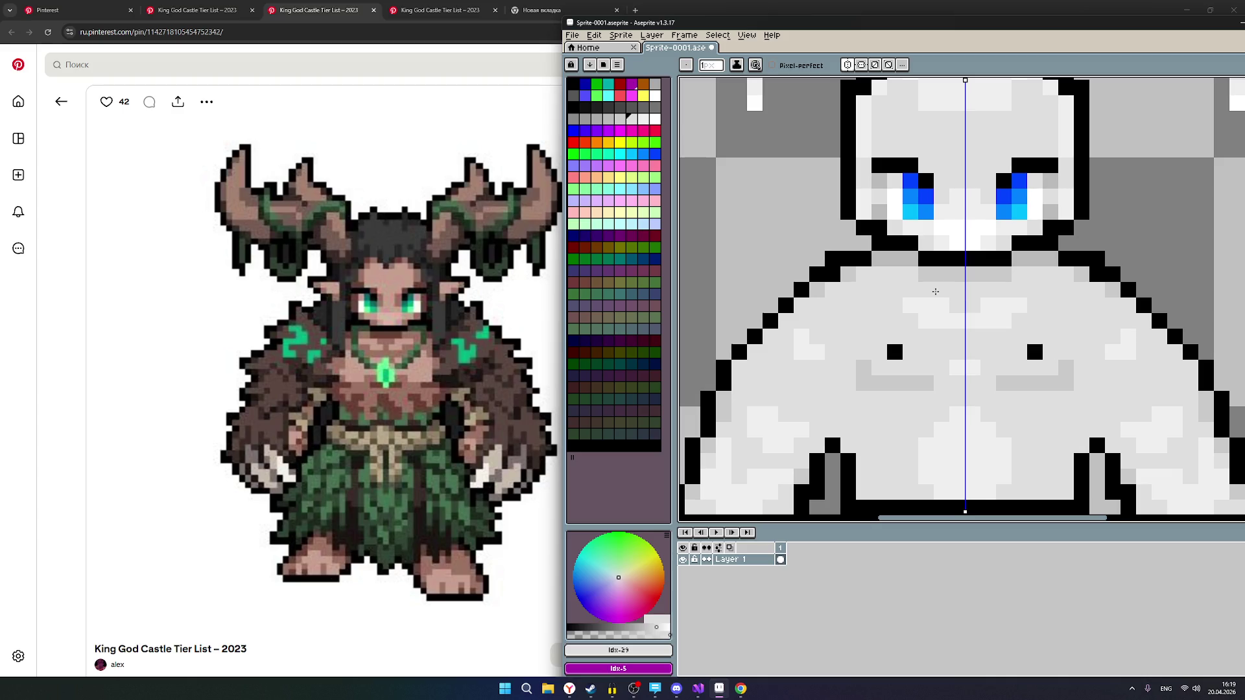
key("bracketleft")
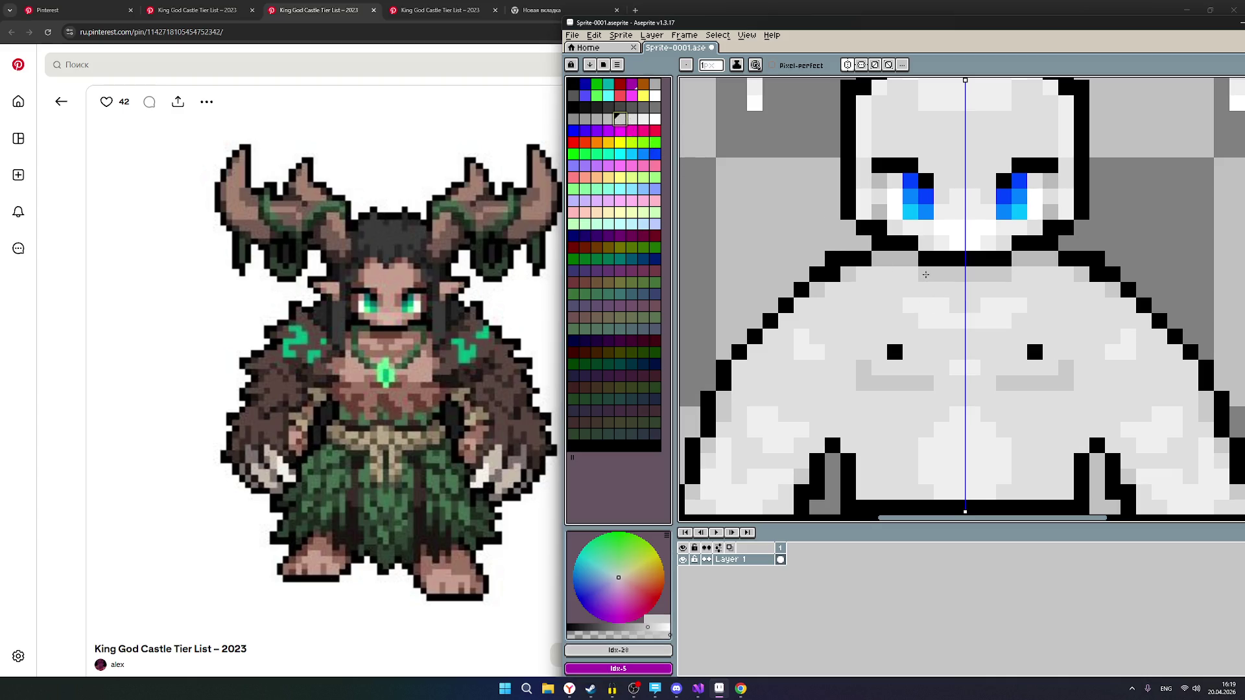
scroll(938, 280, "up", 1)
key("bracketleft")
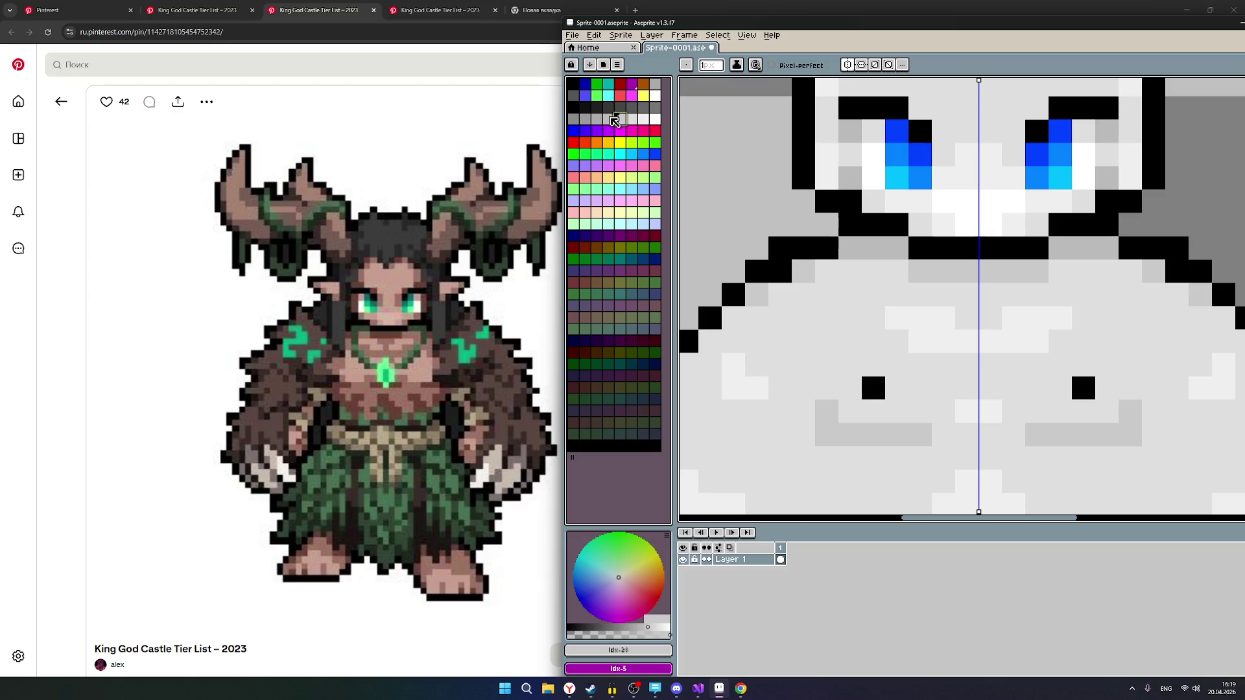
left_click_drag(1037, 270, 981, 275)
Add a lighter grey row on the upper chest and a matching light grey pixel.
key("bracketright")
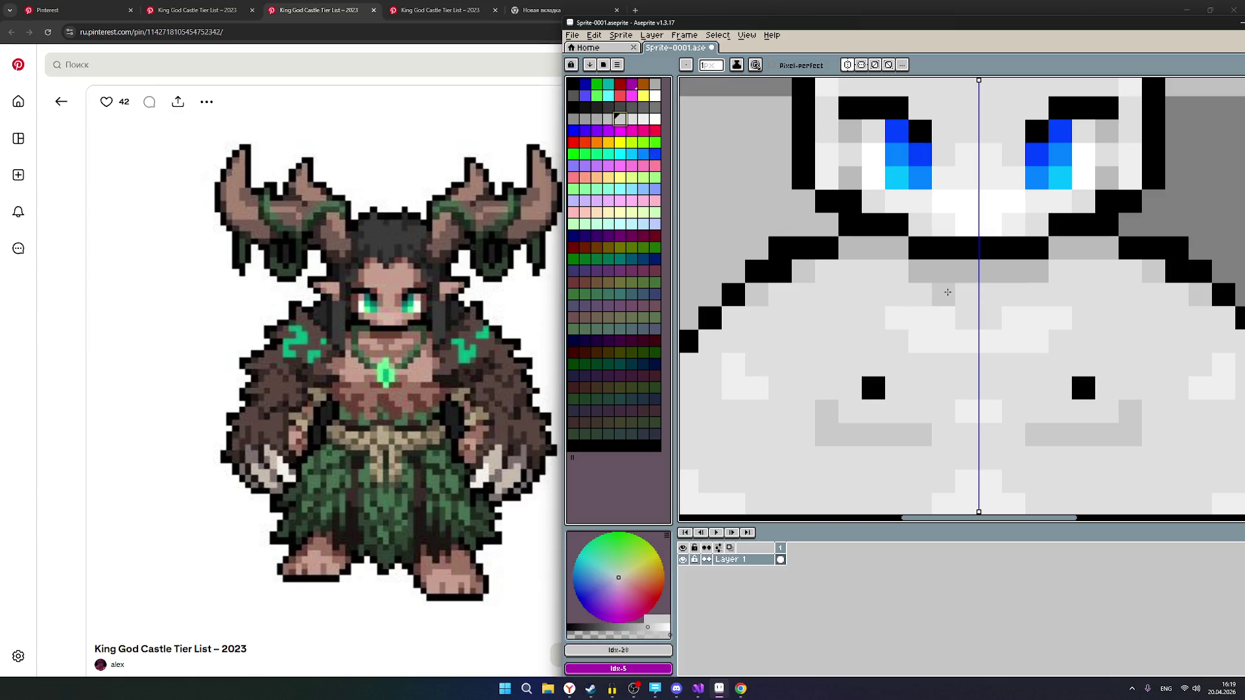
left_click_drag(1014, 292, 961, 293)
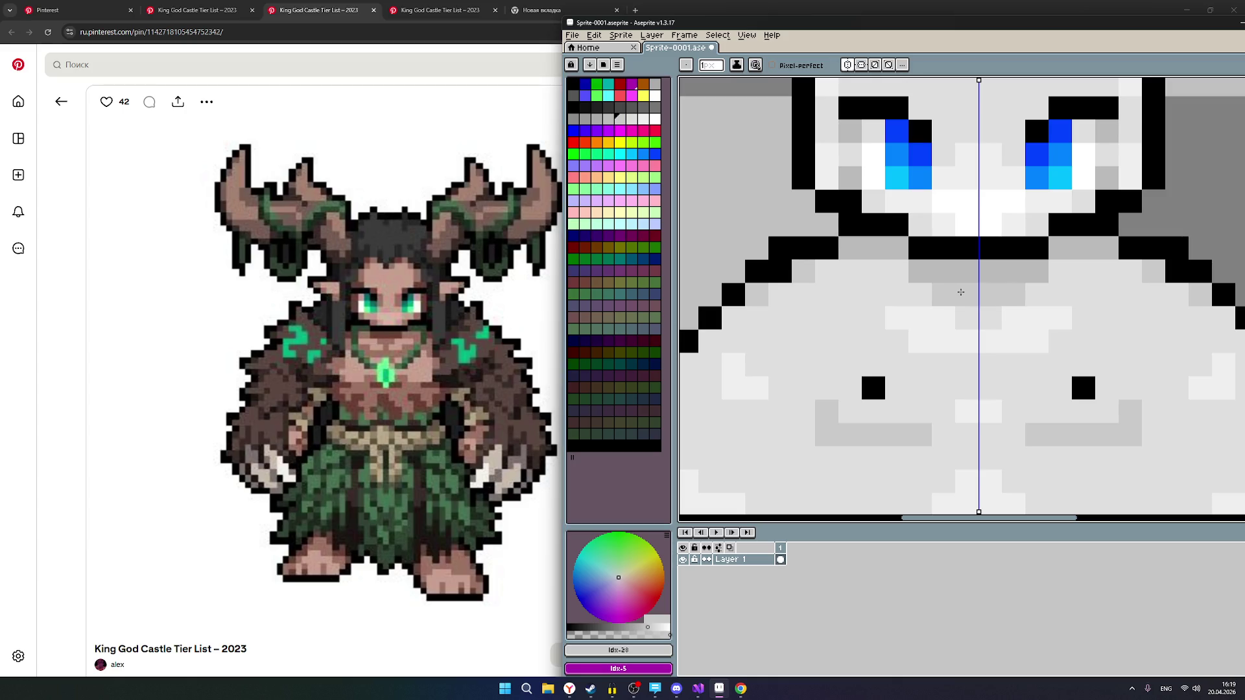
key("bracketright")
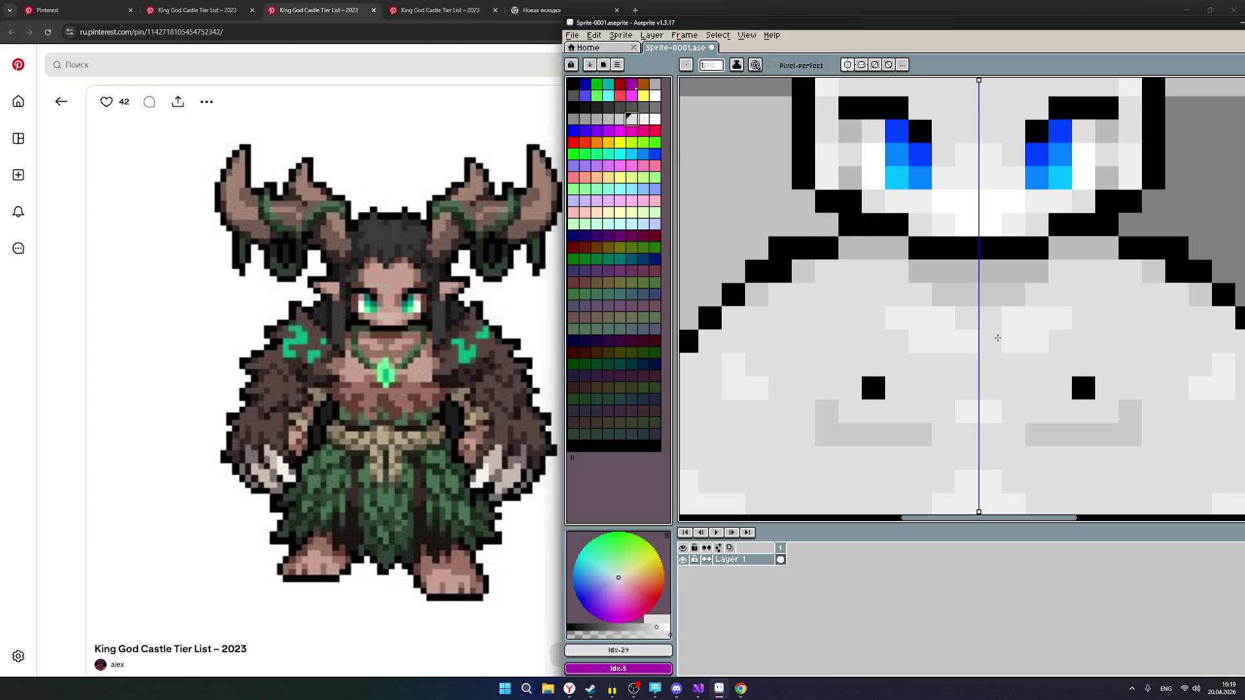
left_click(971, 320)
scroll(1000, 329, "down", 3)
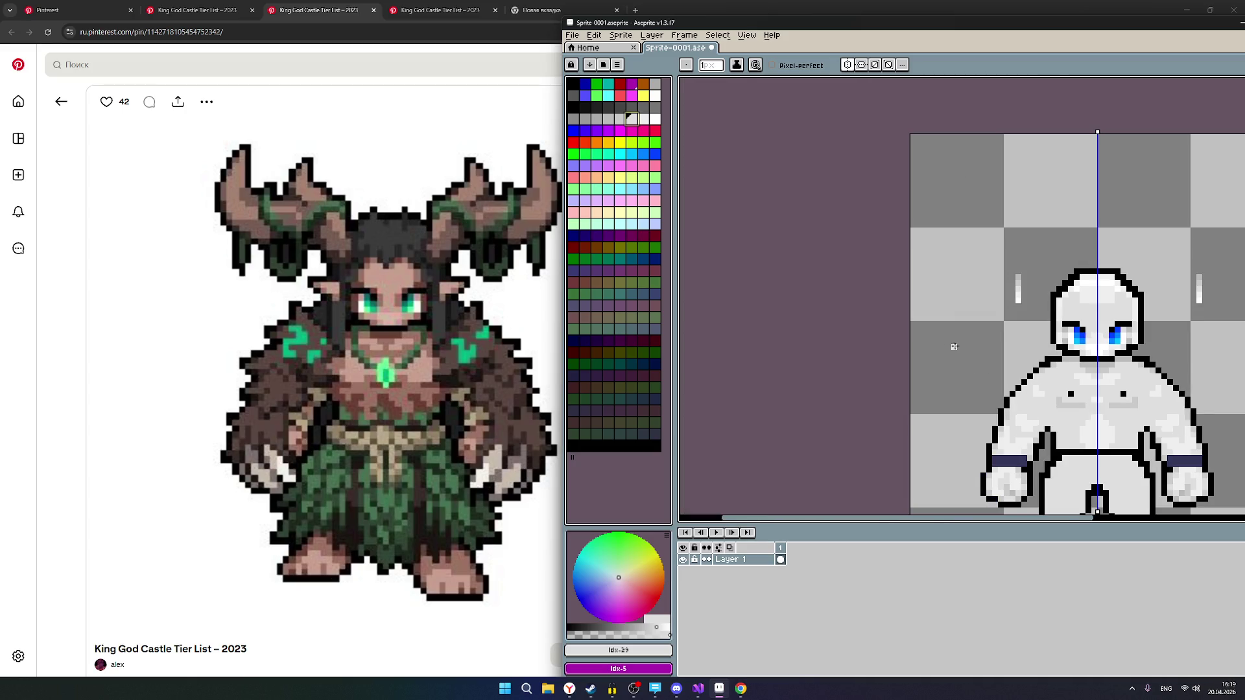
scroll(954, 347, "down", 1)
Reframe the view on the whole character and toggle symmetry off and back on.
mouse_move(884, 348)
left_mouse_down()
mouse_move(828, 353)
mouse_move(715, 319)
left_mouse_up()
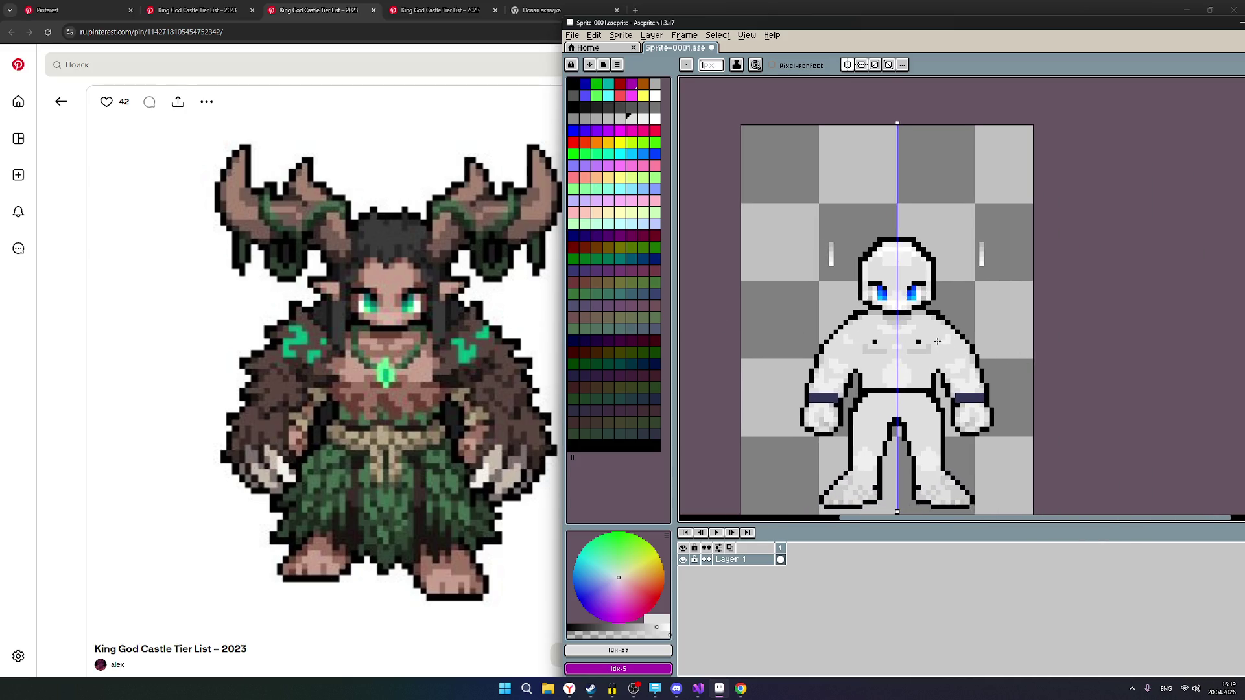
scroll(938, 341, "up", 2)
scroll(979, 336, "down", 2)
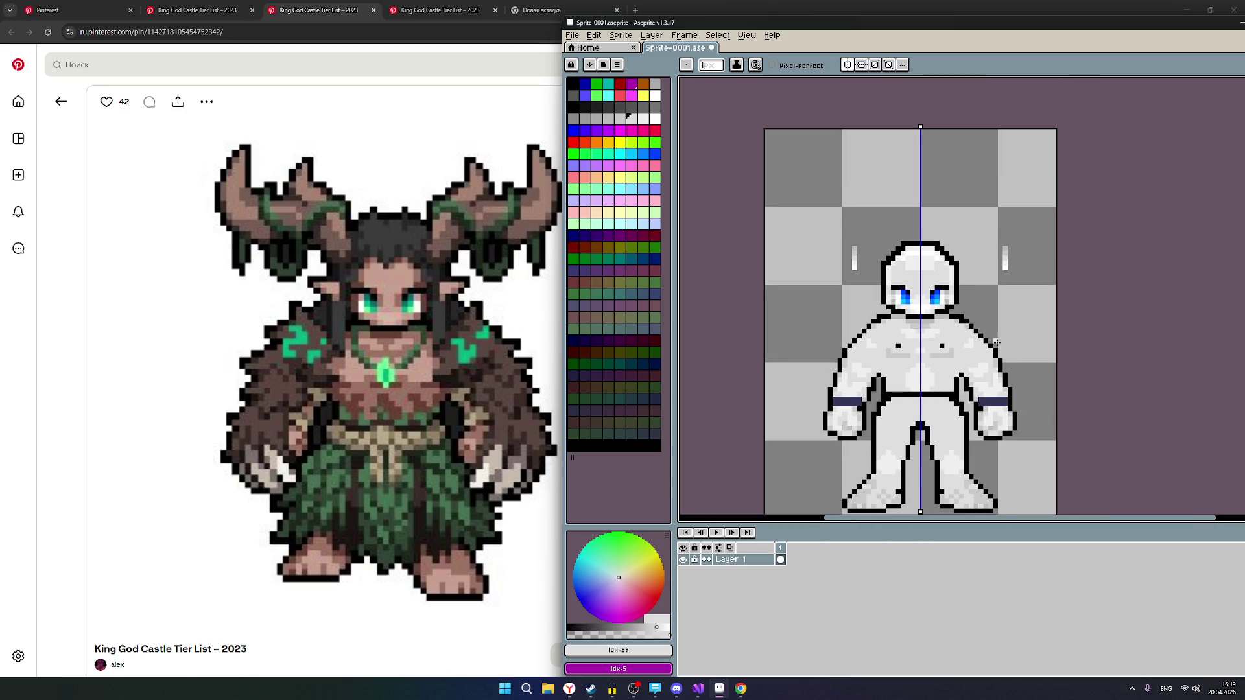
left_click(848, 65)
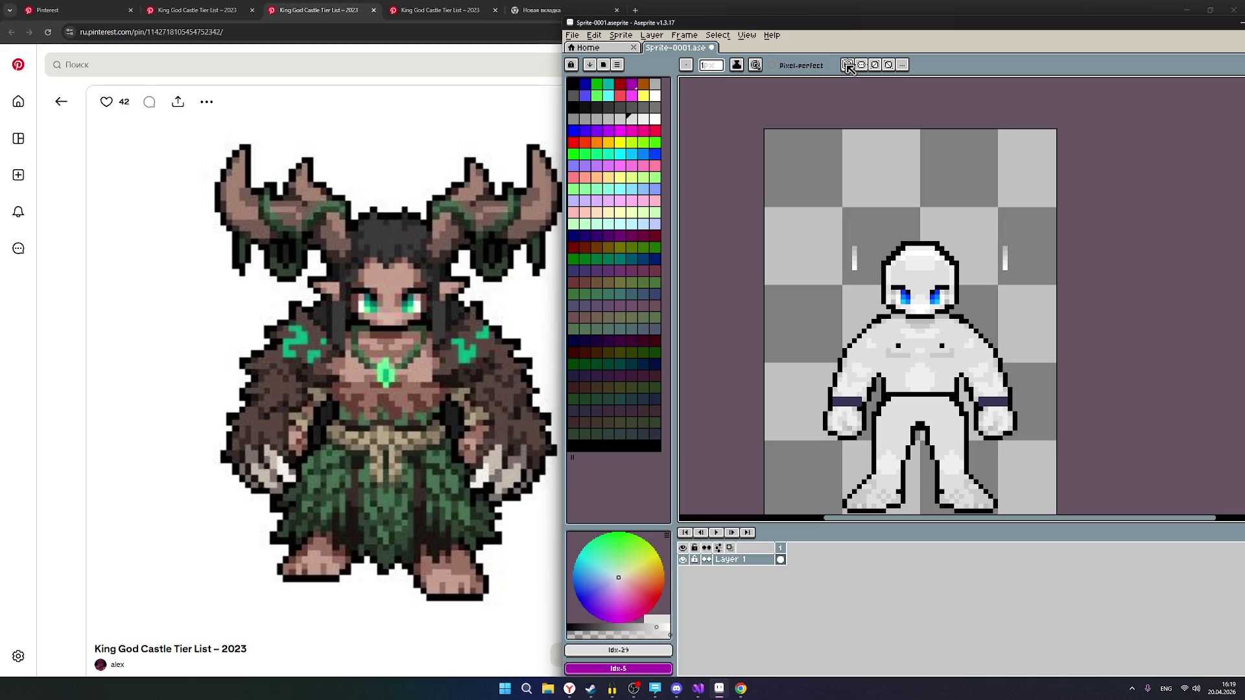
left_click(847, 65)
scroll(807, 209, "up", 3)
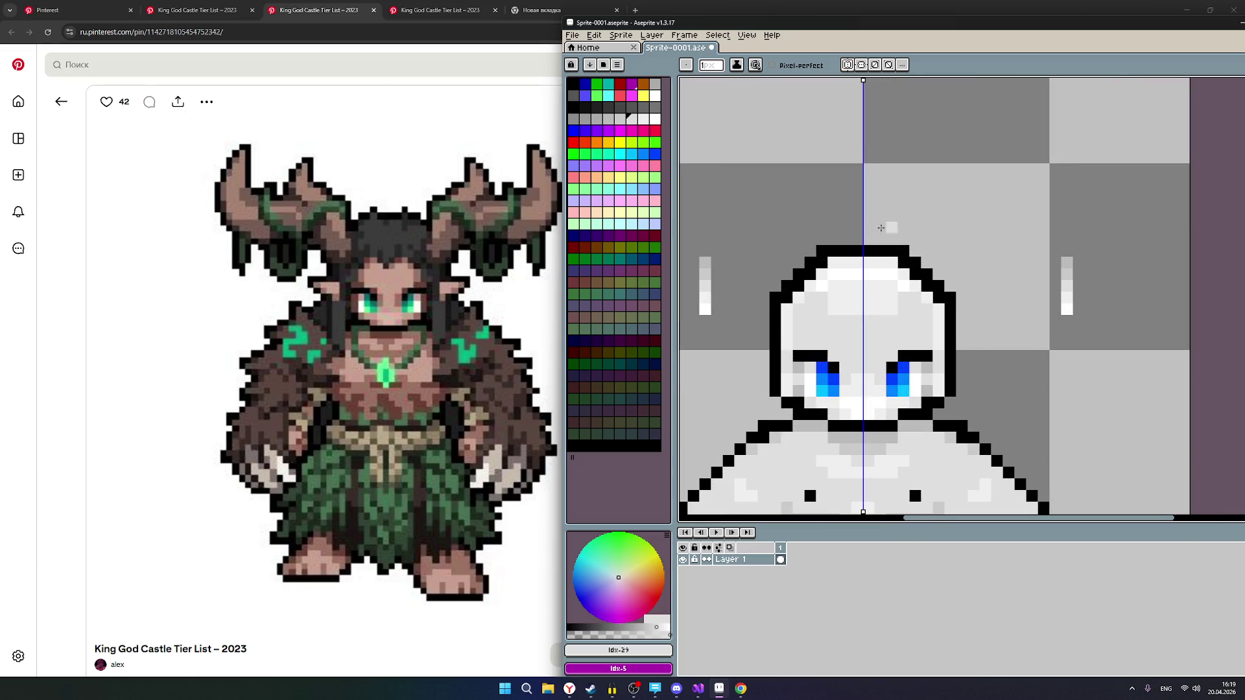
scroll(808, 209, "up", 1)
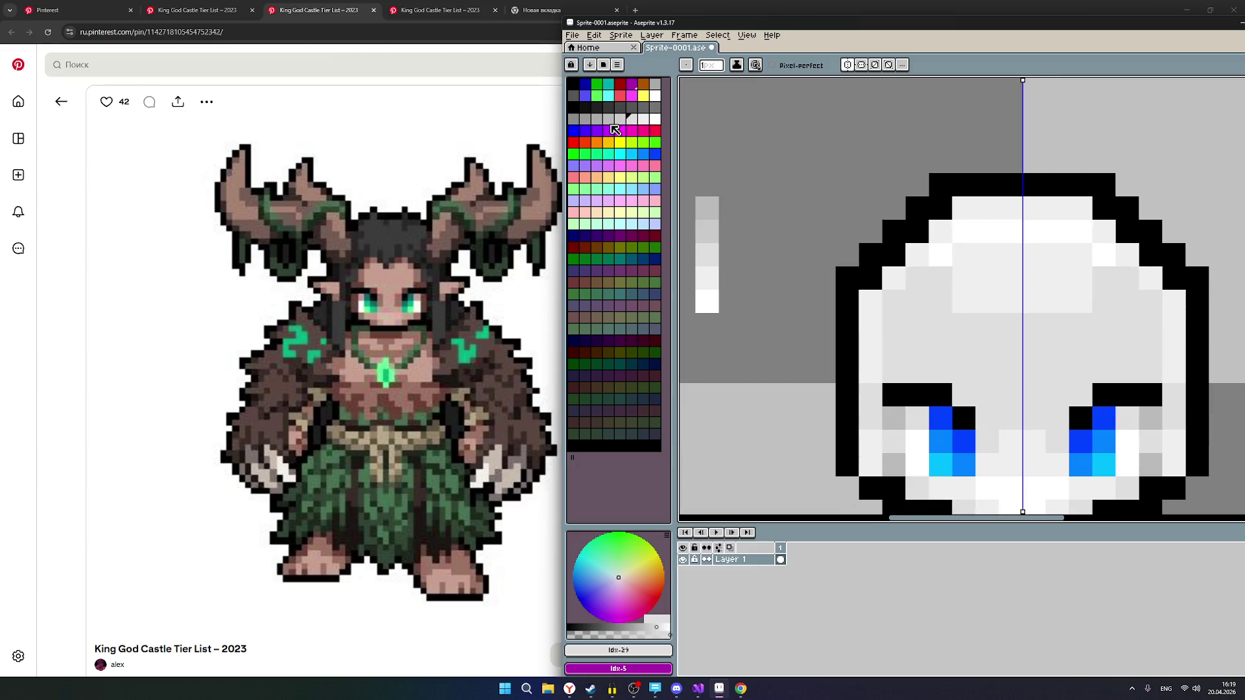
Select a dark grey two steps below the mid grey and pan toward the legs.
left_click(712, 209, "alt")
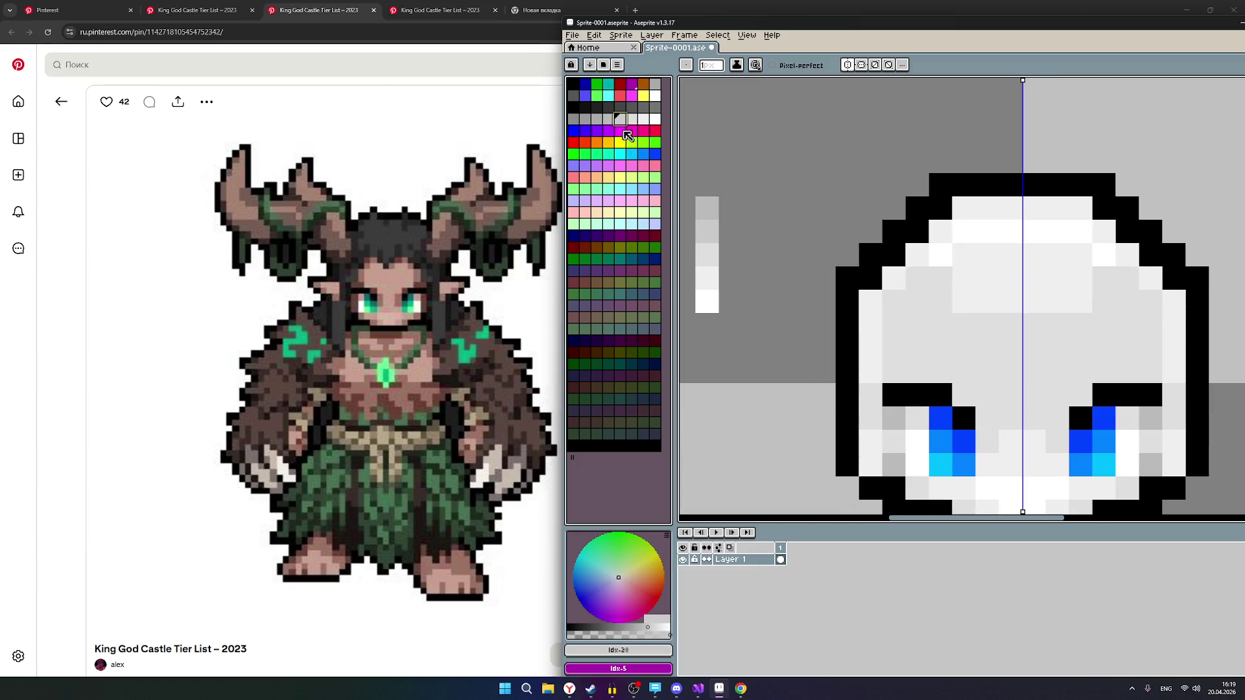
key("bracketleft")
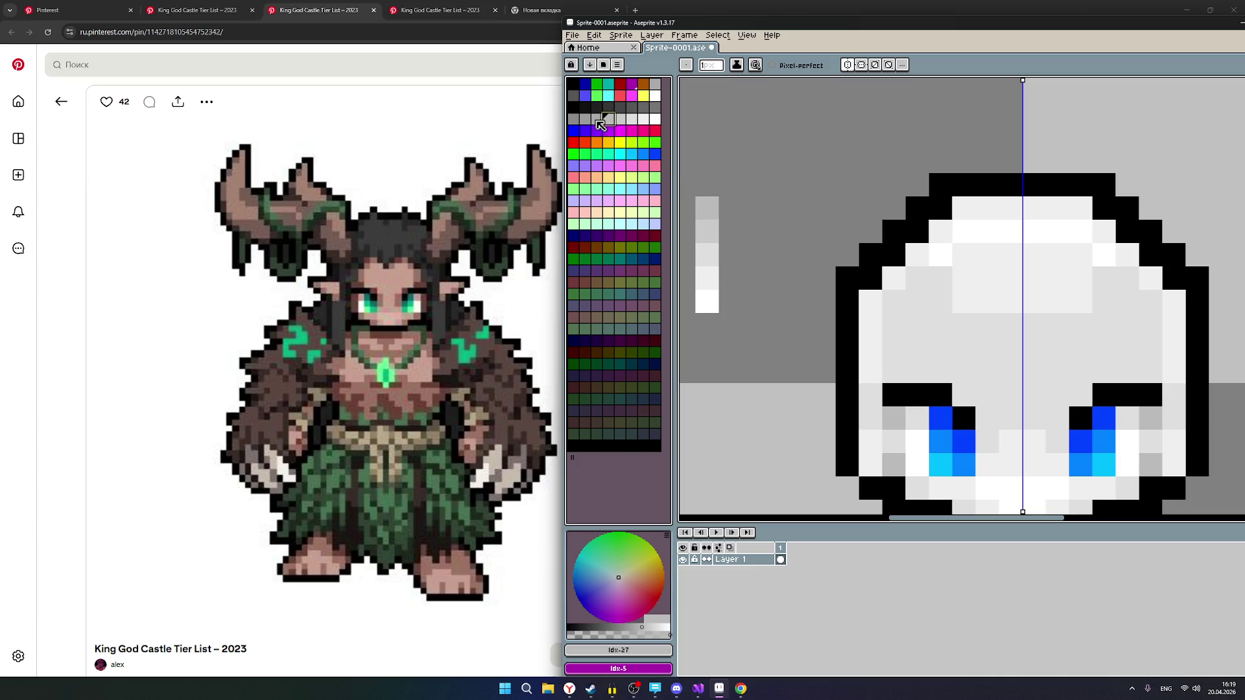
key("bracketleft")
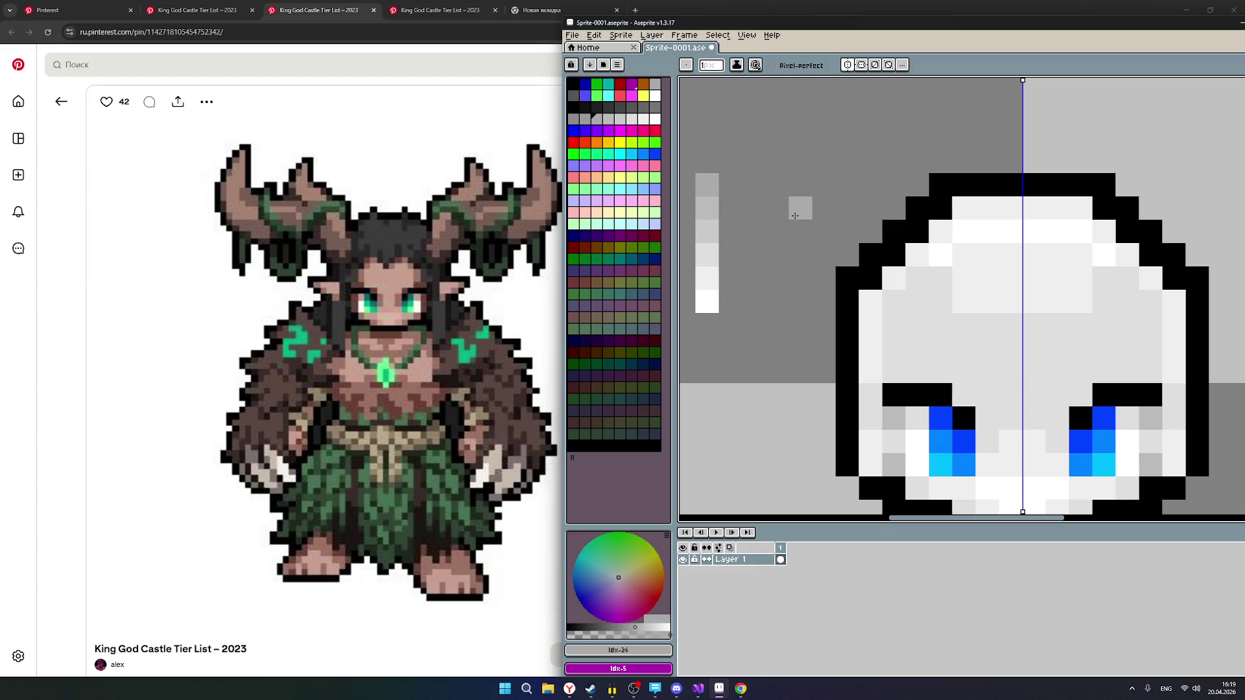
scroll(820, 224, "down", 3)
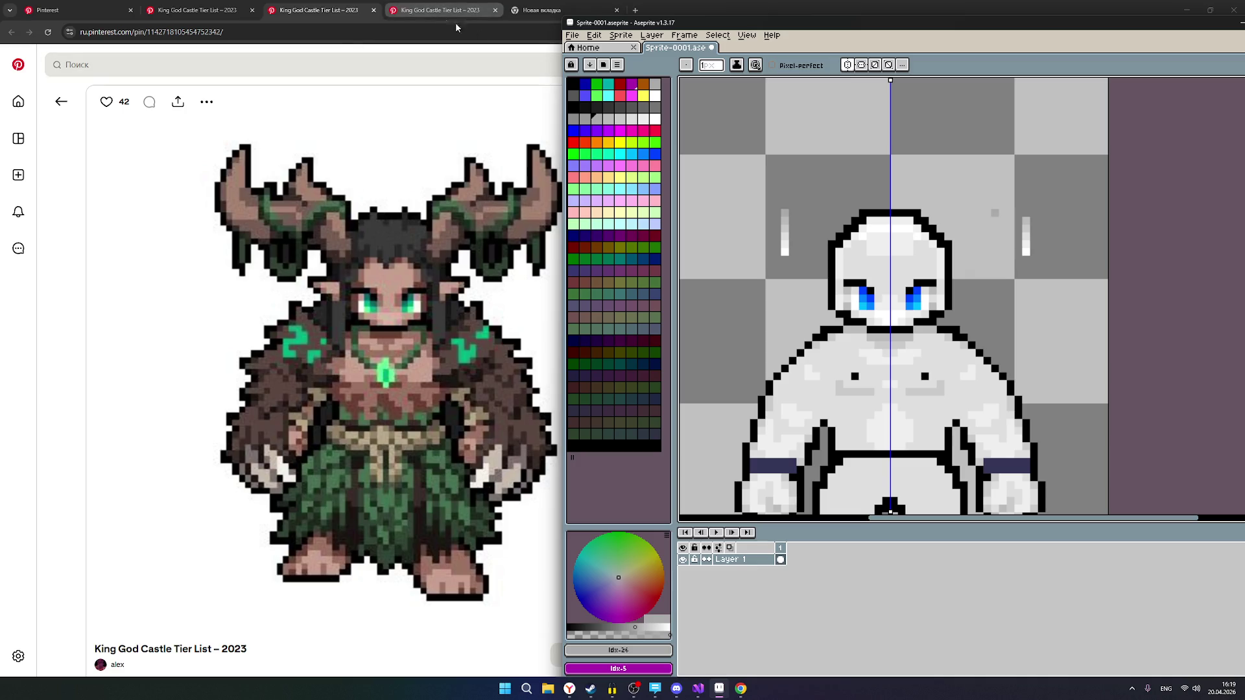
scroll(829, 244, "up", 1)
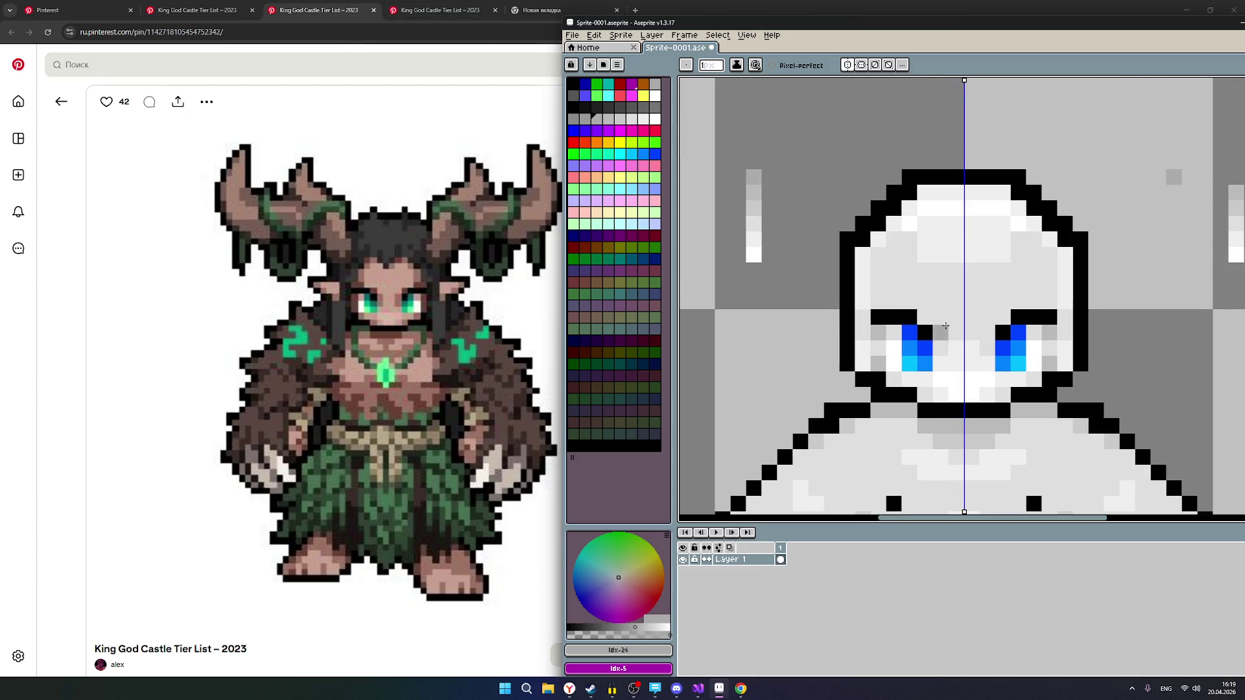
scroll(917, 335, "down", 1)
left_click_drag(979, 350, 919, 240)
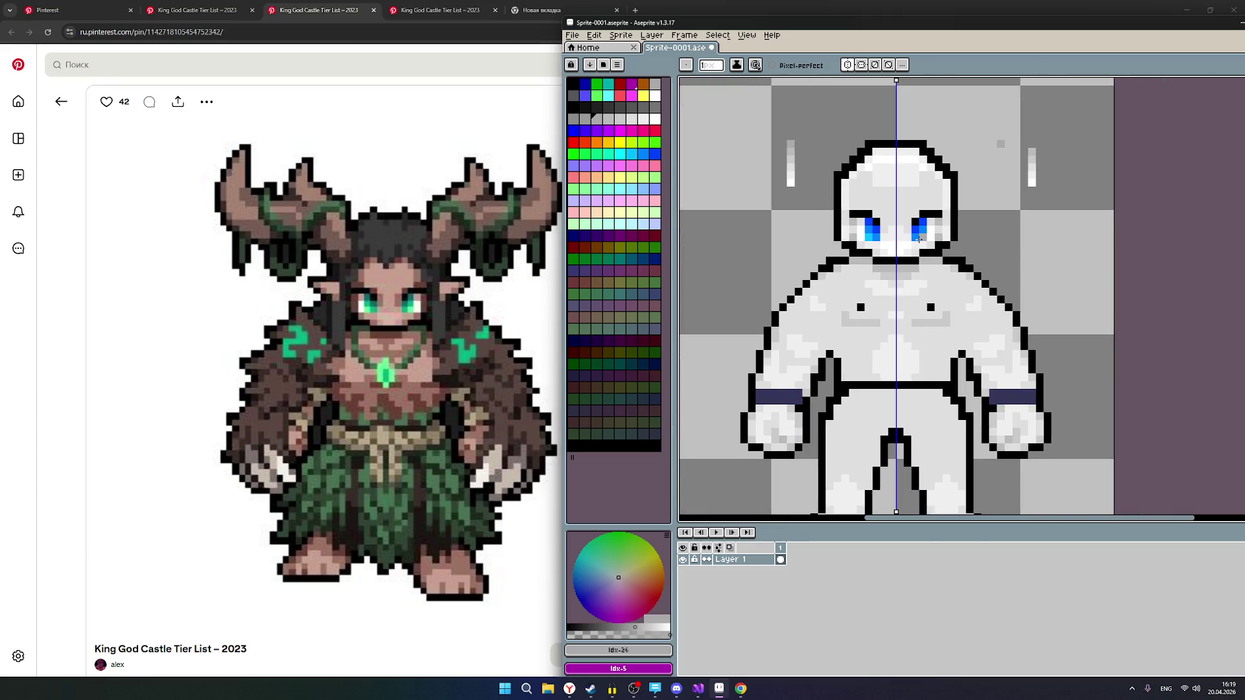
Open a new Chrome tab with 'de' typed, then switch to DeepSeek in Yandex Browser.
left_click(454, 10)
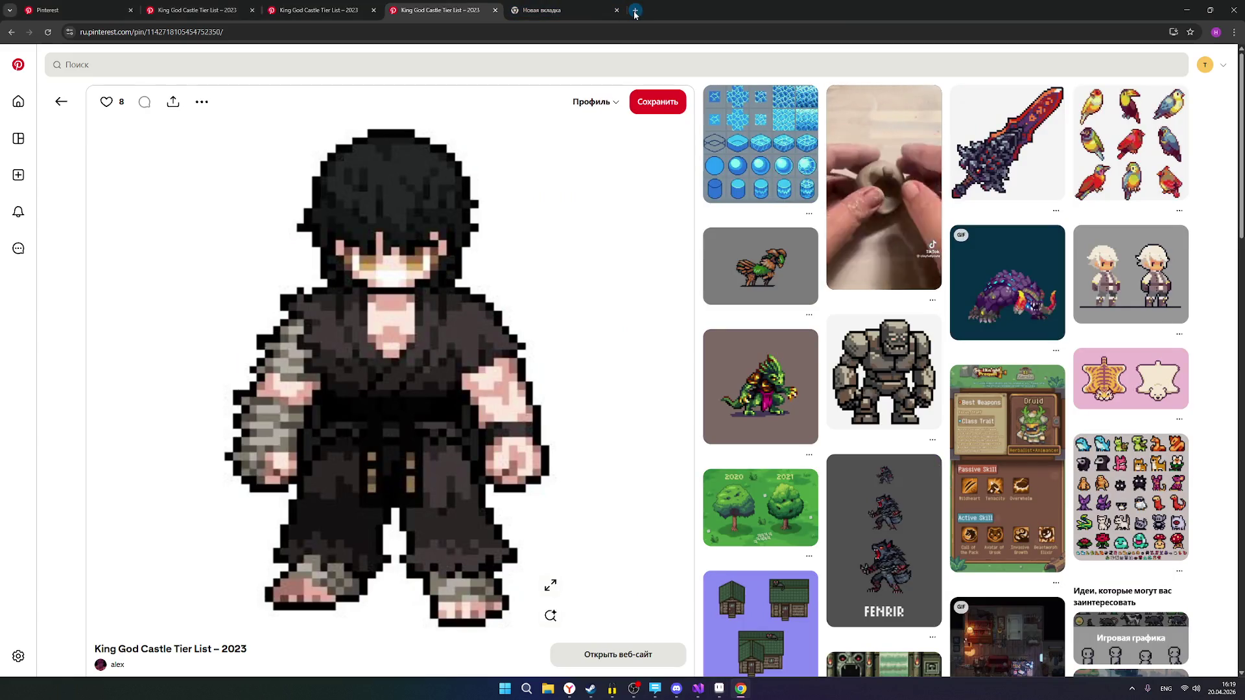
left_click(633, 13)
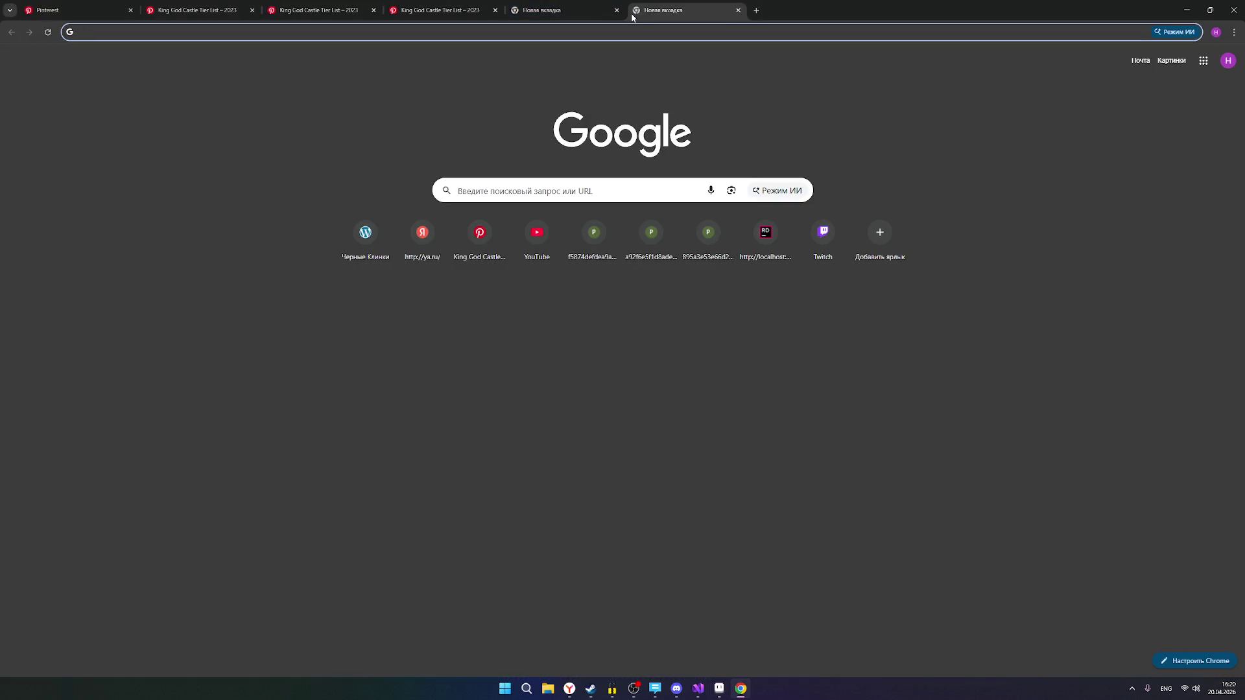
type("вууз")
key("alt+shift")
key("BackSpace")
key("BackSpace")
key("BackSpace")
type("de")
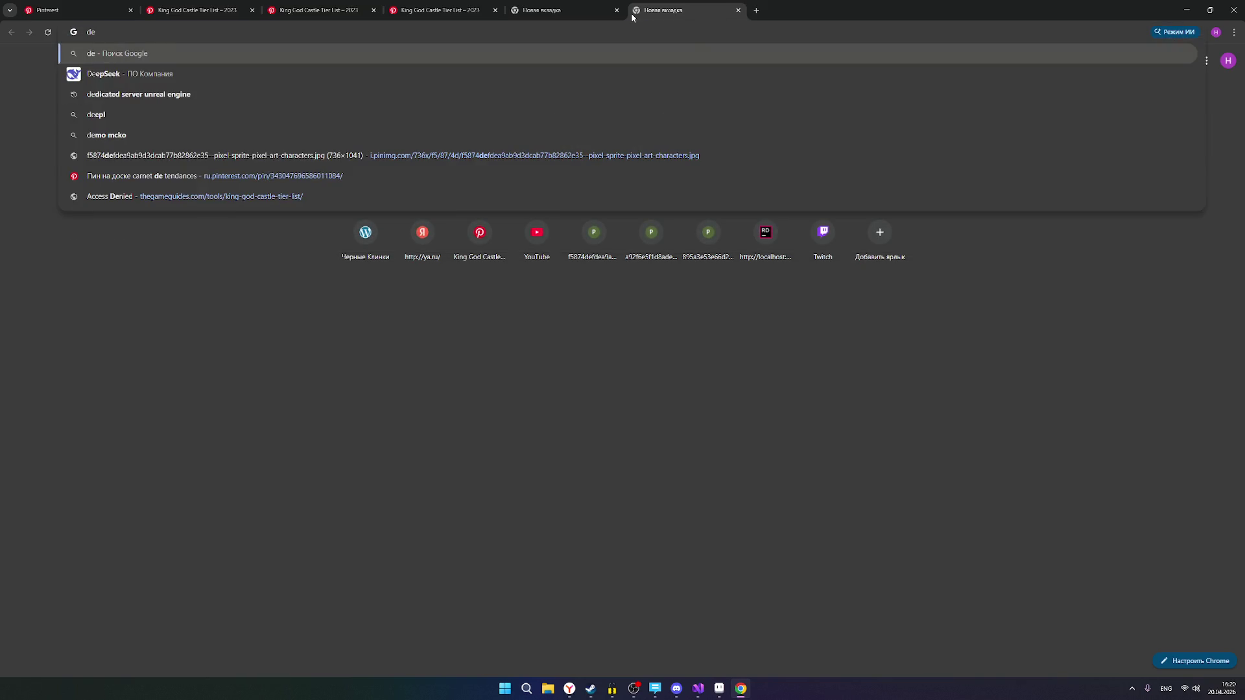
left_click(612, 496)
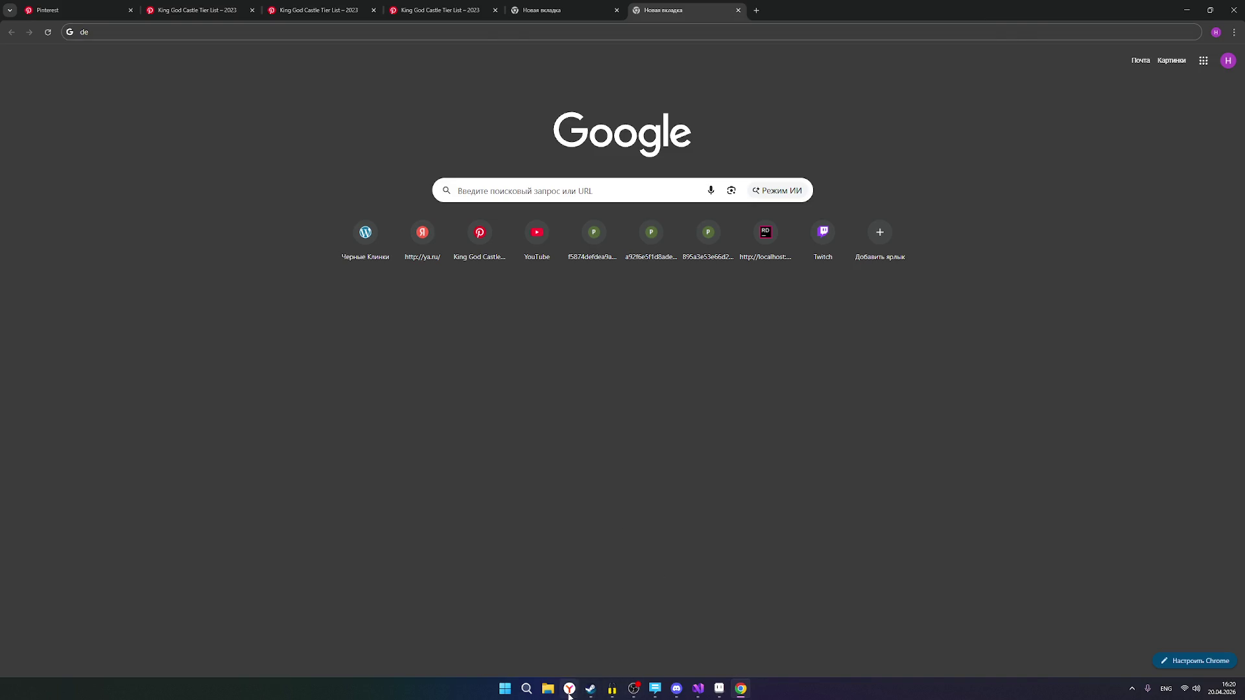
left_click(569, 689)
left_click(292, 9)
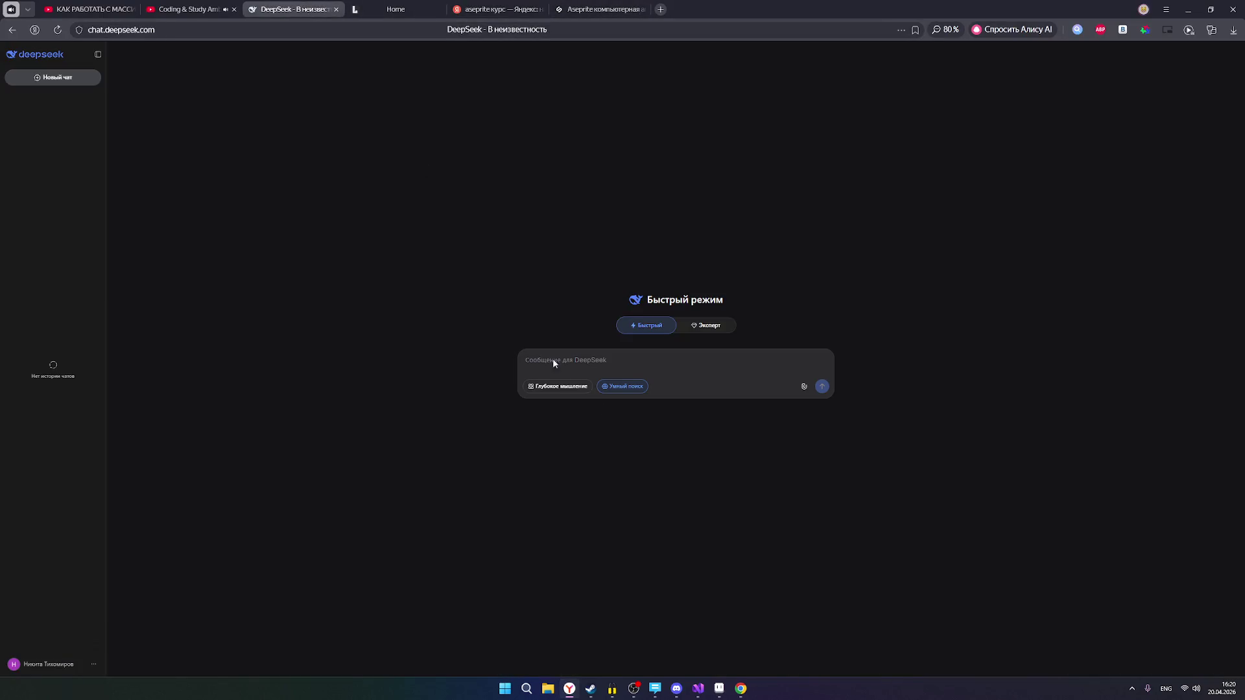
Send DeepSeek the question 'сколько цветов в пиксель арте у персонажев Ragnarok online'.
key("alt+shift")
type("сколько цветов в пиксель ар")
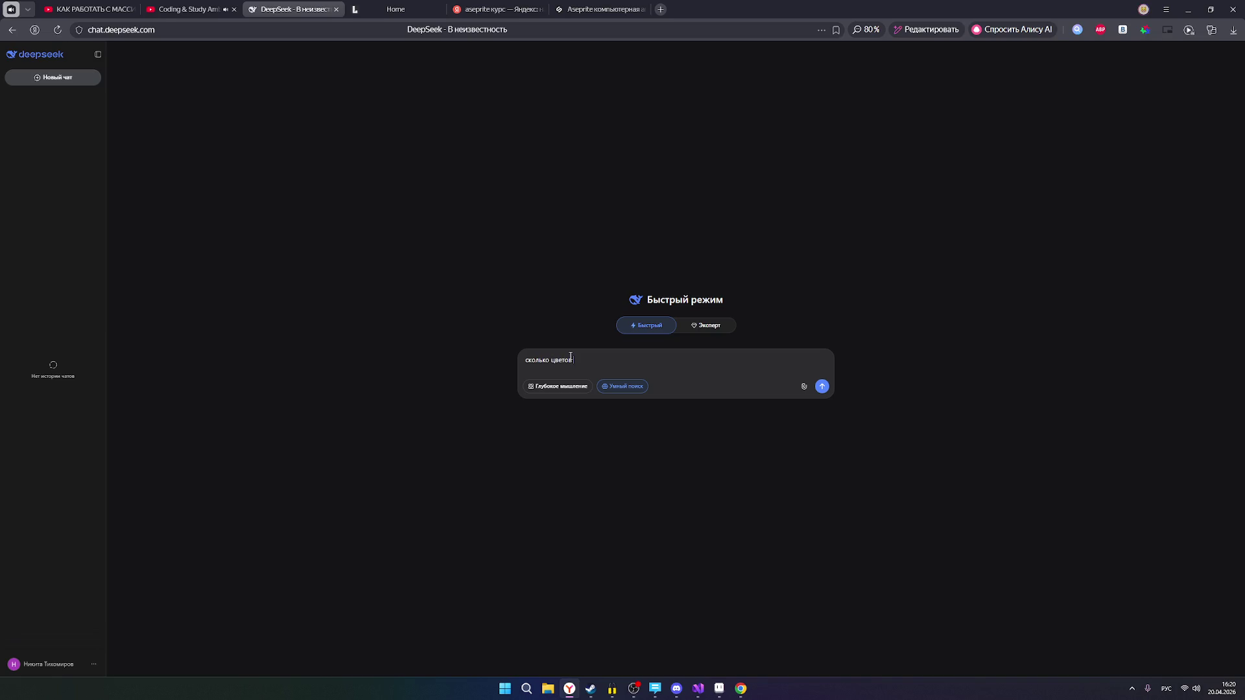
type("те у персонаже")
type("в")
key("alt+shift")
type("Ragnarok ")
type("online")
key("alt+shift")
key("Return")
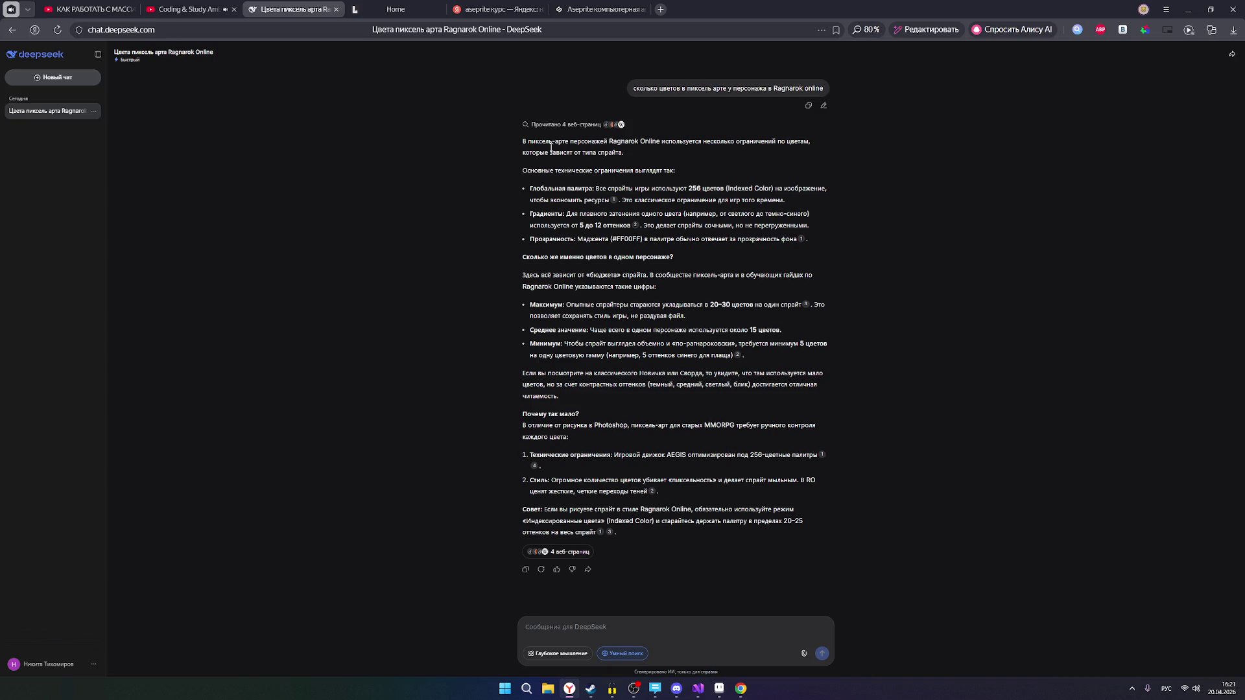
Switch to the C# arrays video tab and check the user list in the OBS stream chat.
mouse_move(210, 4)
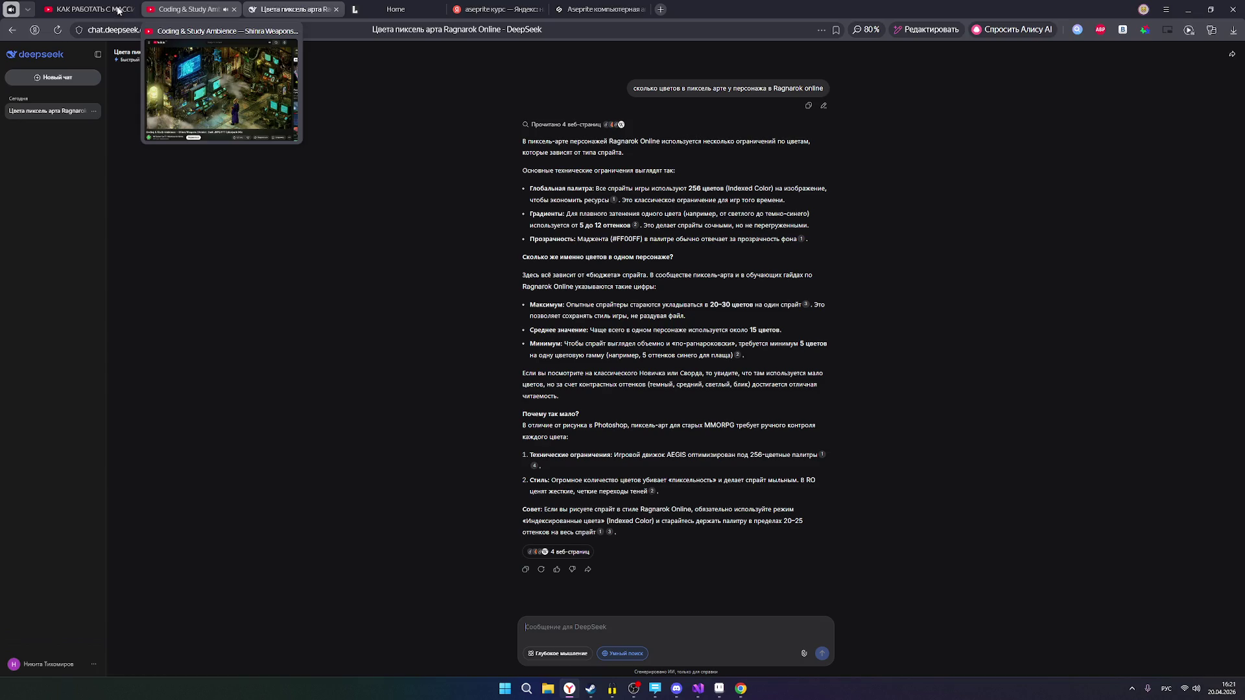
left_click(118, 11)
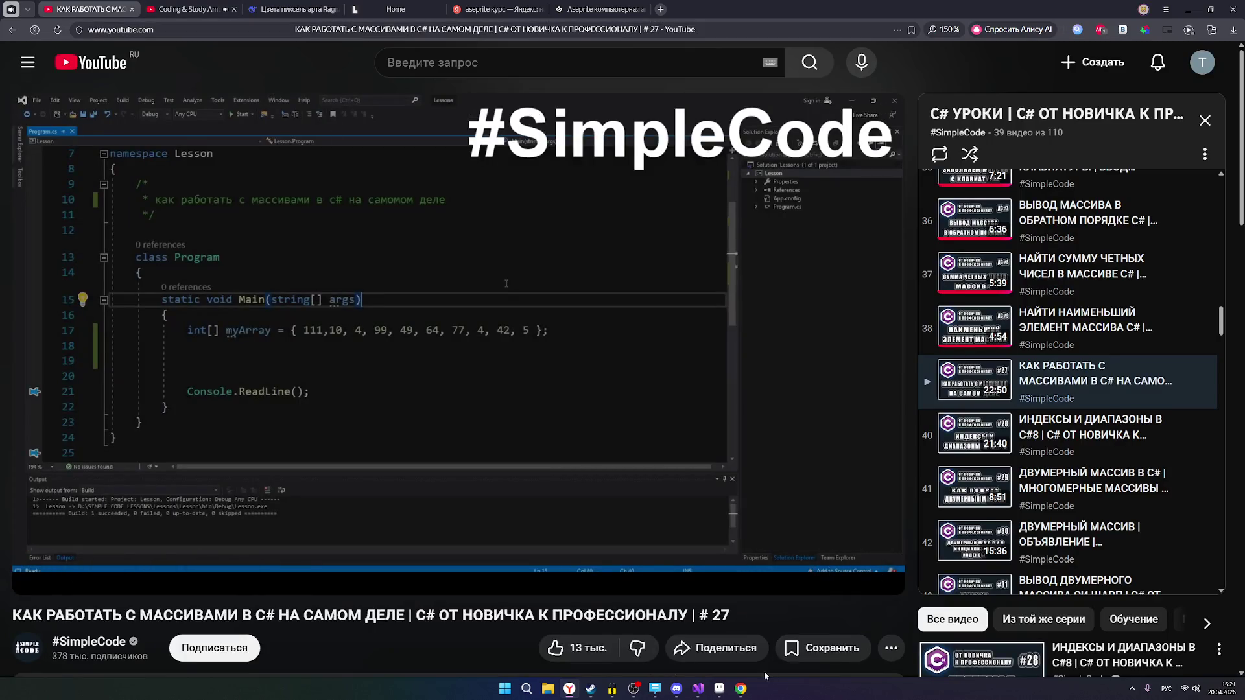
left_click(634, 689)
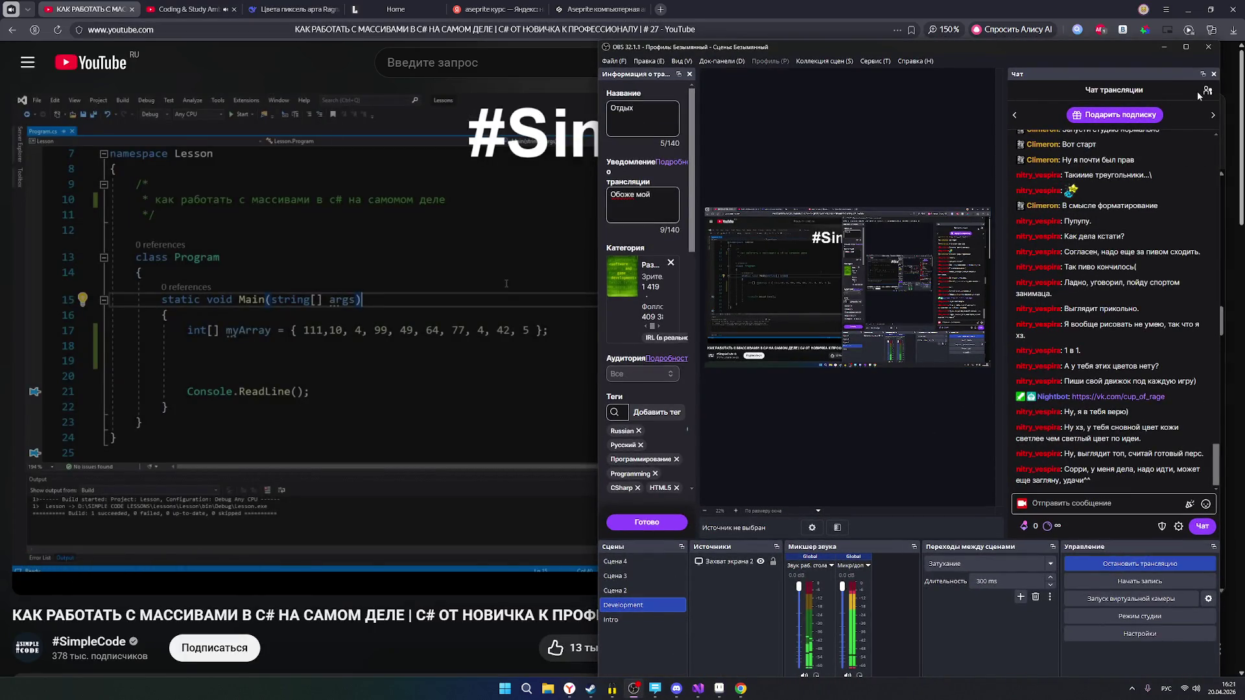
left_click(1205, 93)
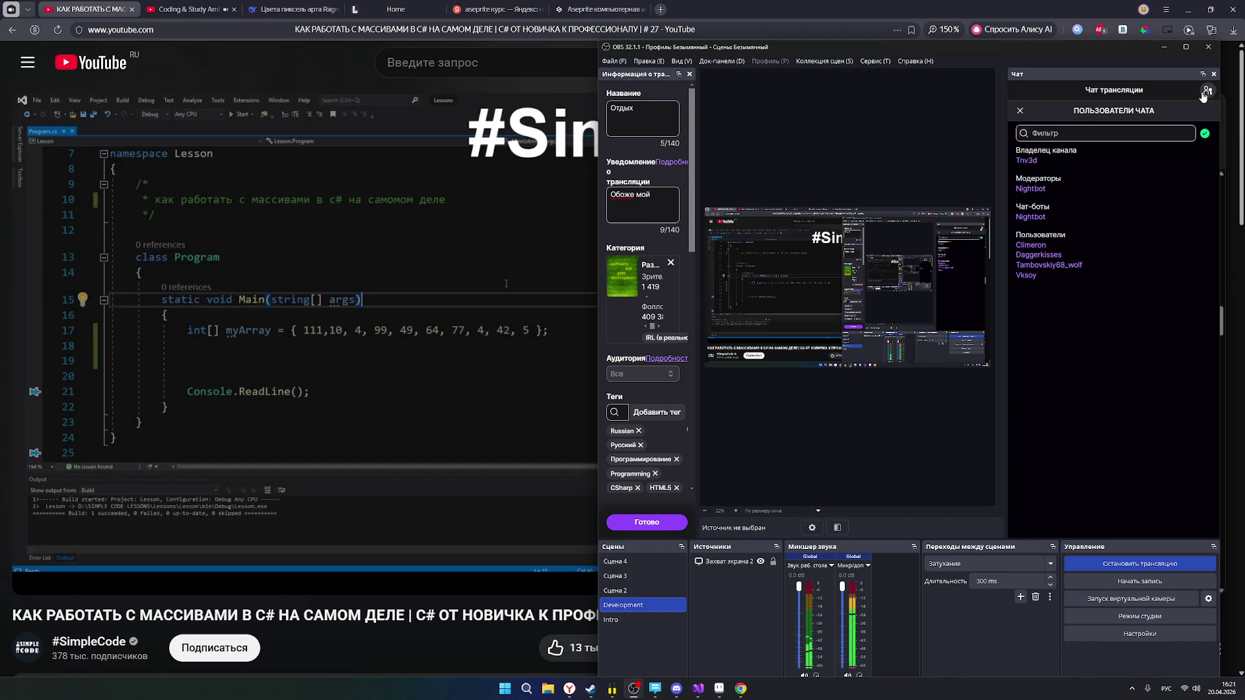
left_click(1205, 93)
left_click(1164, 46)
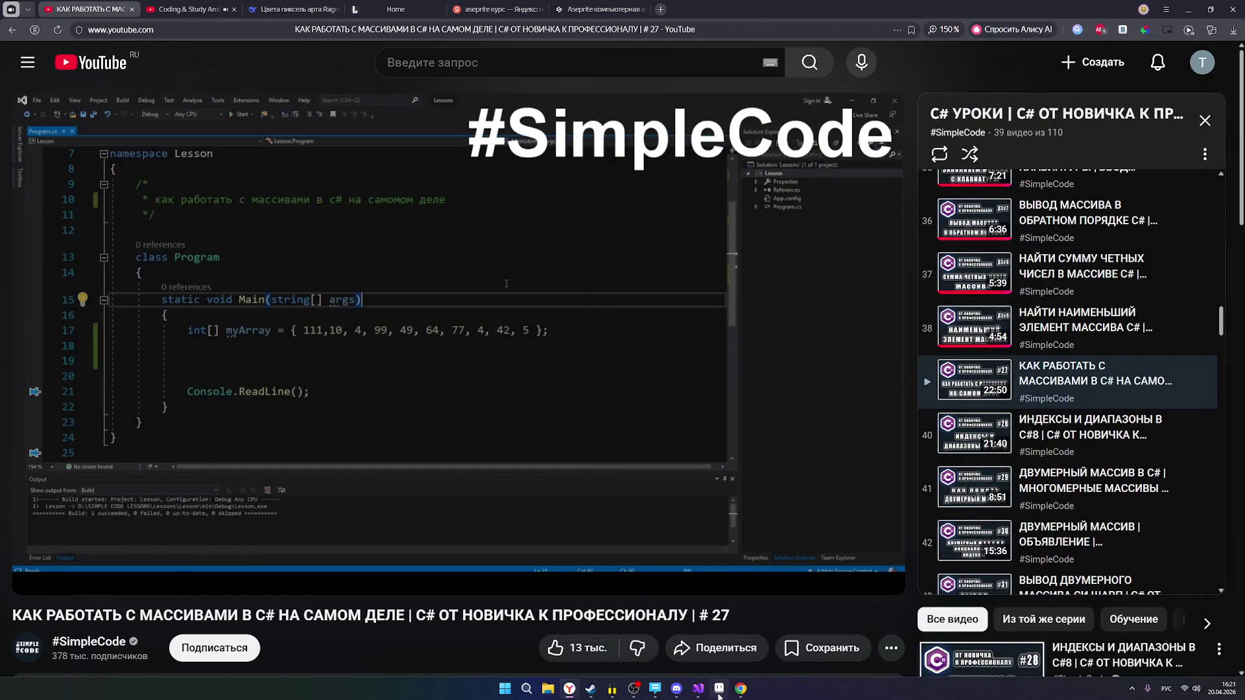
Bring Aseprite to the front and zoom around the sprite.
left_click(719, 689)
scroll(908, 367, "down", 1)
scroll(831, 225, "up", 2)
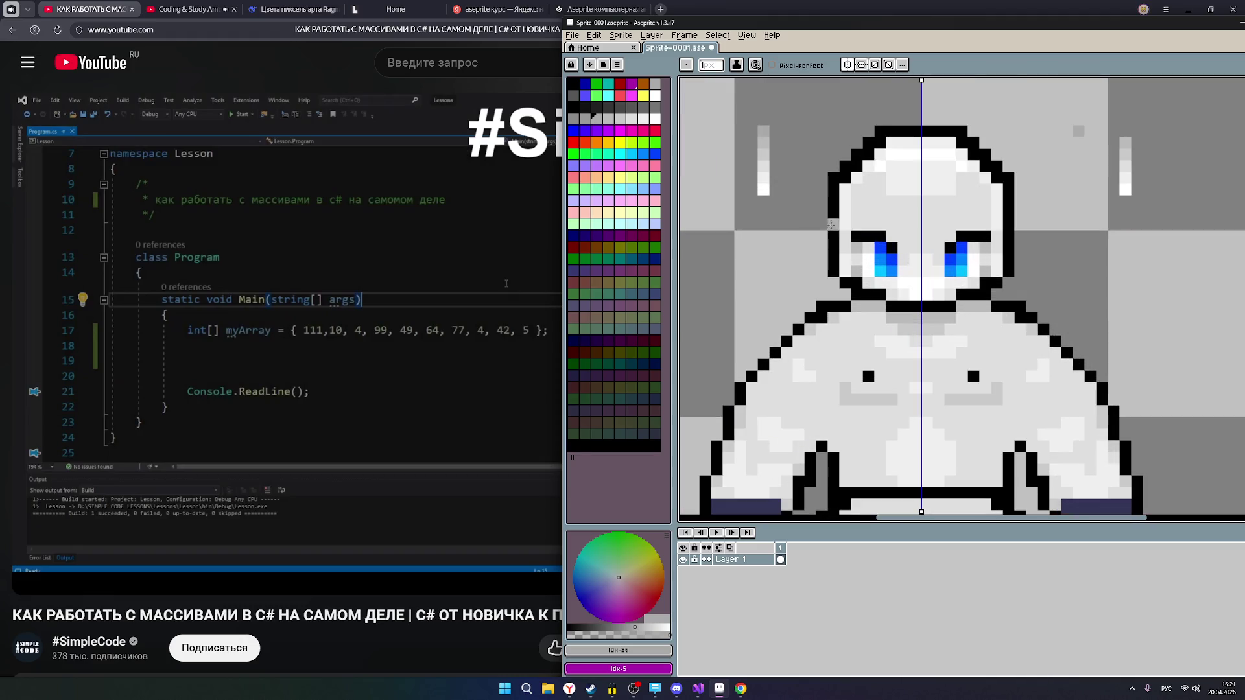
scroll(788, 201, "up", 2)
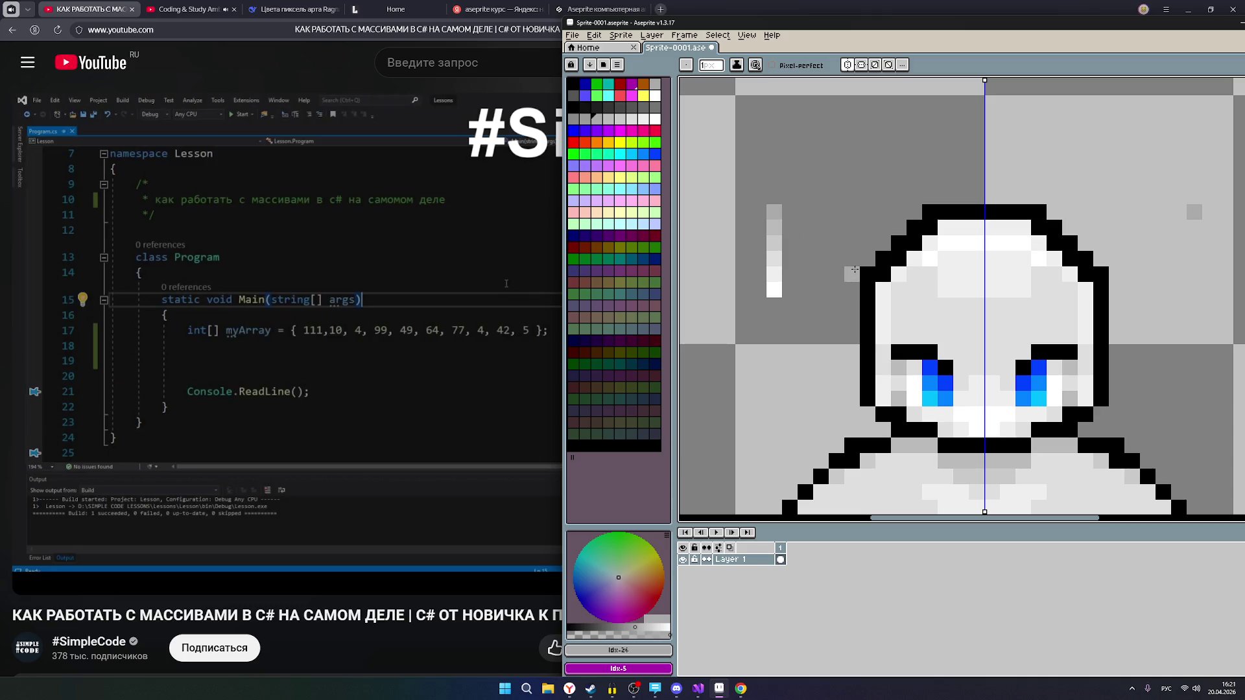
Look through the DeepSeek colours chat and 'aseprite курс' search tabs, then minimize the browser.
left_click(280, 9)
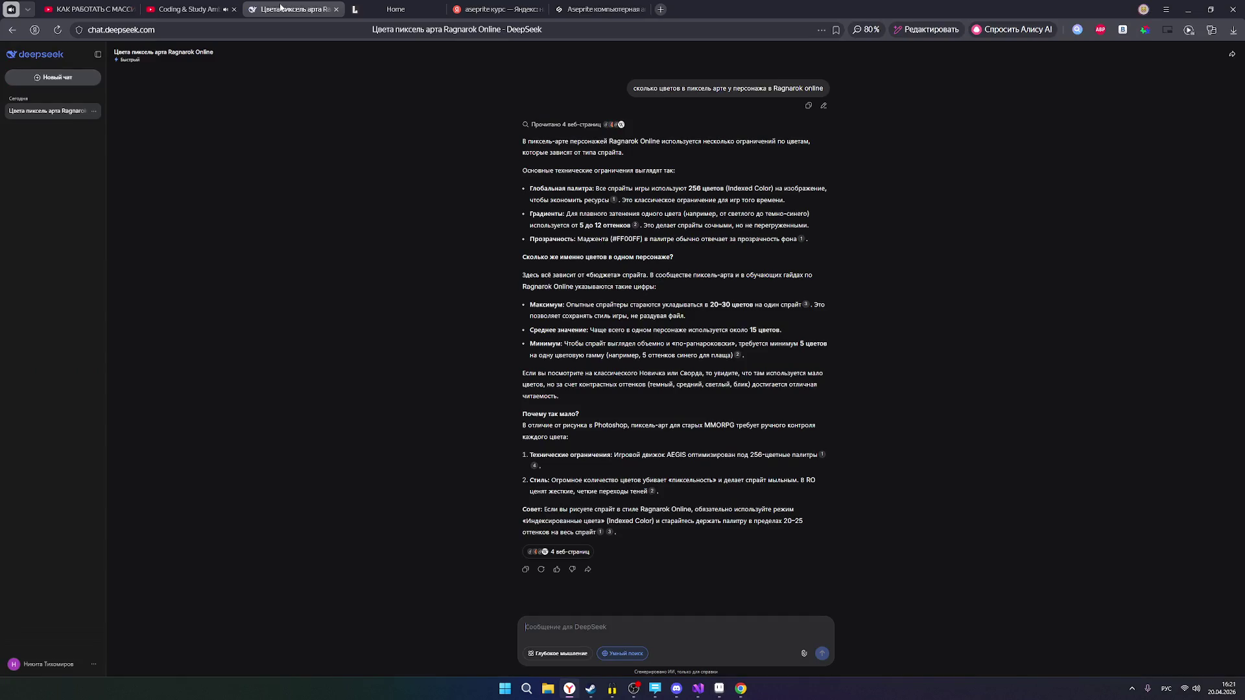
left_click(499, 8)
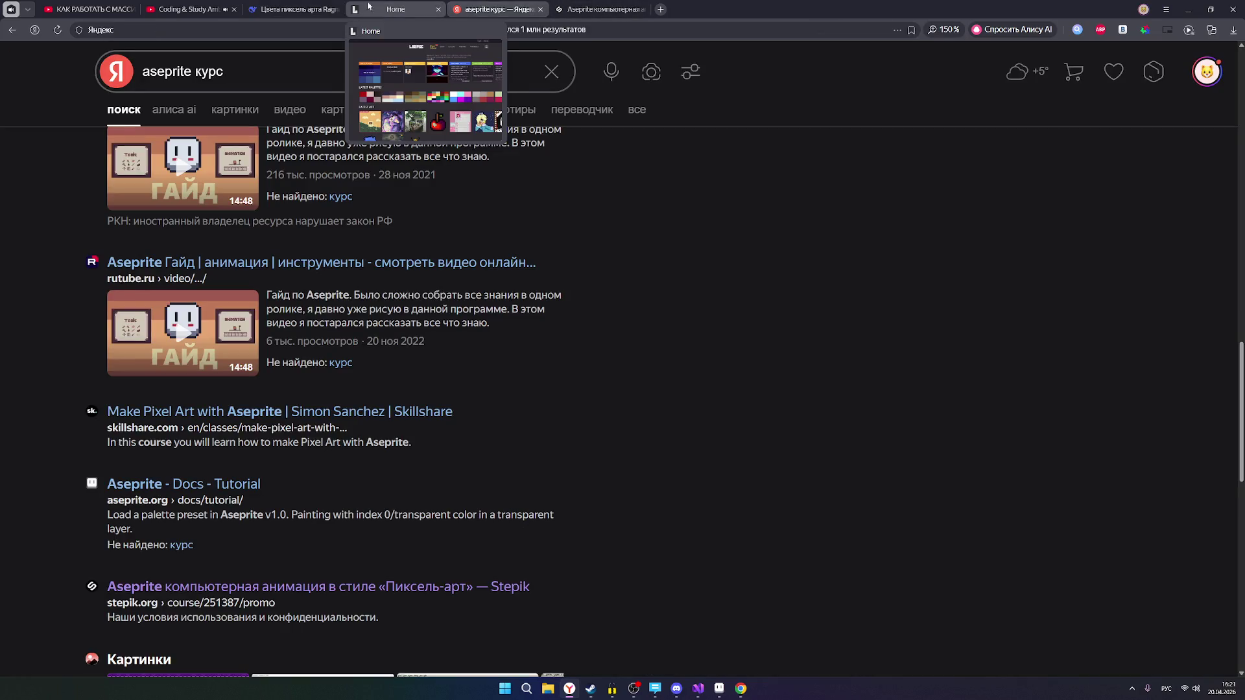
left_click(106, 7)
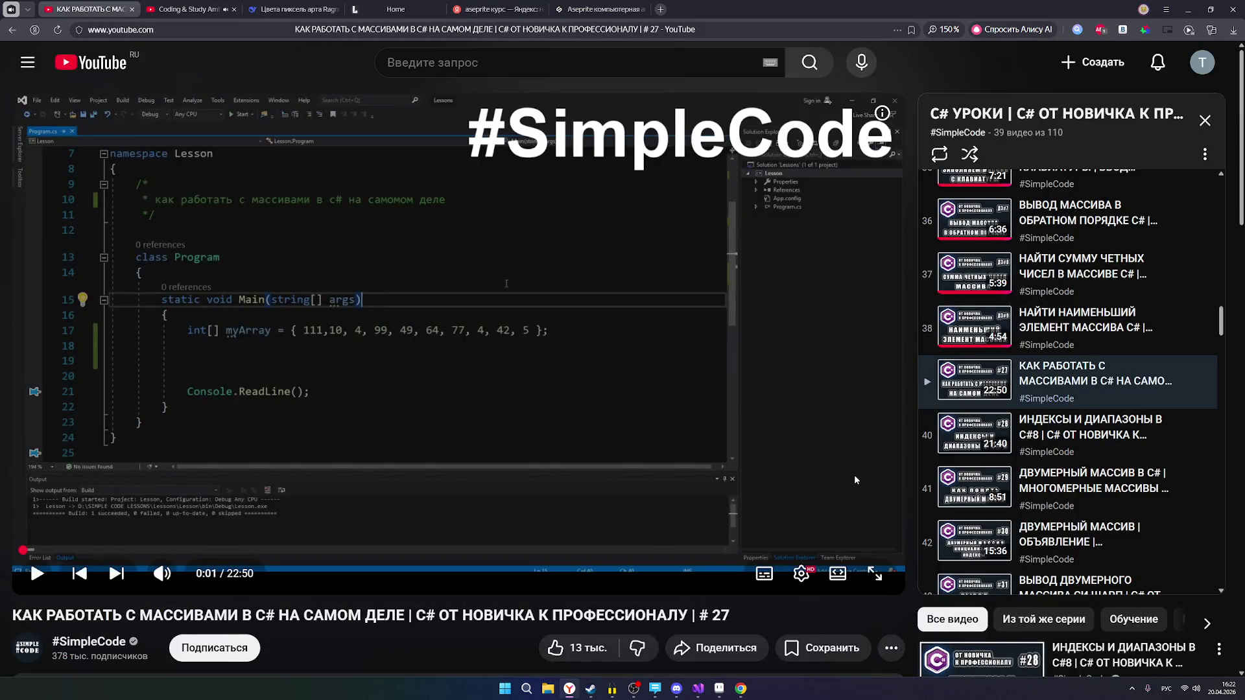
left_click(1189, 9)
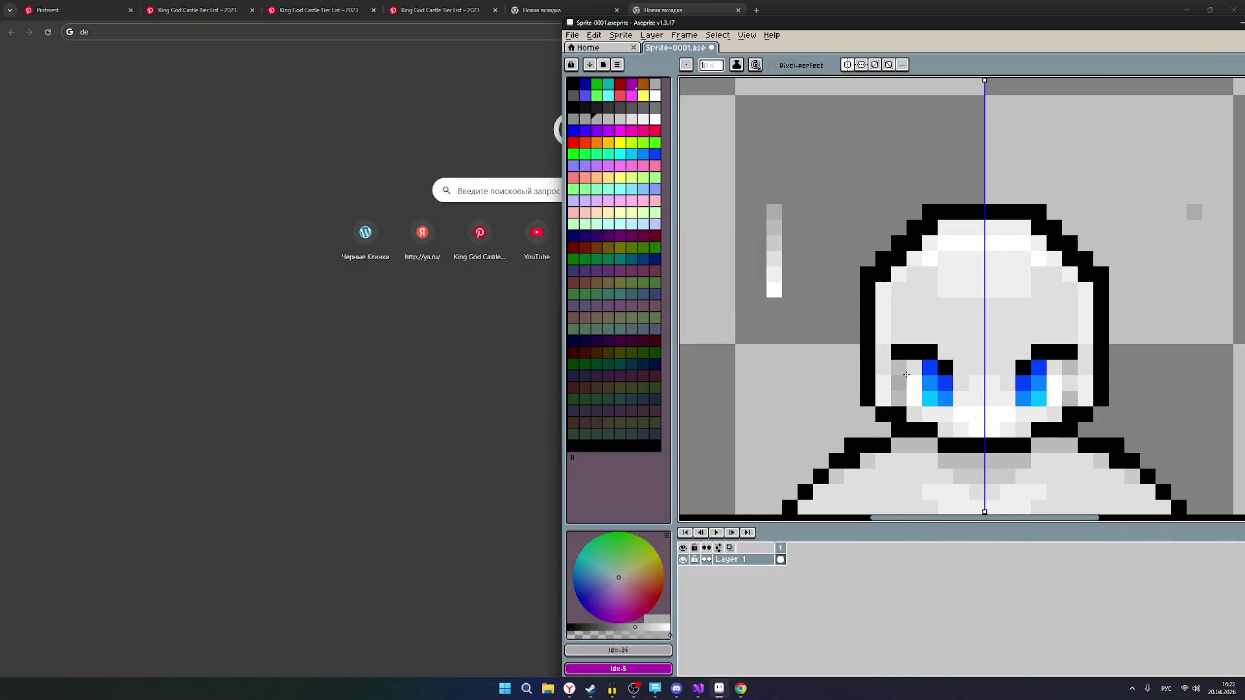
scroll(924, 369, "down", 2)
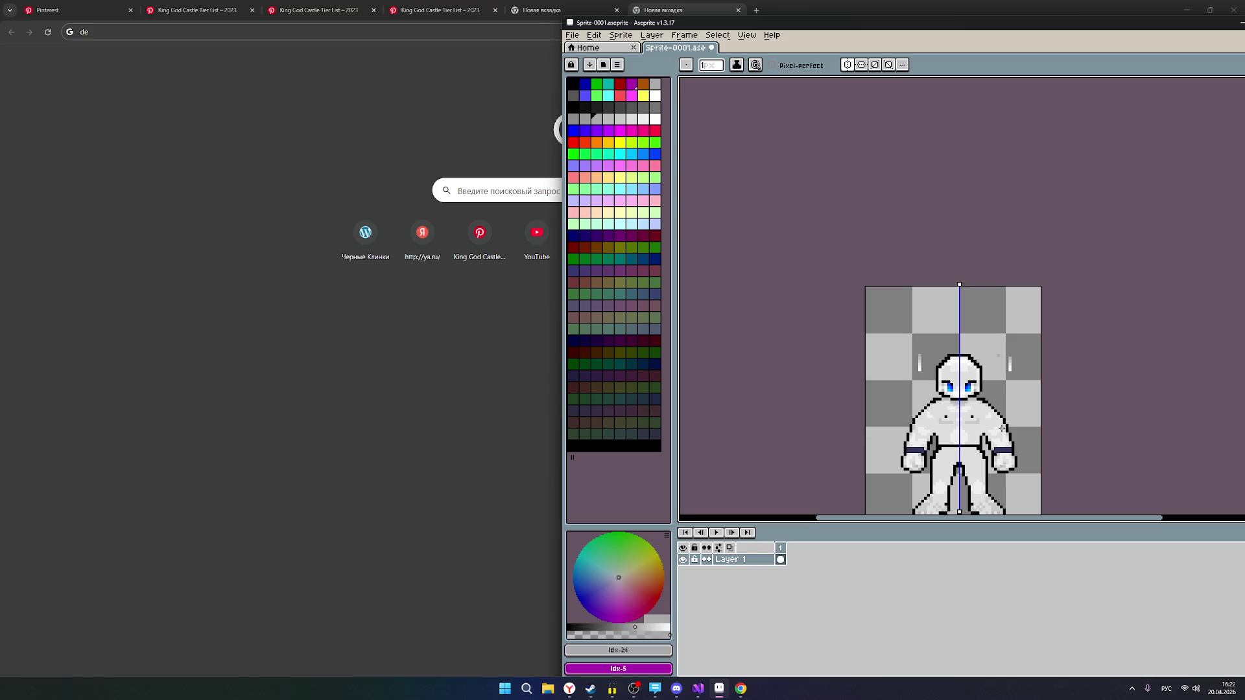
scroll(1003, 428, "up", 3)
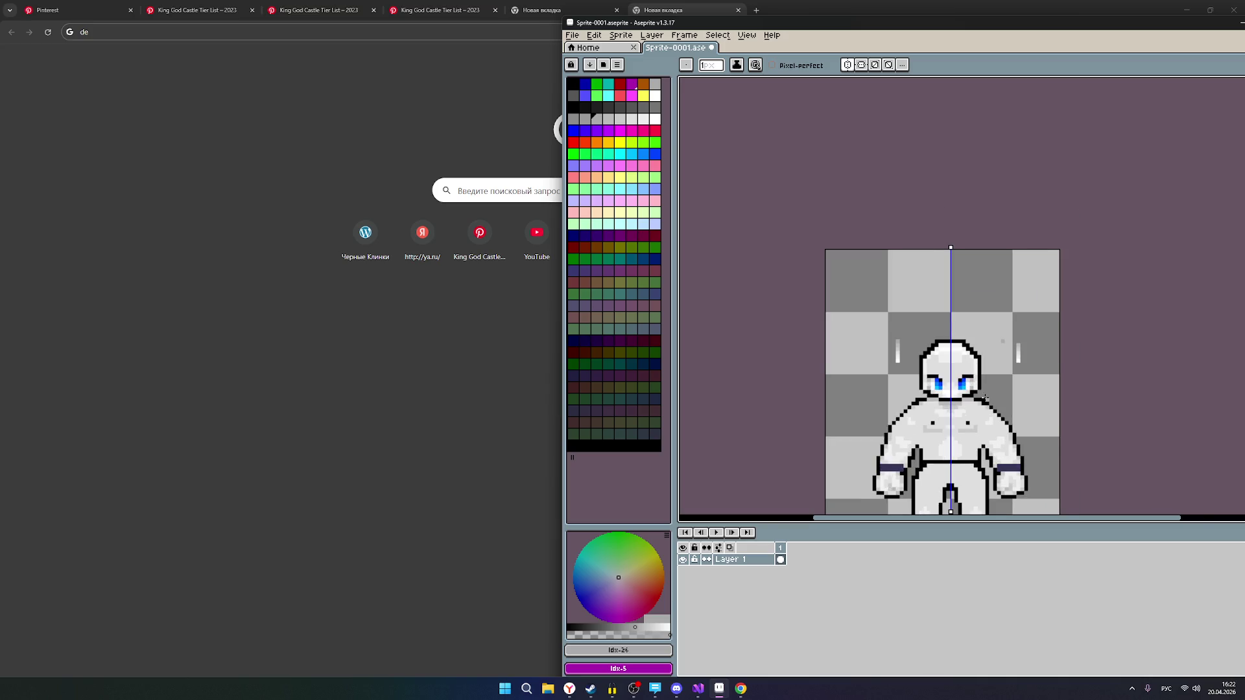
left_click_drag(994, 292, 981, 247)
scroll(980, 328, "up", 1)
scroll(980, 329, "down", 1)
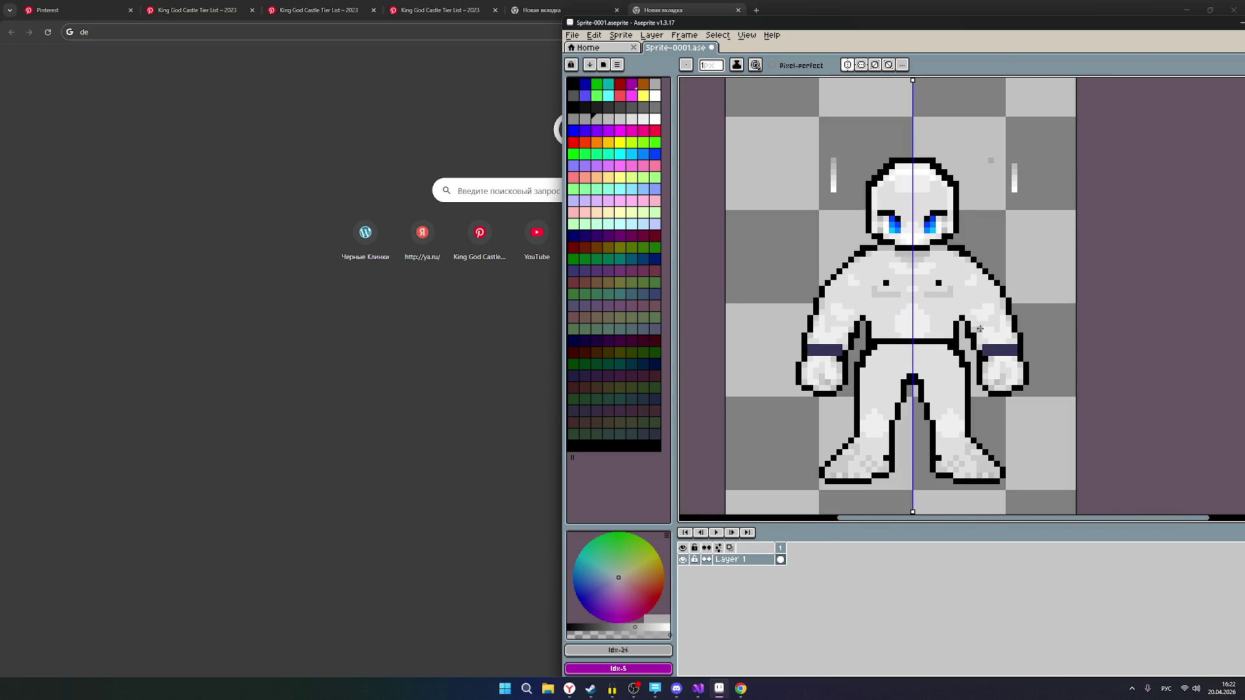
scroll(981, 331, "down", 1)
scroll(984, 333, "up", 1)
scroll(985, 333, "up", 1)
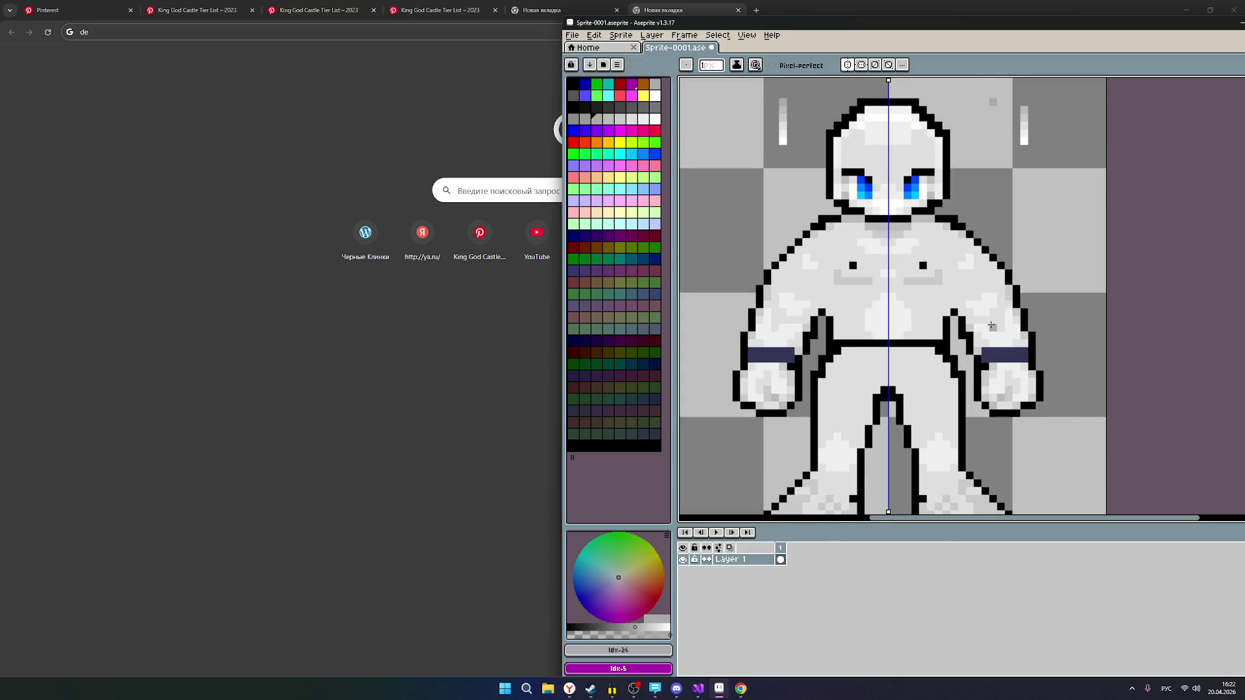
scroll(992, 328, "down", 2)
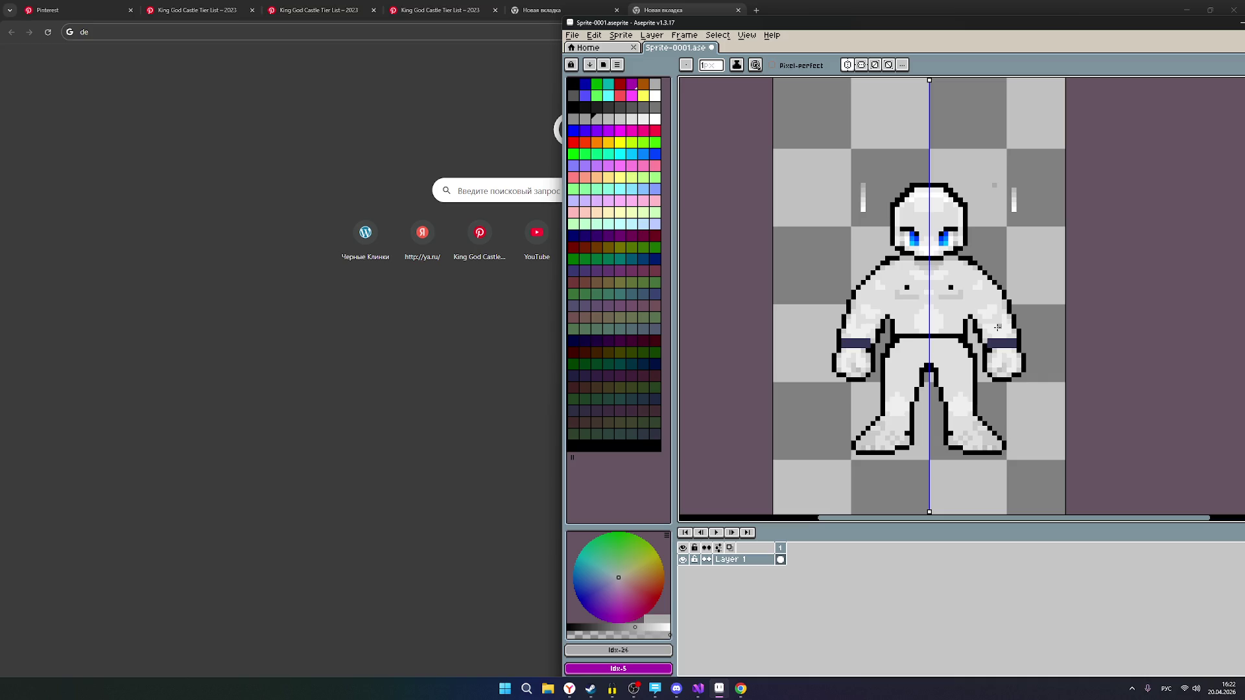
scroll(985, 326, "up", 1)
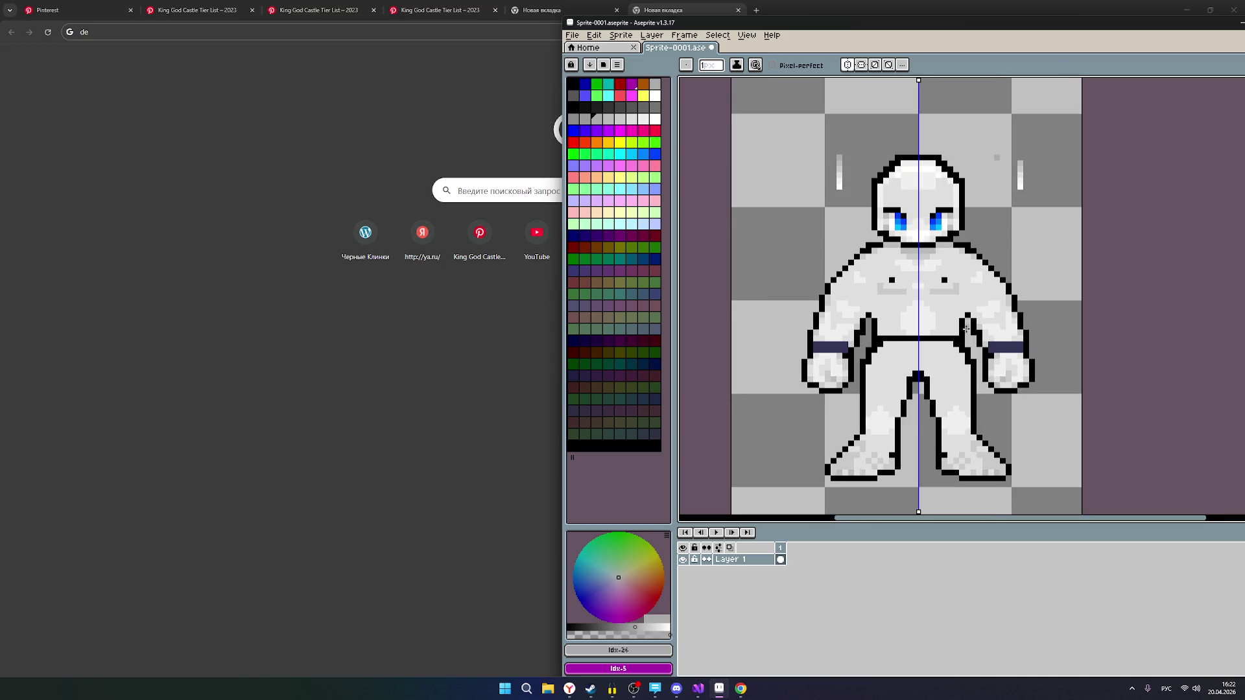
scroll(967, 250, "down", 1)
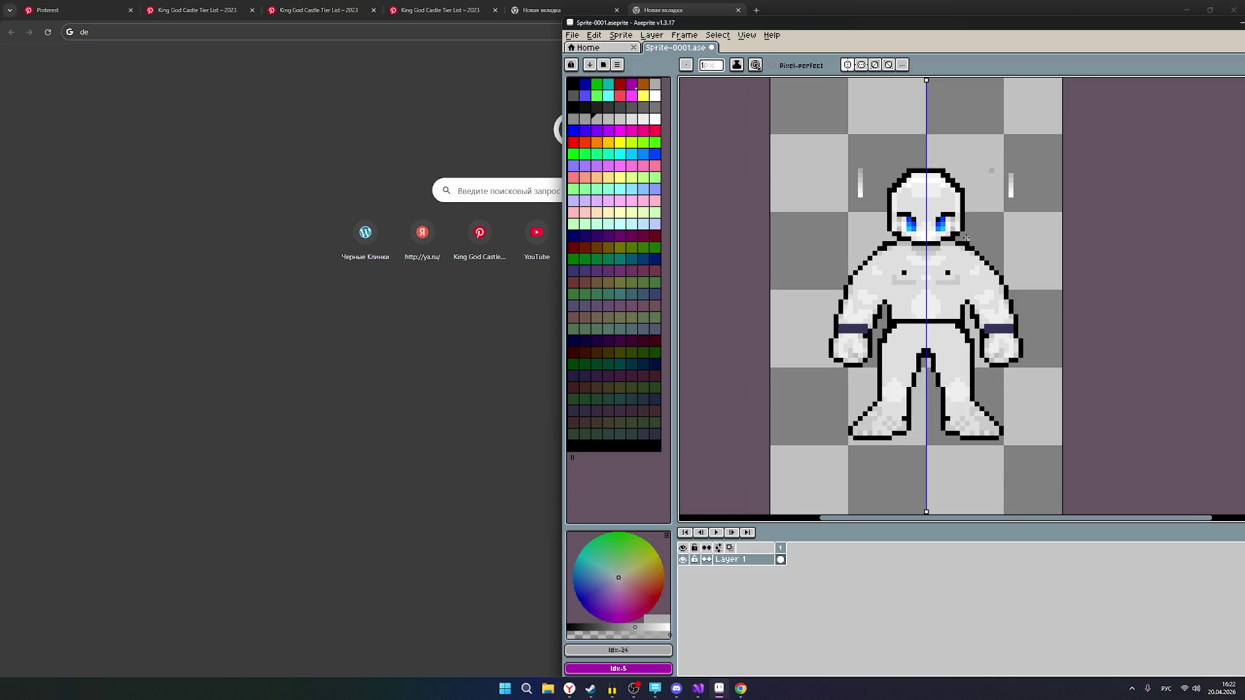
scroll(969, 249, "up", 1)
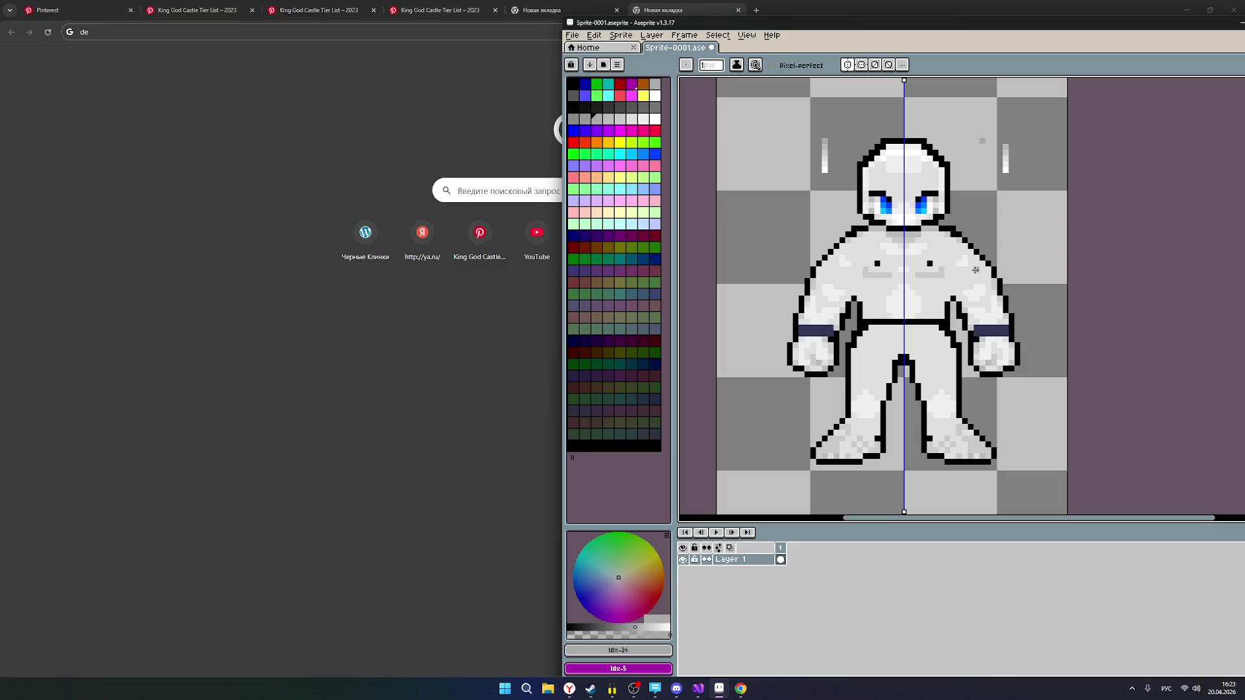
scroll(989, 288, "down", 2)
scroll(996, 291, "up", 1)
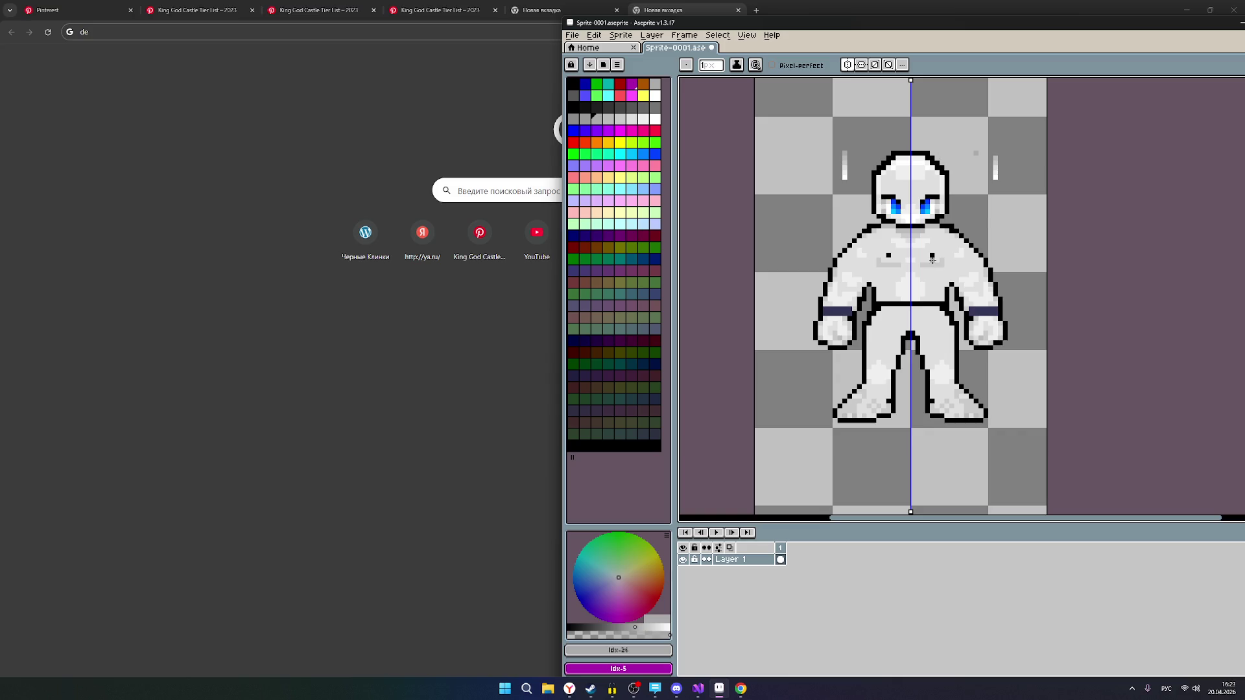
scroll(932, 259, "up", 1)
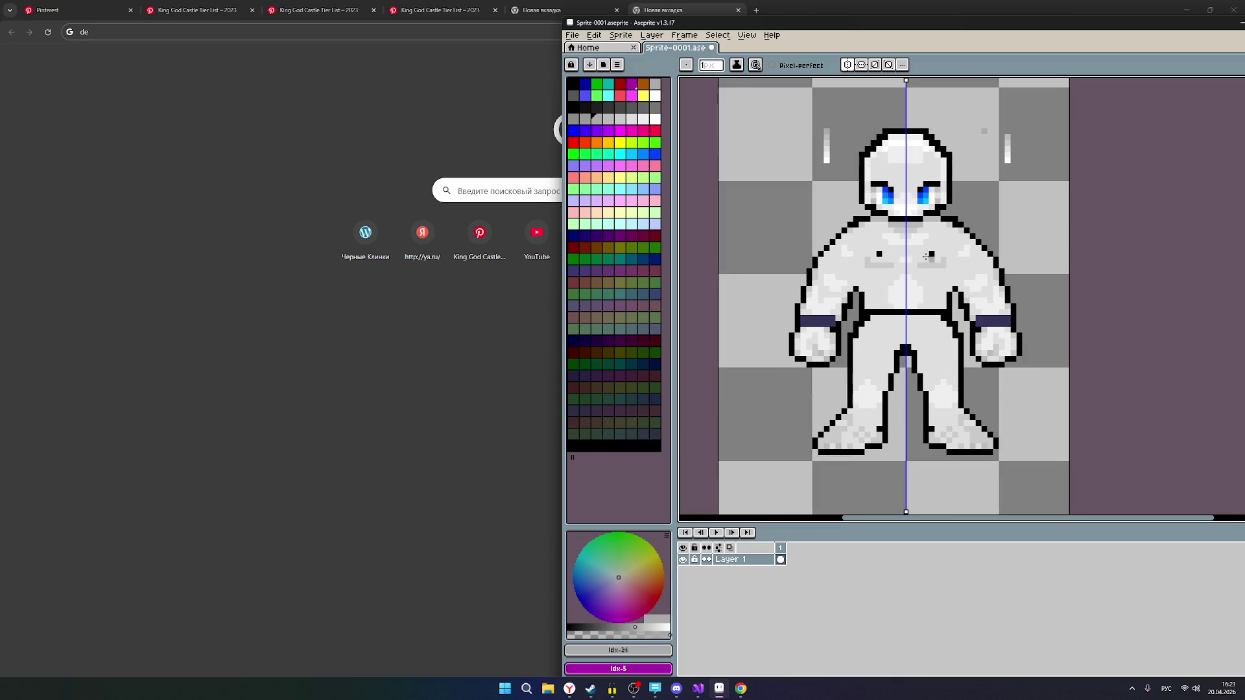
Select a light grey and repaint the dark pixel on the right side of the chest.
left_click(934, 255, "alt")
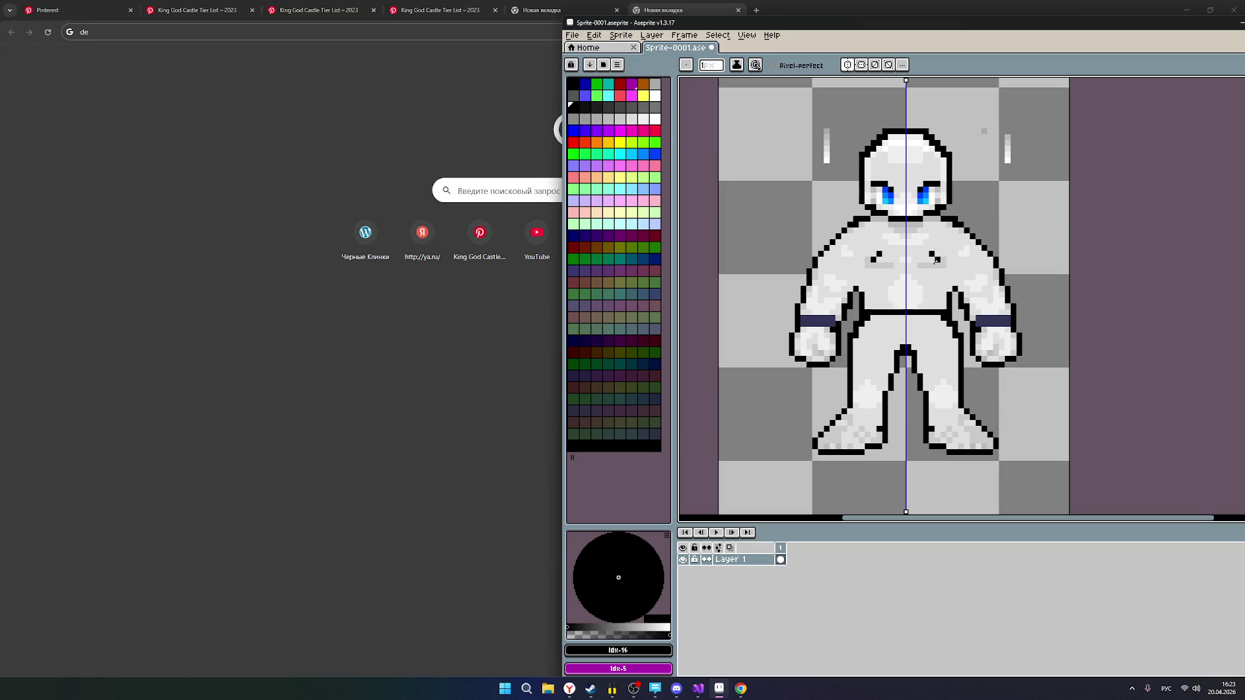
scroll(965, 207, "up", 1)
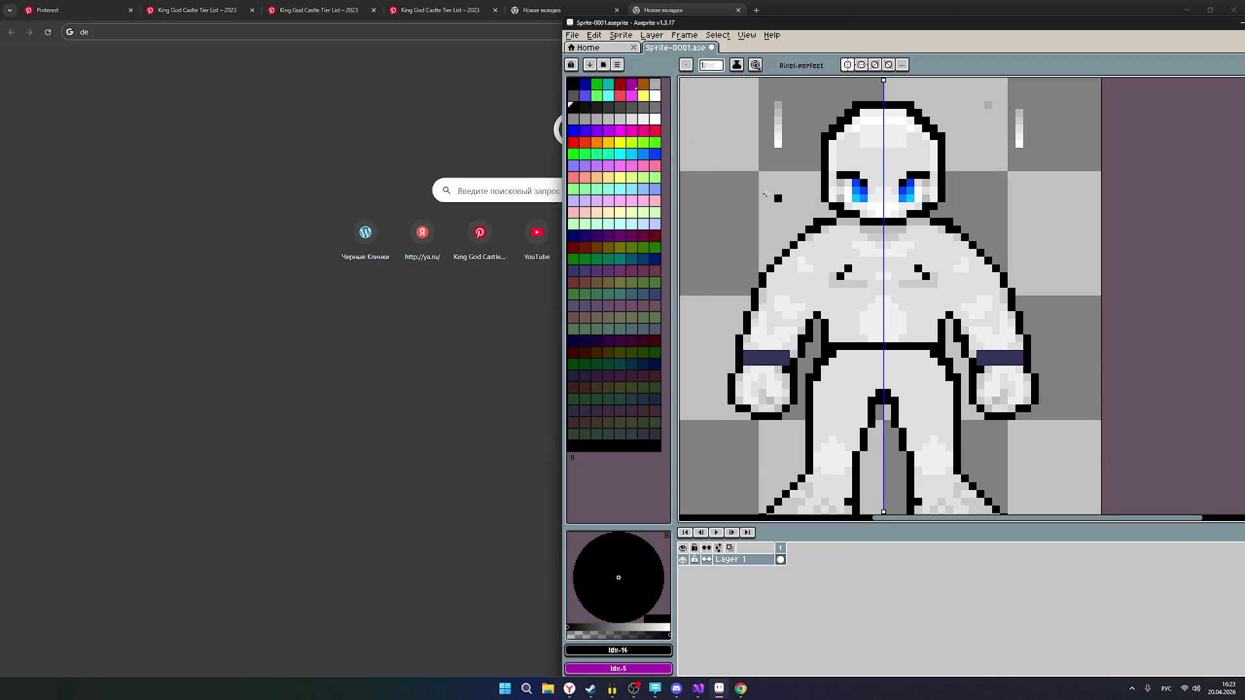
left_click(643, 119)
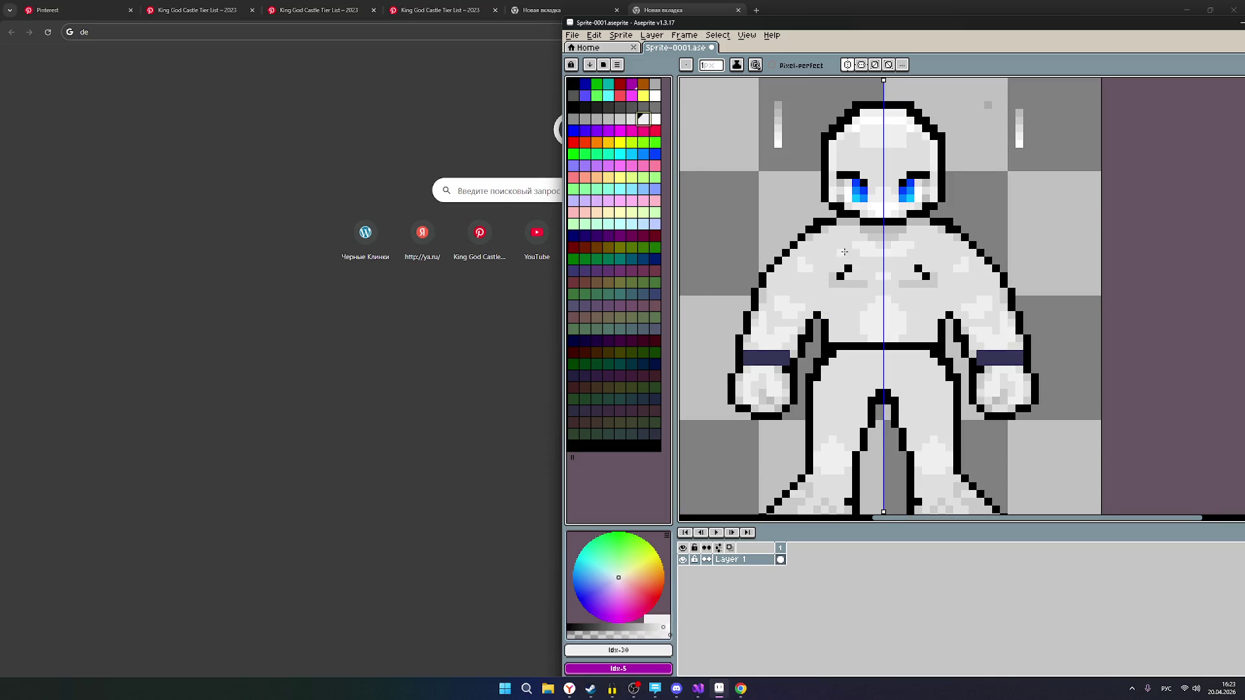
left_click(631, 120)
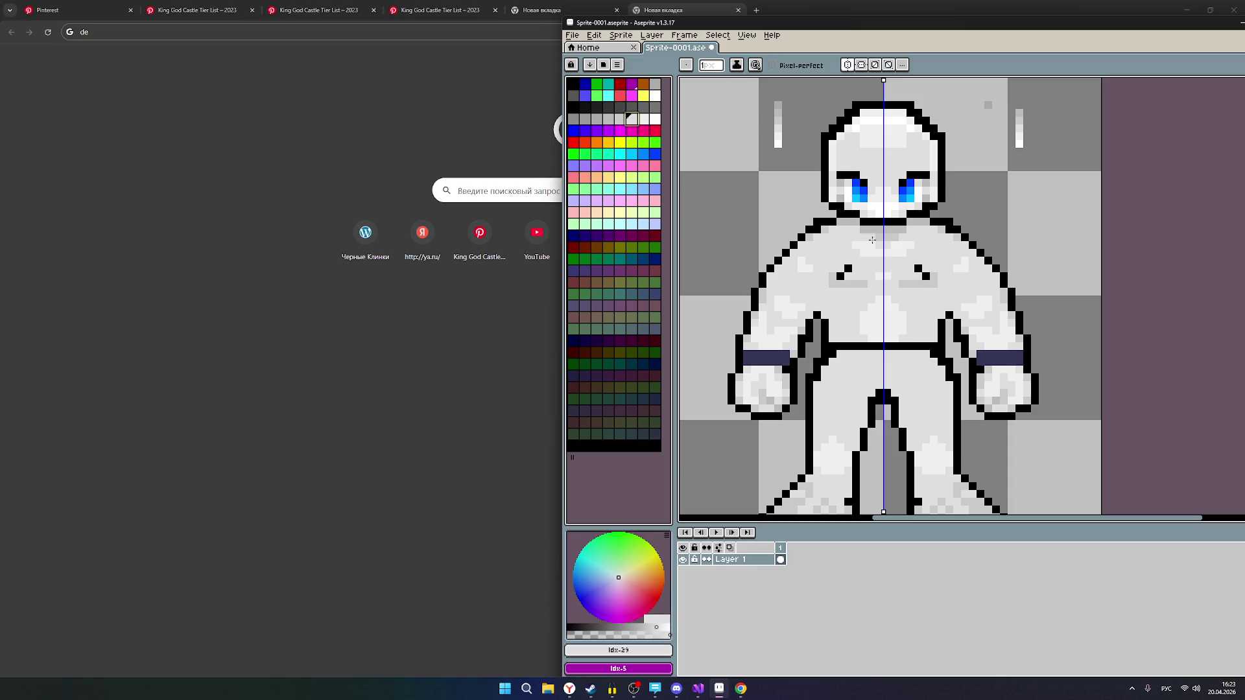
left_click(916, 270)
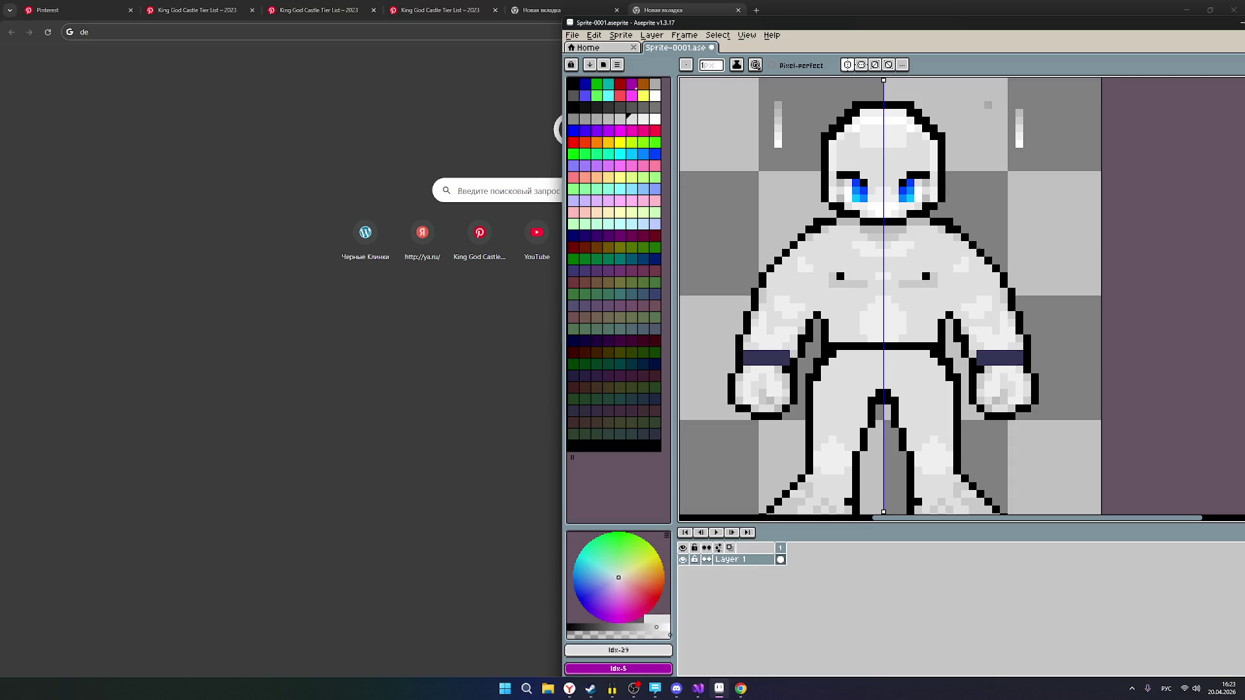
scroll(1009, 250, "down", 1)
scroll(972, 249, "up", 1)
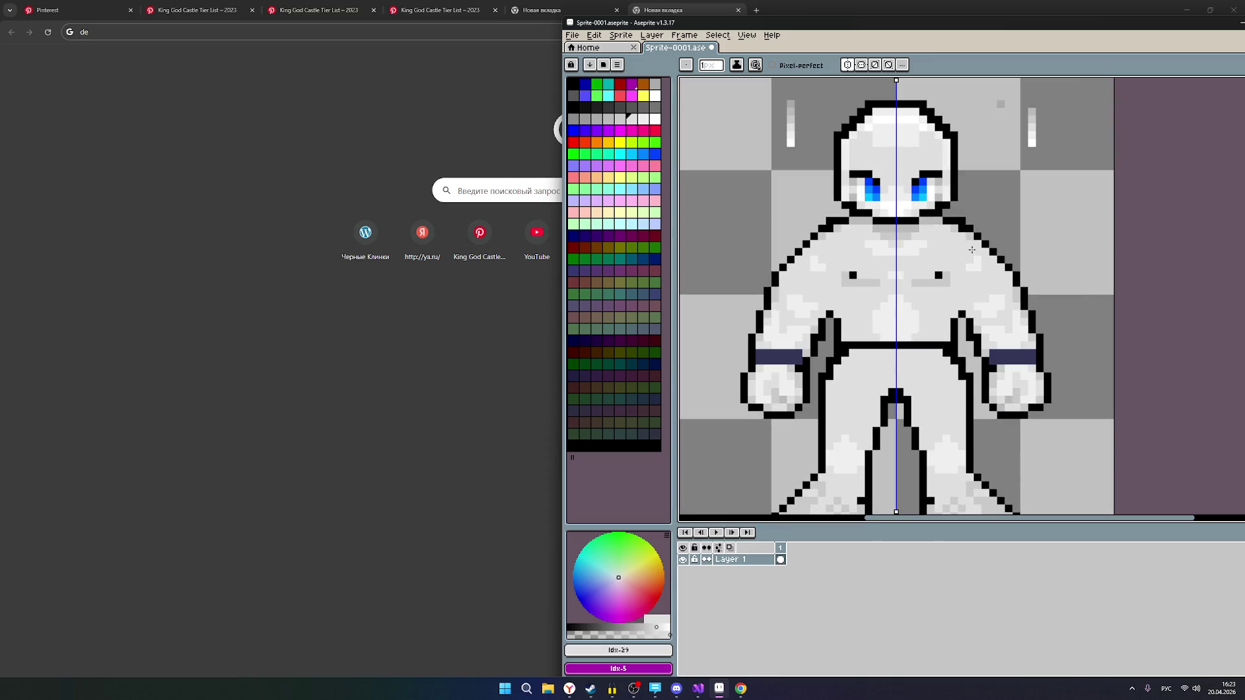
scroll(849, 280, "up", 1)
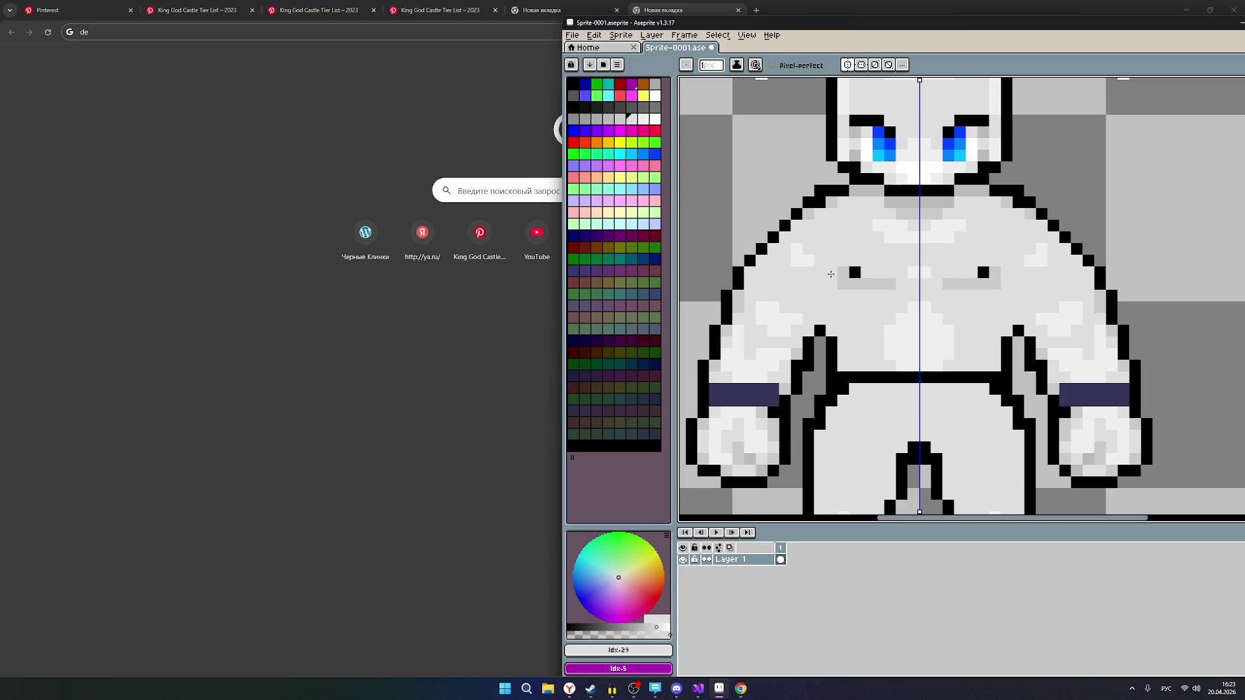
Lighten the grey pixels beside both nipples, mirrored across the chest.
left_click(842, 272)
left_click(842, 284)
left_click(855, 284)
left_click(883, 286)
left_click_drag(883, 286, 871, 286)
scroll(870, 286, "down", 1)
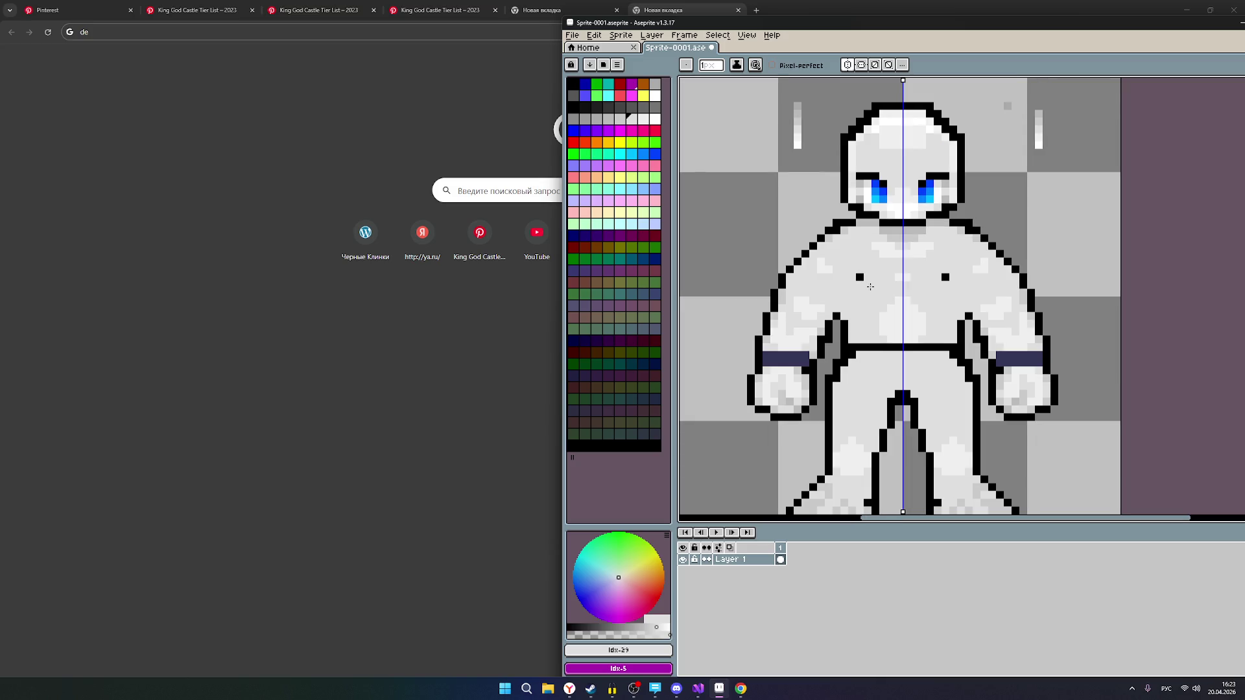
Draw mirrored mid-grey pectoral shading lines across the chest, then show the Pinterest pin.
left_click(621, 118)
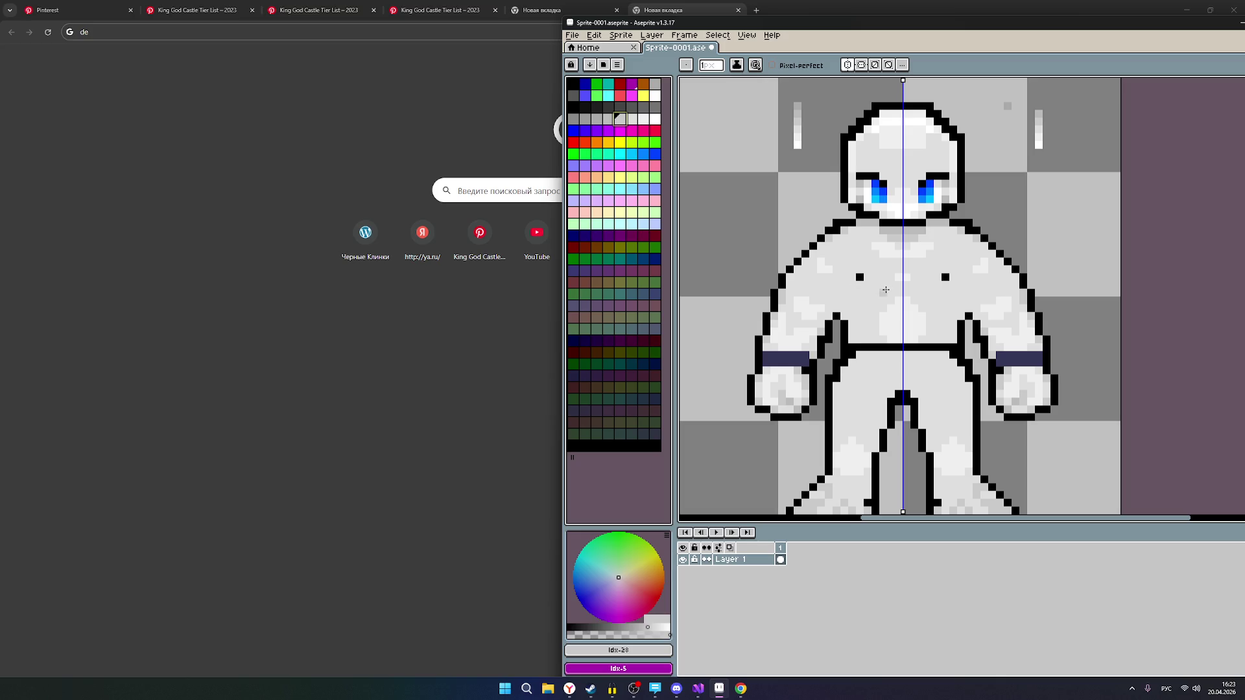
left_click(885, 282)
left_click_drag(886, 292, 855, 289)
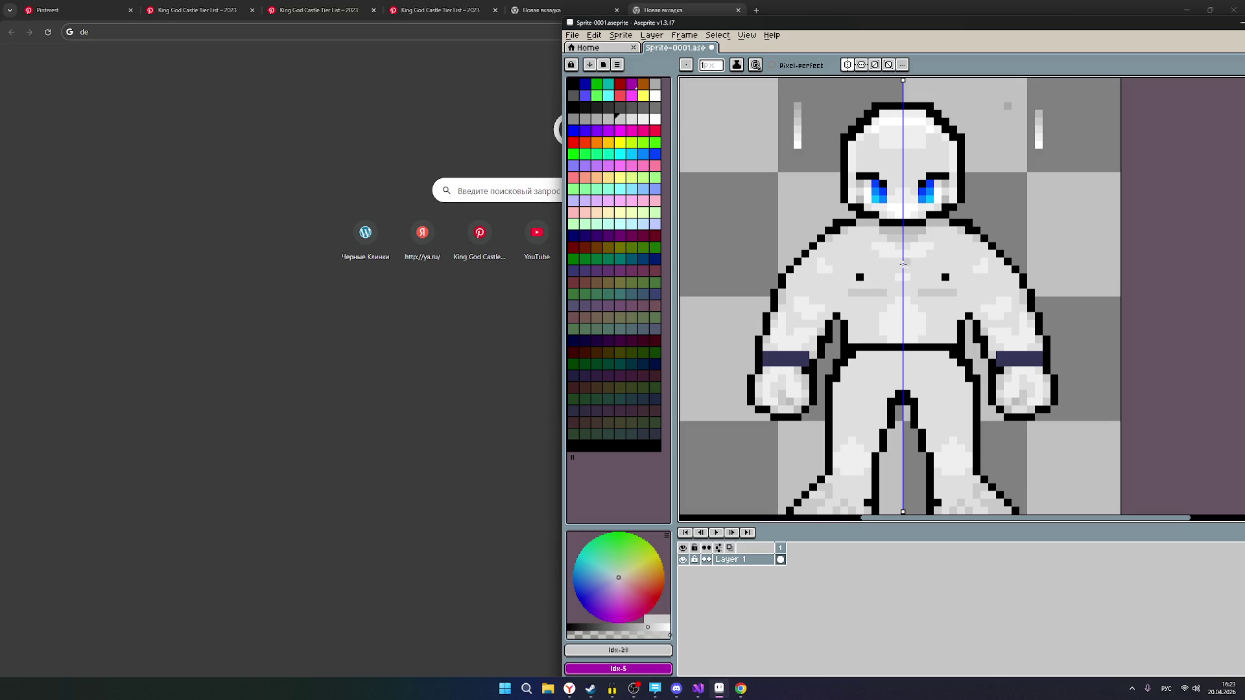
left_click(305, 9)
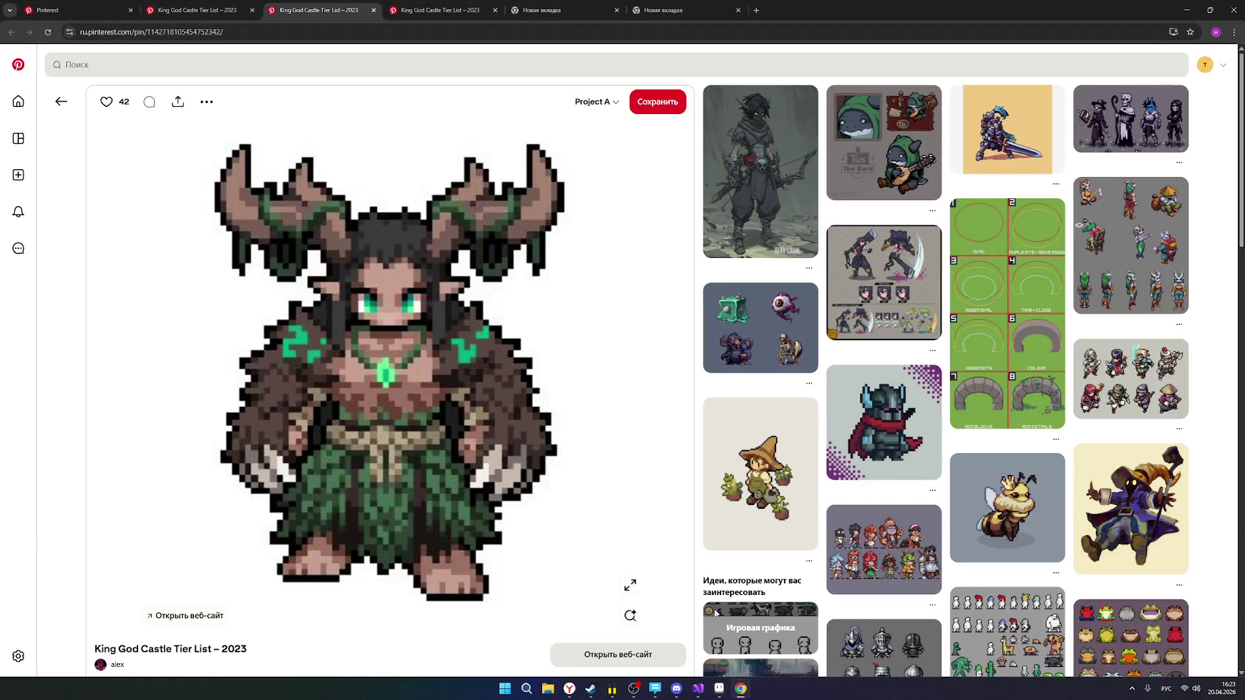
Bring Aseprite in front of the reference, try a mirrored grey chest stroke, then undo it.
left_click(719, 688)
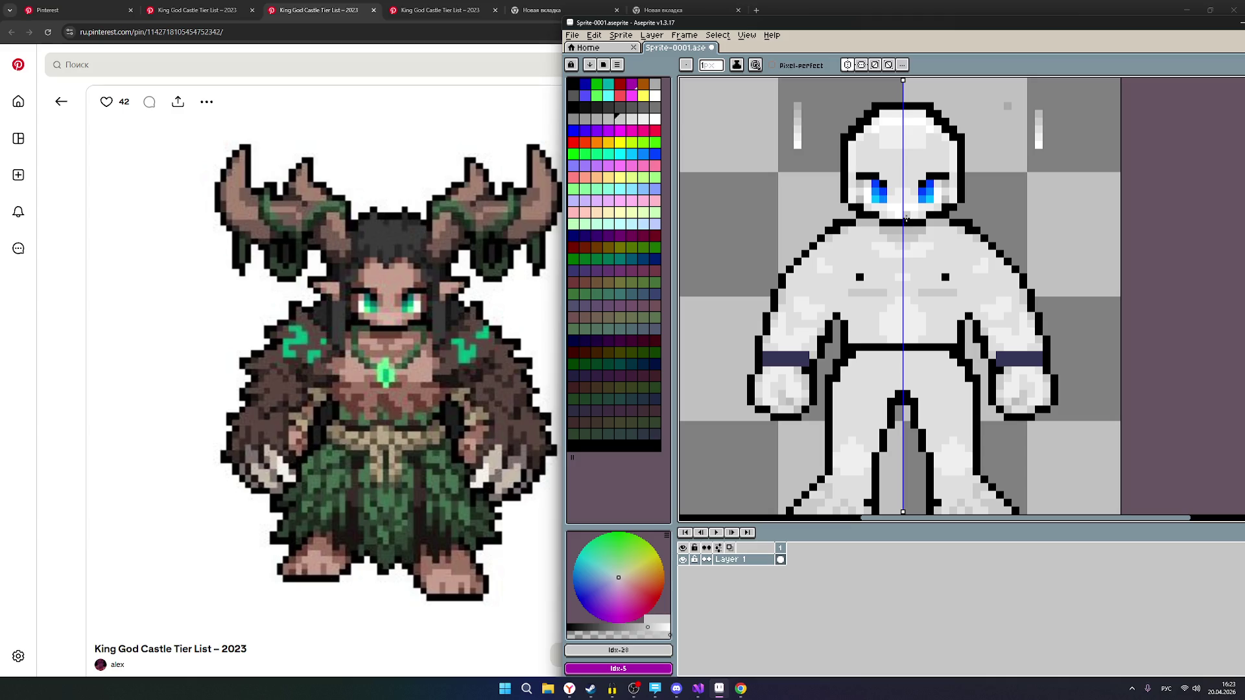
scroll(928, 261, "up", 1)
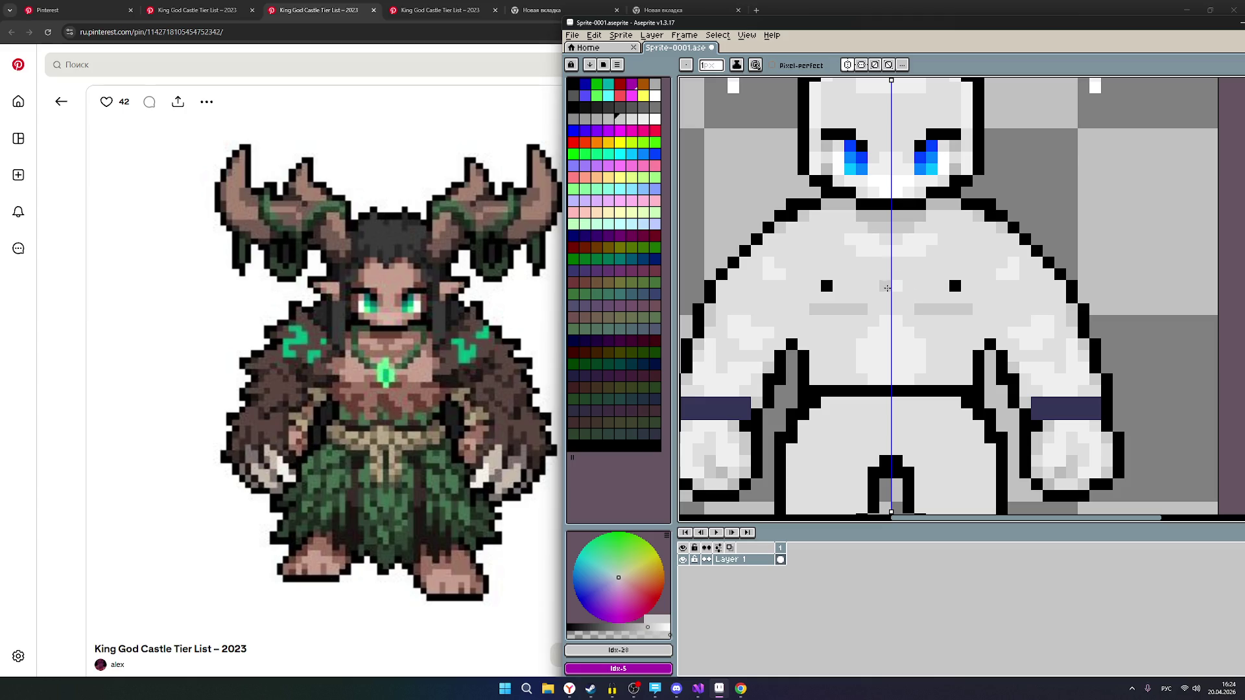
left_click_drag(891, 287, 886, 305)
key("ctrl+z")
scroll(958, 286, "down", 3)
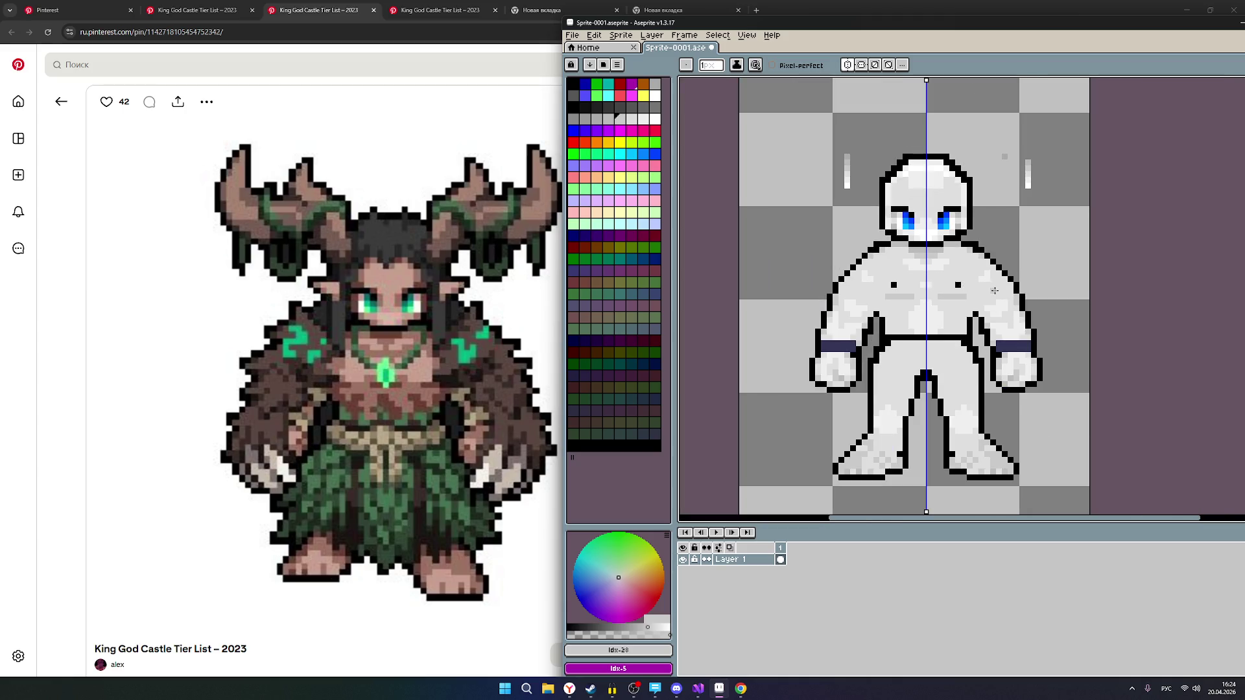
scroll(964, 290, "up", 1)
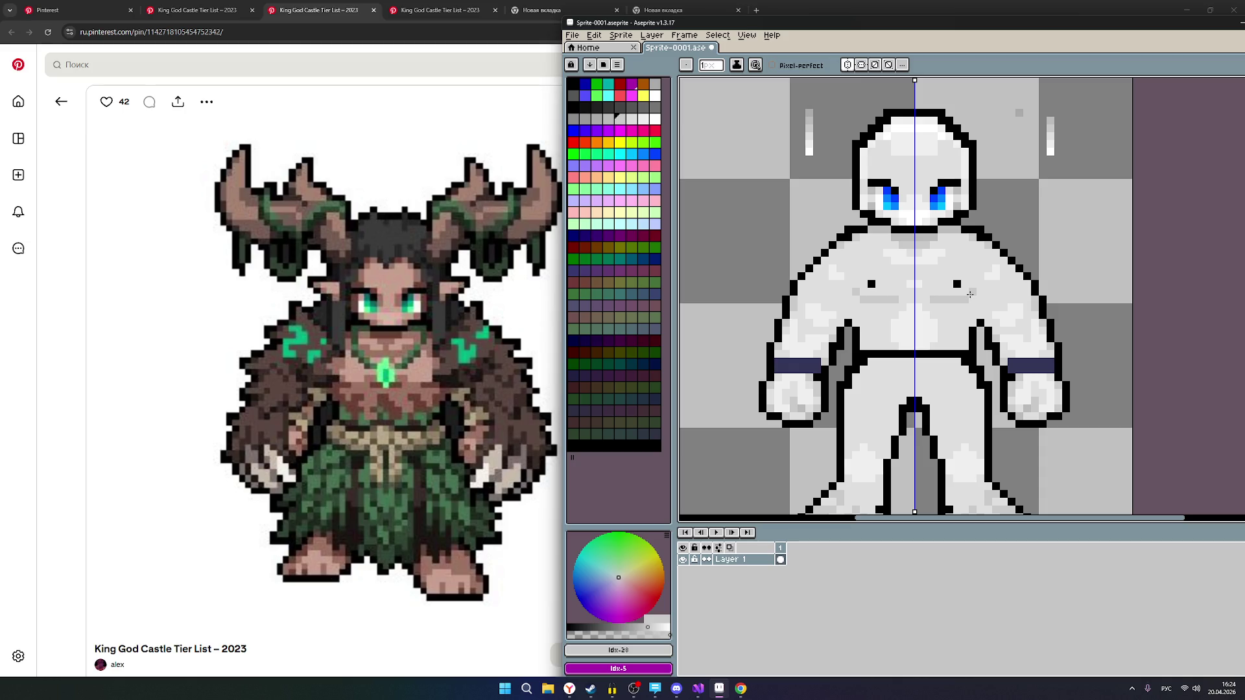
scroll(1008, 316, "down", 1)
scroll(999, 313, "up", 1)
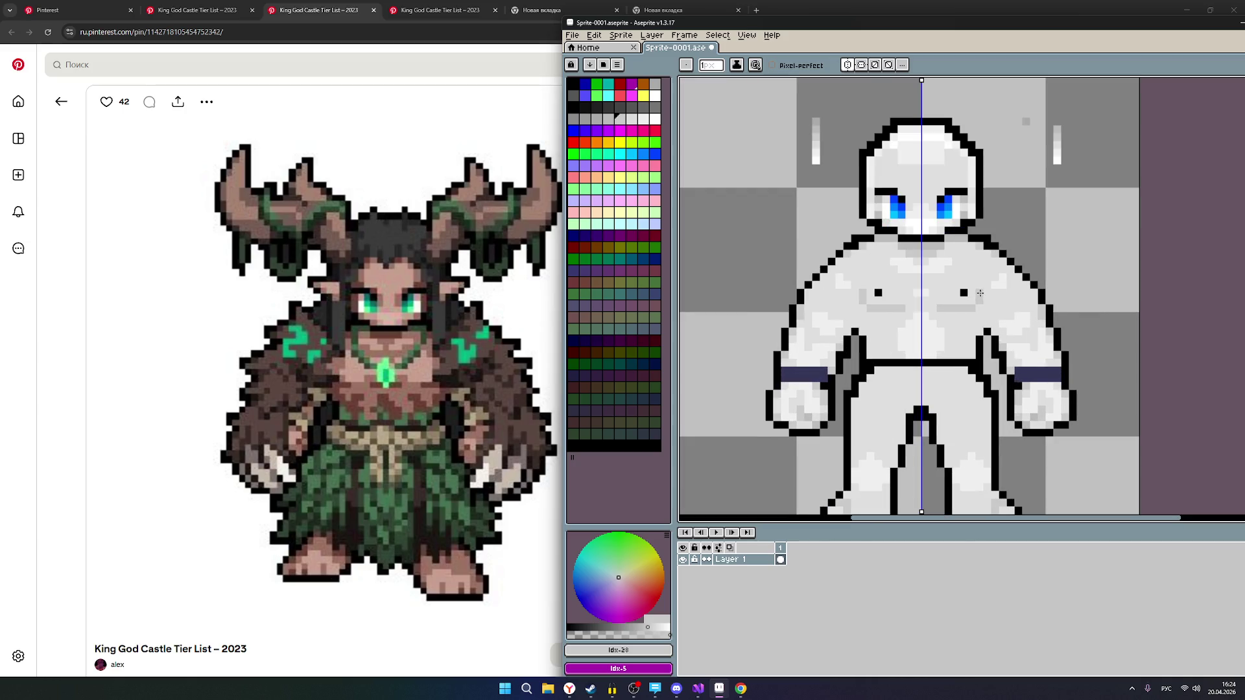
scroll(1059, 323, "down", 1)
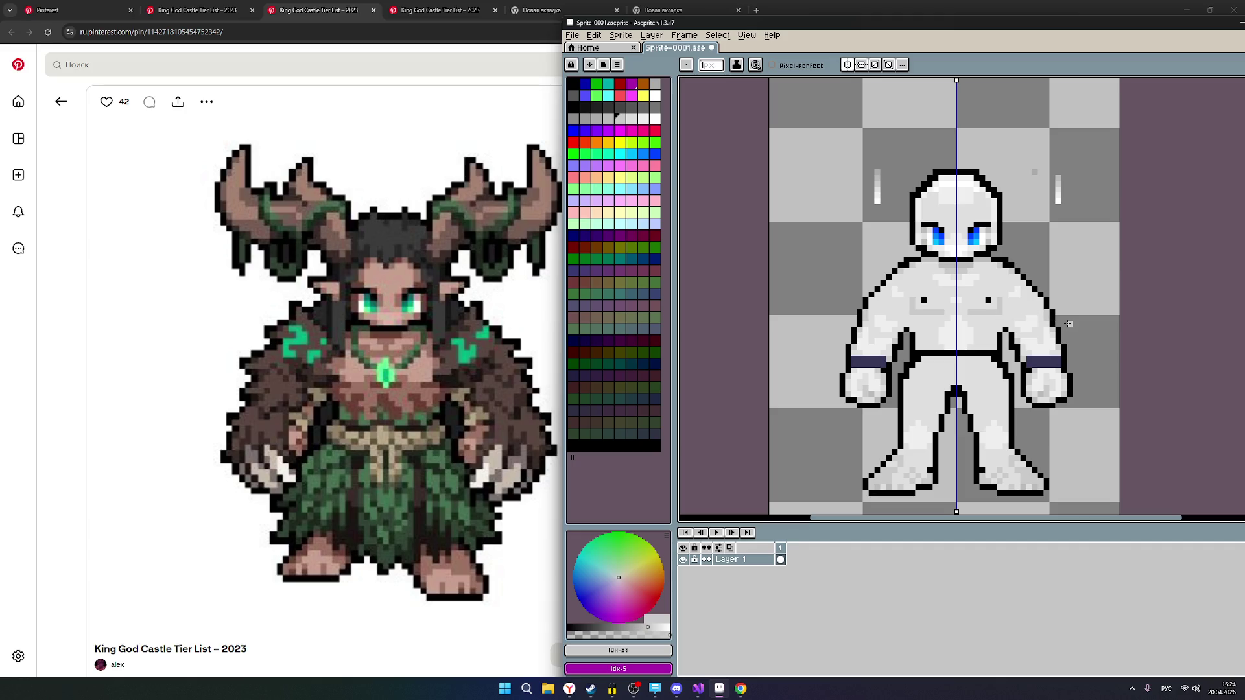
scroll(1007, 305, "up", 1)
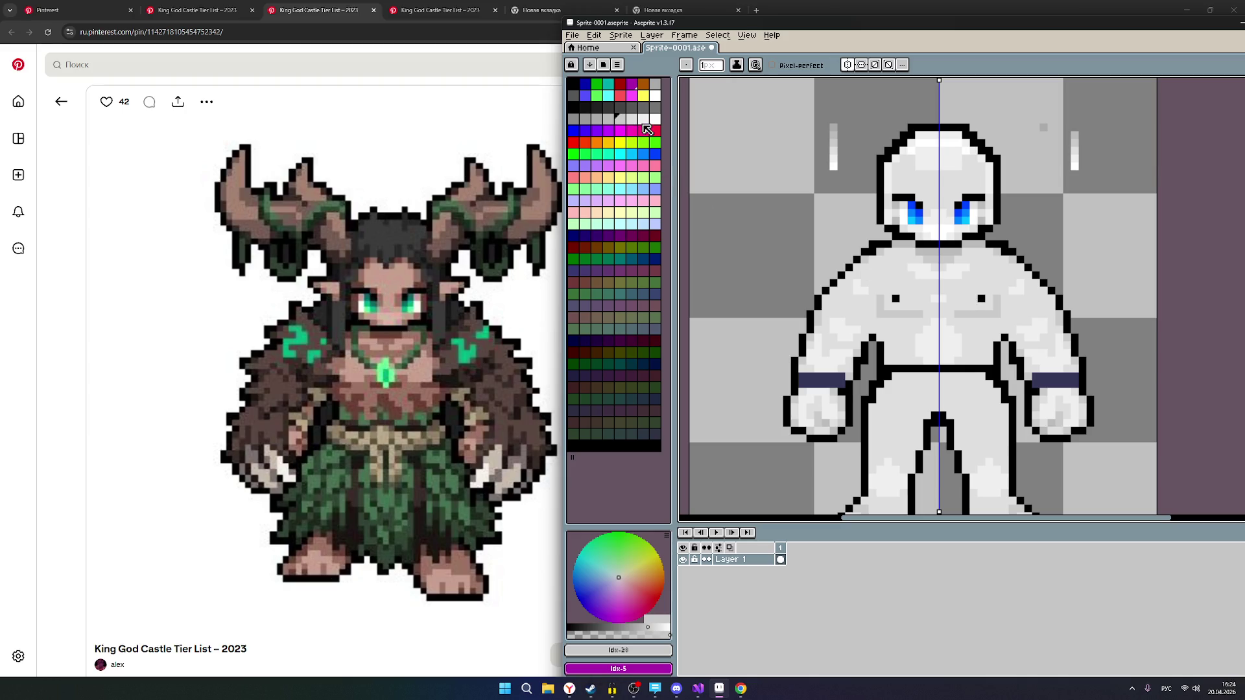
Pick a very light grey and lighten the chest around the two dark dots, mirrored.
left_click(643, 120)
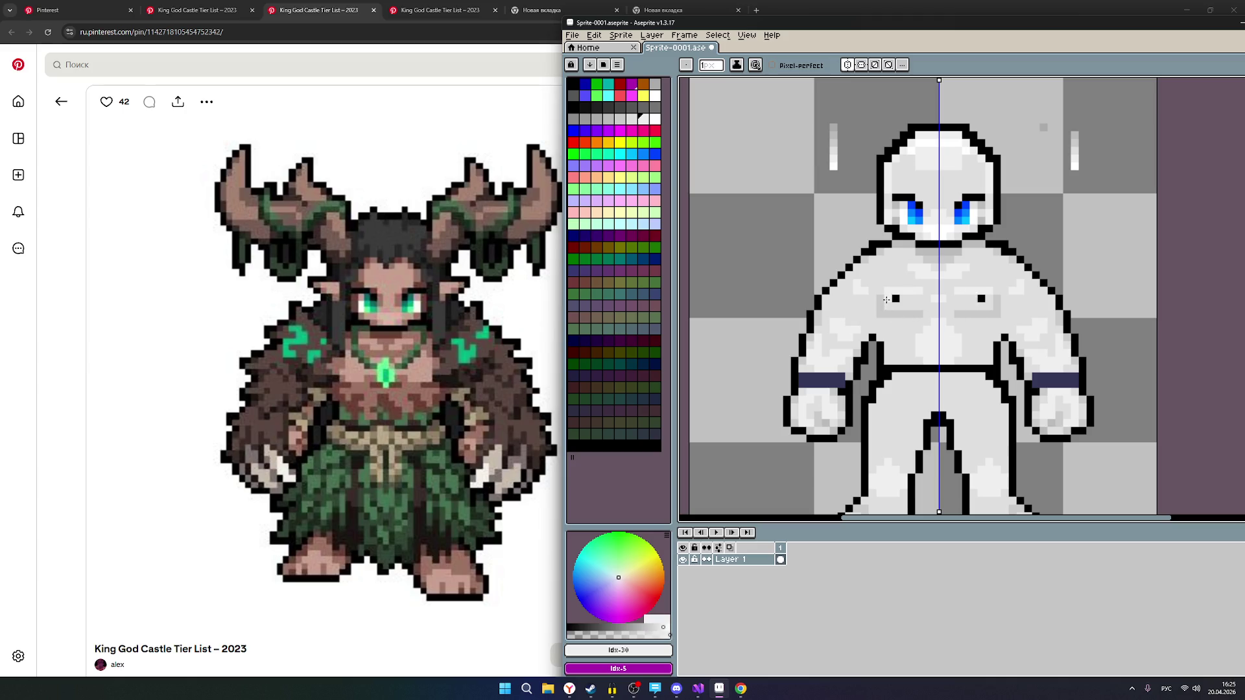
mouse_move(887, 306)
left_mouse_down()
mouse_move(920, 305)
mouse_move(905, 299)
left_mouse_up()
scroll(985, 299, "down", 2)
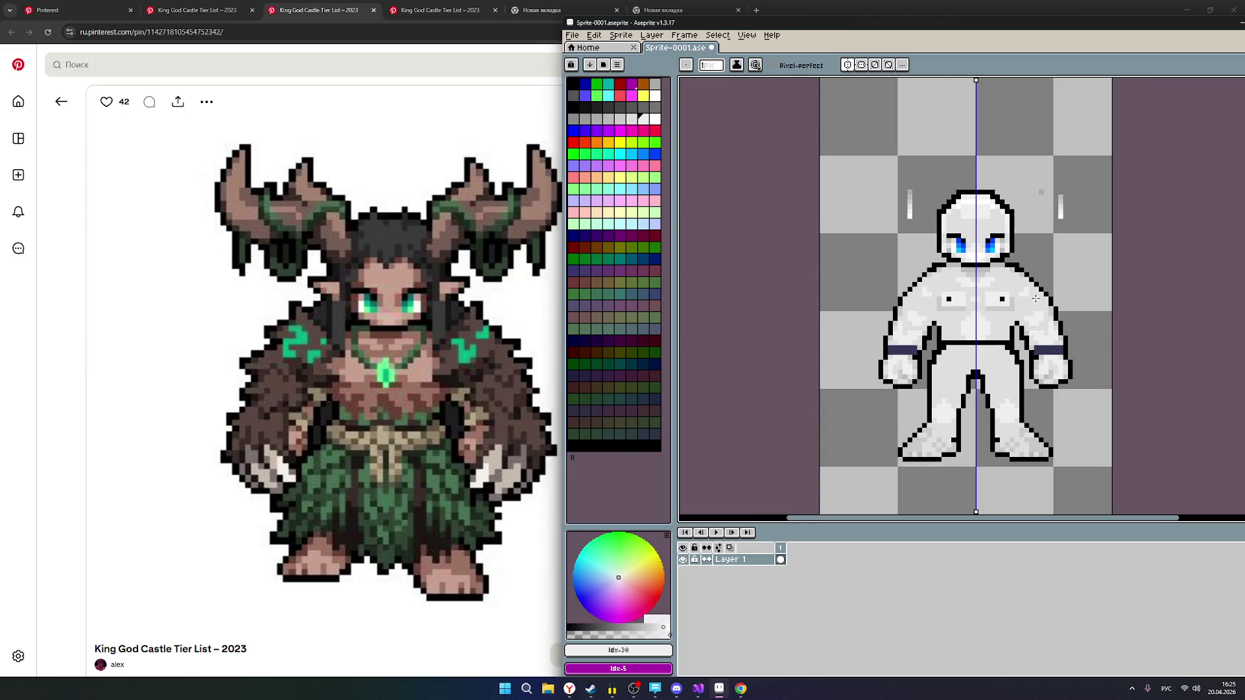
scroll(1002, 293, "up", 2)
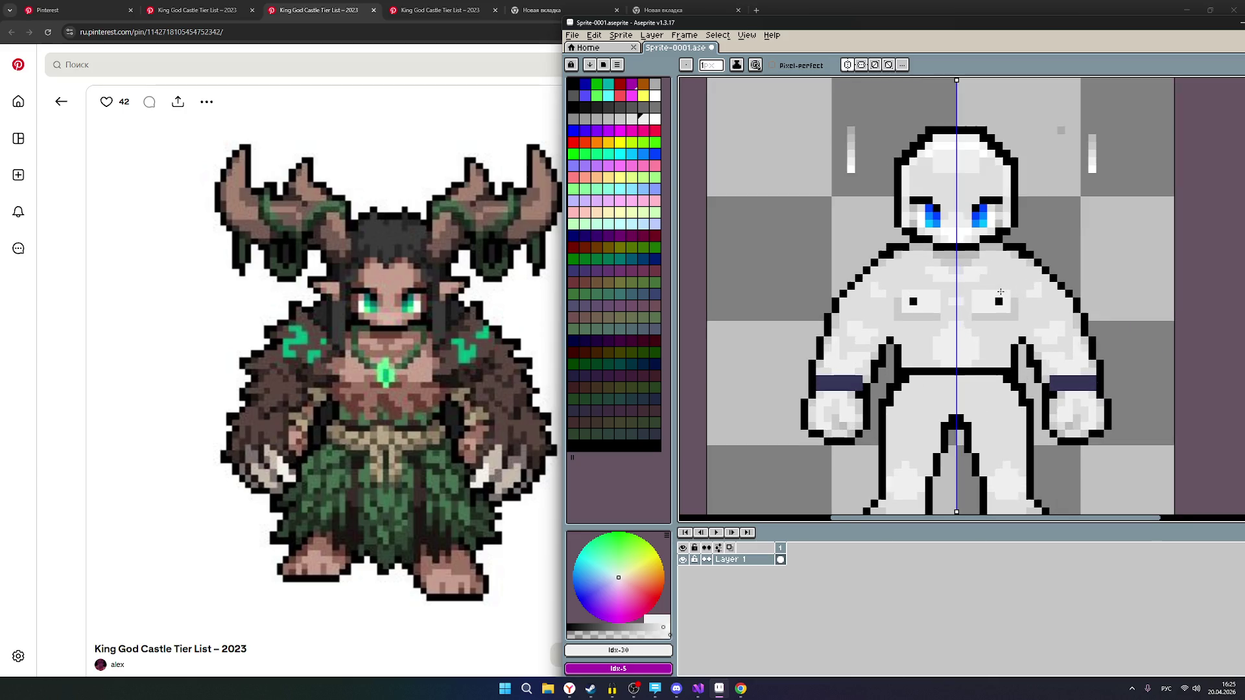
Choose a darker neighbouring grey and paint mirrored shading around and below the chest dots.
left_click(920, 279, "alt")
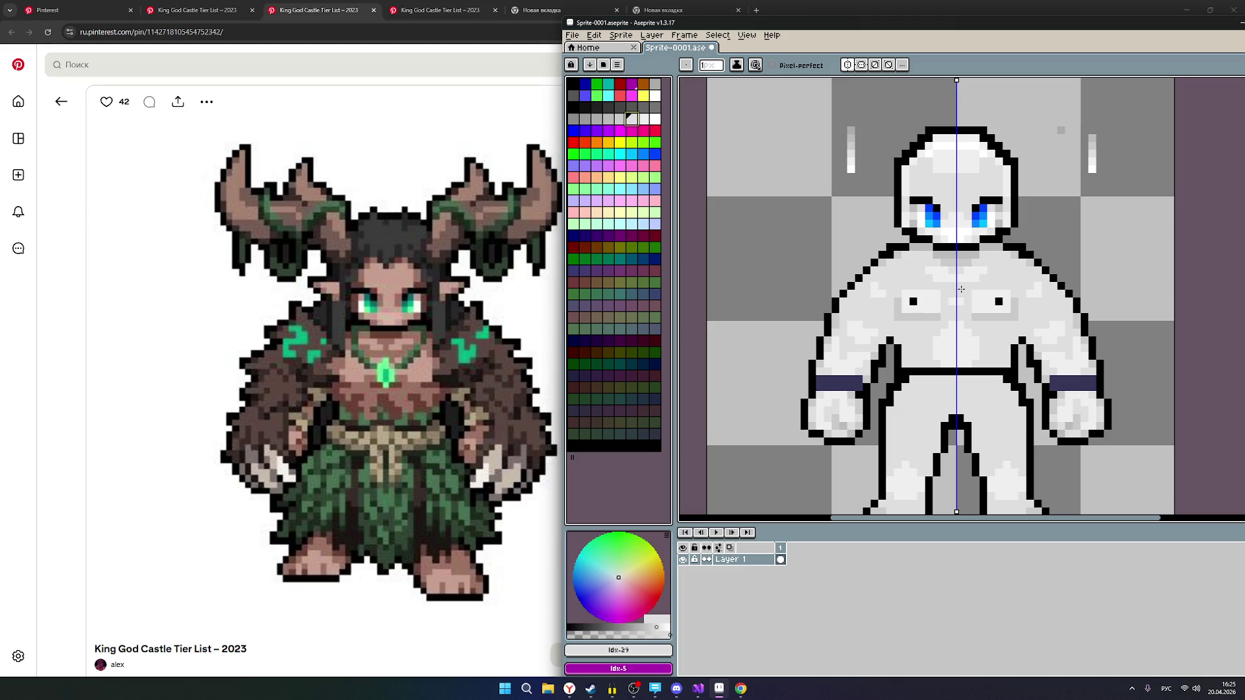
scroll(955, 285, "up", 1)
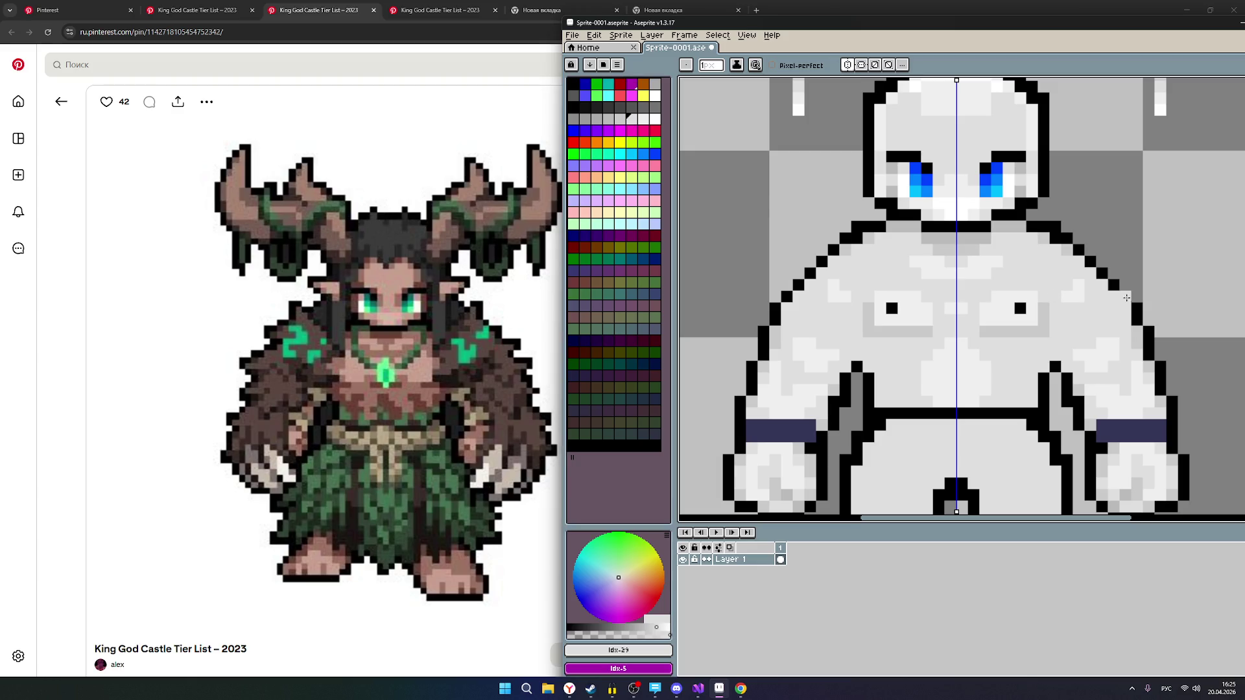
scroll(1087, 293, "down", 1)
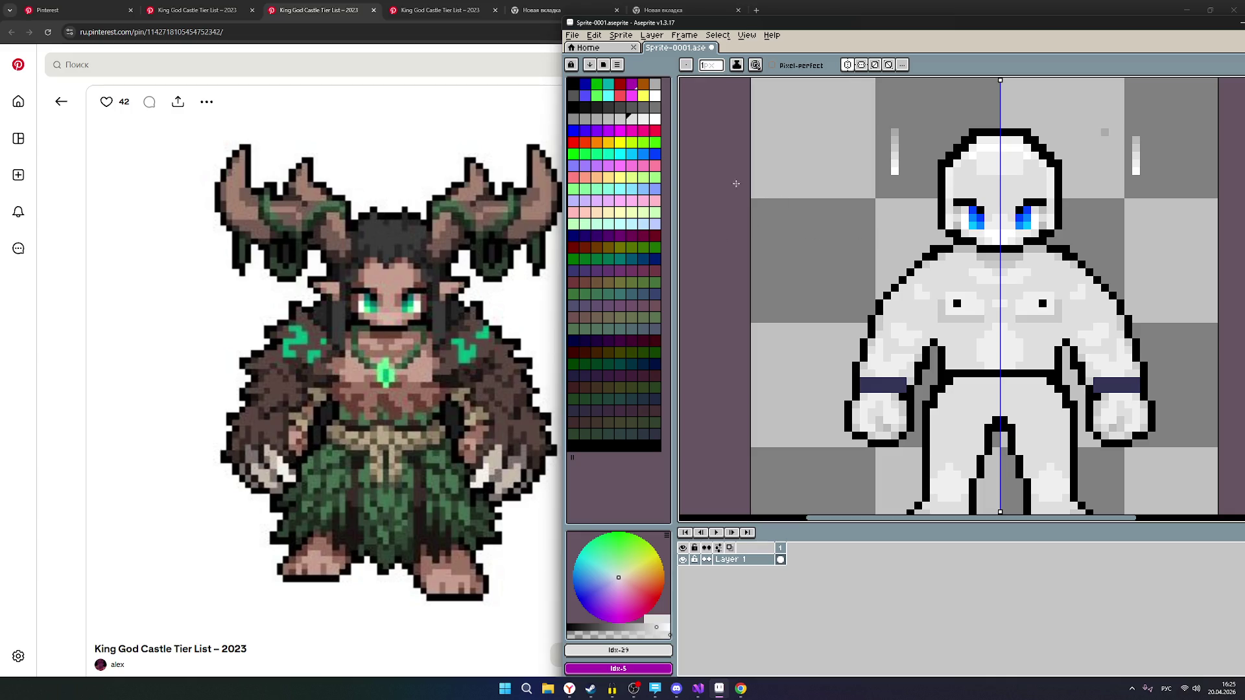
scroll(1041, 316, "up", 1)
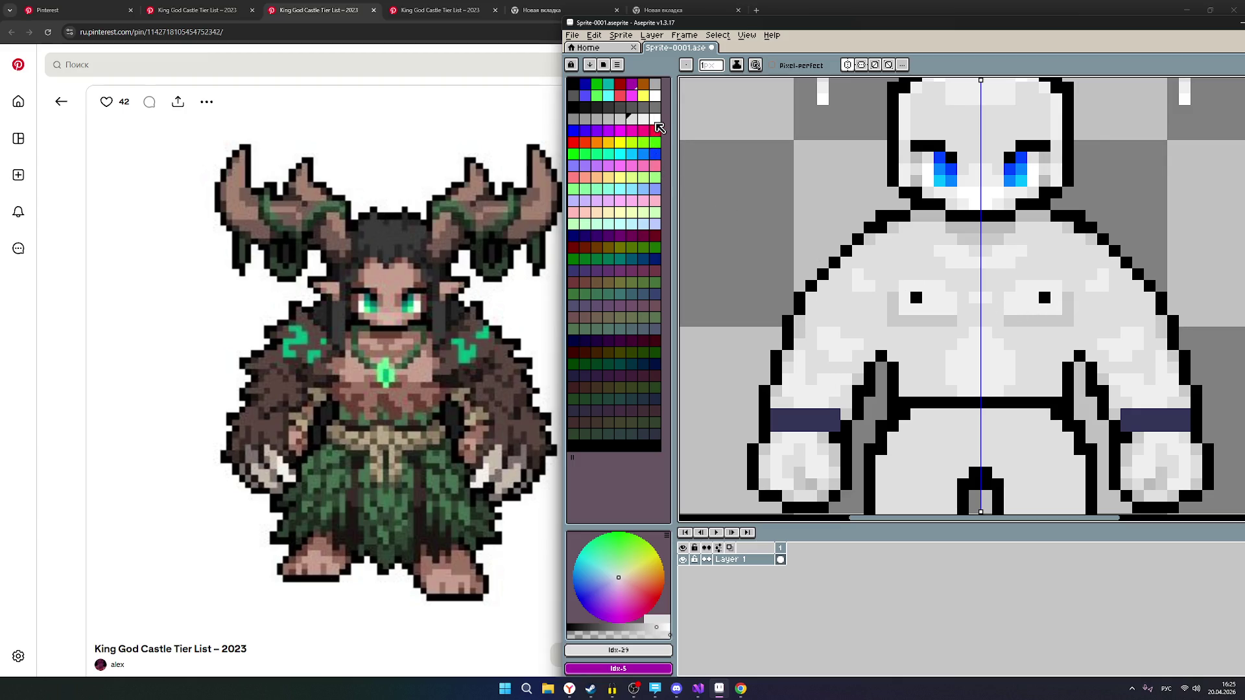
left_click(647, 120)
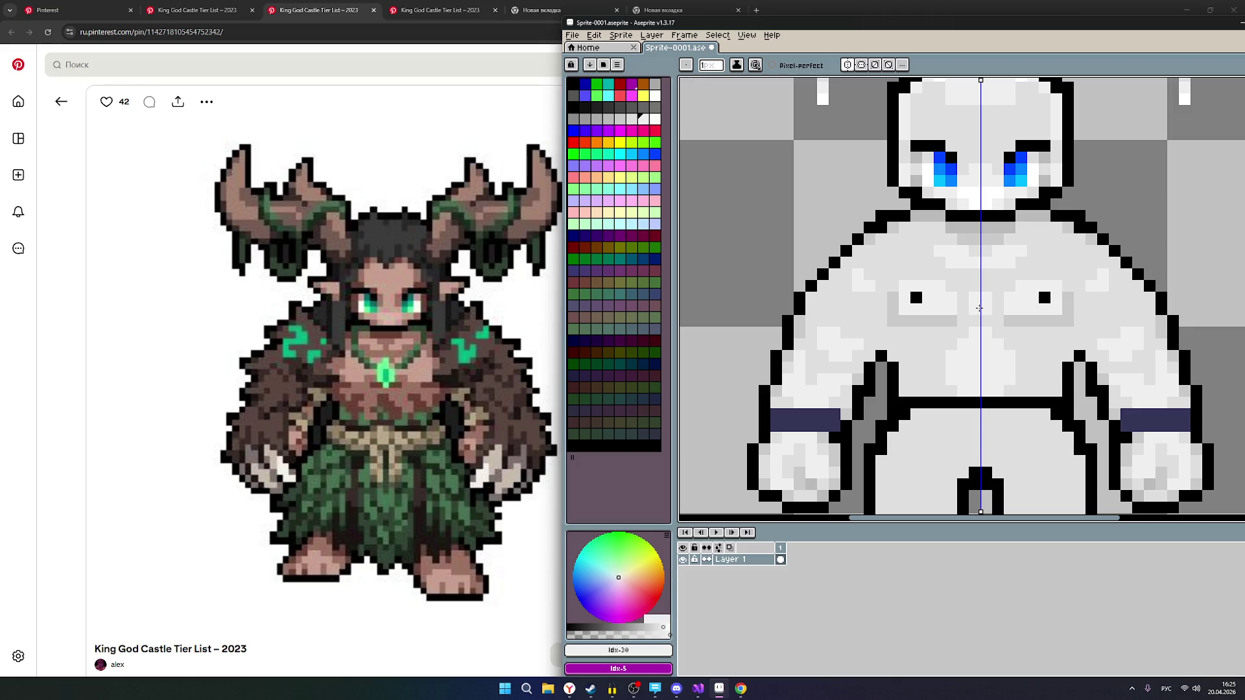
scroll(1013, 318, "down", 1)
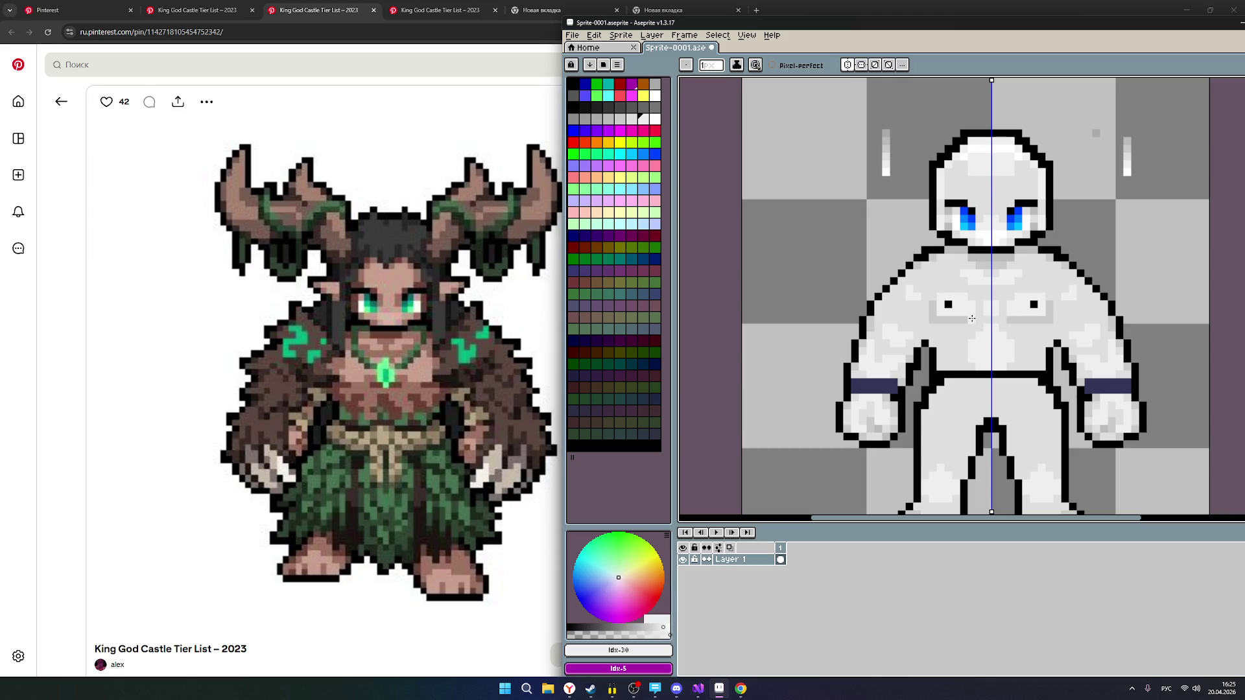
key("bracketleft")
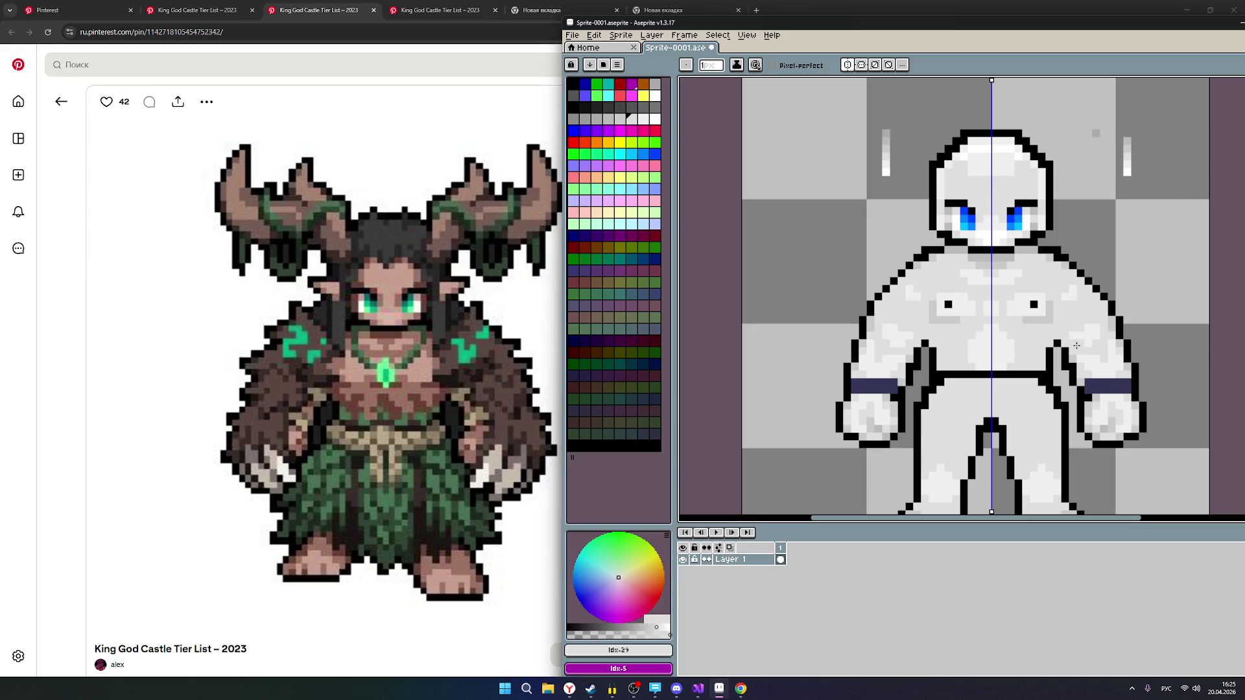
scroll(1067, 342, "down", 2)
scroll(1074, 333, "up", 4)
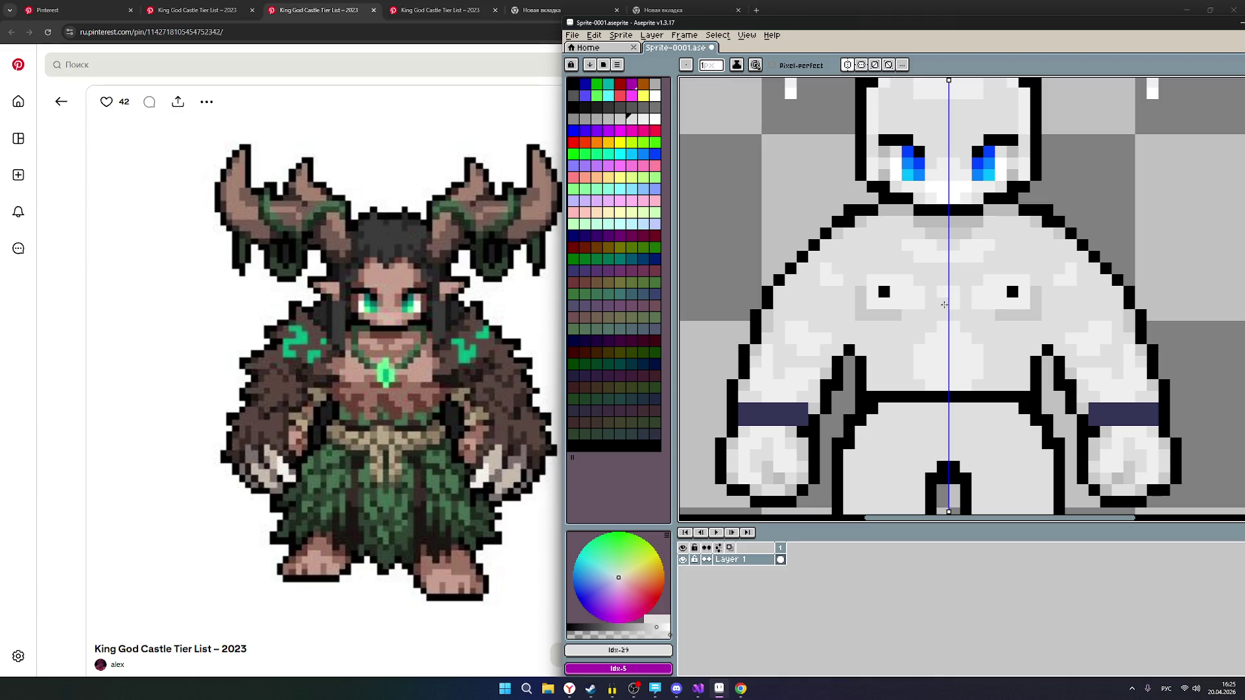
mouse_move(1012, 277)
left_mouse_down()
mouse_move(1015, 305)
mouse_move(993, 293)
left_mouse_up()
left_click(1001, 292)
Zoom over the torso and choose between neighbouring grey swatches for further shading.
scroll(999, 294, "down", 1)
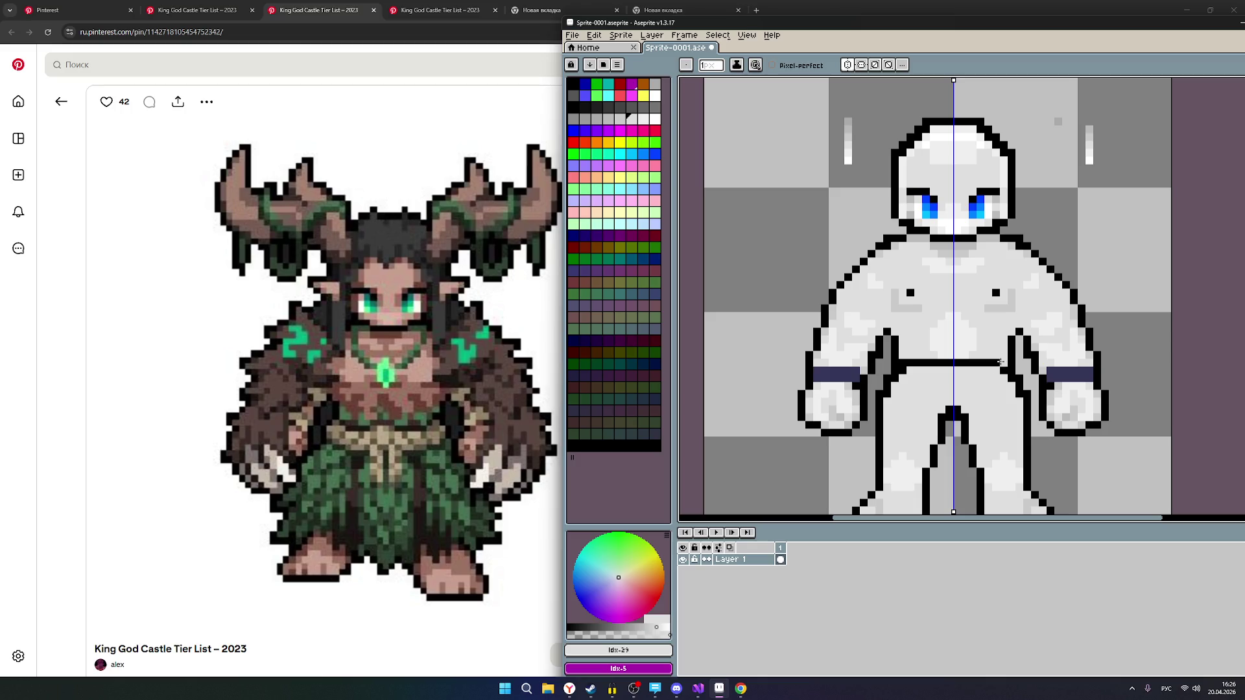
scroll(1019, 354, "down", 1)
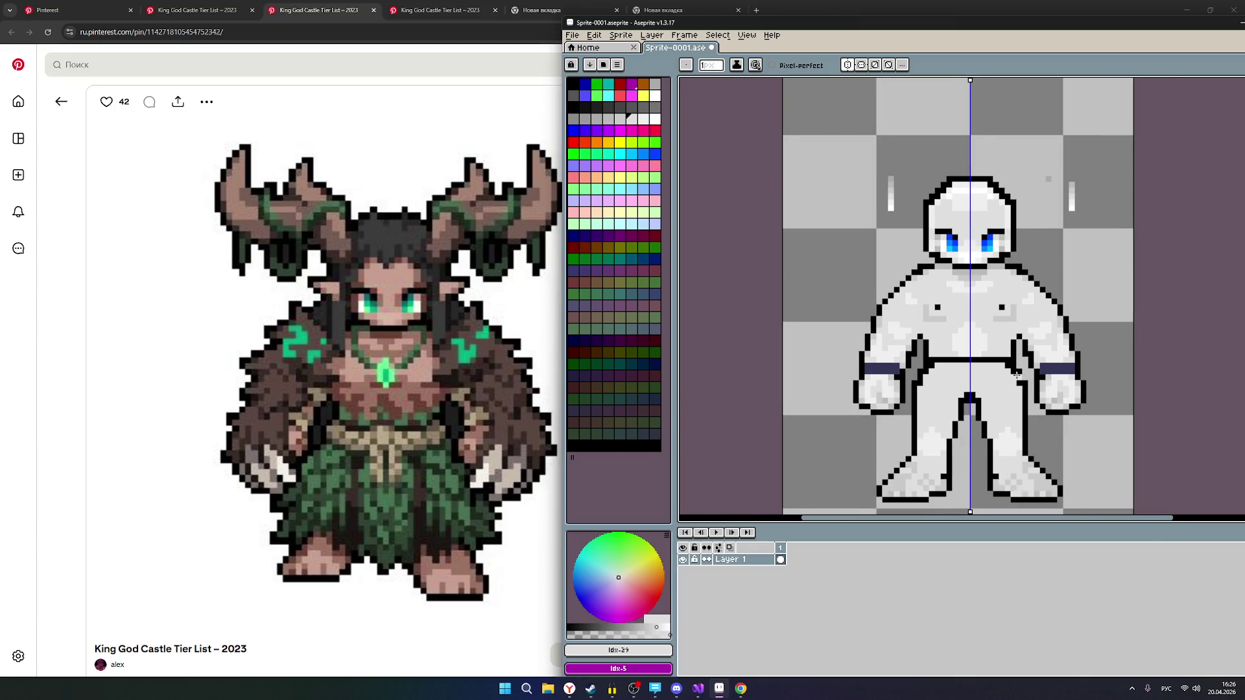
scroll(1016, 365, "up", 1)
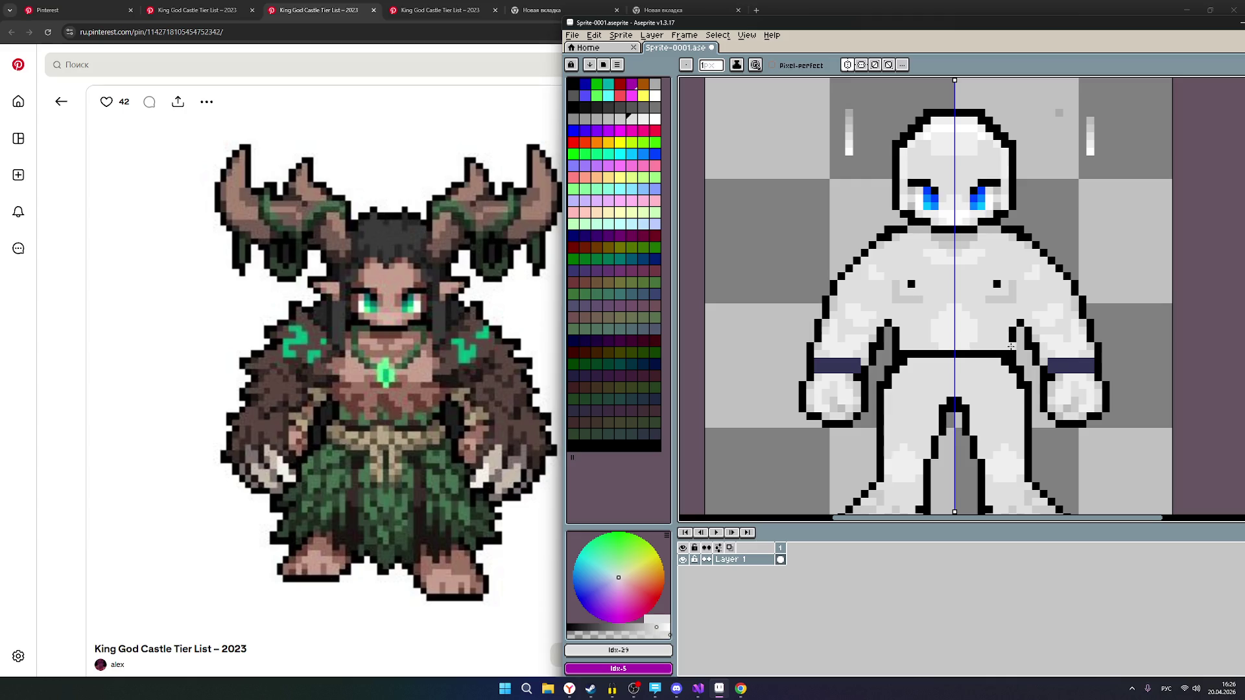
scroll(1012, 341, "up", 1)
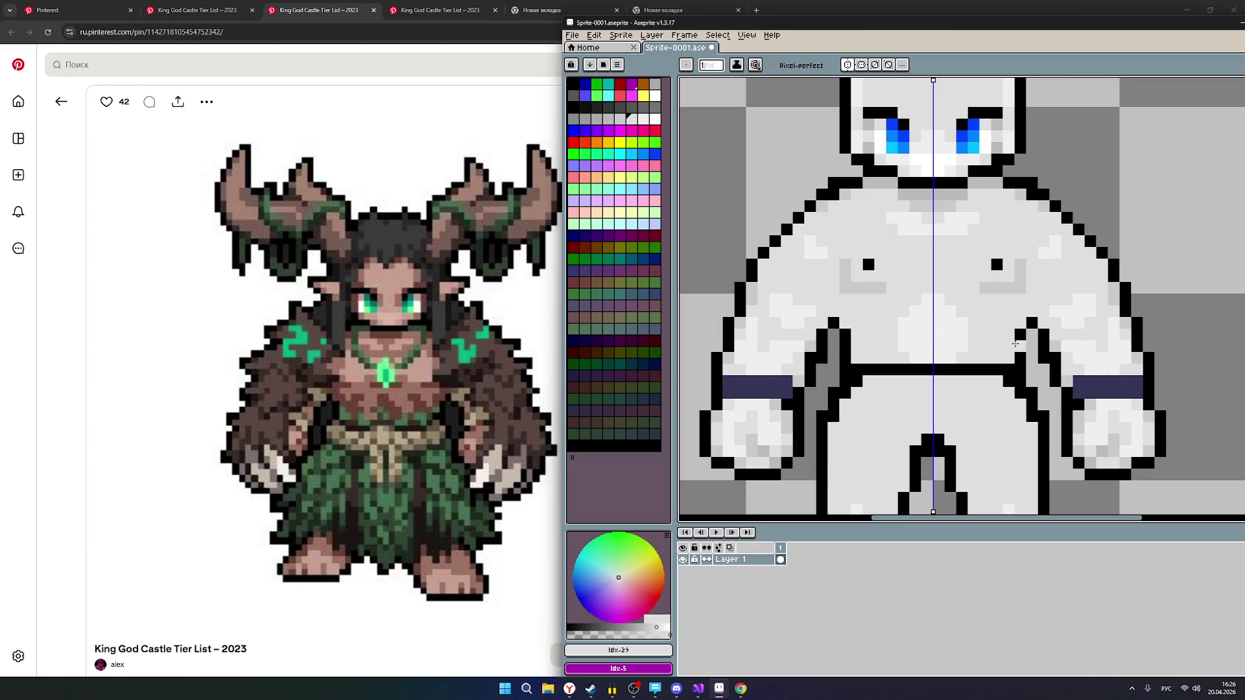
scroll(1011, 338, "down", 1)
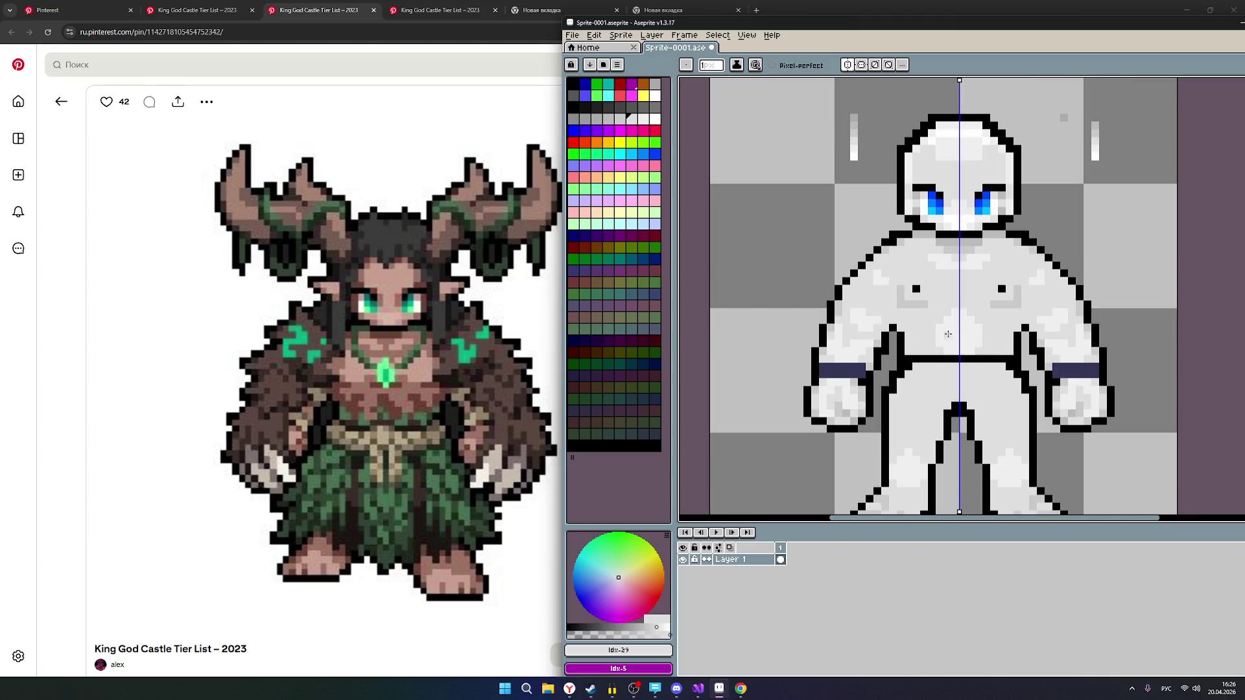
left_click(620, 119)
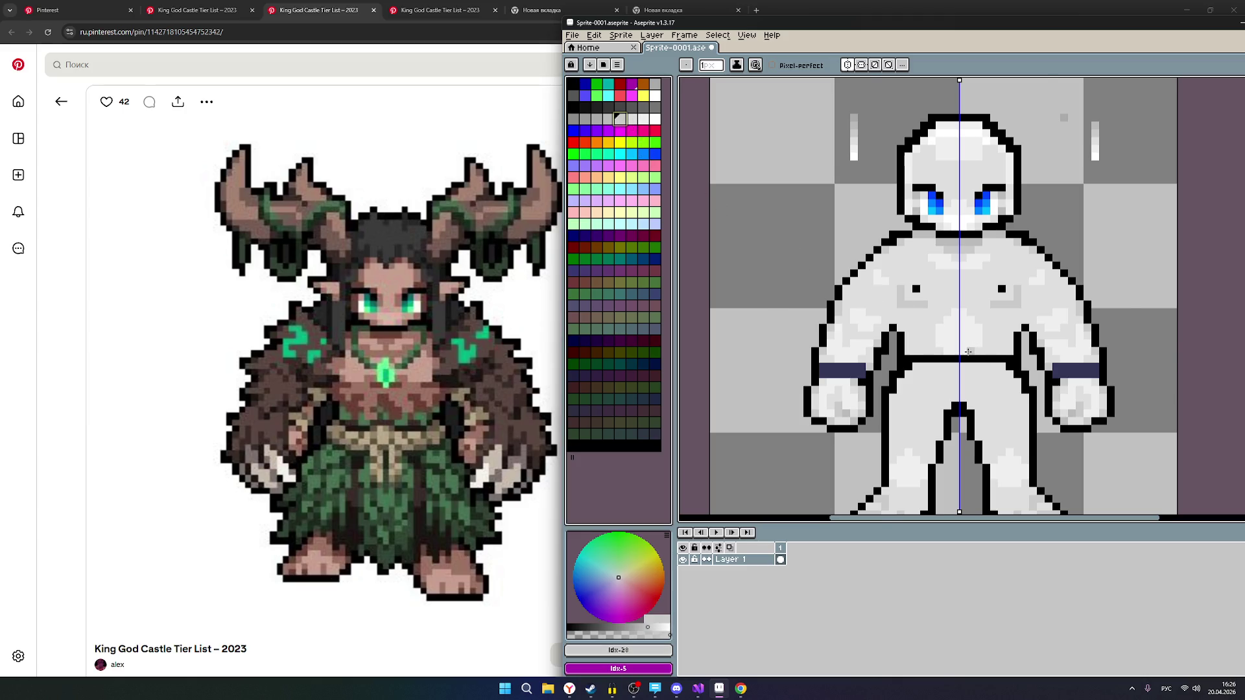
scroll(969, 352, "up", 1)
left_click(632, 119)
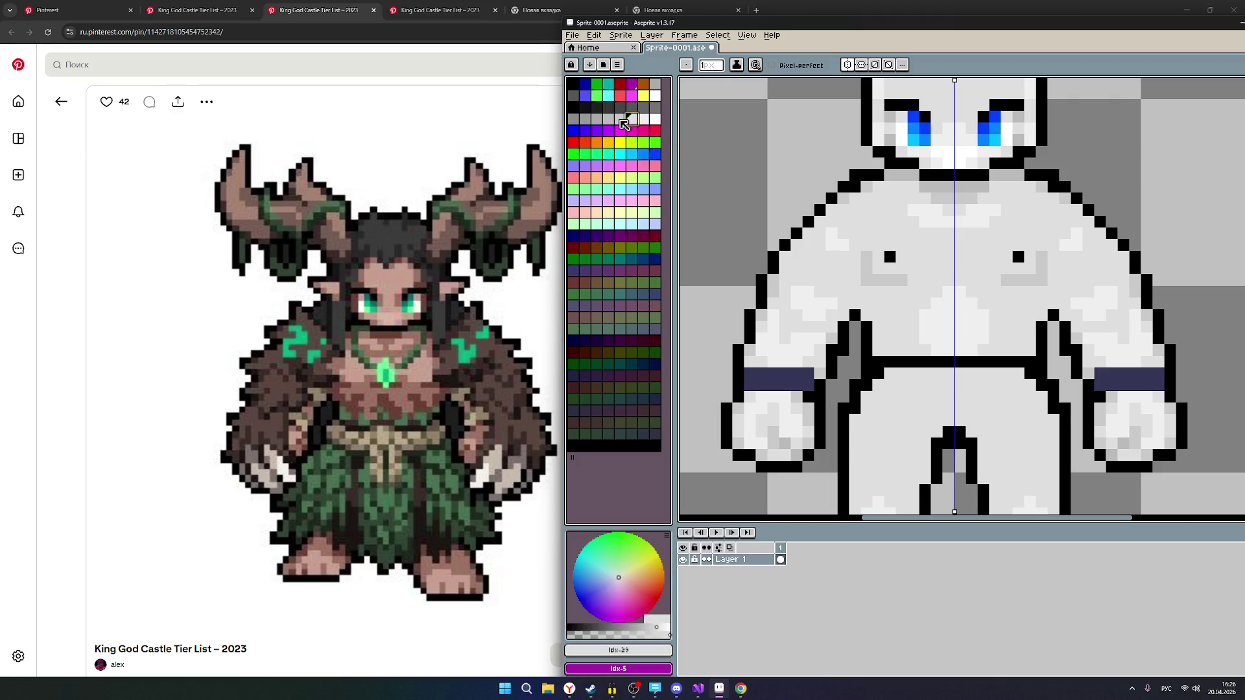
left_click(608, 119)
mouse_move(969, 350)
left_mouse_down()
mouse_move(983, 323)
mouse_move(937, 316)
mouse_move(937, 328)
mouse_move(947, 311)
mouse_move(937, 302)
mouse_move(954, 294)
left_mouse_up()
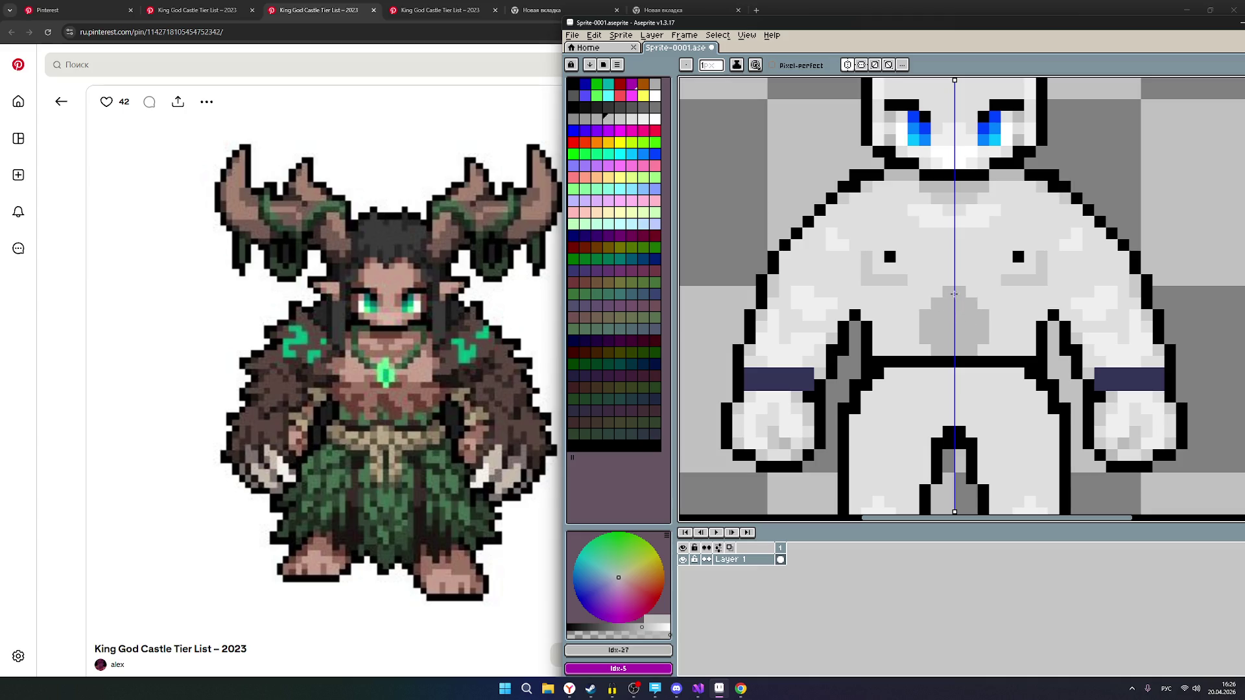
scroll(989, 320, "down", 3)
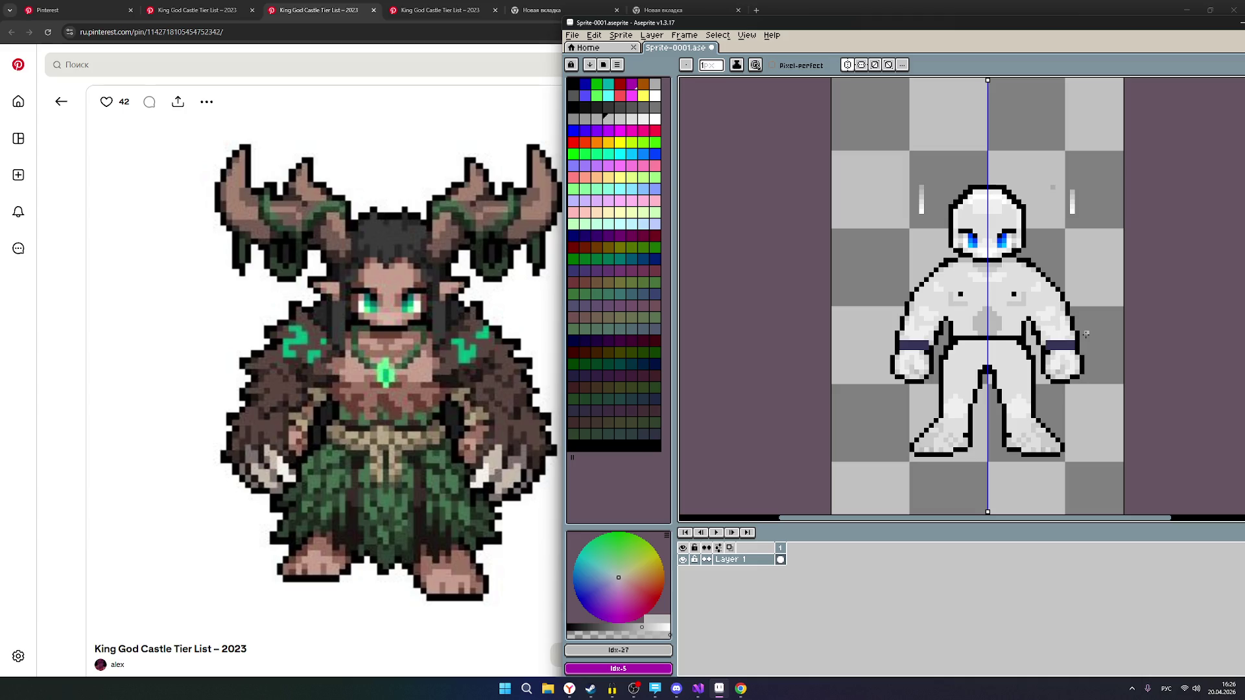
scroll(1086, 334, "down", 2)
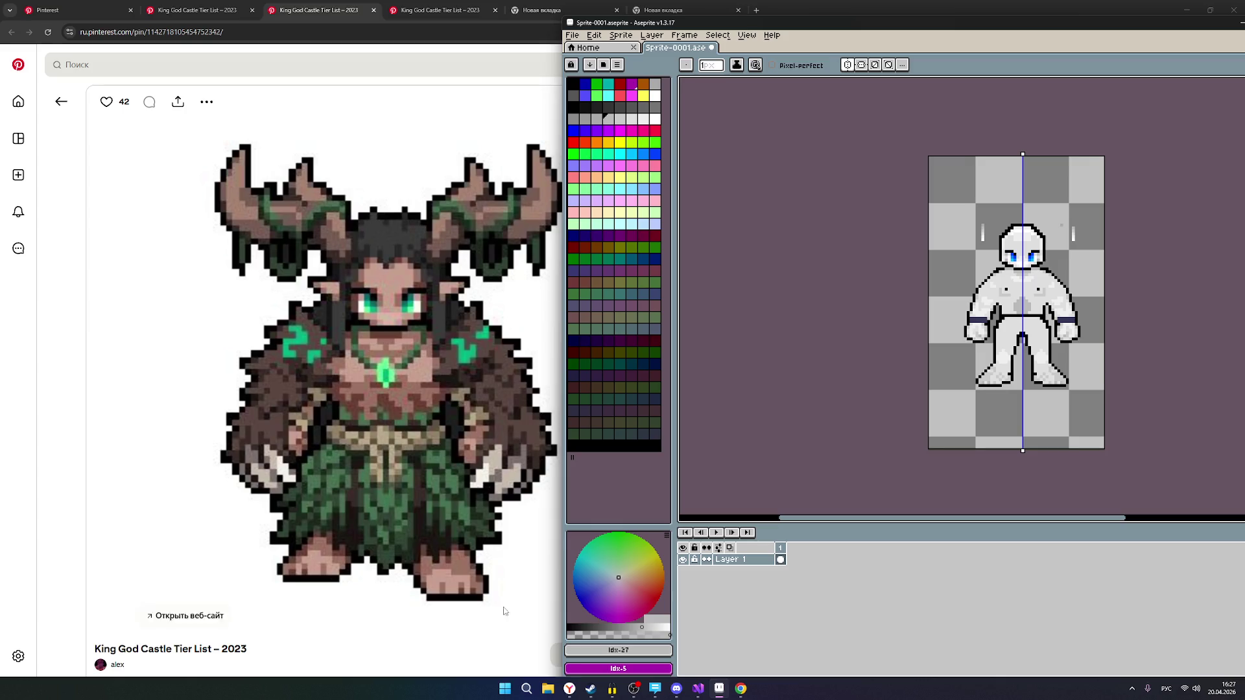
scroll(1012, 278, "up", 3)
scroll(1012, 278, "down", 1)
scroll(1032, 287, "up", 1)
scroll(1053, 296, "down", 1)
scroll(1052, 296, "up", 1)
left_click_drag(1067, 278, 994, 251)
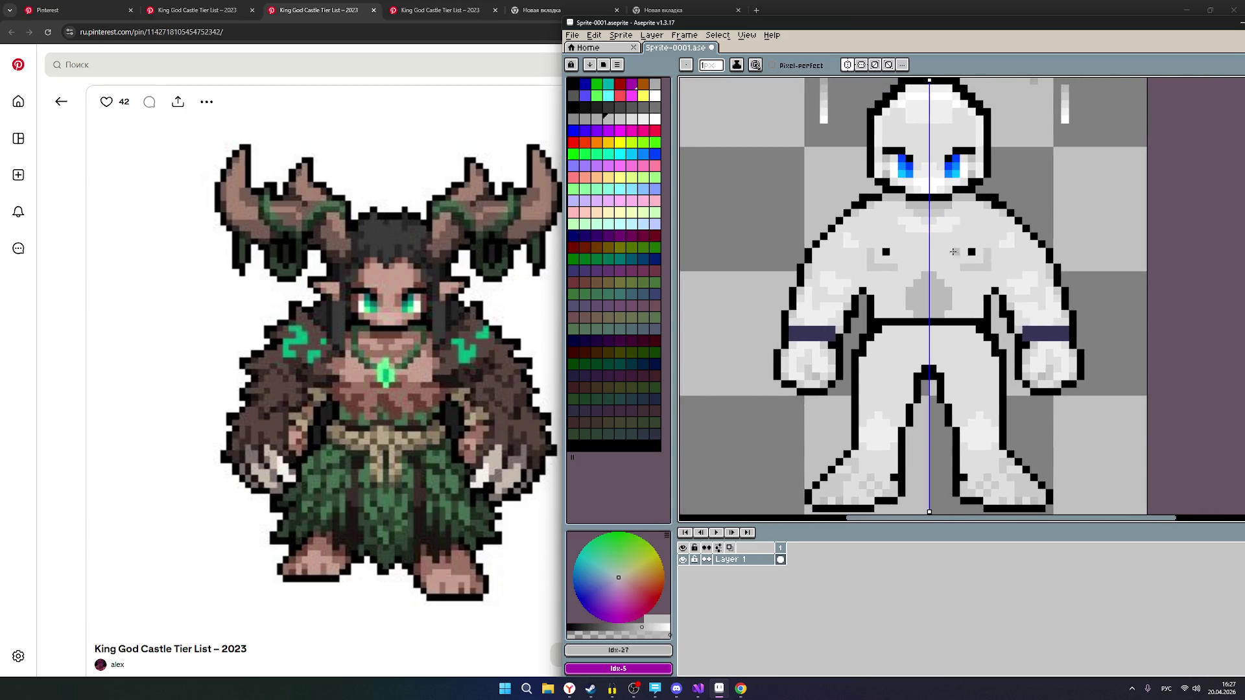
scroll(953, 261, "up", 1)
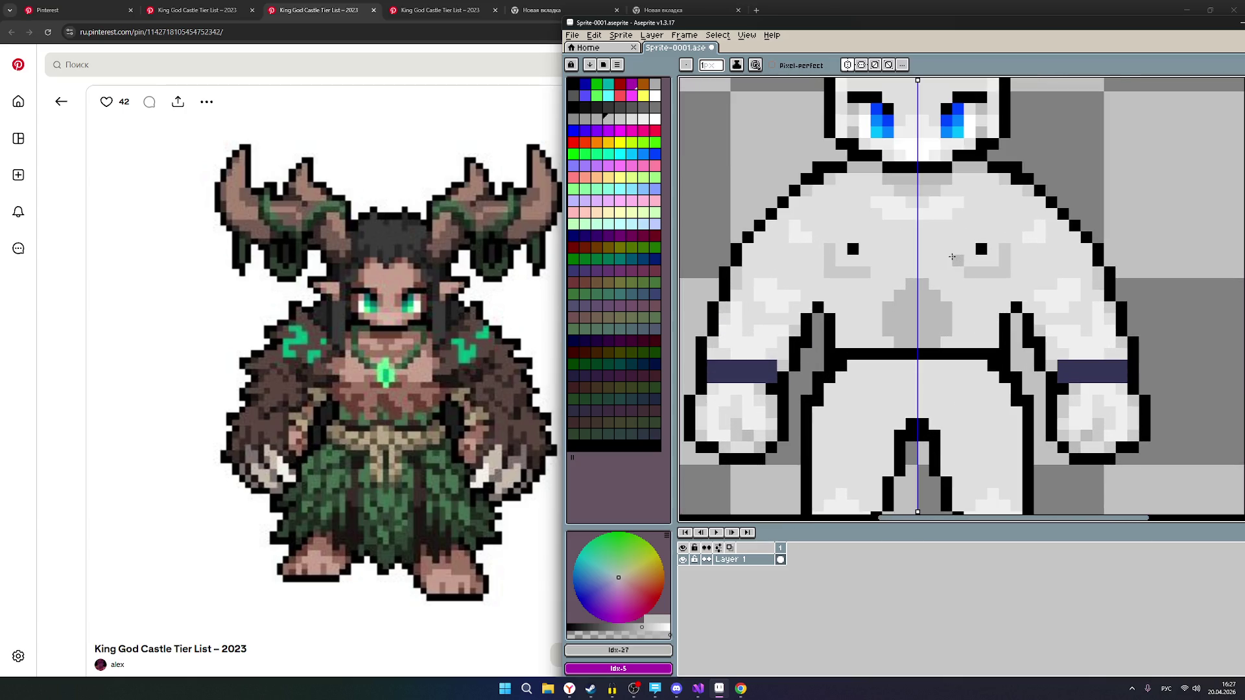
scroll(947, 256, "down", 1)
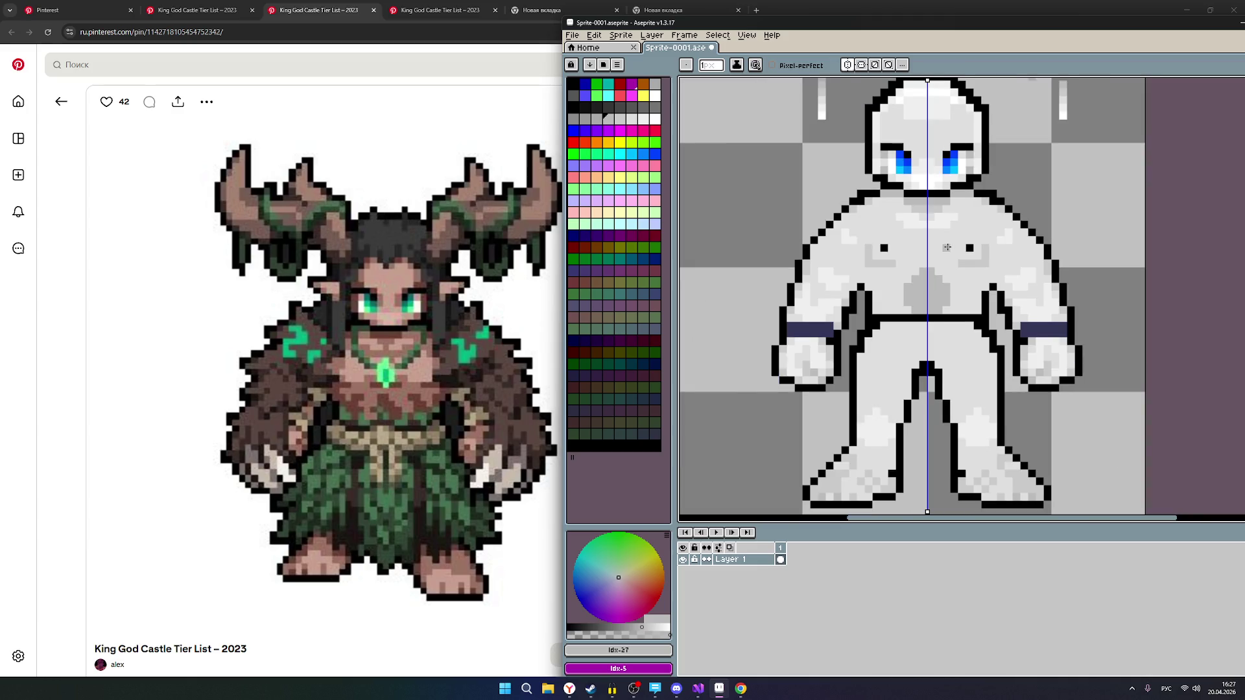
scroll(950, 248, "down", 1)
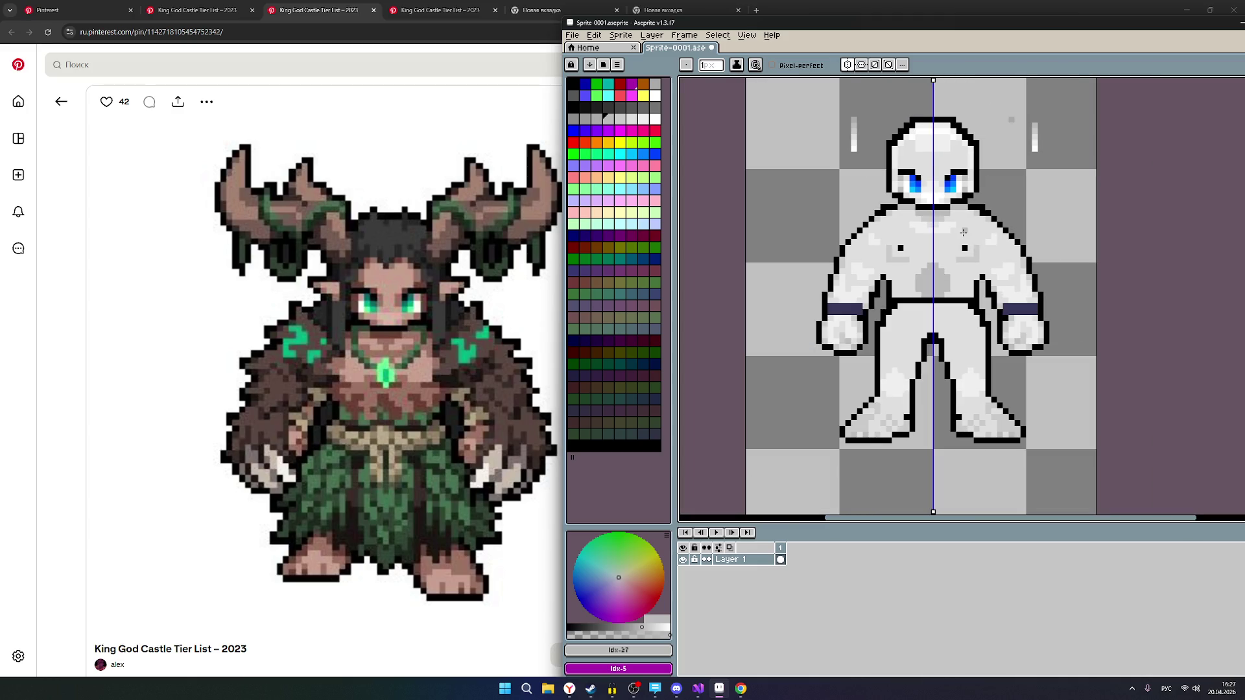
scroll(964, 231, "up", 1)
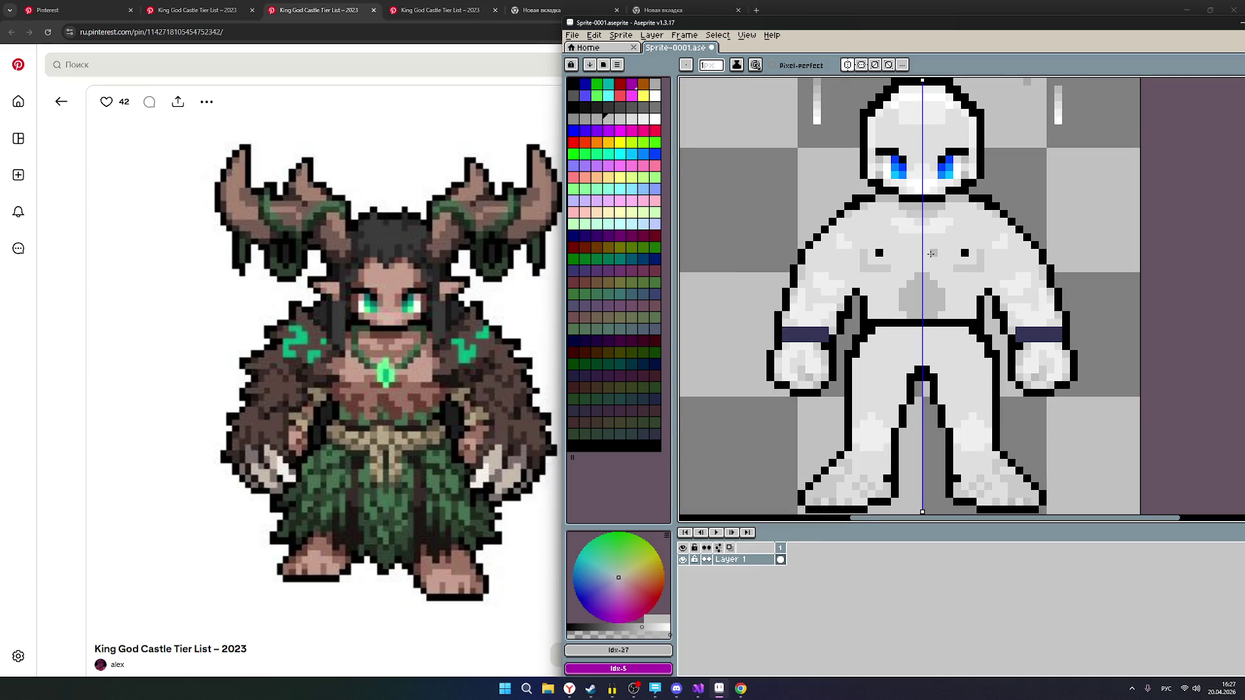
scroll(950, 268, "up", 1)
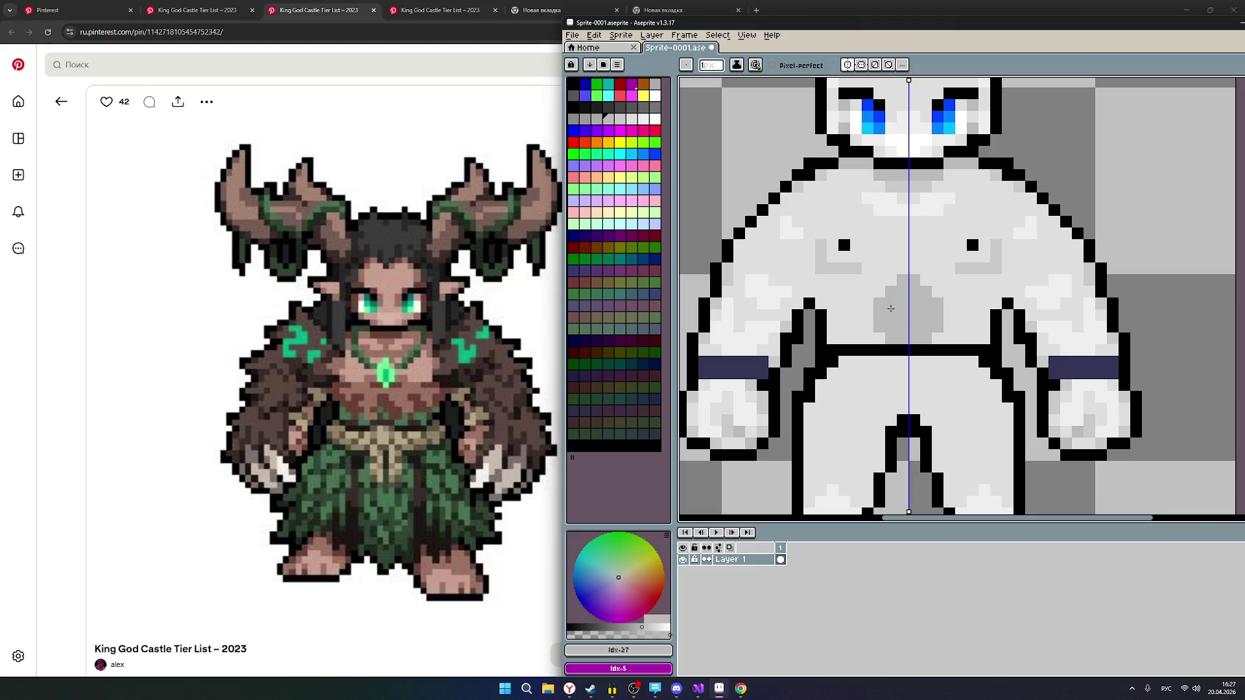
scroll(891, 309, "down", 3)
scroll(926, 251, "up", 2)
scroll(926, 251, "up", 1)
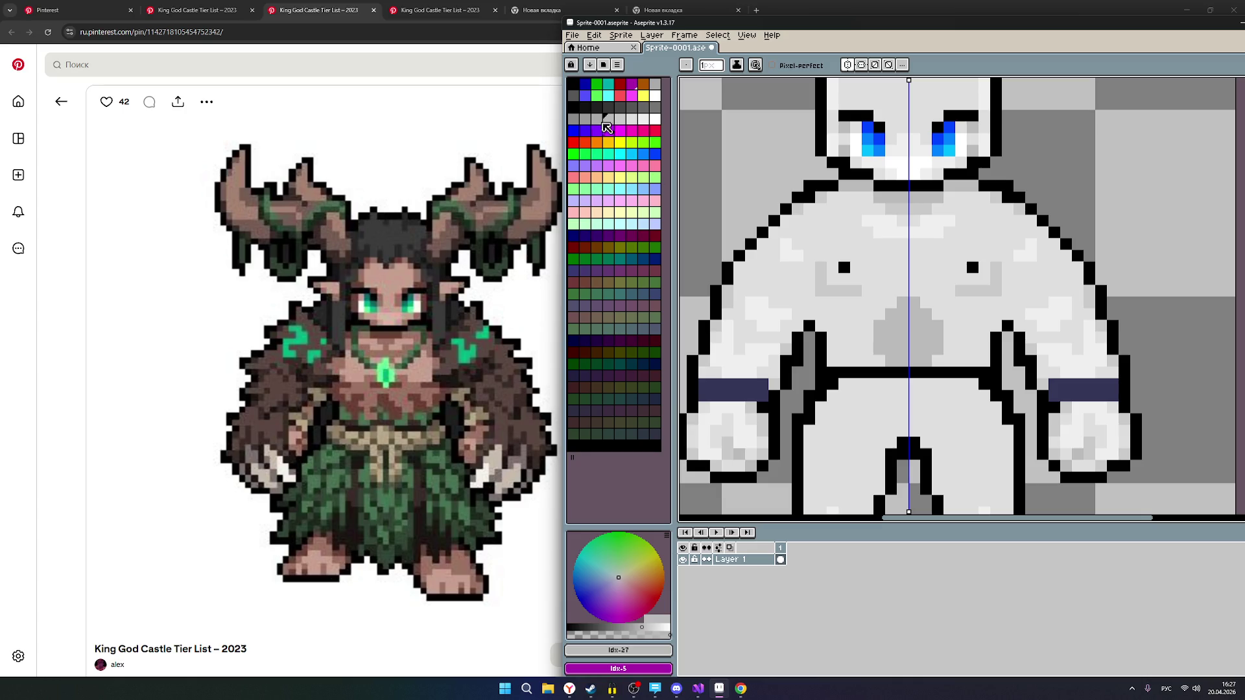
Pick a lighter grey and paint a mirrored shading stroke down the chest.
left_click(889, 312, "alt")
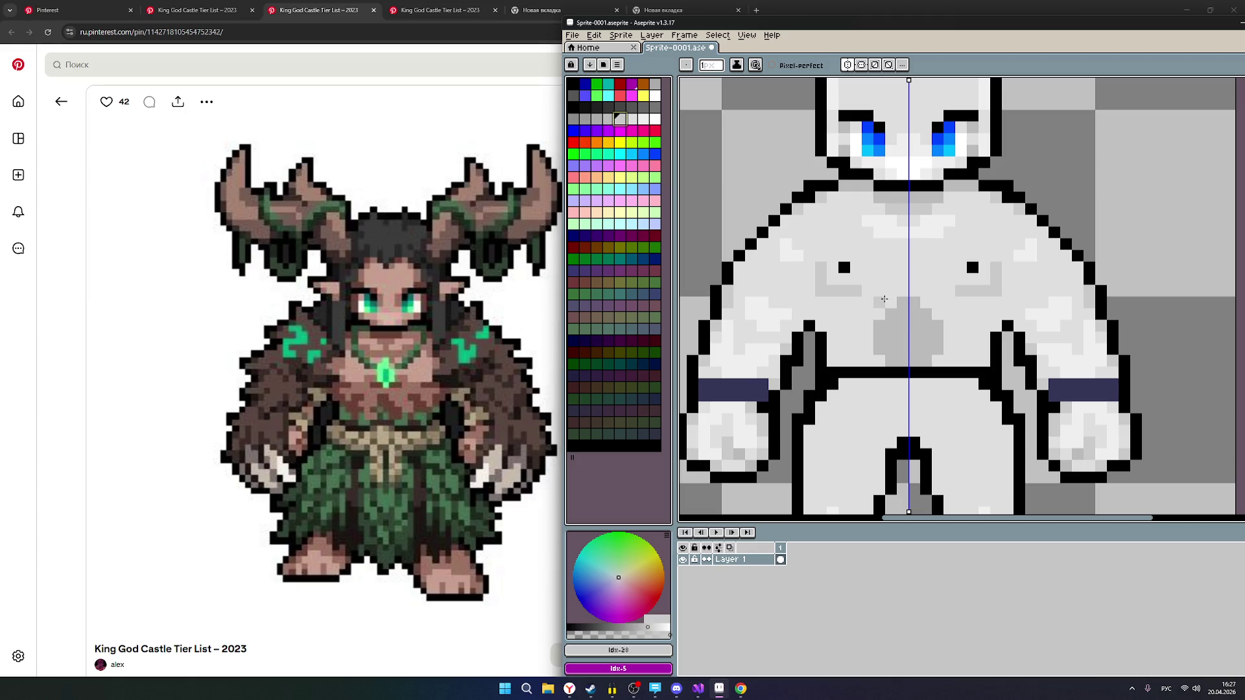
mouse_move(881, 302)
left_mouse_down()
mouse_move(864, 327)
mouse_move(872, 364)
left_mouse_up()
scroll(1038, 317, "down", 2)
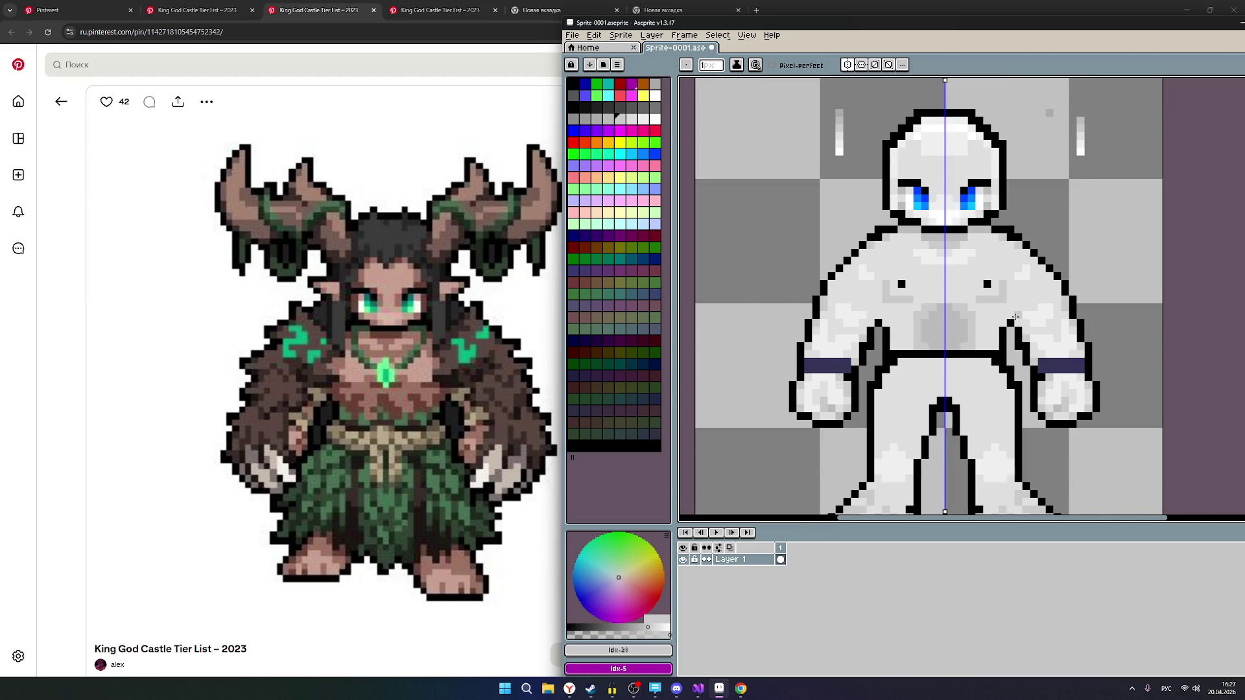
scroll(973, 329, "up", 2)
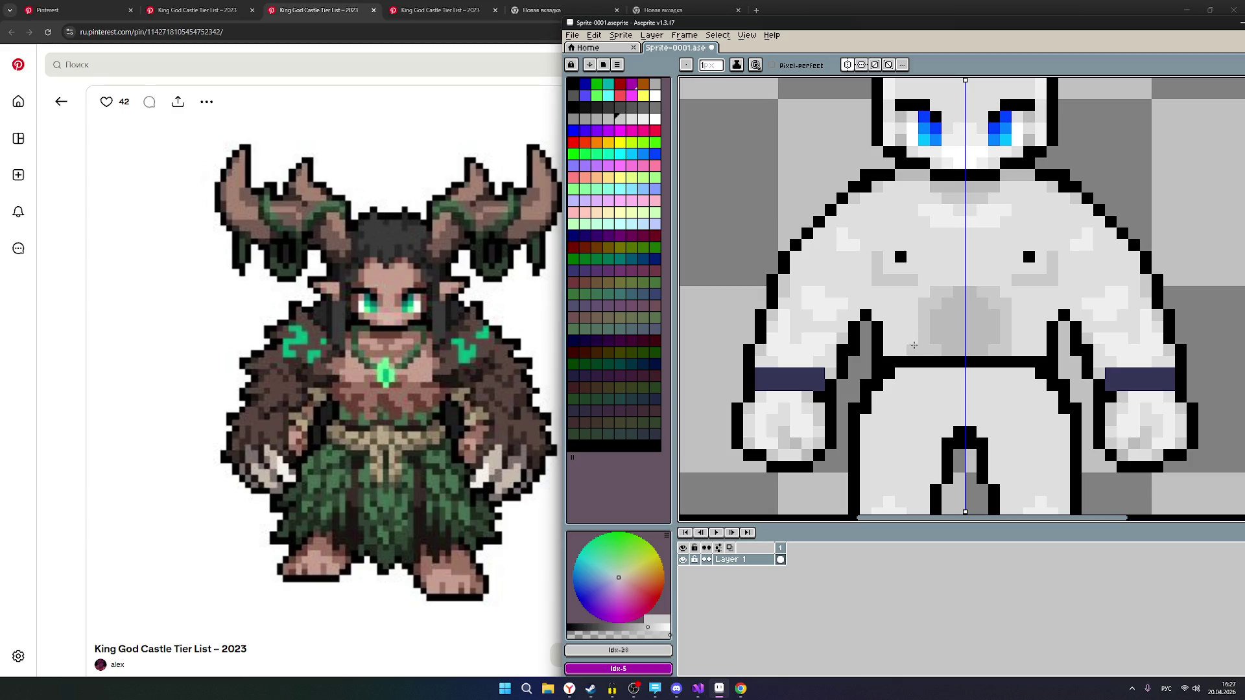
Widen the mirrored belly shading and add grey pixels at the centre of the chest.
left_click_drag(912, 333, 912, 314)
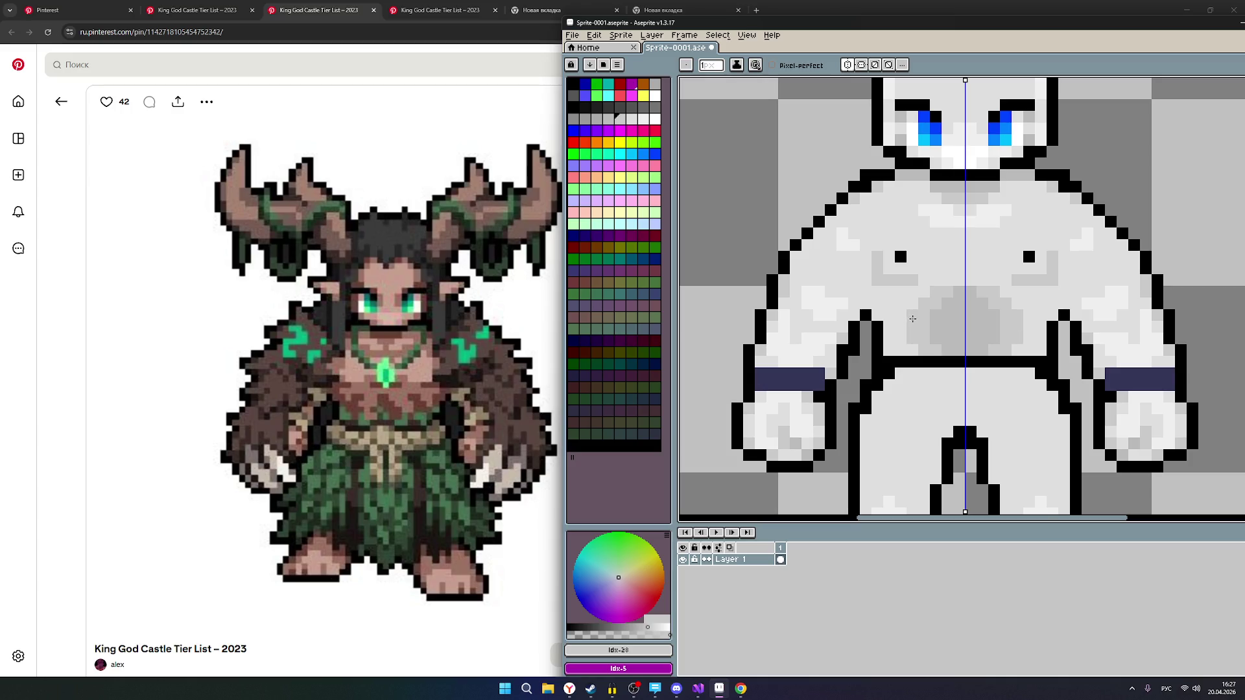
scroll(1047, 317, "down", 2)
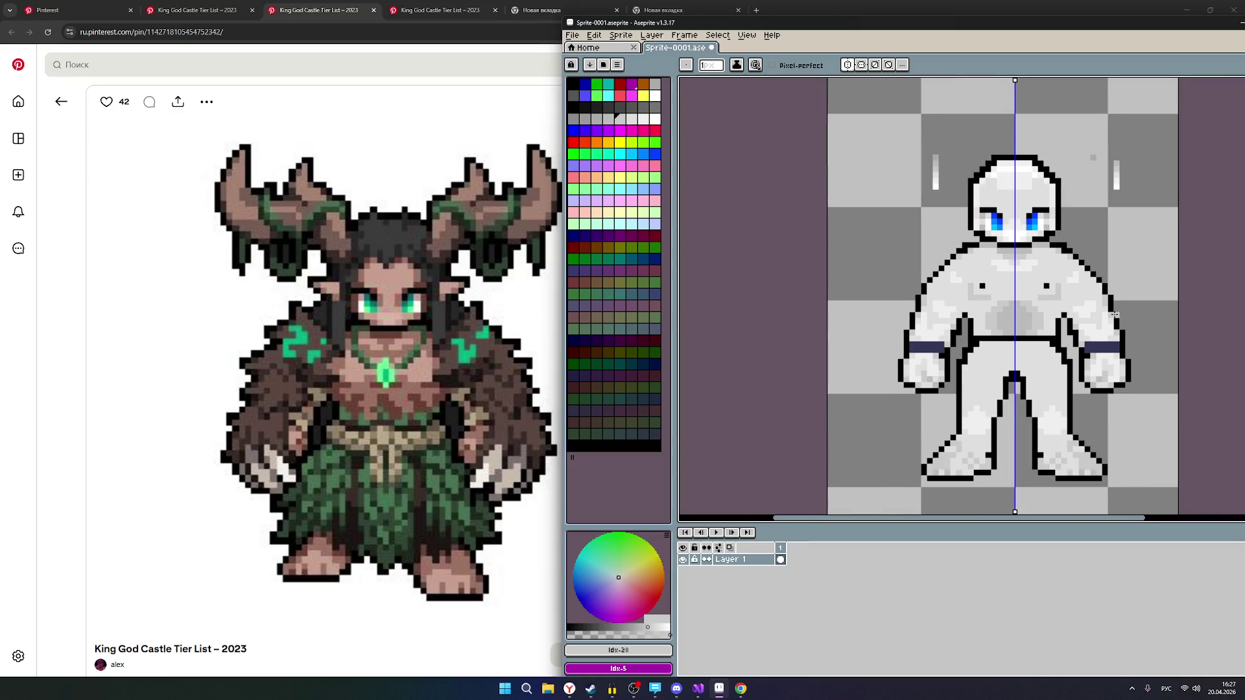
scroll(1116, 315, "up", 1)
scroll(1077, 311, "up", 1)
scroll(1074, 301, "down", 1)
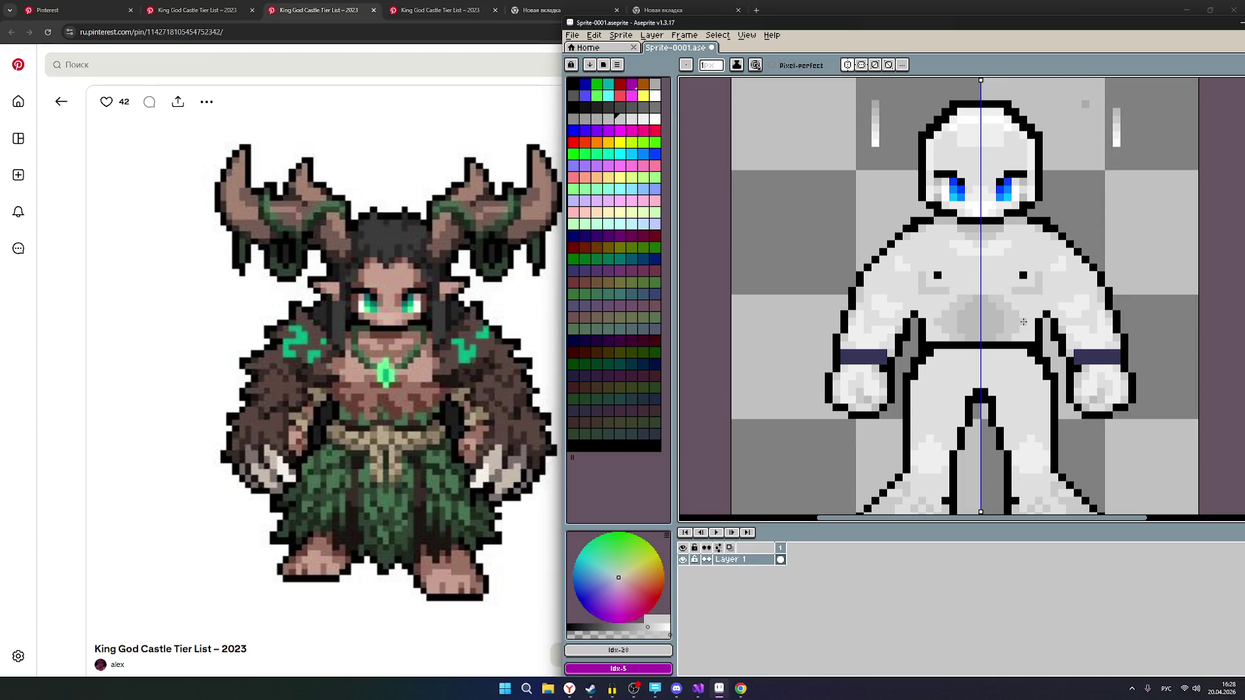
scroll(1124, 255, "up", 1)
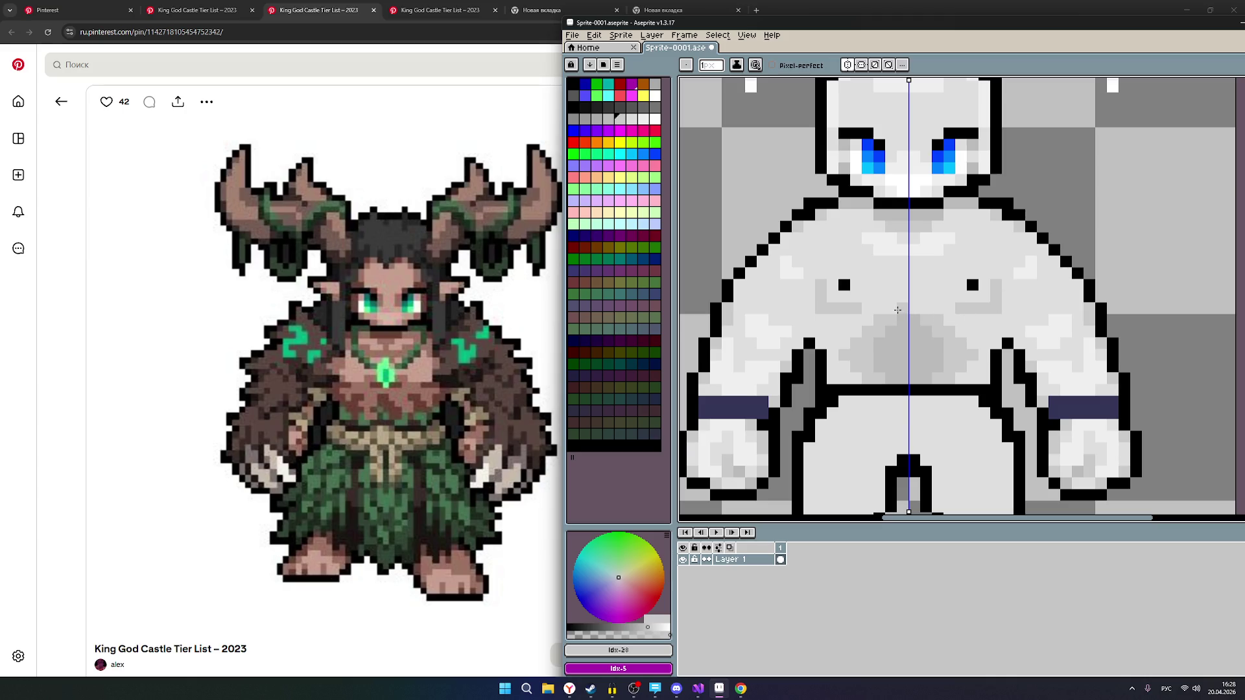
left_click(892, 308)
left_click(903, 309)
scroll(1041, 315, "down", 2)
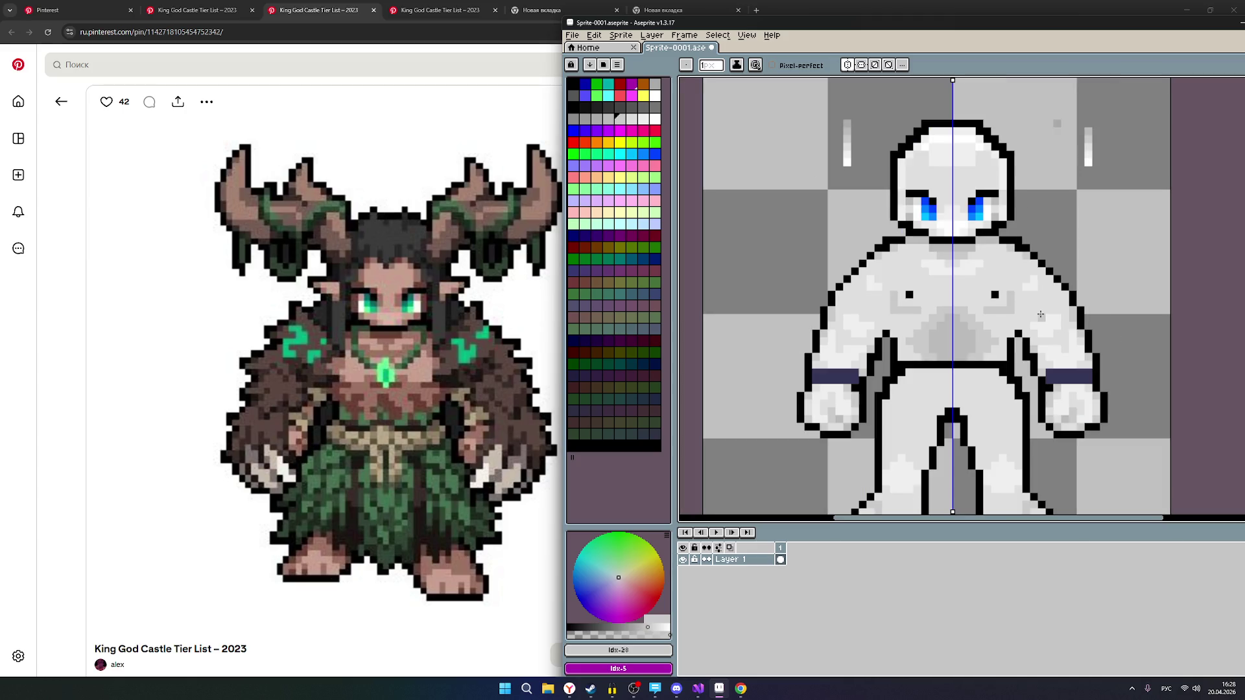
scroll(1009, 324, "up", 1)
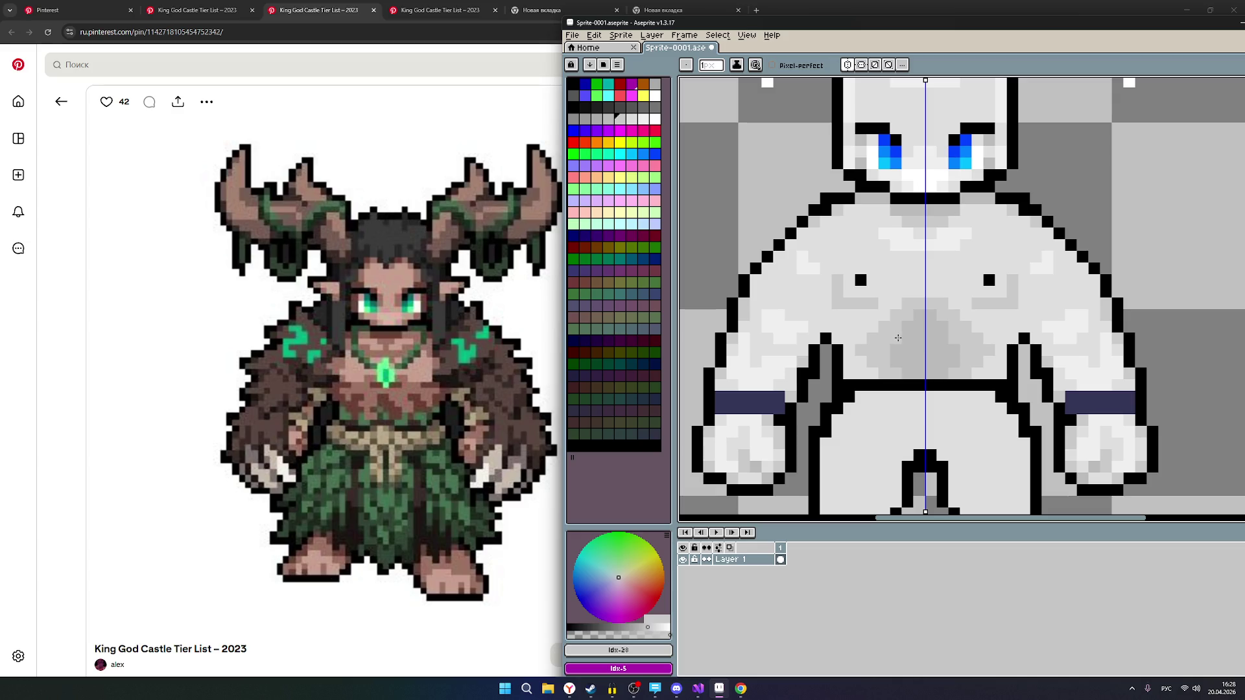
Switch to a lighter grey and dot mirrored highlight pixels on the chest muscles.
left_click(631, 118)
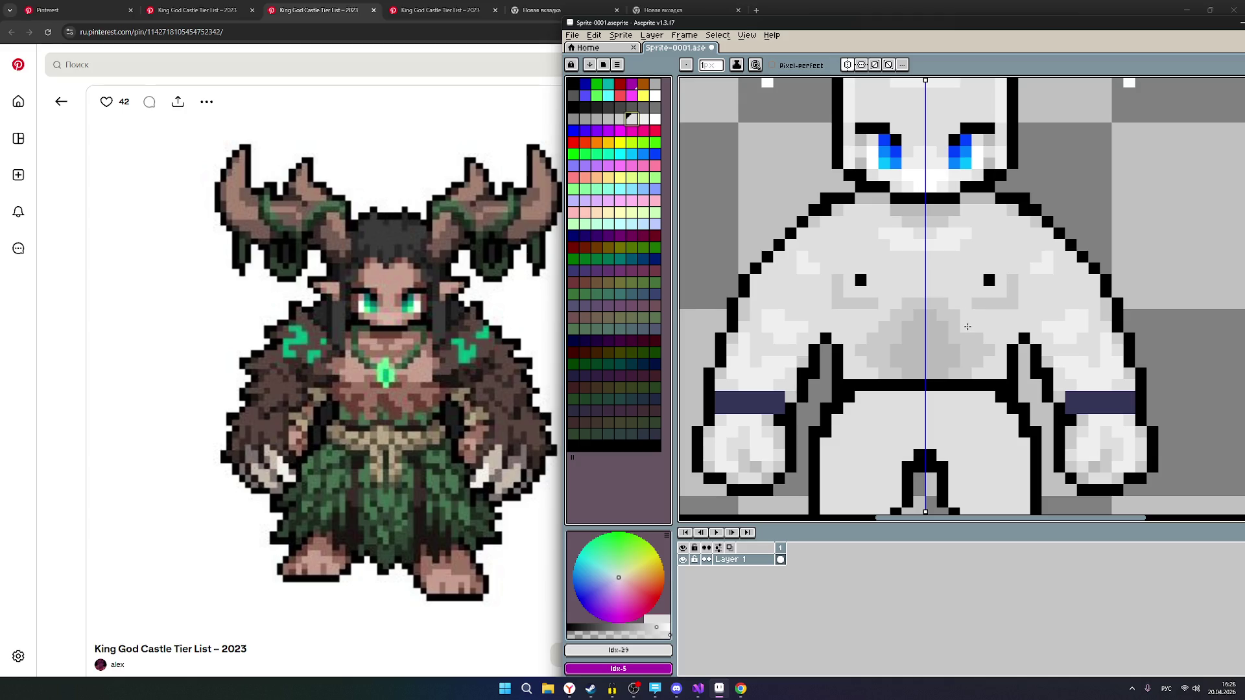
left_click(954, 315)
left_click(942, 304)
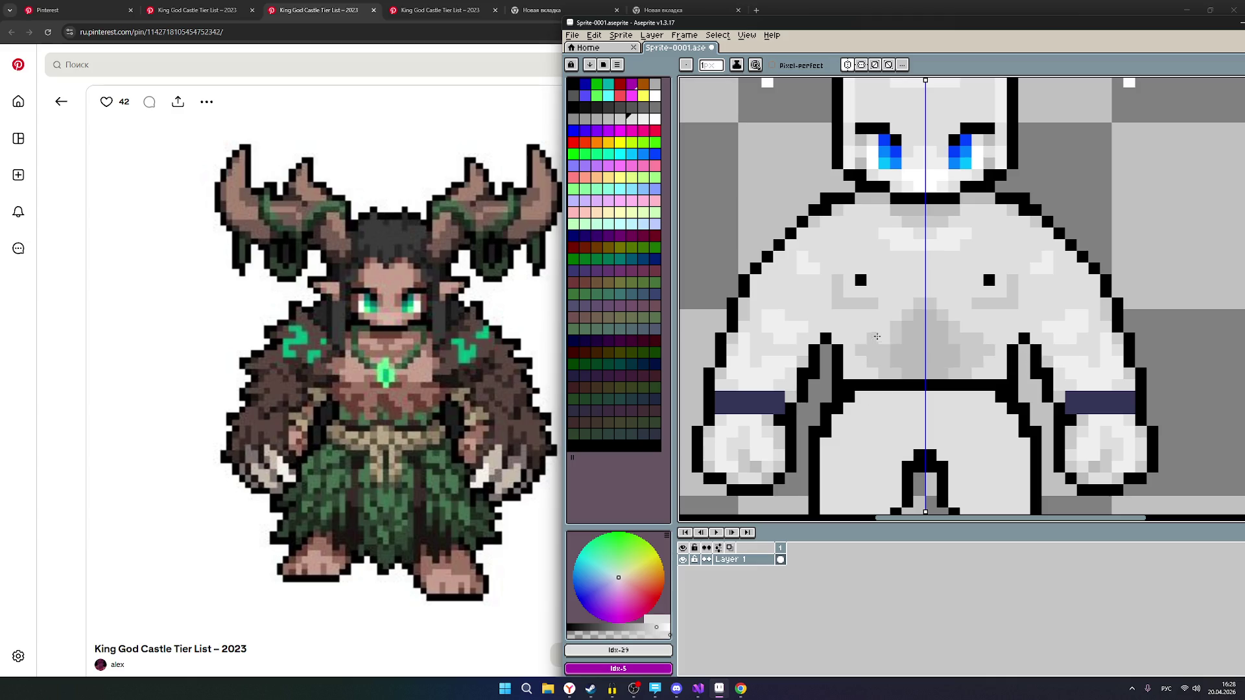
left_click(872, 338)
left_click(860, 350)
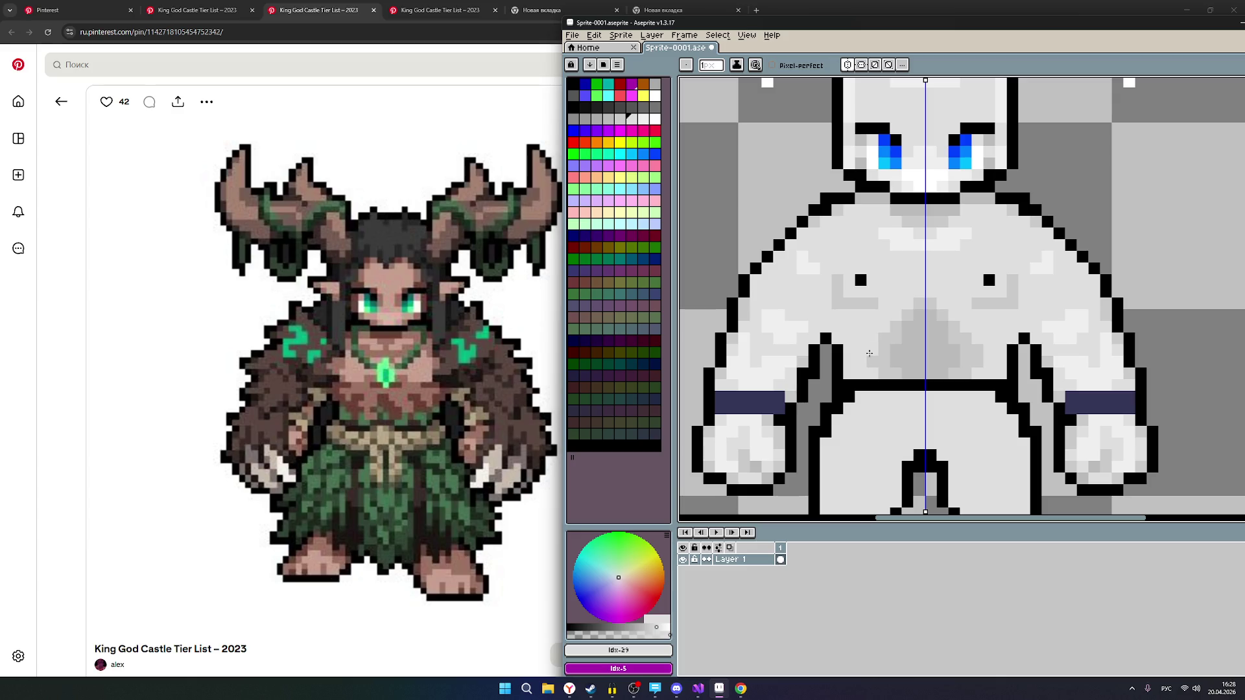
left_click(873, 350)
left_click(873, 362)
Return to the middle and darker grey swatches and zoom over the torso.
left_click(622, 119)
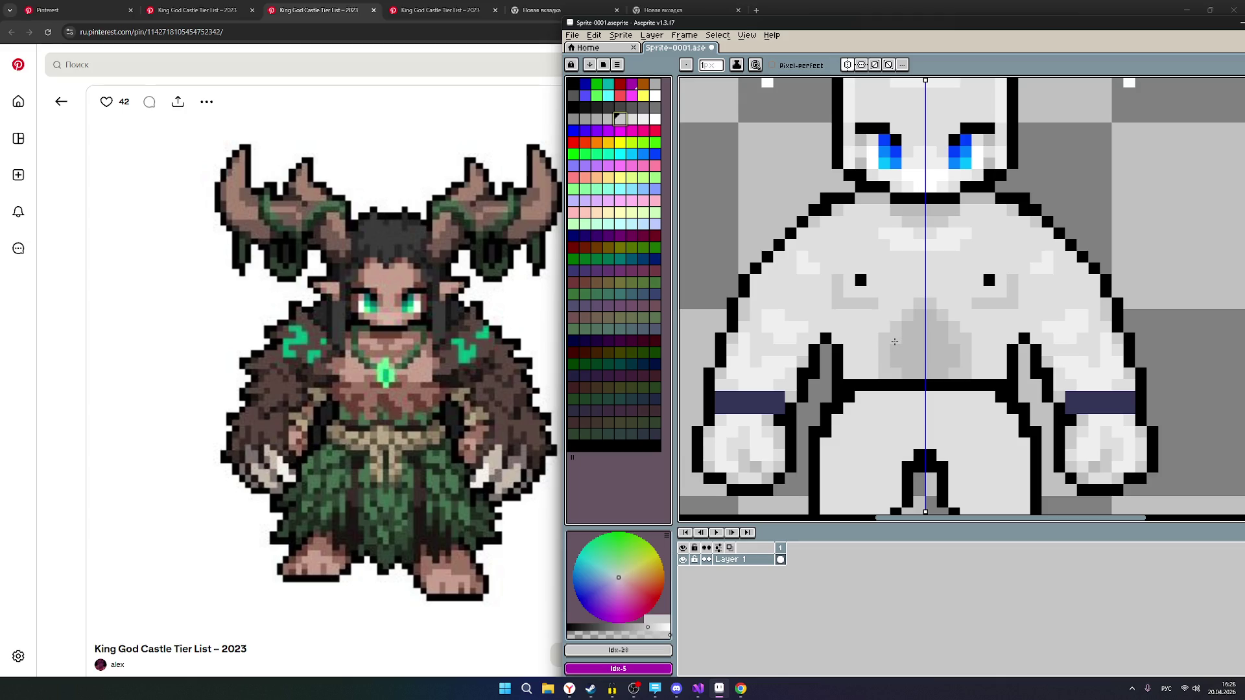
left_click(609, 120)
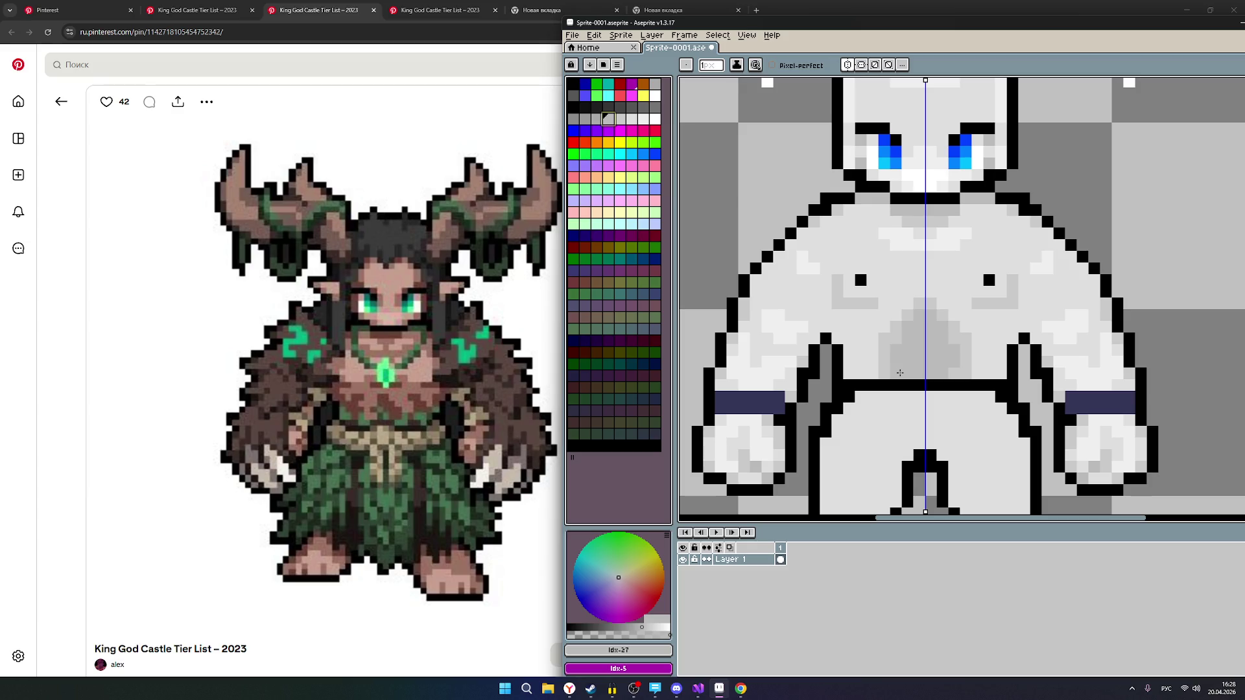
scroll(872, 336, "down", 1)
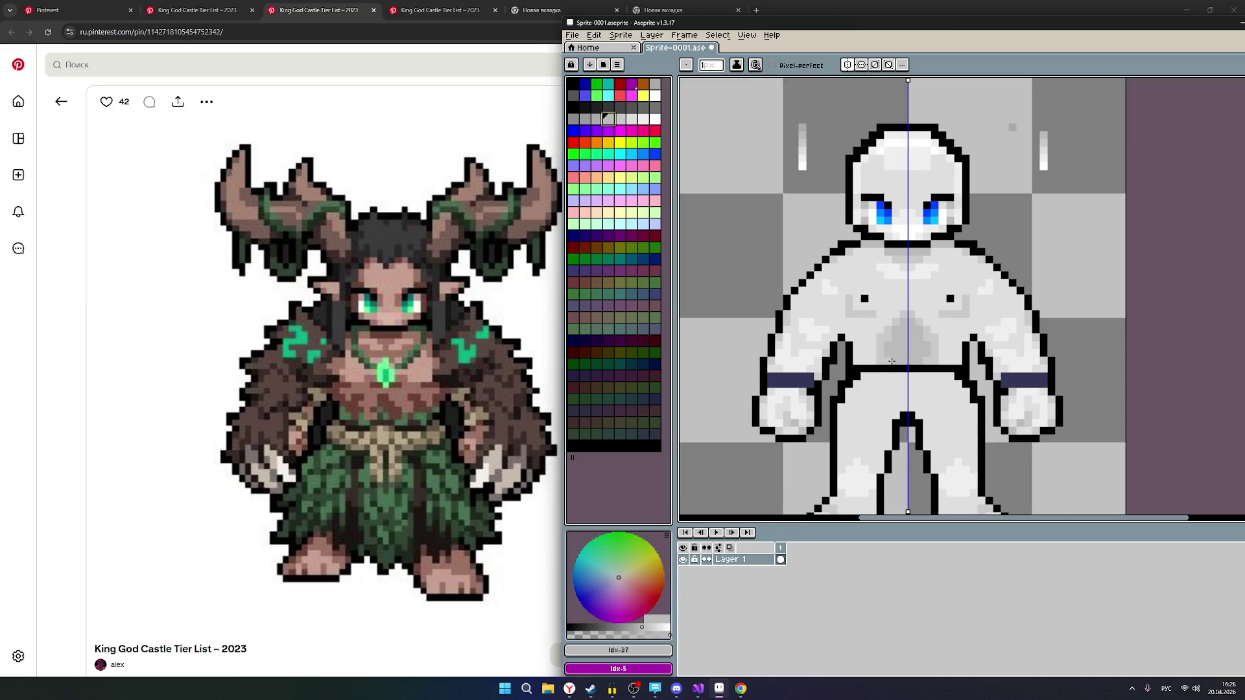
scroll(934, 351, "up", 1)
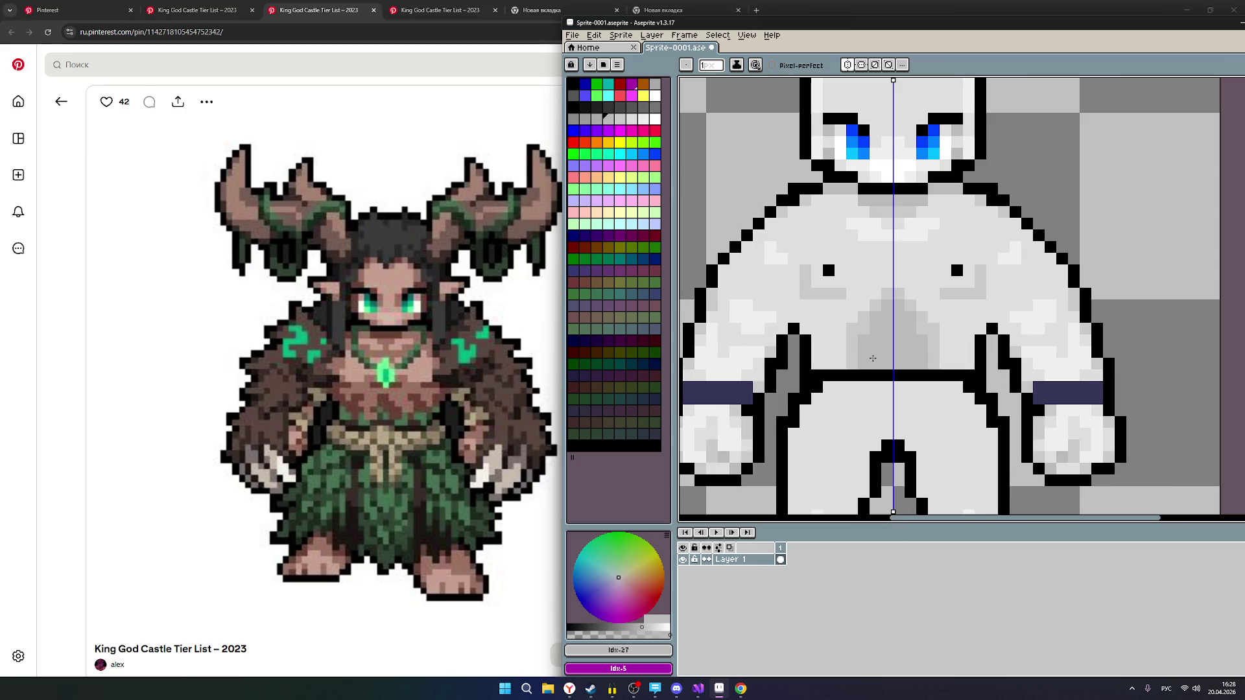
scroll(961, 309, "down", 1)
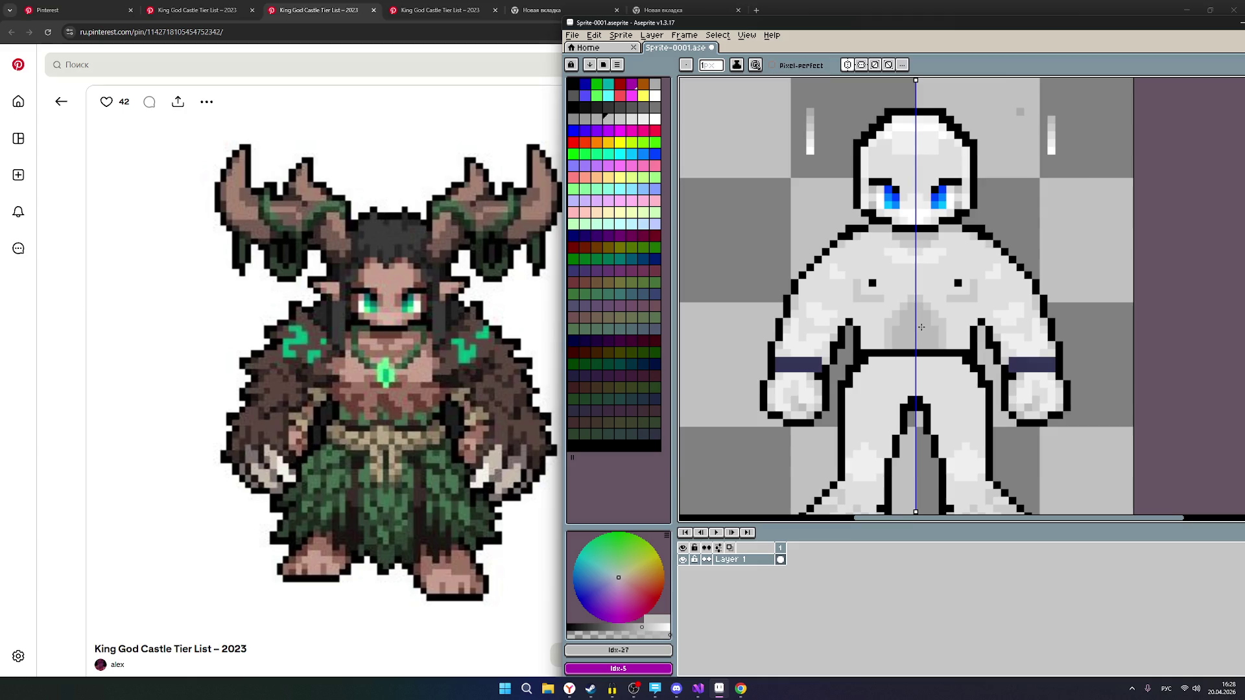
scroll(922, 327, "up", 1)
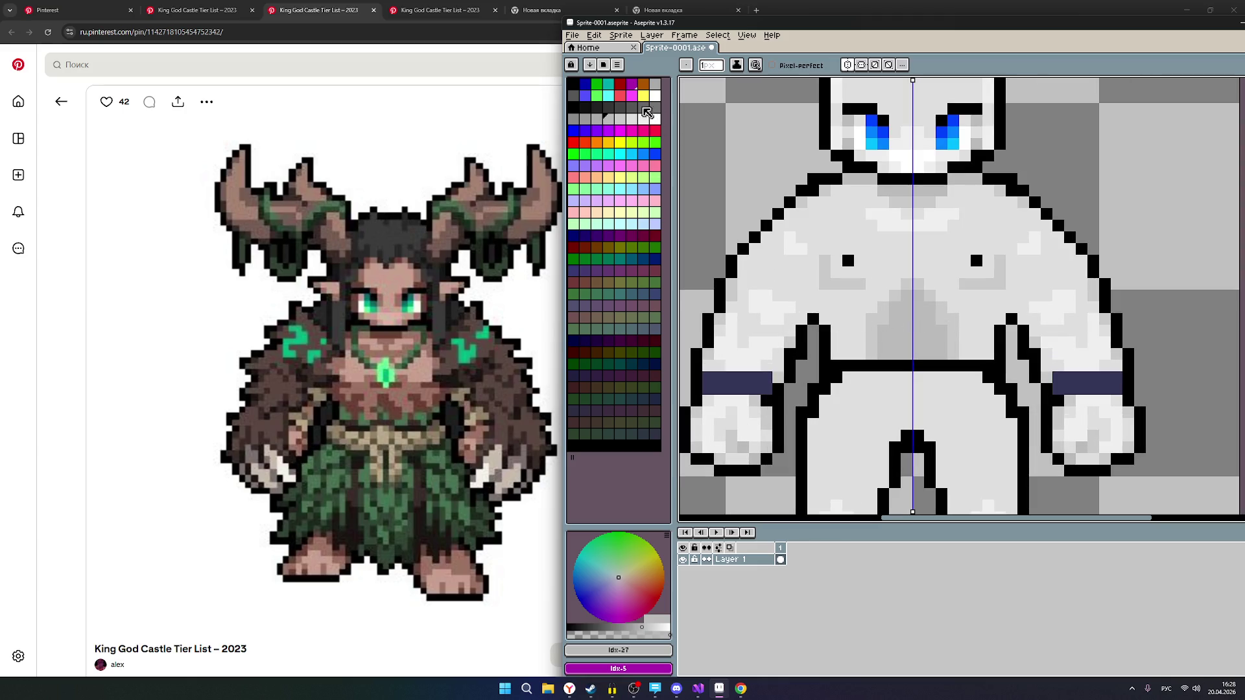
scroll(969, 297, "down", 1)
scroll(971, 342, "down", 1)
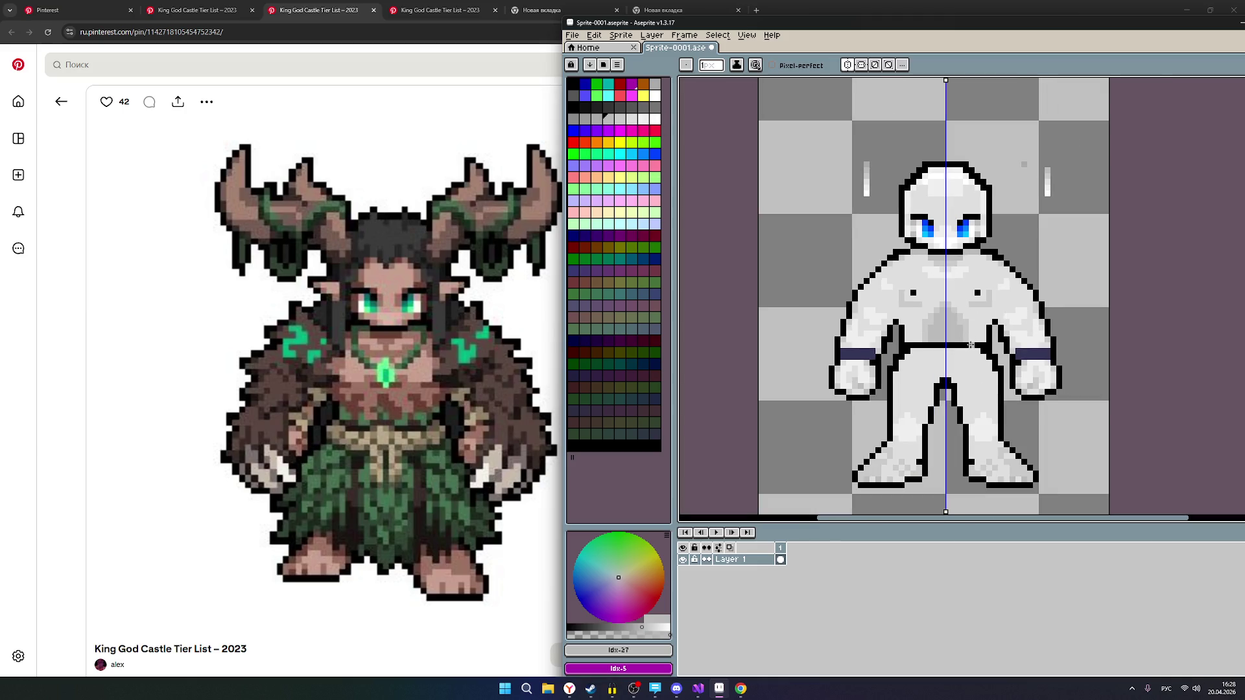
scroll(993, 275, "up", 1)
scroll(993, 275, "down", 1)
scroll(989, 300, "up", 1)
scroll(827, 140, "up", 1)
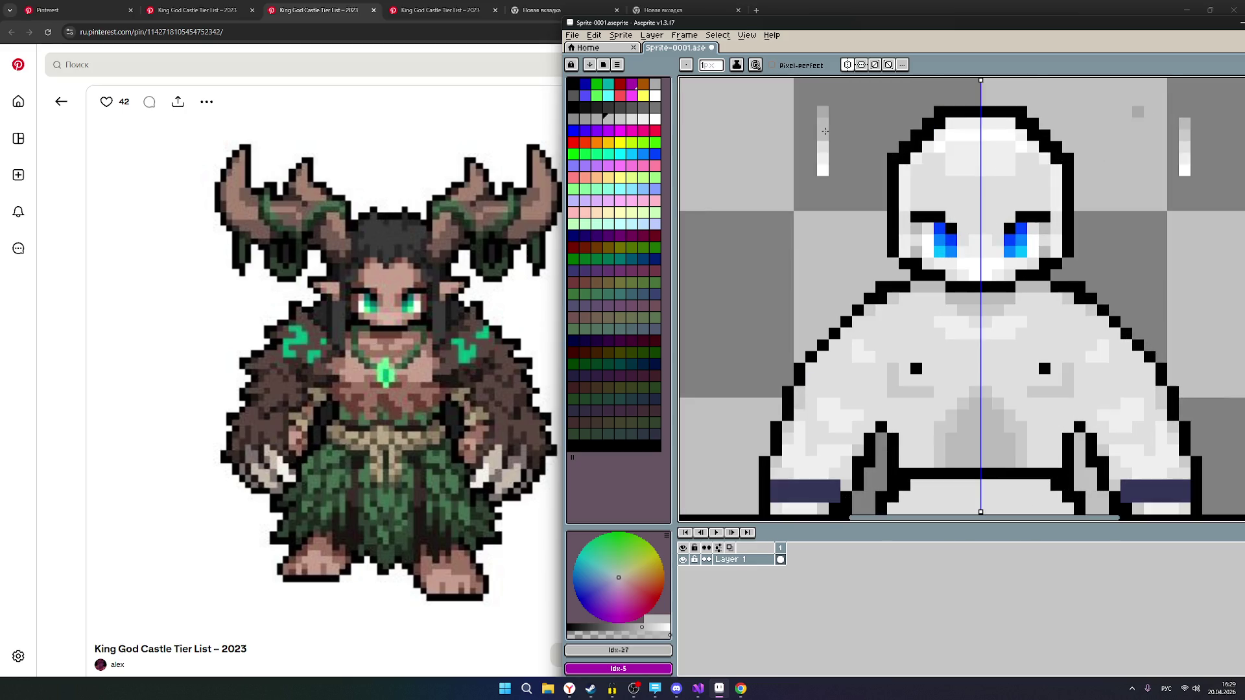
Unsnap the Aseprite window, recentre the whole sprite, and slide the window right of the reference.
left_click_drag(1041, 158, 990, 259)
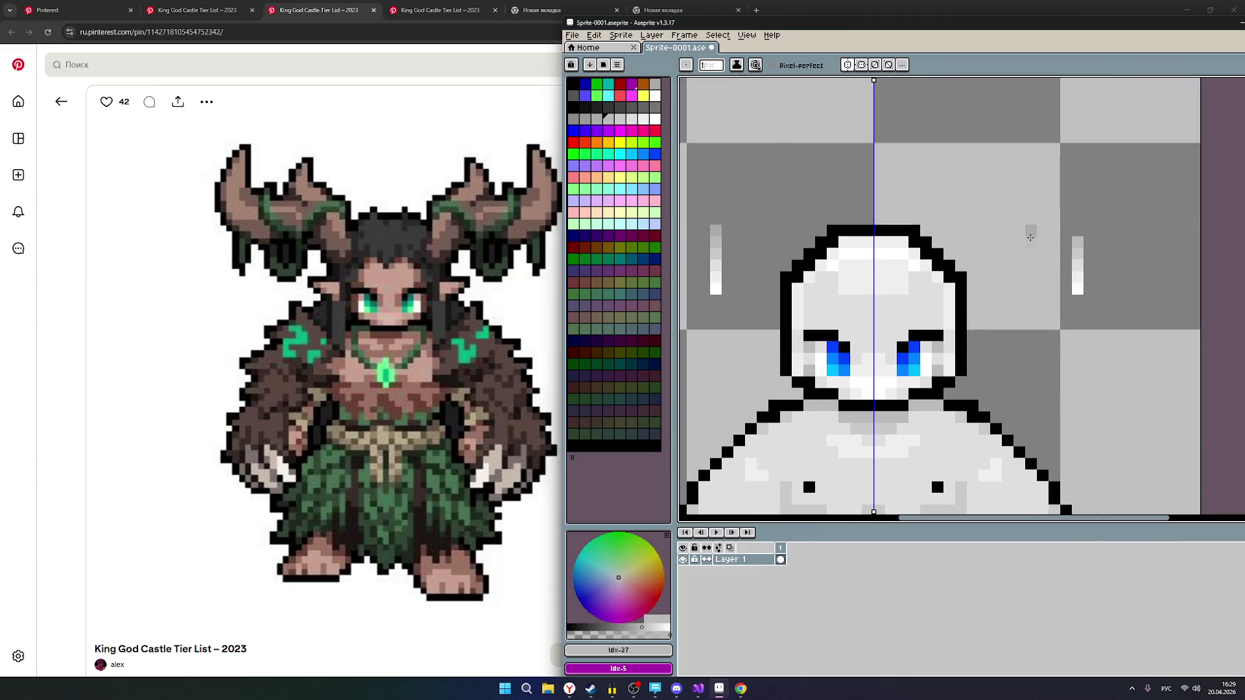
left_click_drag(854, 25, 580, 36)
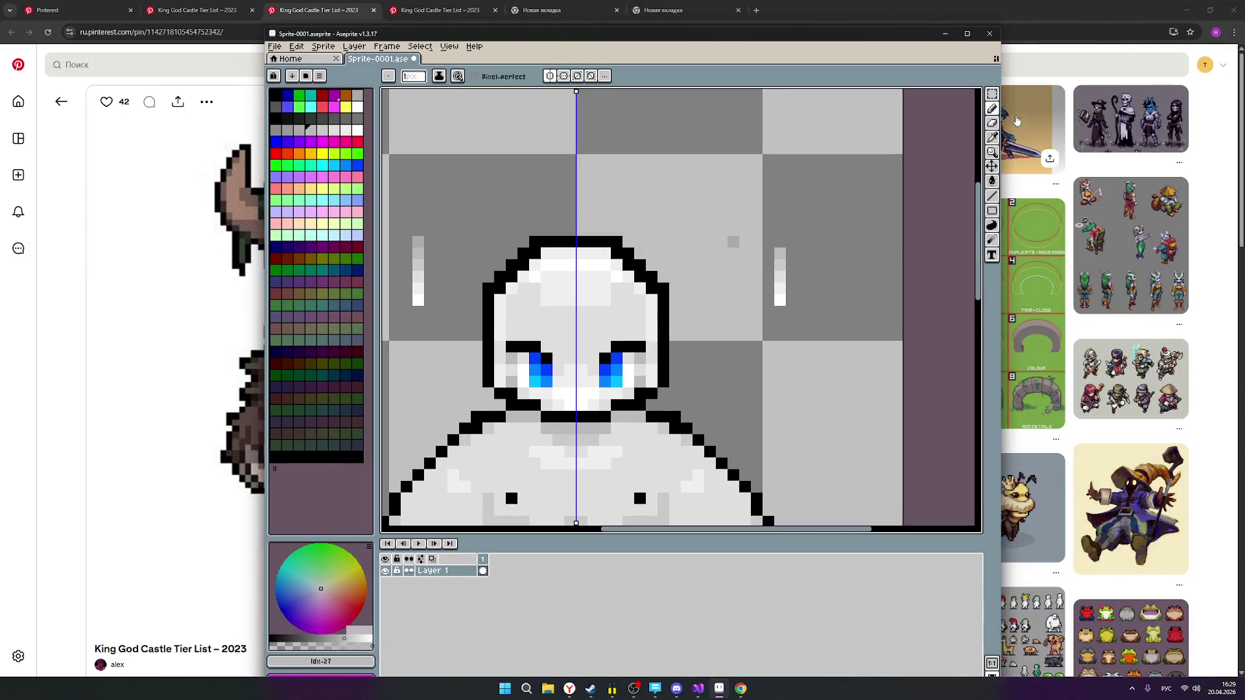
scroll(757, 305, "down", 3)
mouse_move(756, 318)
left_mouse_down()
mouse_move(786, 322)
mouse_move(858, 231)
left_mouse_up()
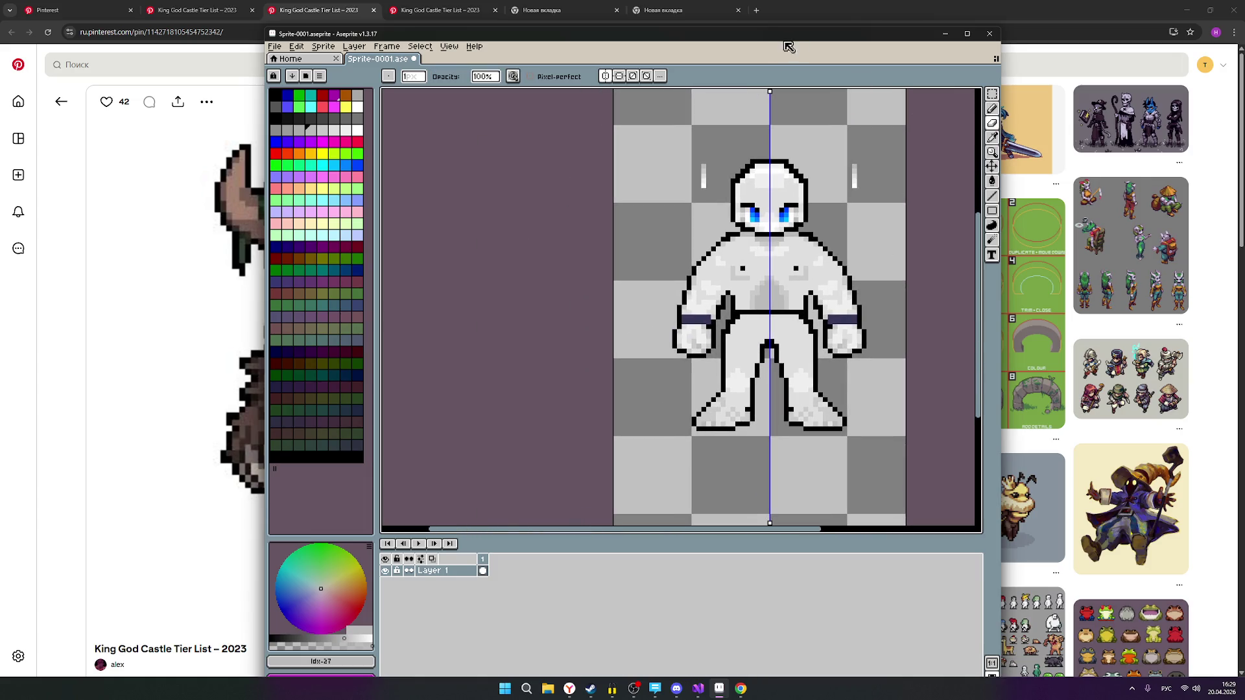
scroll(843, 221, "down", 1)
scroll(844, 220, "up", 1)
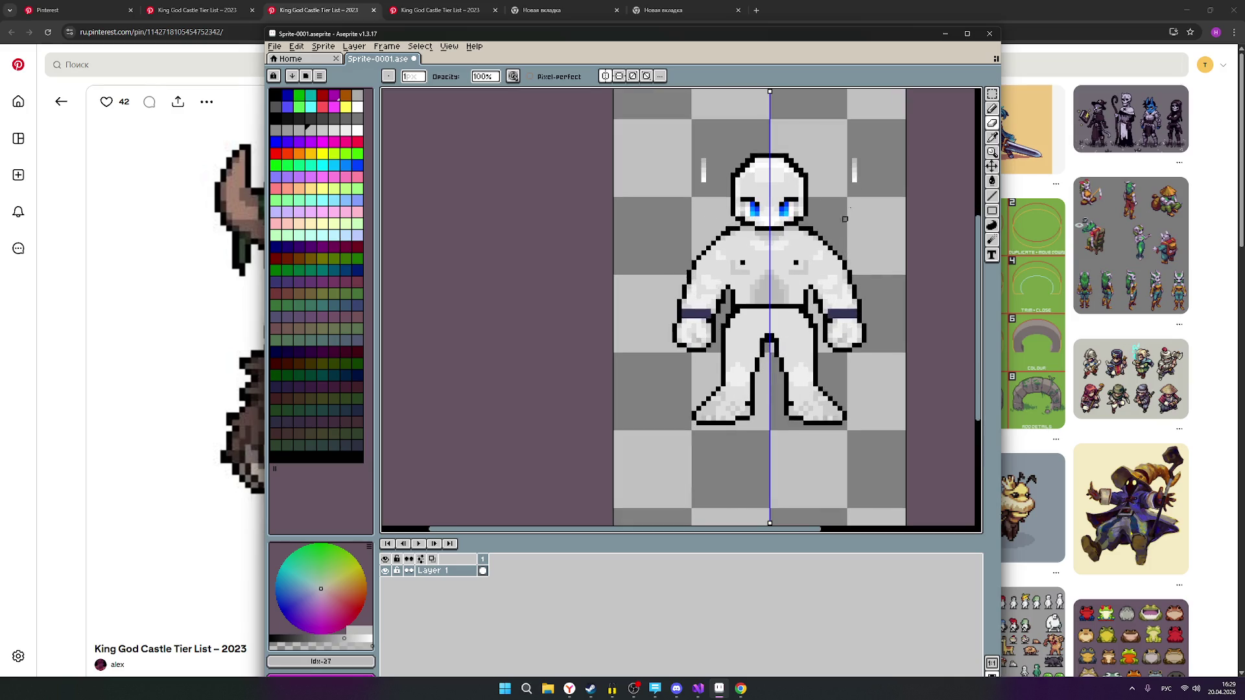
mouse_move(622, 37)
left_mouse_down()
mouse_move(917, 58)
mouse_move(869, 50)
left_mouse_up()
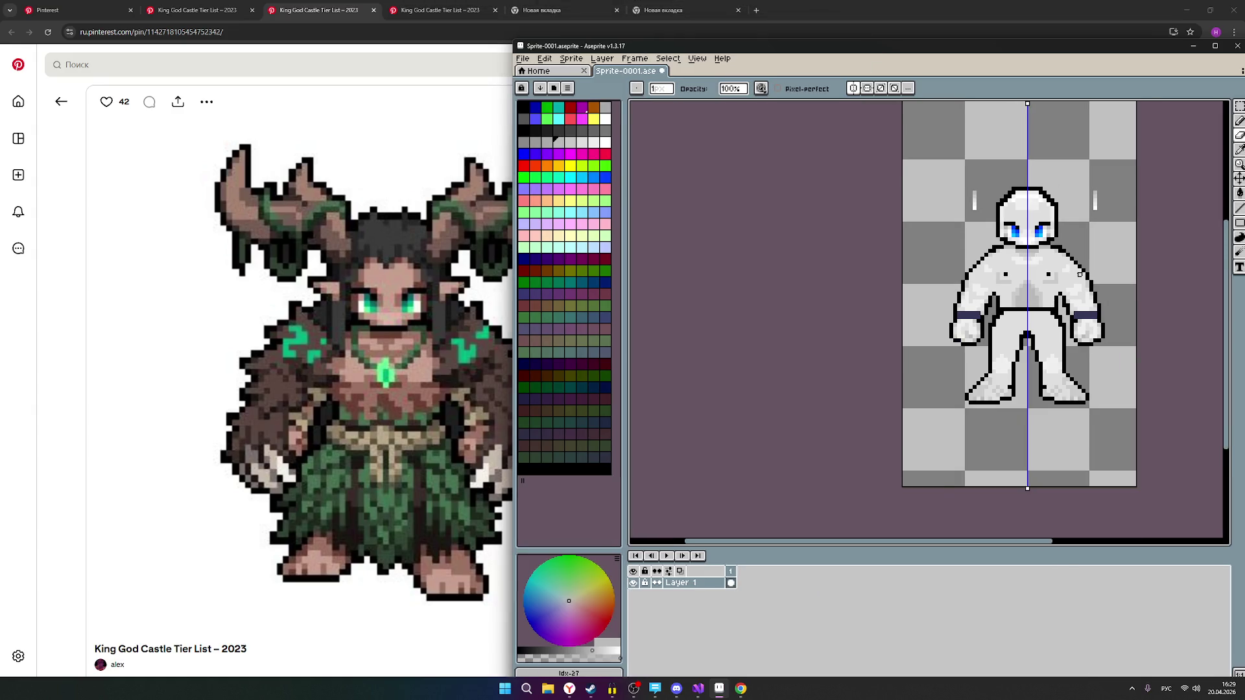
scroll(1080, 275, "down", 1)
scroll(1076, 285, "up", 1)
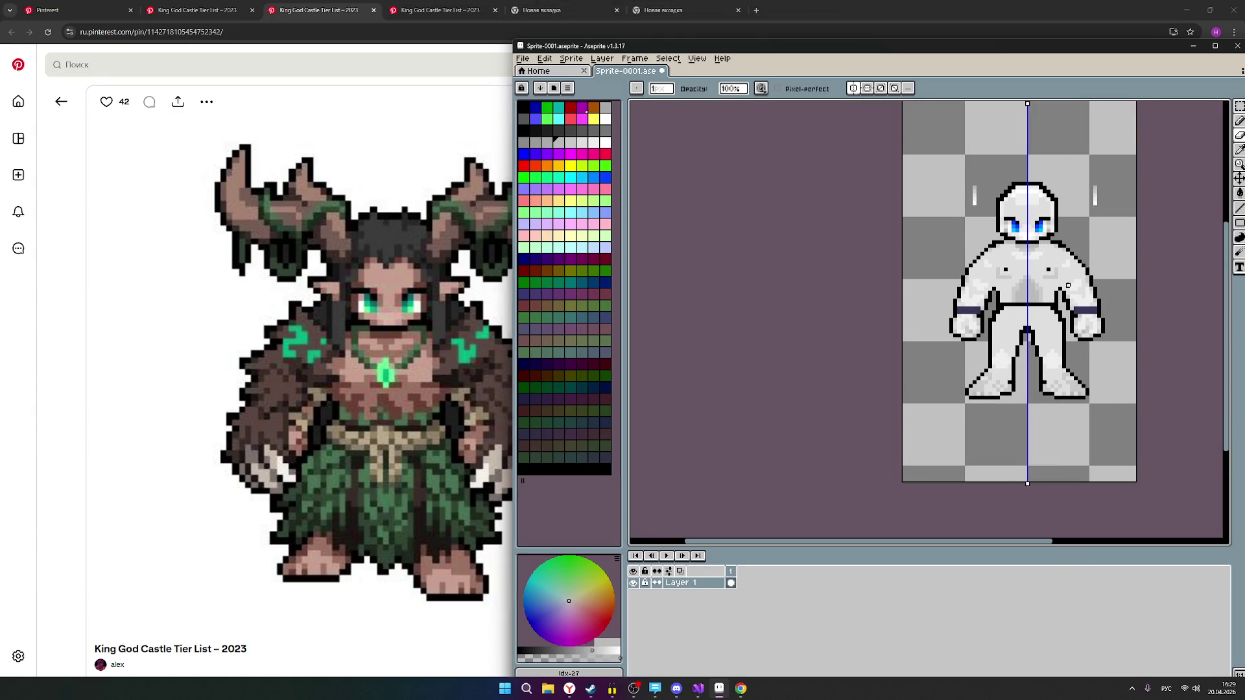
scroll(1069, 286, "up", 1)
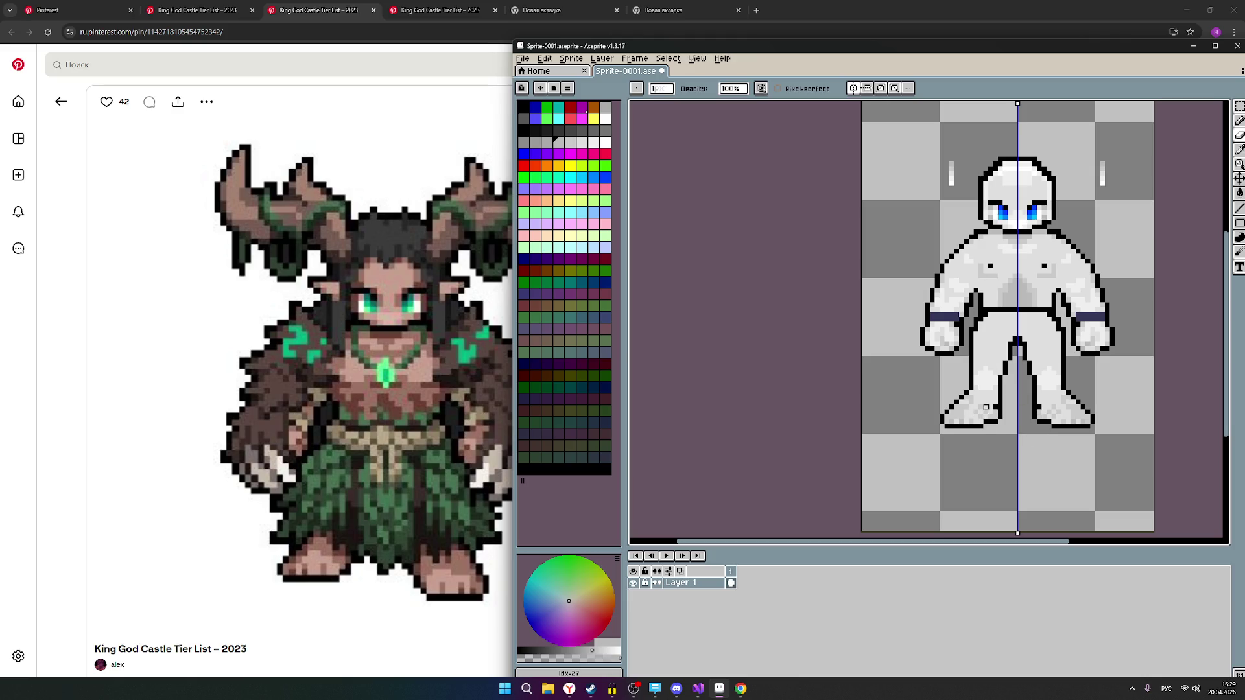
scroll(987, 408, "down", 3)
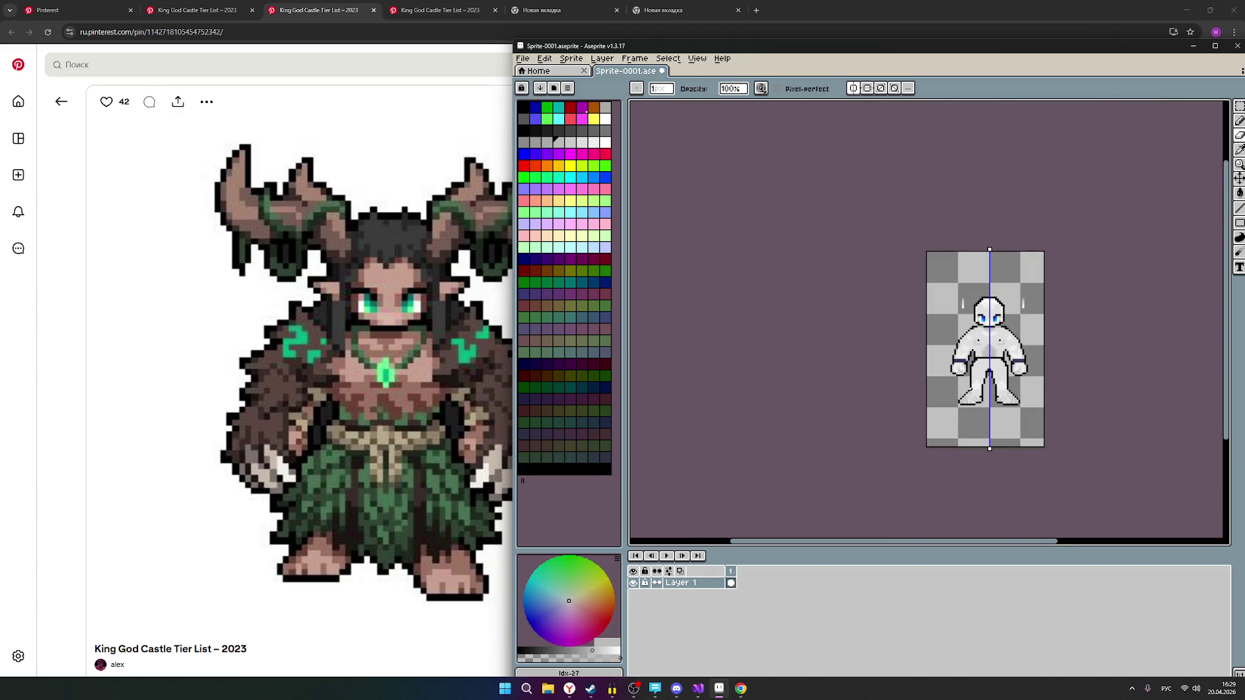
scroll(971, 388, "up", 1)
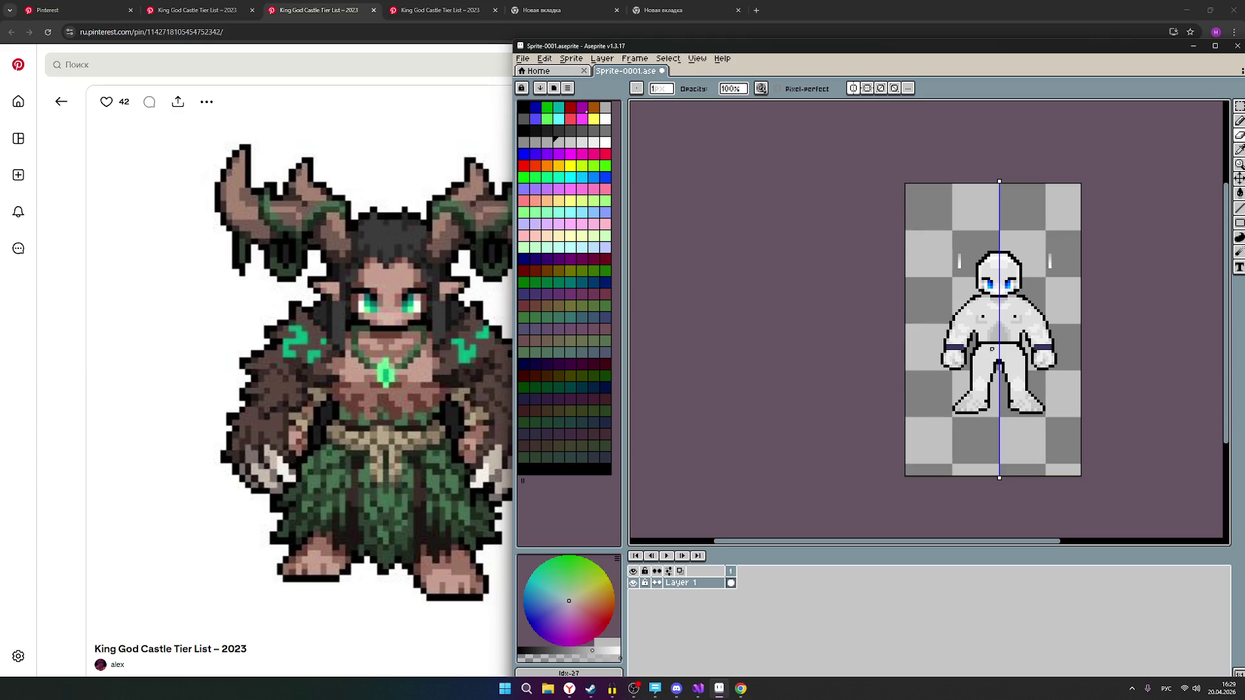
scroll(1030, 320, "up", 2)
scroll(946, 351, "up", 1)
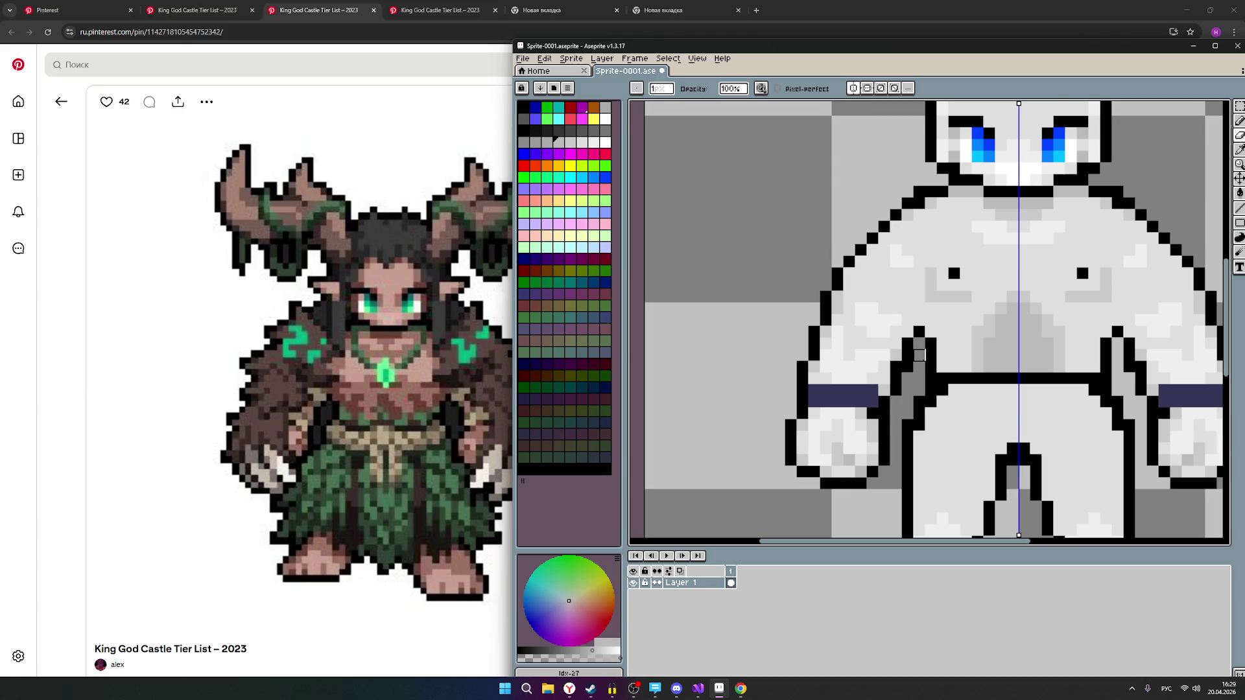
scroll(989, 343, "down", 1)
scroll(1022, 341, "up", 1)
scroll(1021, 361, "down", 1)
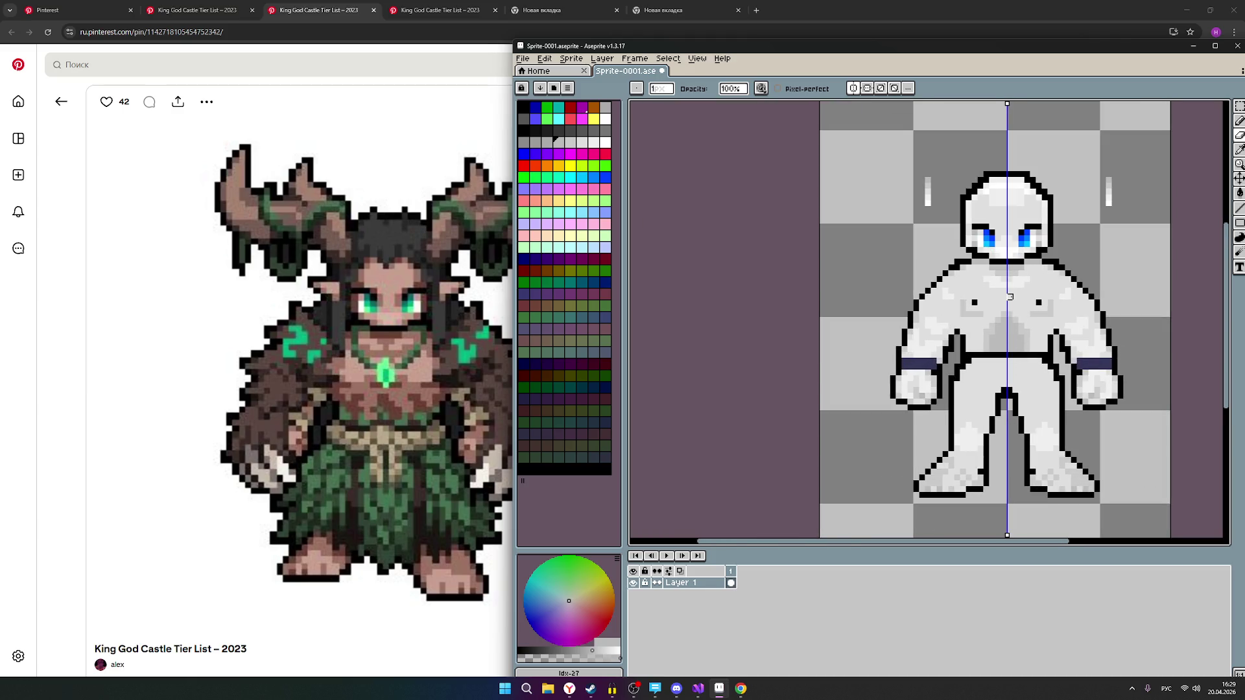
scroll(1016, 197, "up", 1)
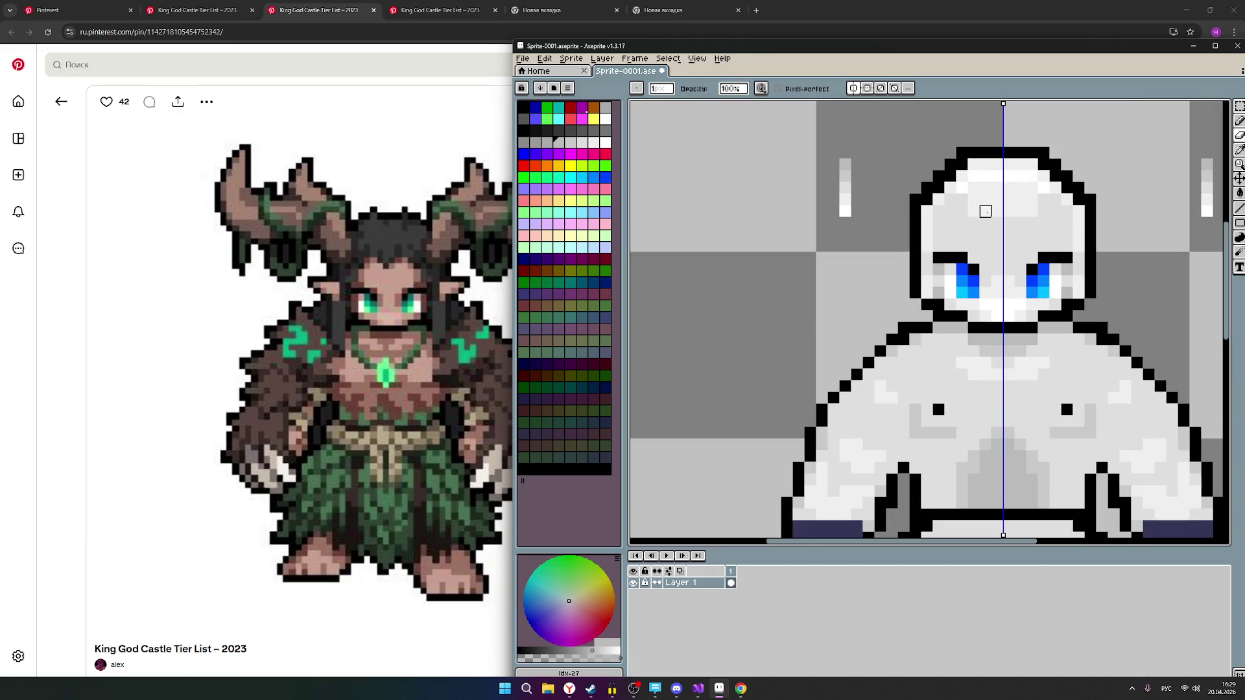
scroll(1045, 240, "down", 1)
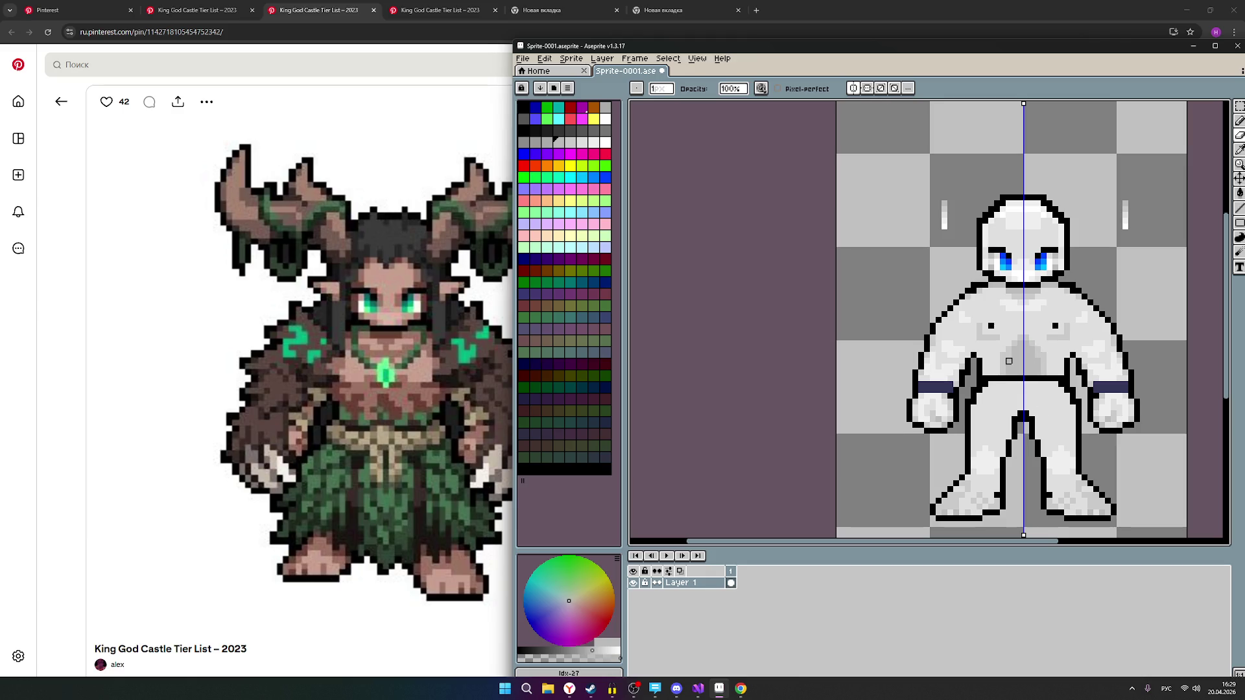
scroll(957, 337, "up", 1)
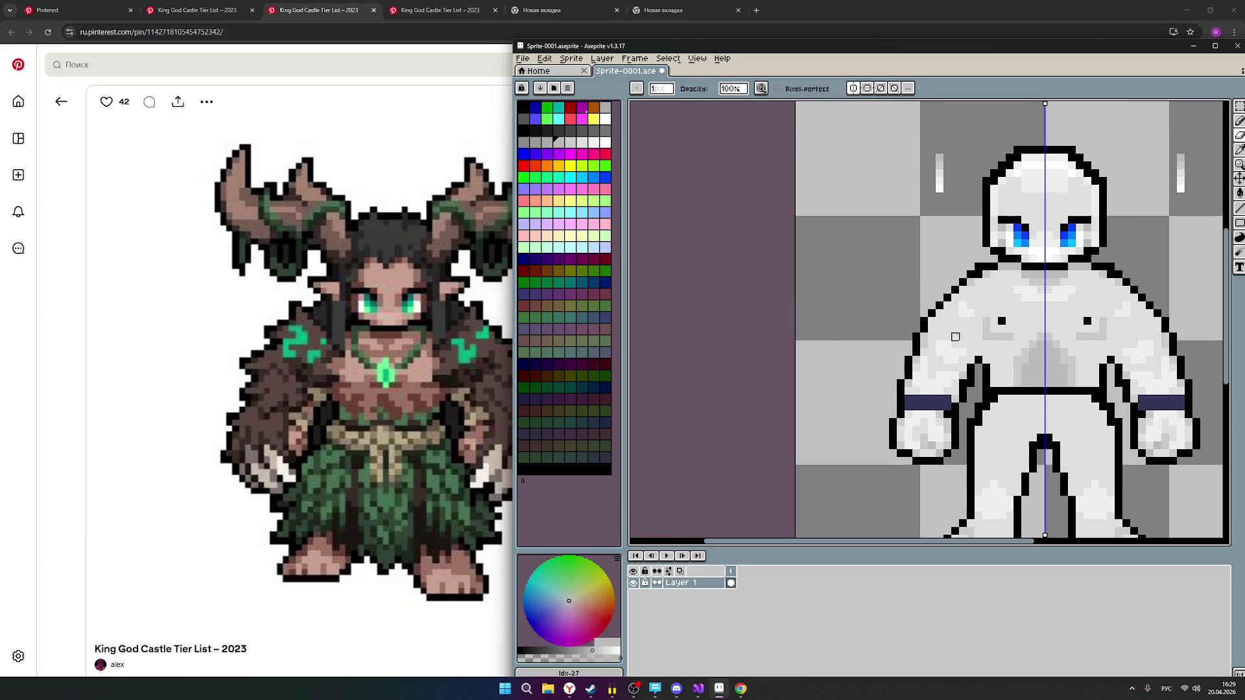
left_click(593, 144)
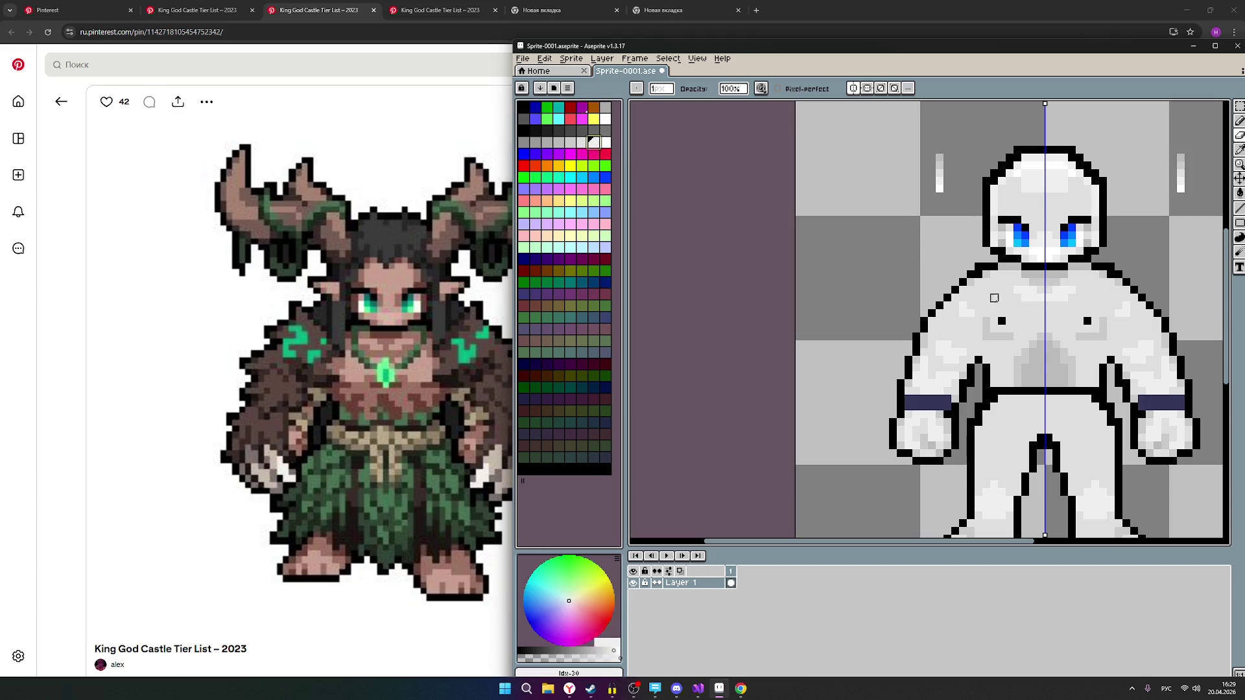
Choose the light grey swatch with the Pencil and place one mirrored highlight pixel on the chest.
left_click(605, 143)
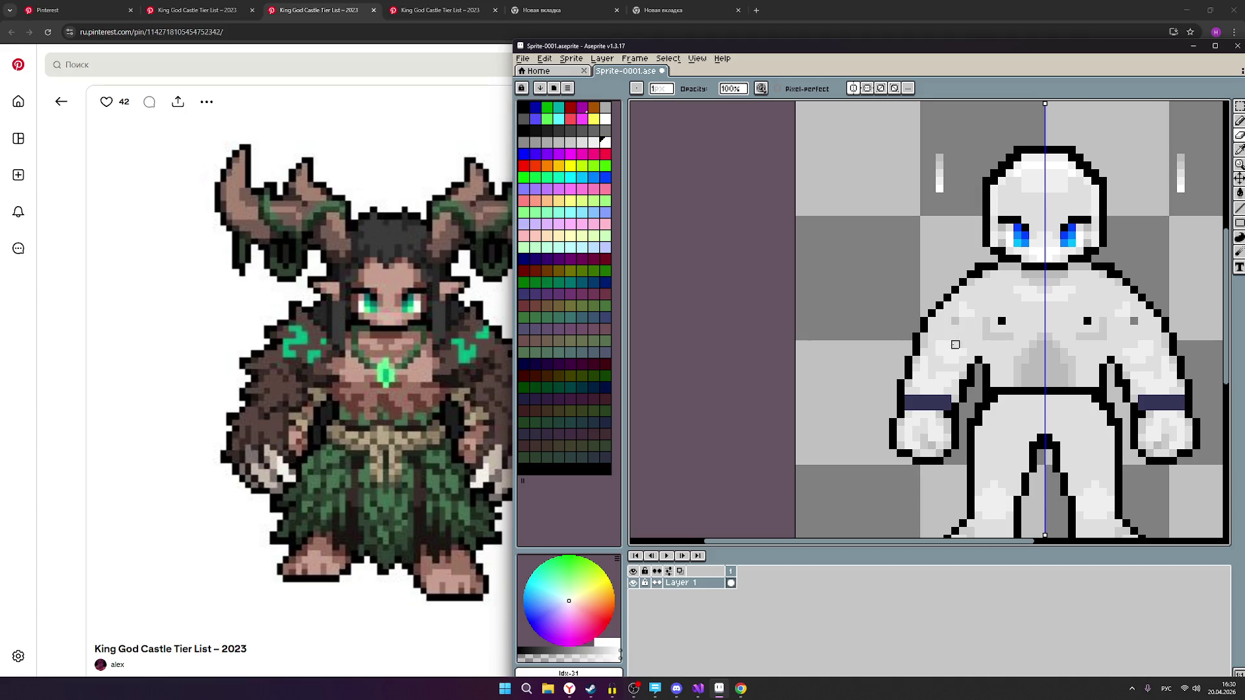
left_click(1239, 121)
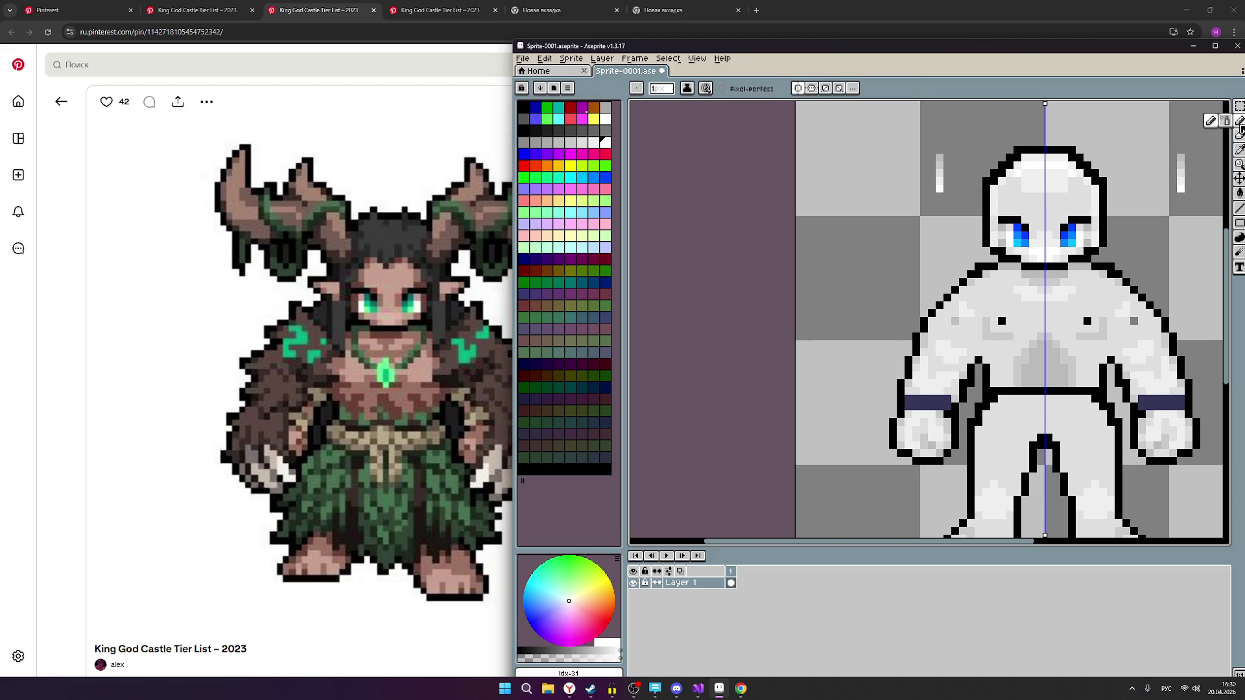
left_click(593, 143)
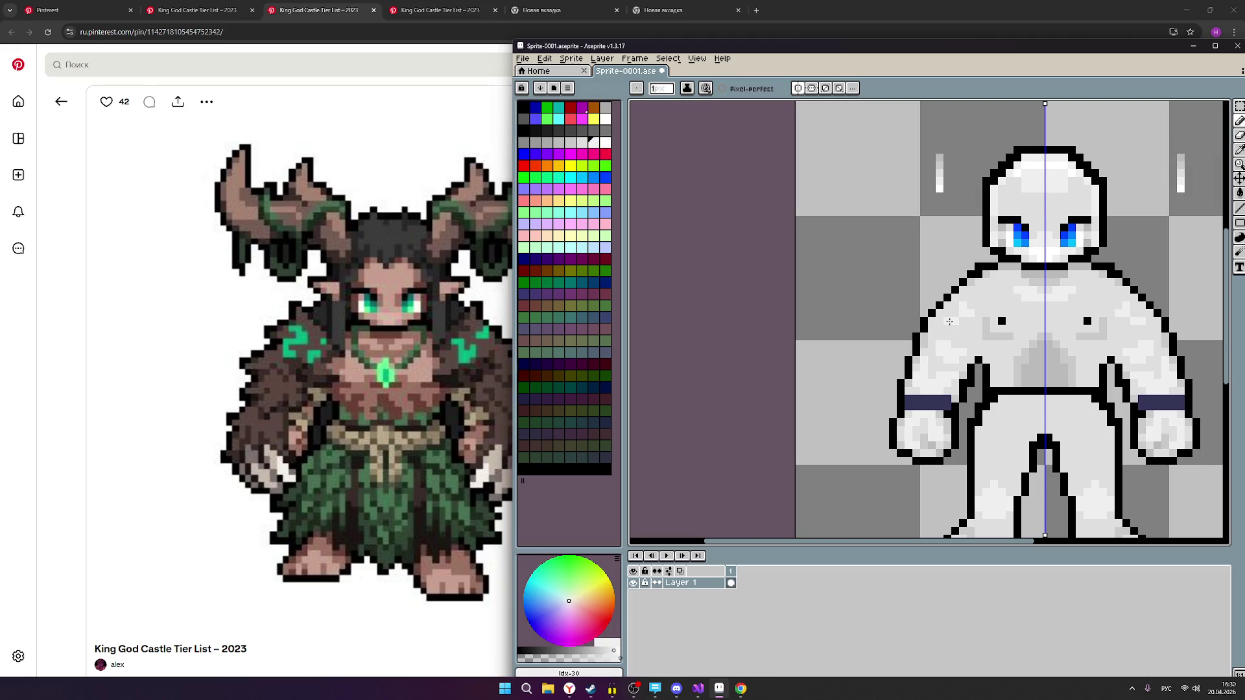
scroll(963, 331, "down", 1)
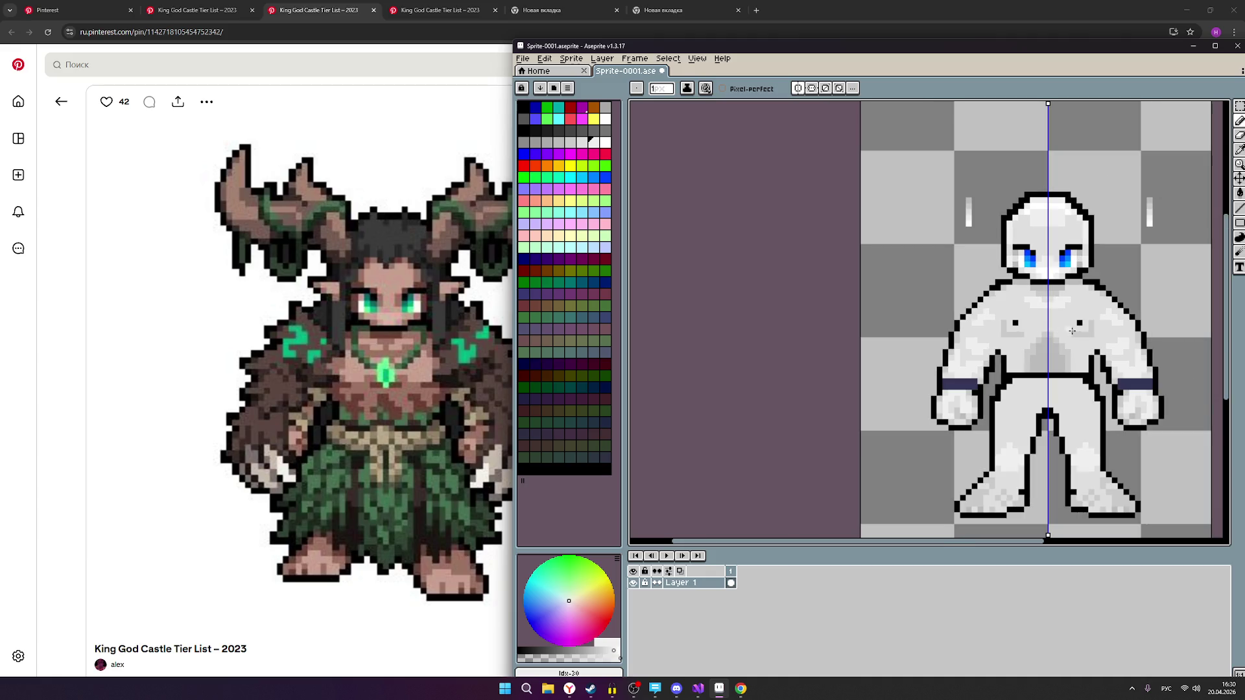
scroll(1094, 334, "down", 1)
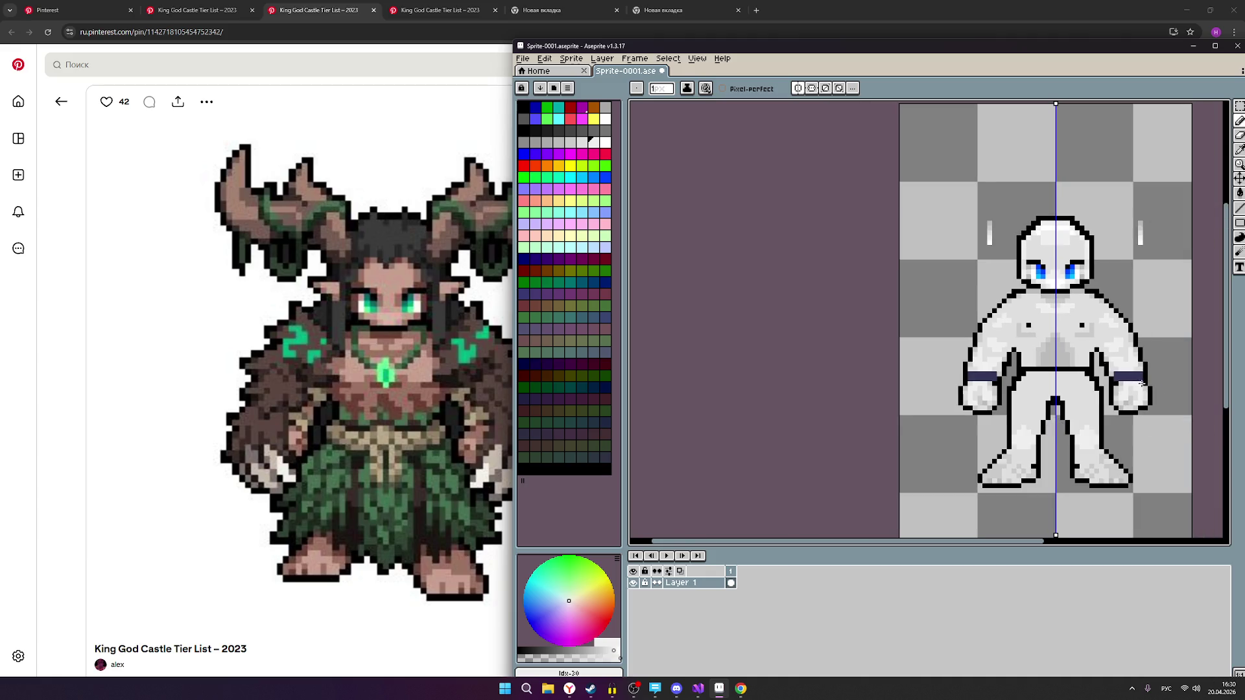
scroll(1145, 324, "up", 1)
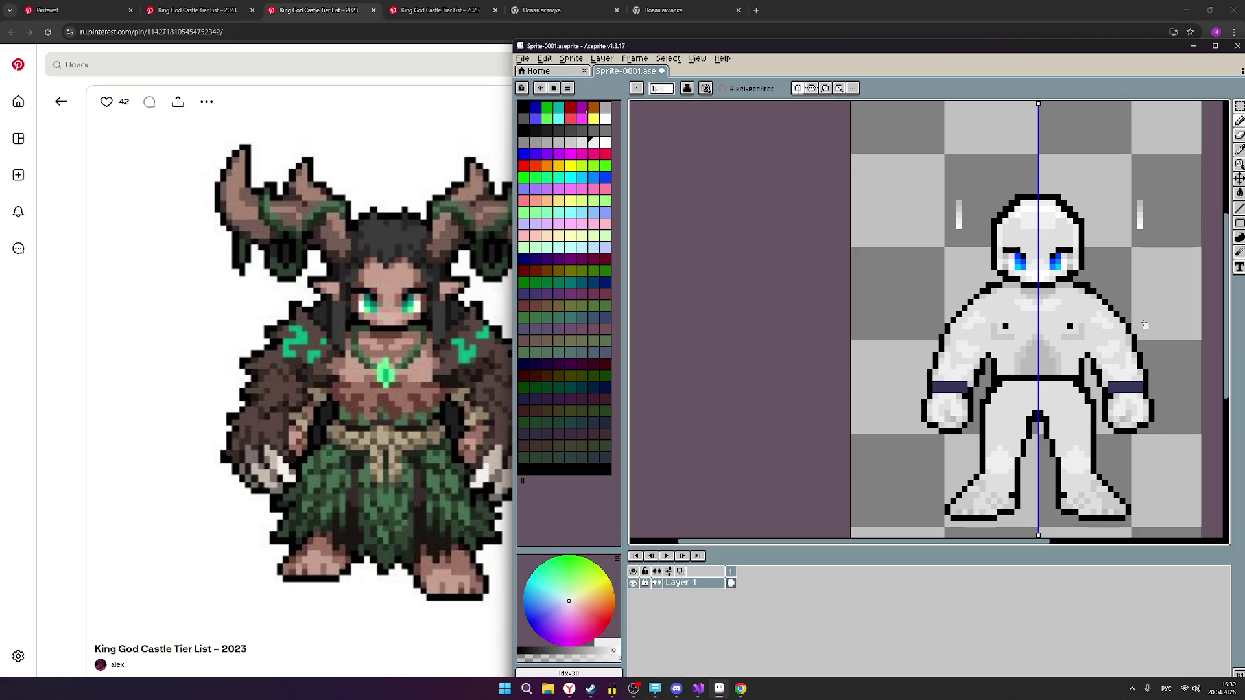
scroll(1145, 324, "up", 1)
scroll(1145, 323, "down", 1)
scroll(1140, 324, "up", 1)
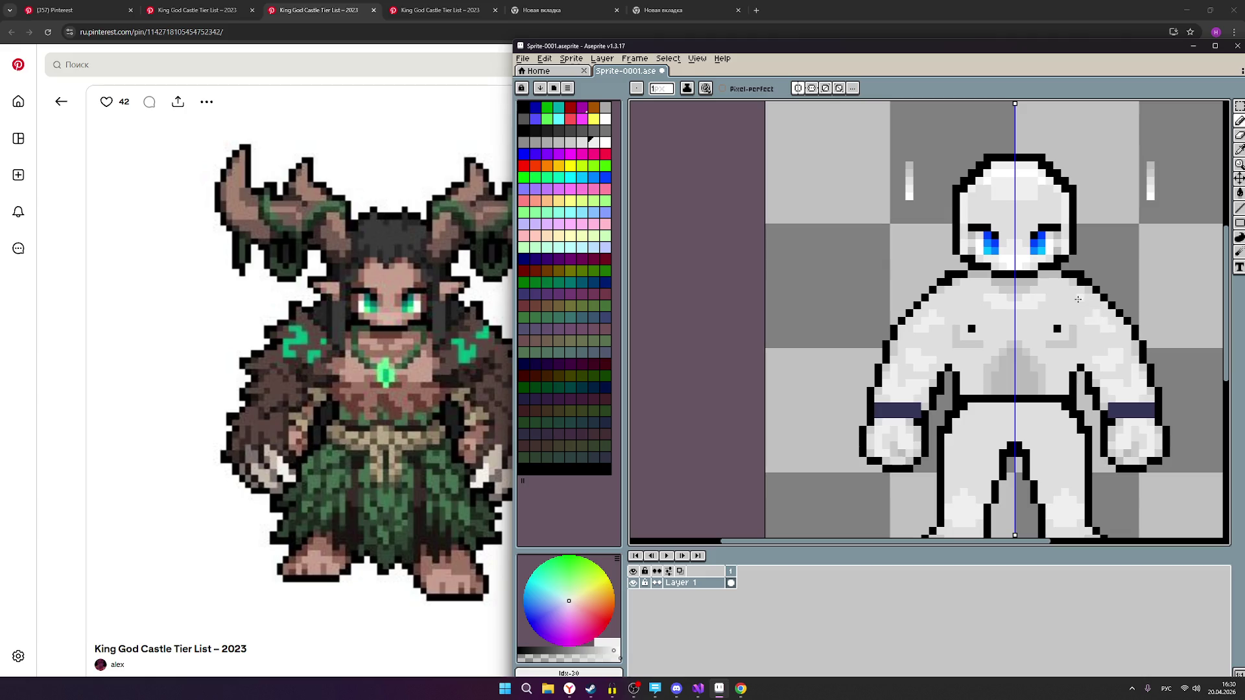
scroll(1080, 298, "down", 5)
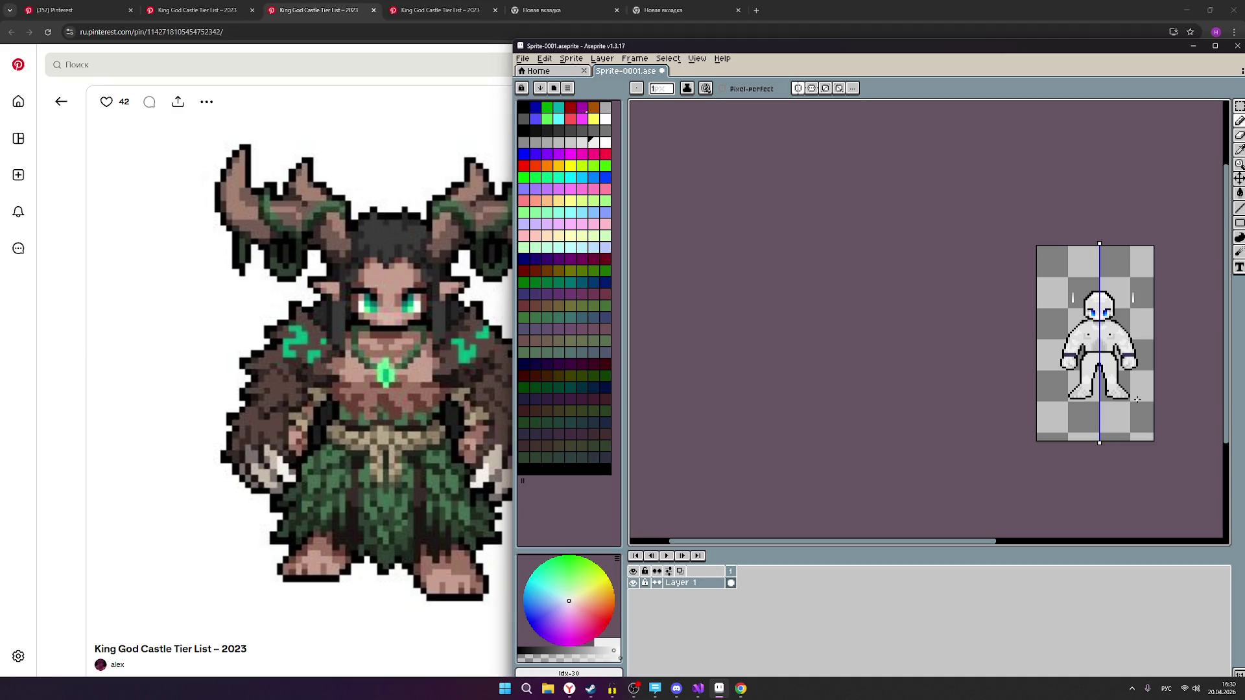
scroll(1137, 399, "up", 4)
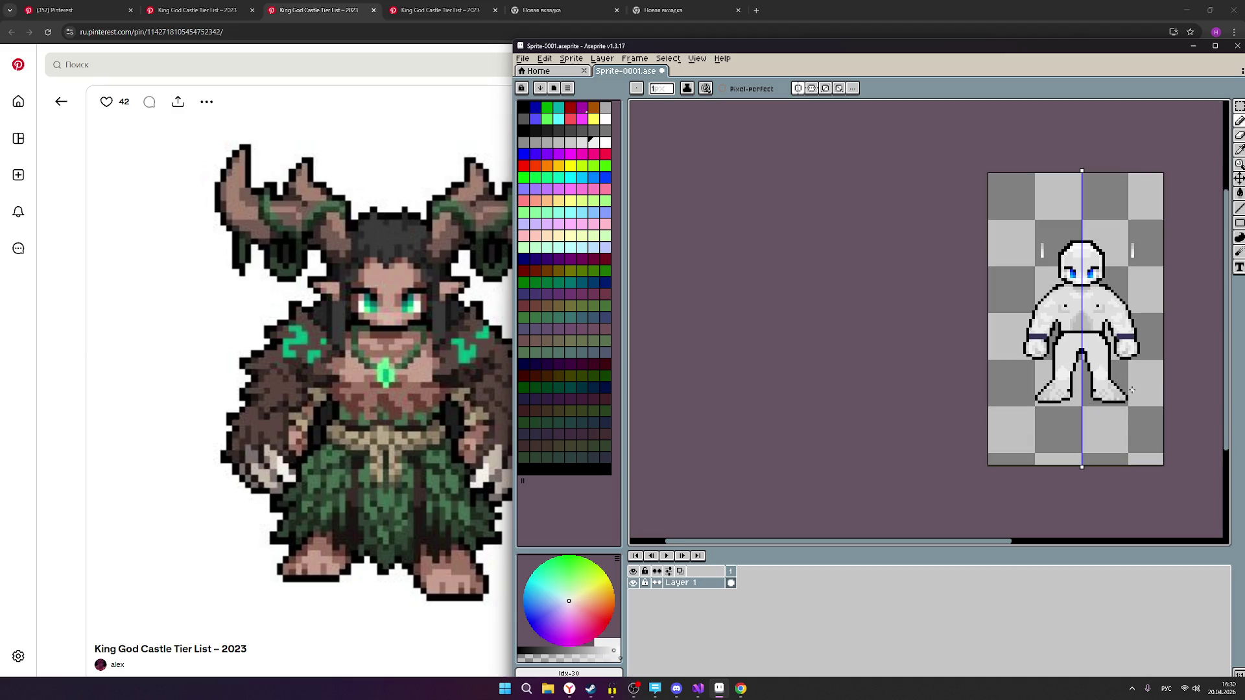
scroll(1076, 340, "up", 2)
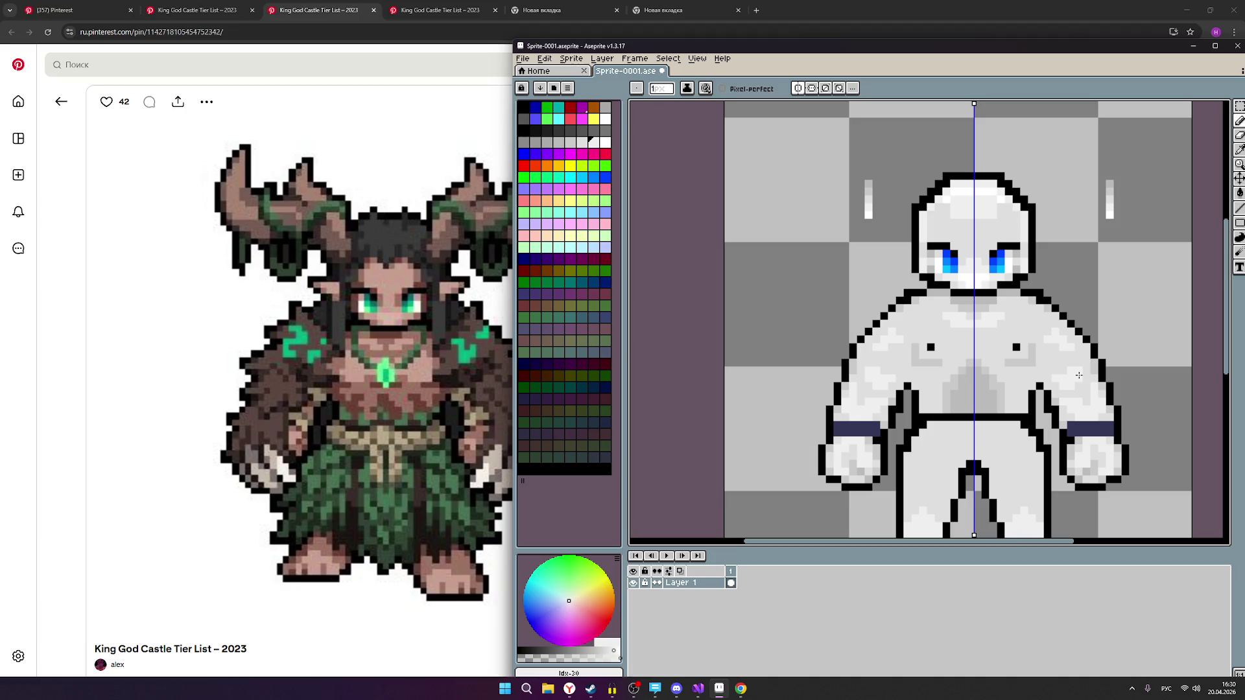
scroll(1079, 375, "down", 1)
scroll(1068, 376, "down", 1)
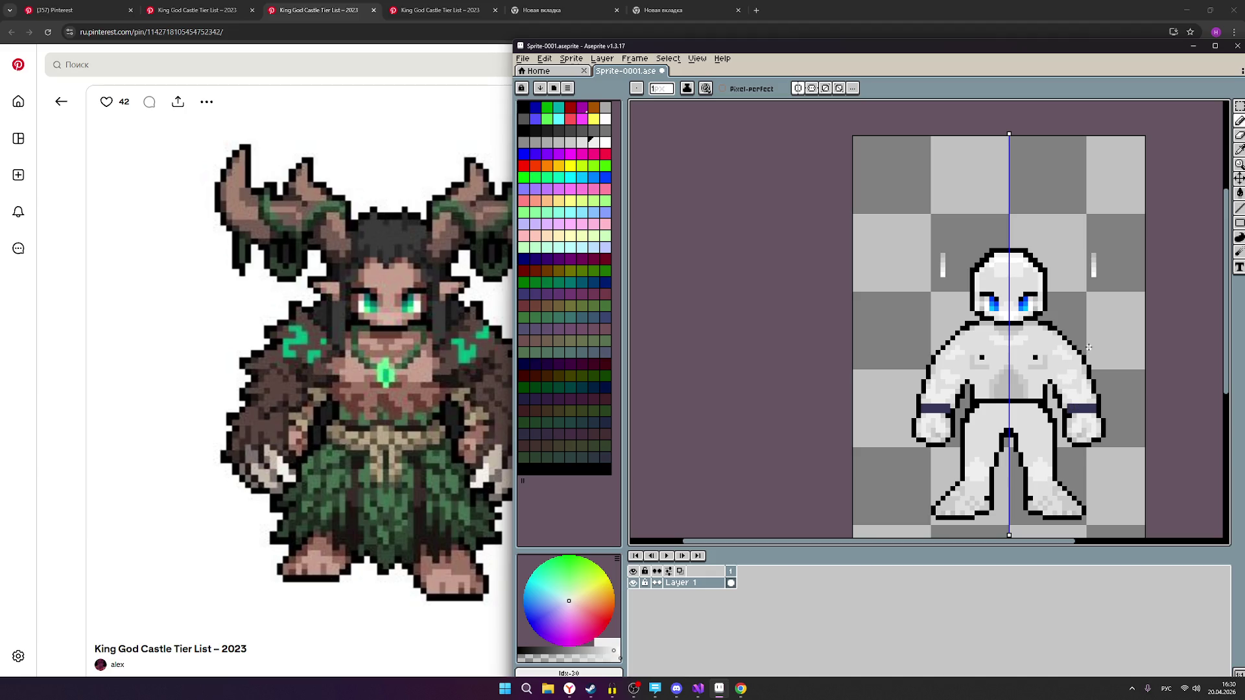
scroll(1089, 350, "down", 1)
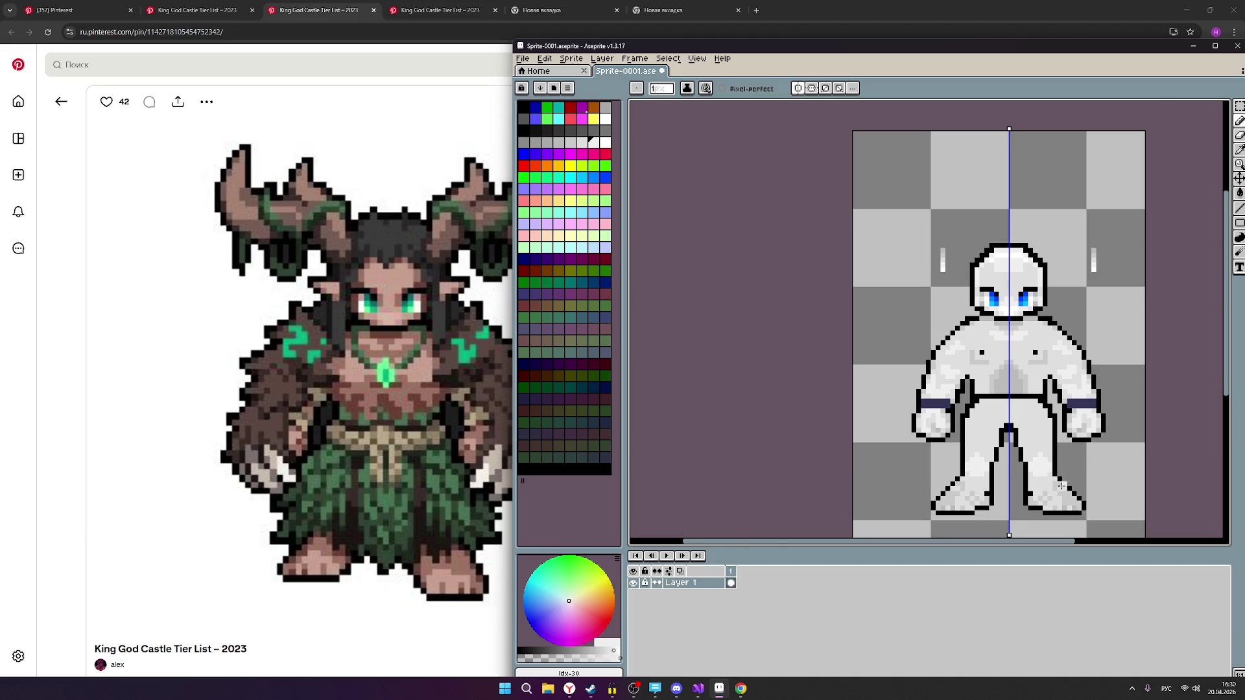
scroll(1041, 509, "up", 1)
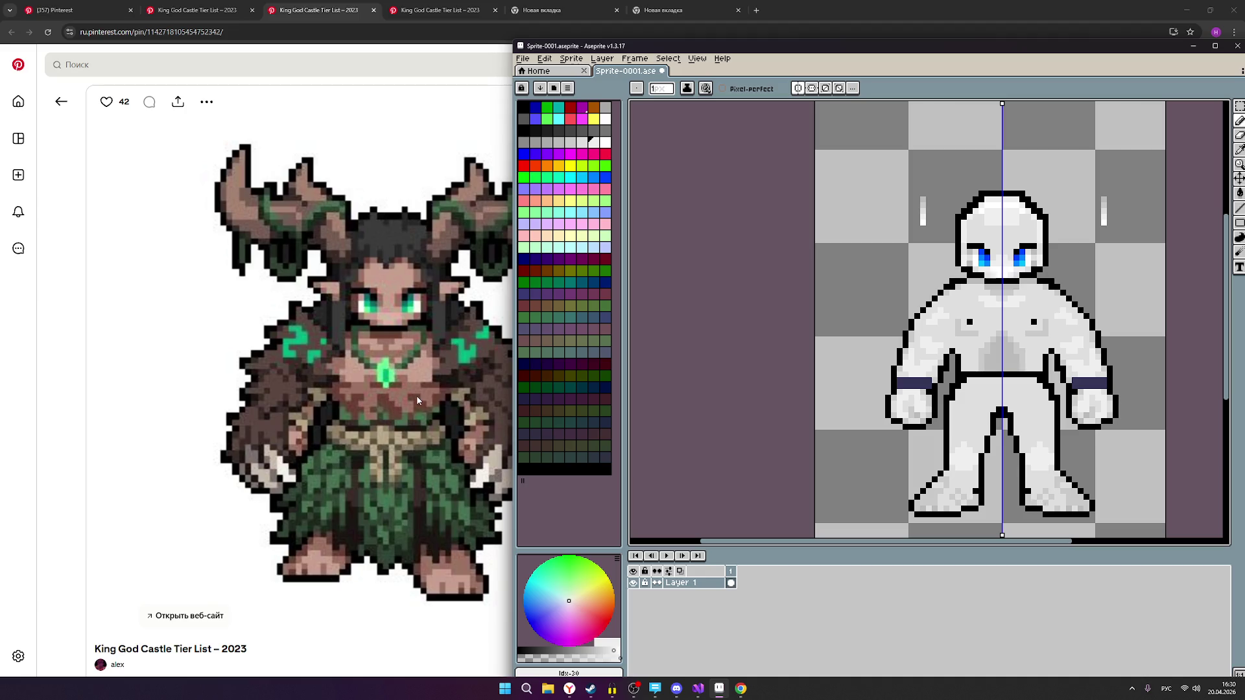
scroll(446, 411, "down", 1)
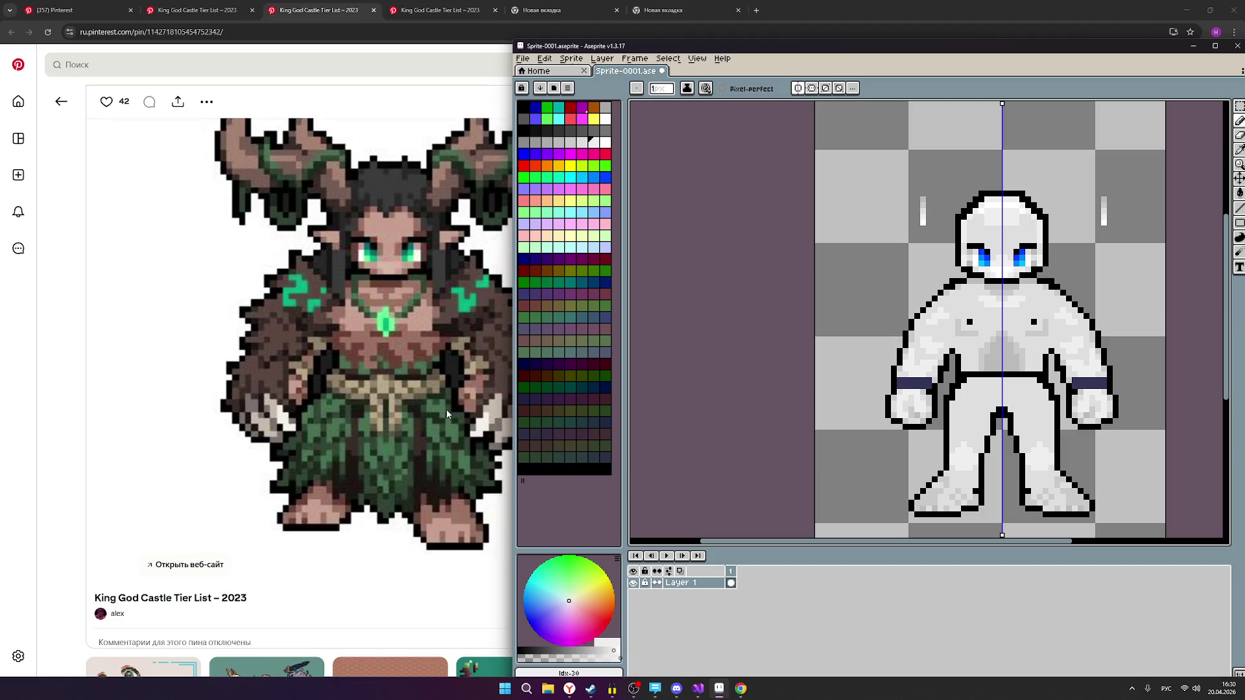
scroll(446, 410, "up", 1)
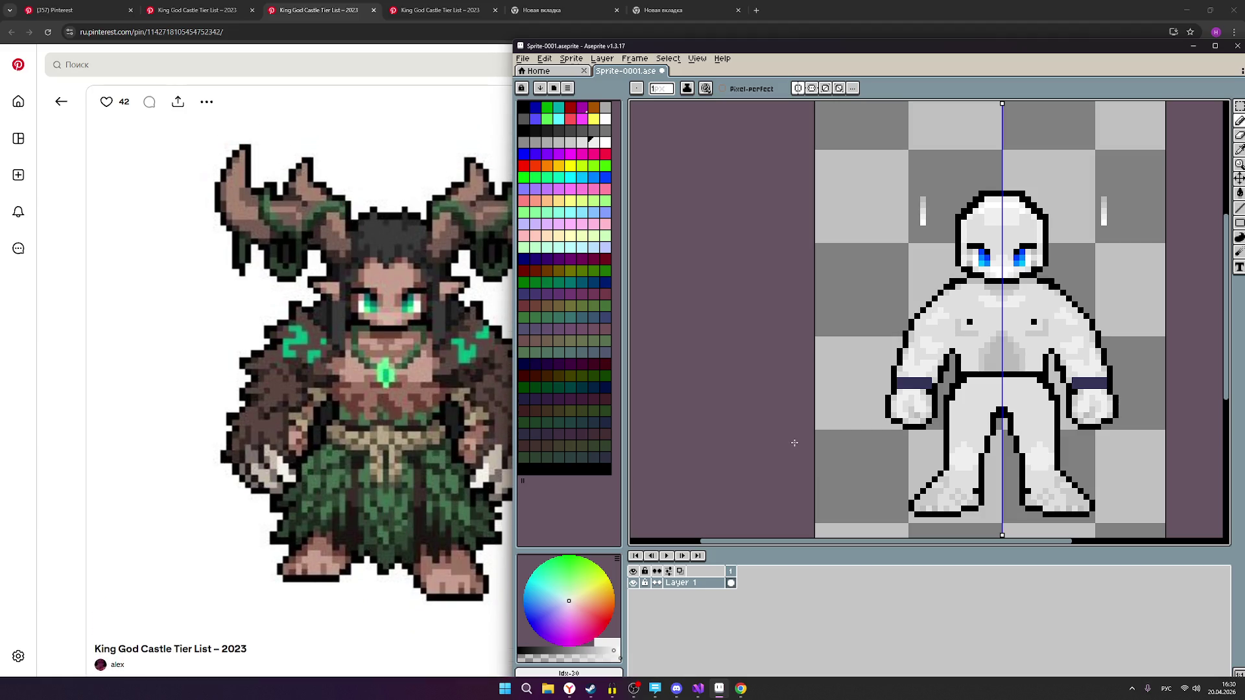
scroll(989, 355, "up", 1)
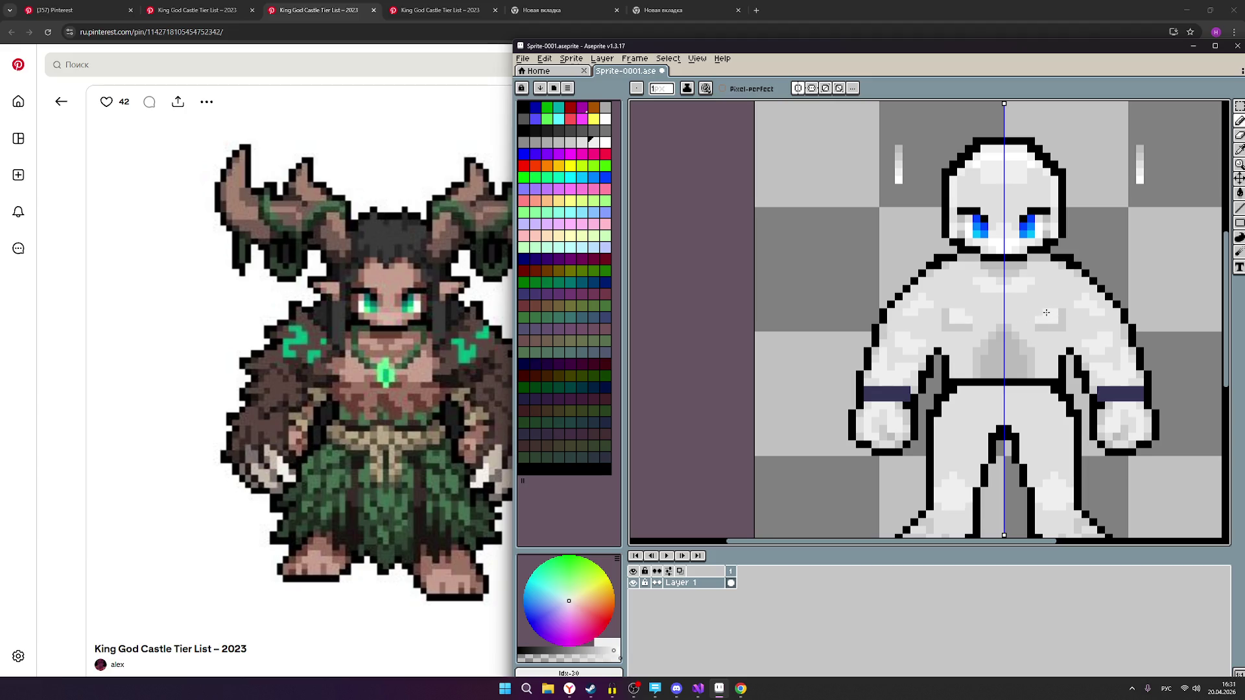
left_click(1040, 314)
Switch Pinterest to the short-haired fighter in a dark gi, then return to Aseprite.
left_click(227, 5)
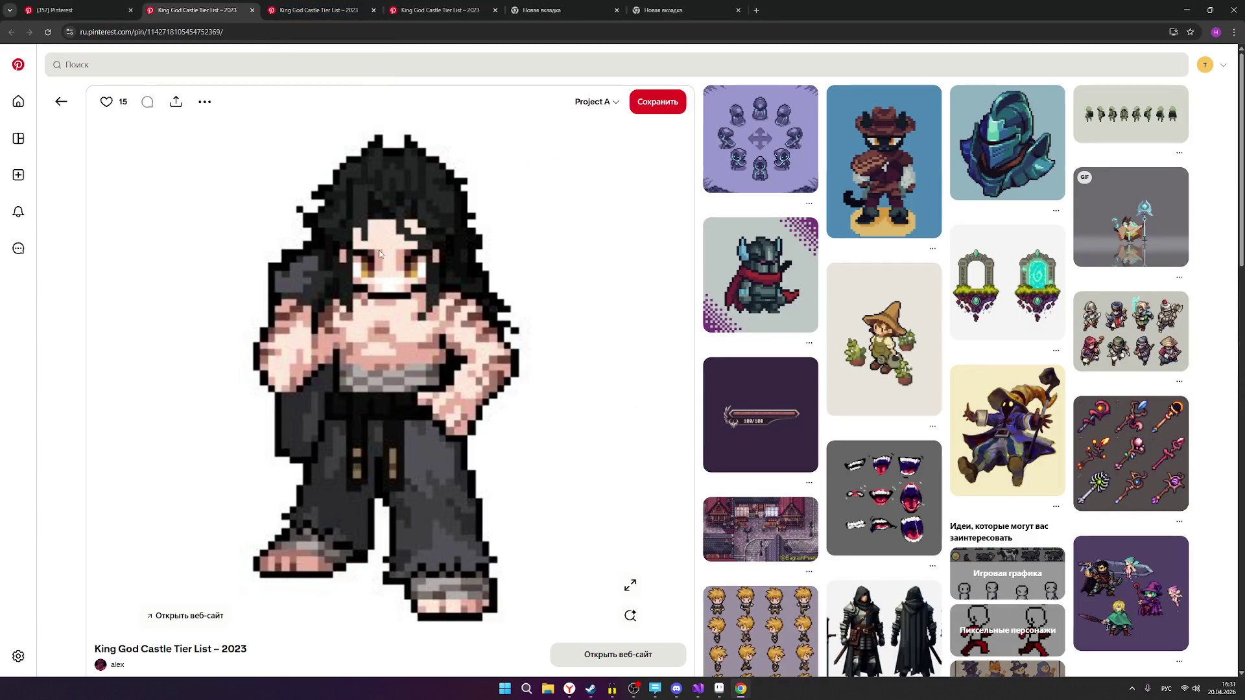
left_click(425, 9)
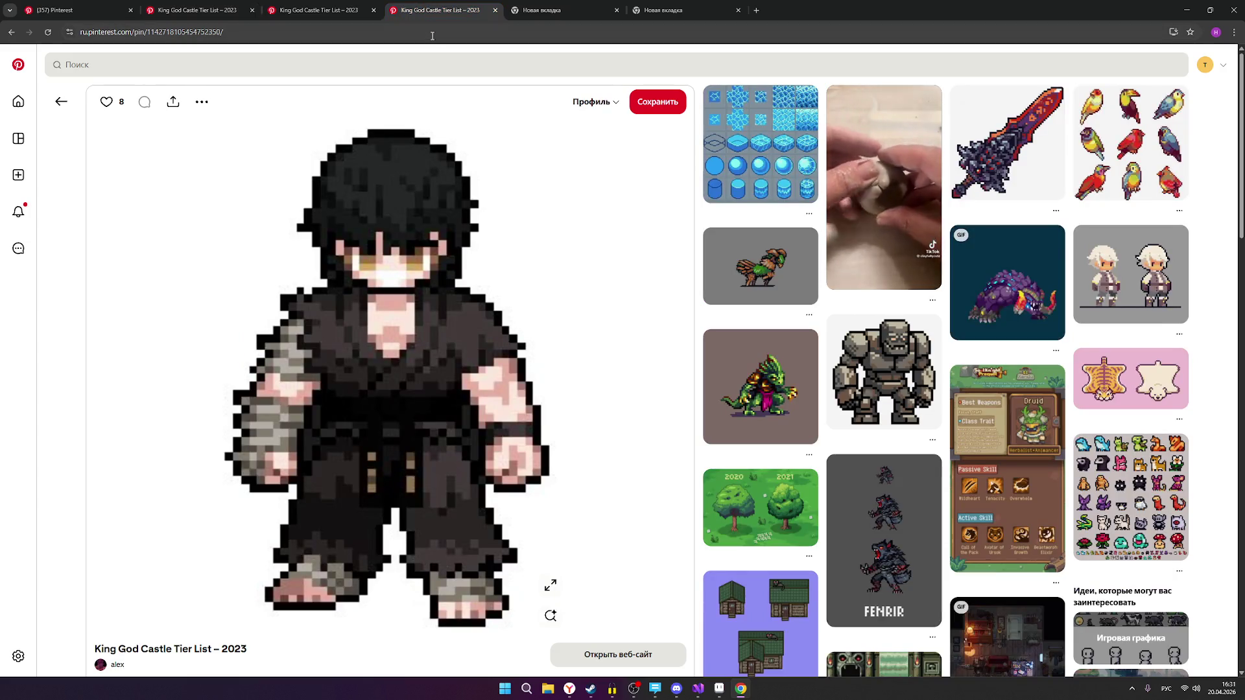
left_click(722, 691)
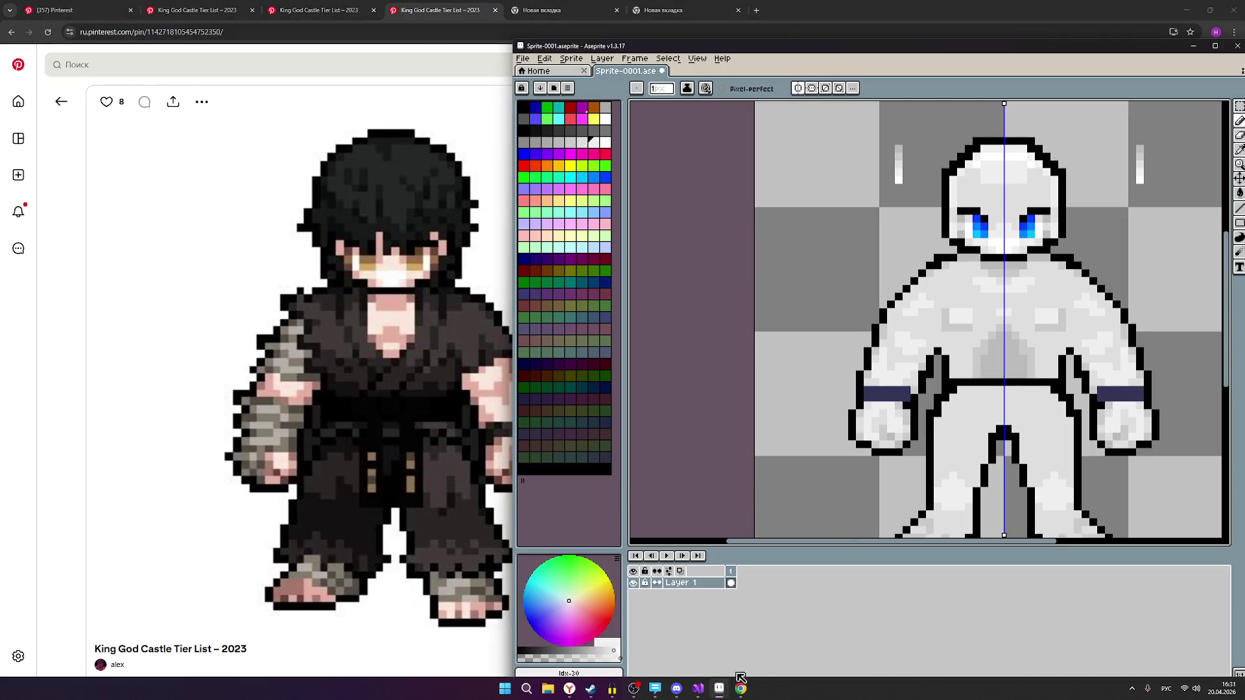
Paint a light chest highlight toward the centre line, then compare with the horned druid reference.
scroll(1000, 291, "up", 1)
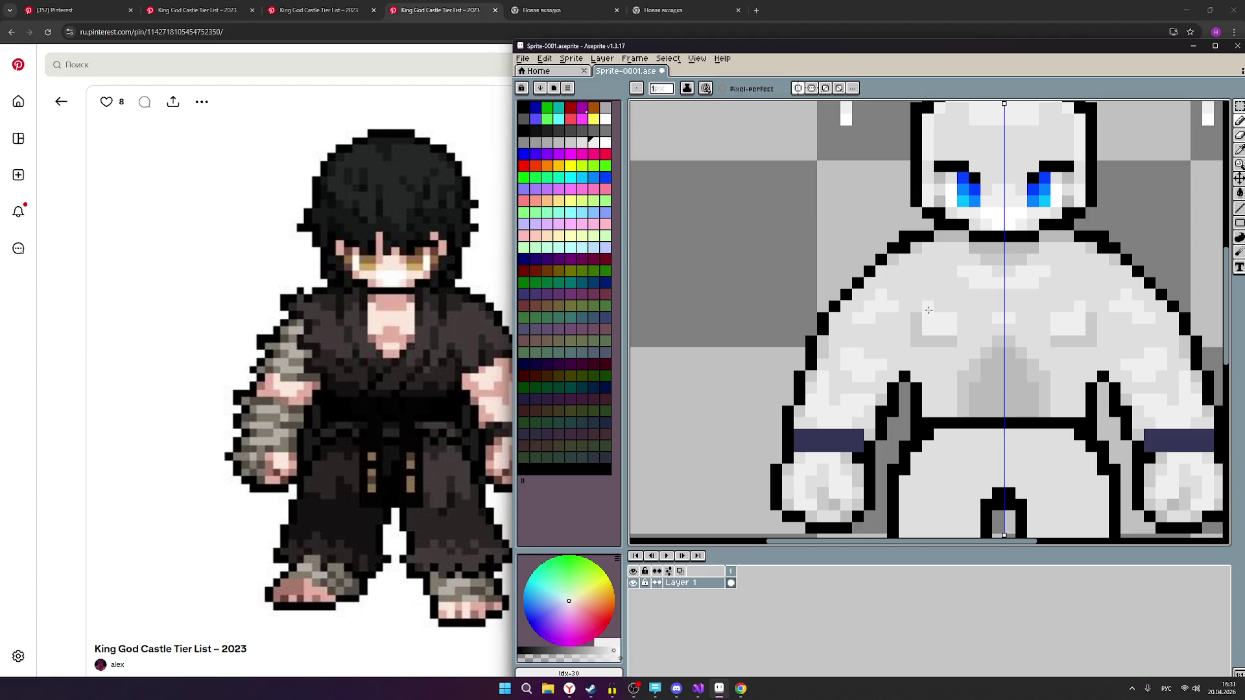
left_click_drag(953, 306, 1005, 302)
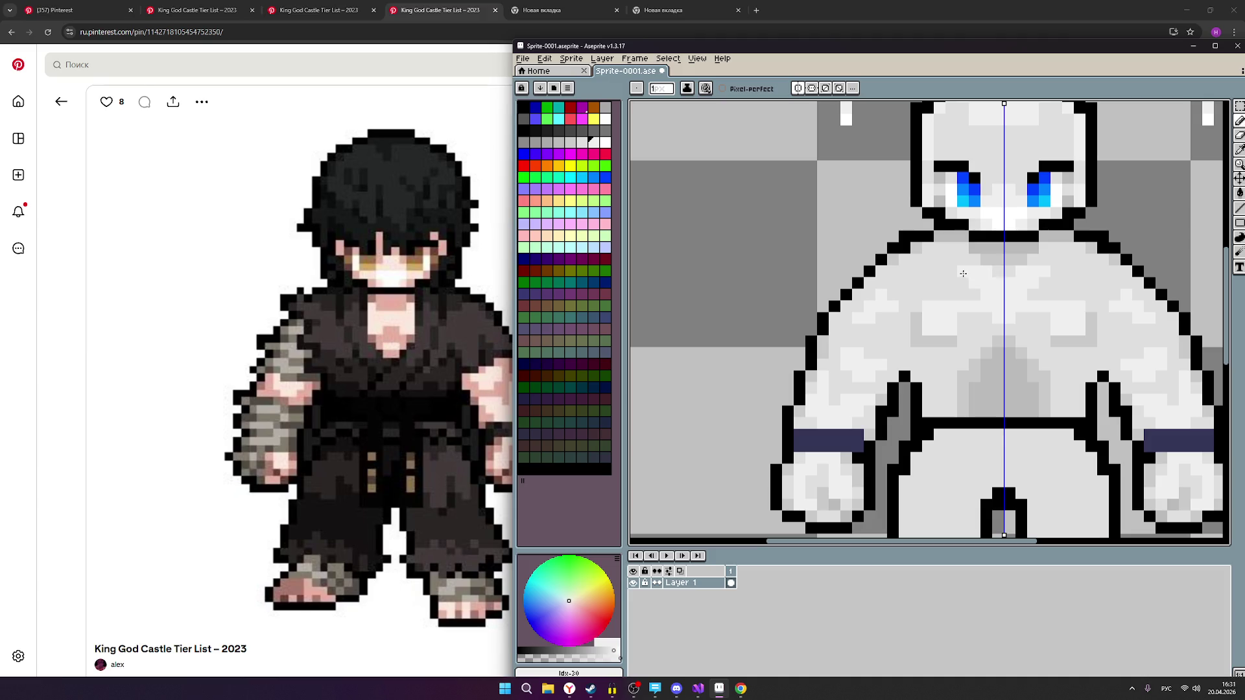
scroll(963, 273, "down", 2)
left_click(347, 6)
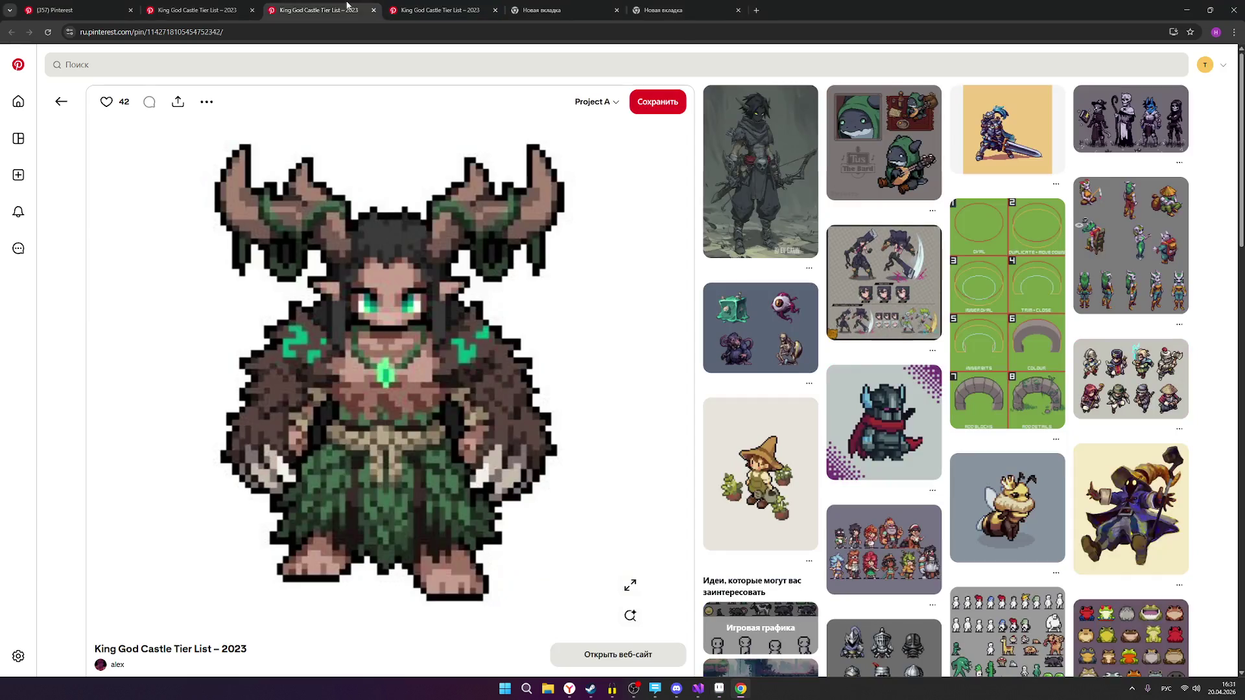
left_click(725, 692)
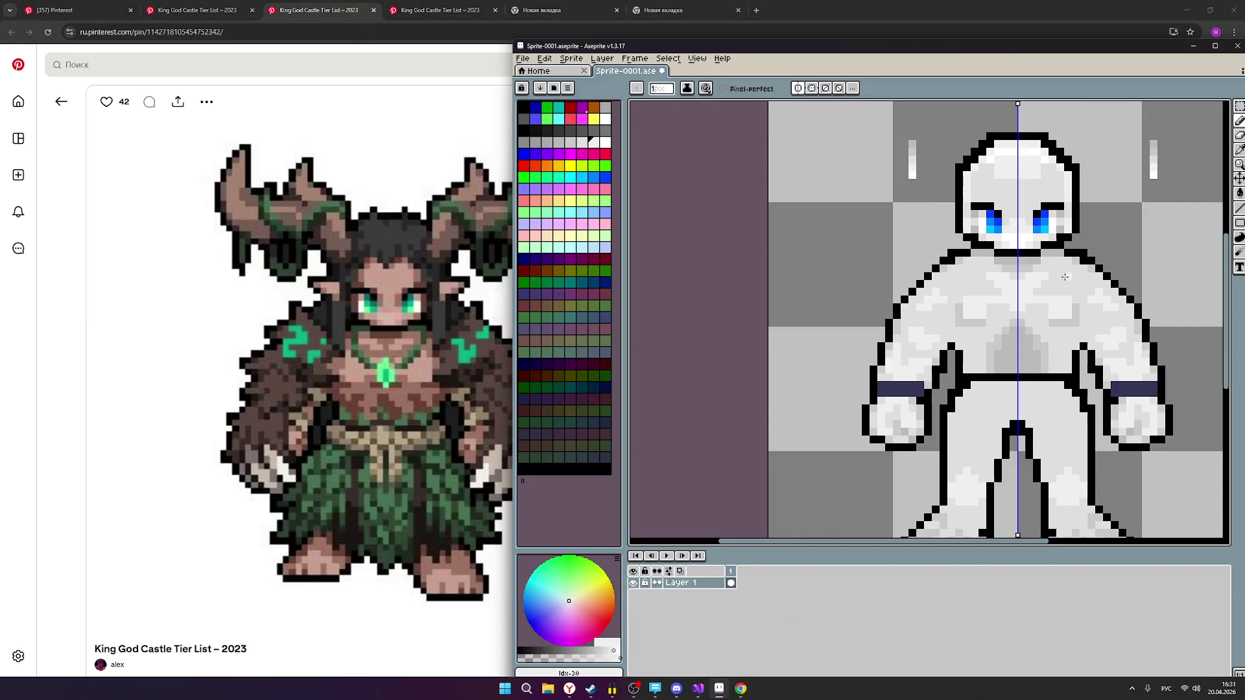
Lighten the grey pixels just under the chest, mirrored on both sides.
scroll(1004, 293, "up", 1)
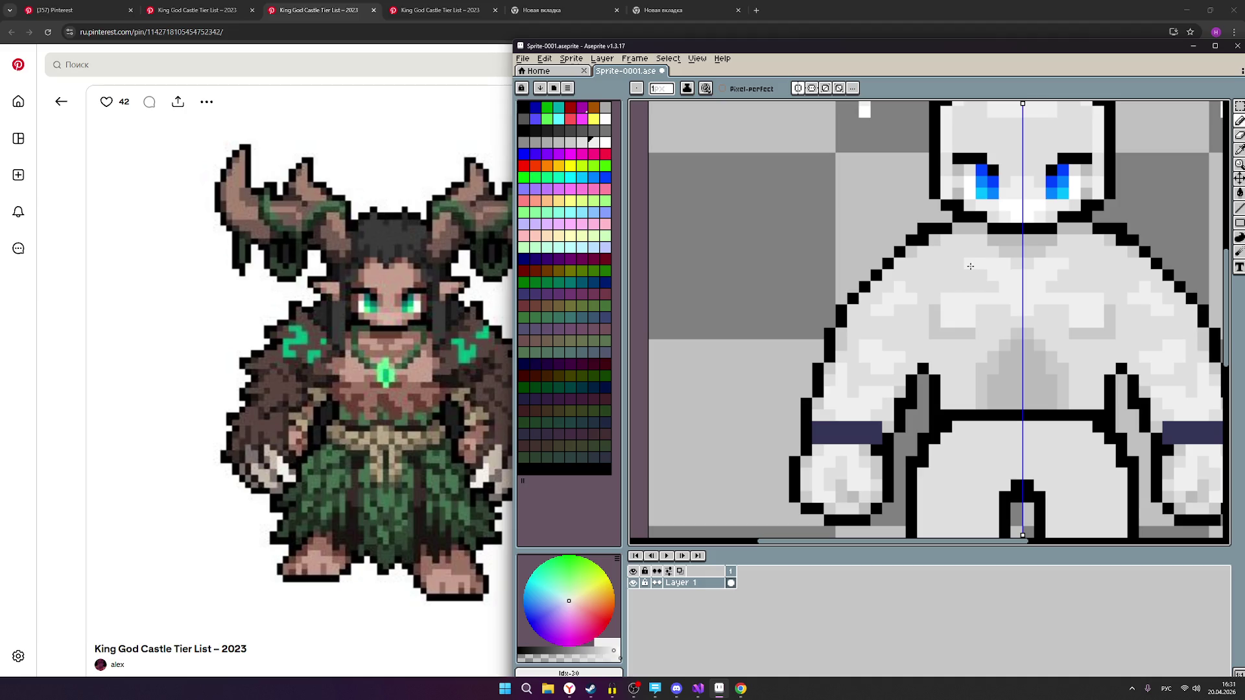
scroll(973, 269, "down", 4)
scroll(988, 279, "up", 2)
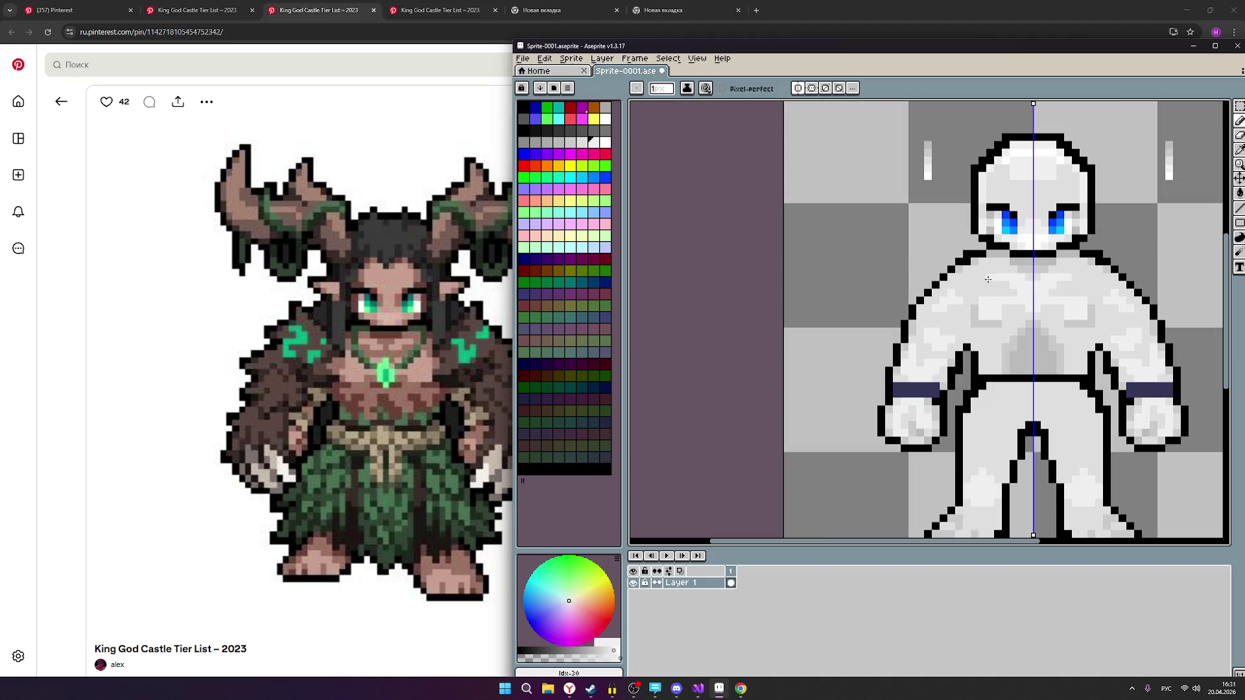
key("v")
key("b")
scroll(1071, 310, "down", 1)
scroll(1070, 310, "up", 1)
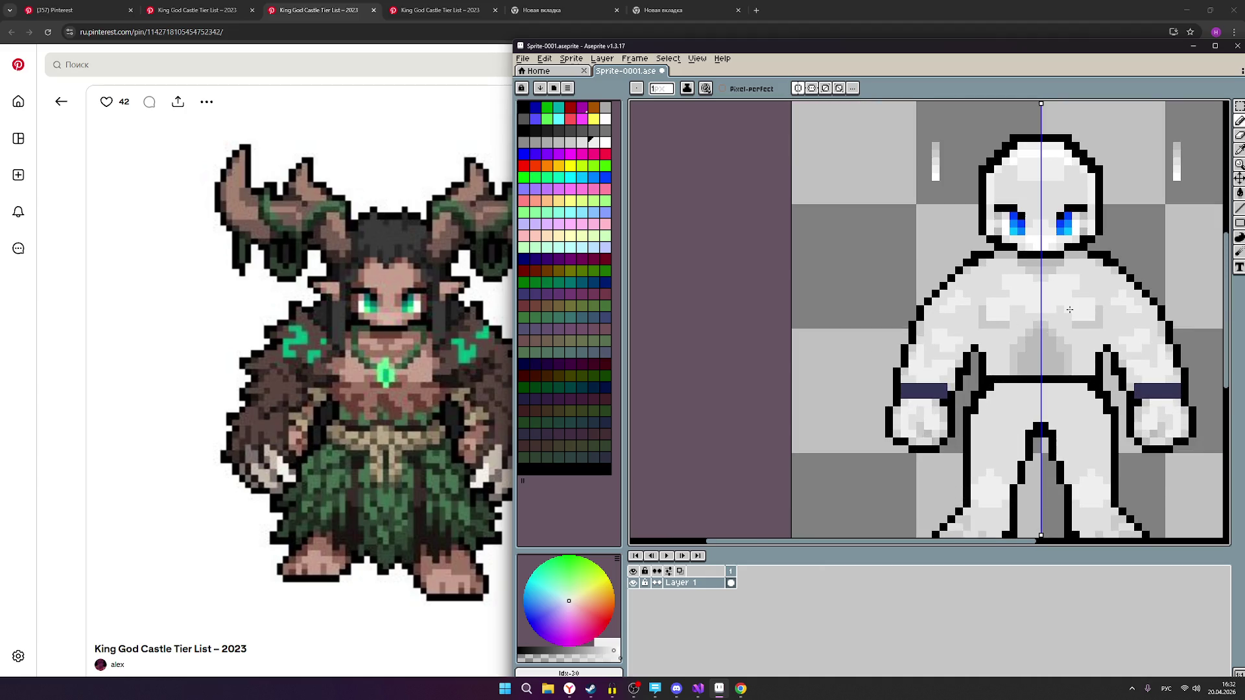
scroll(1070, 310, "up", 1)
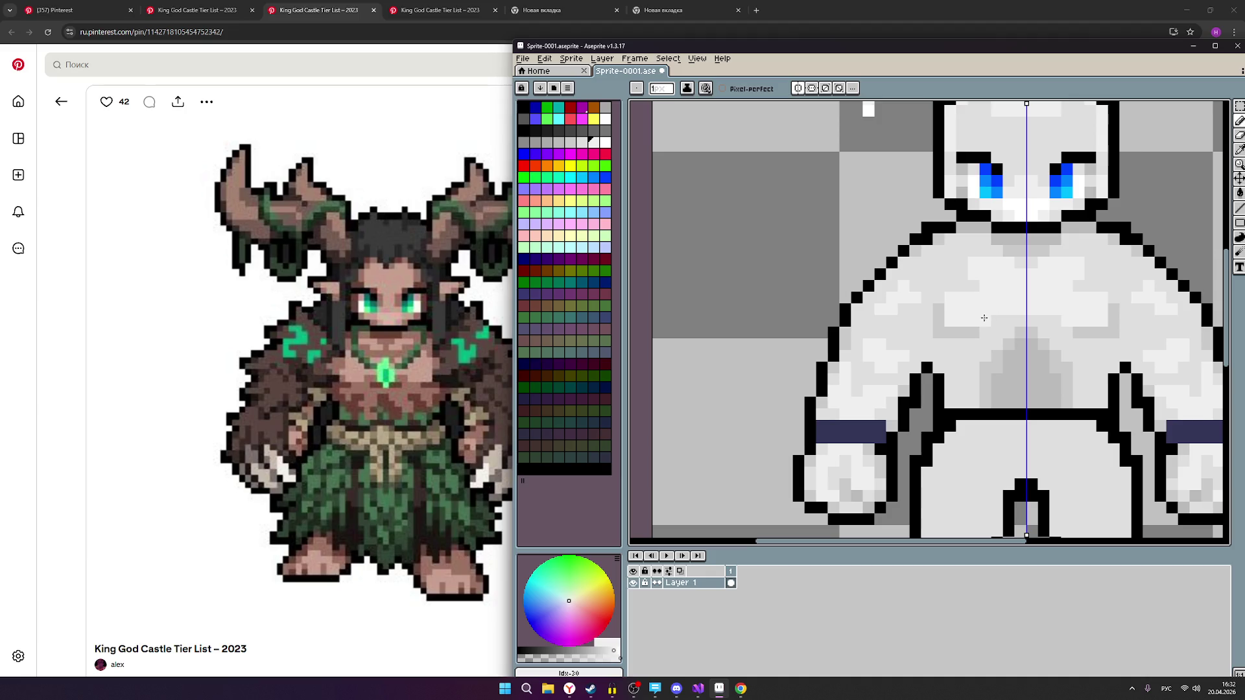
scroll(1095, 312, "down", 1)
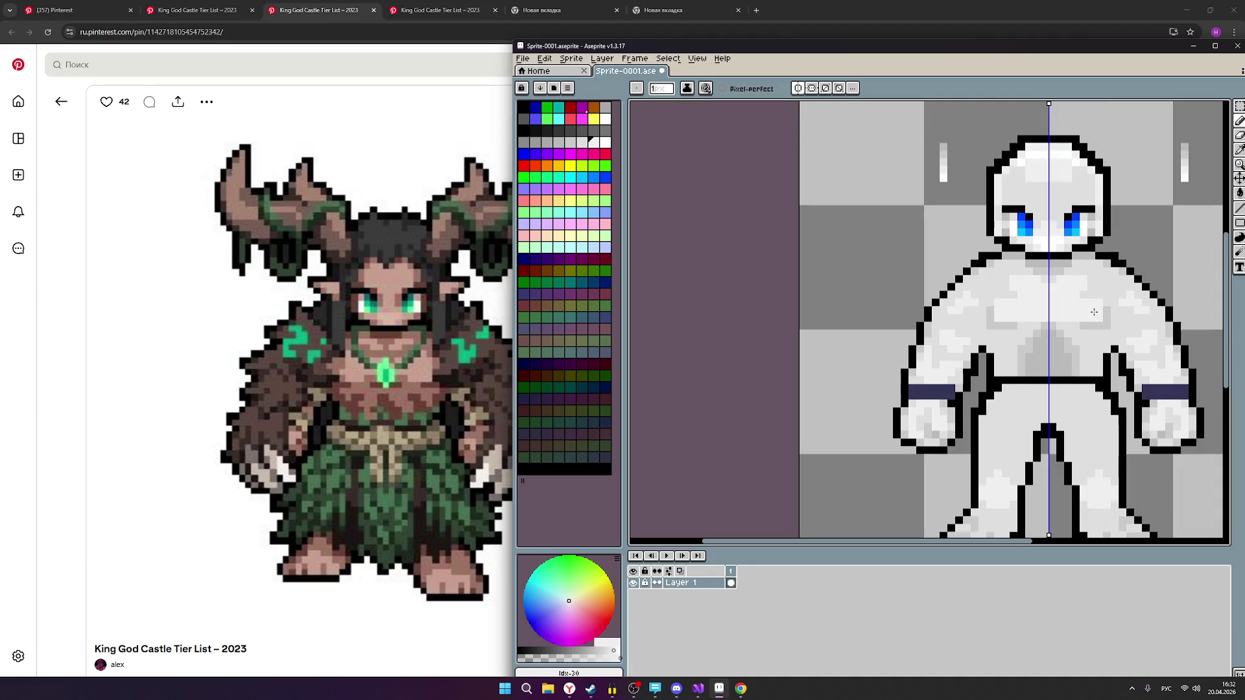
scroll(1078, 321, "up", 1)
scroll(1090, 321, "down", 1)
scroll(1107, 322, "up", 1)
mouse_move(943, 328)
left_mouse_down()
mouse_move(1069, 327)
mouse_move(1038, 326)
left_mouse_up()
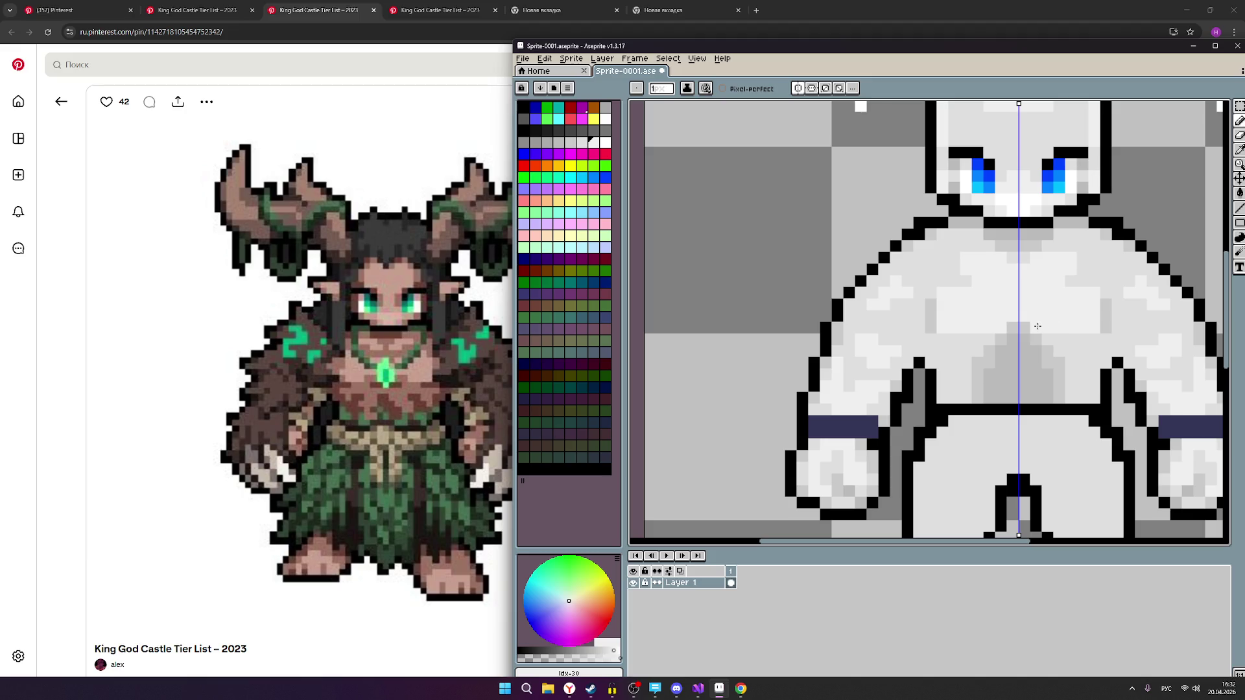
Try a light stroke across the chest and undo it with Ctrl+Z.
scroll(1095, 326, "down", 1)
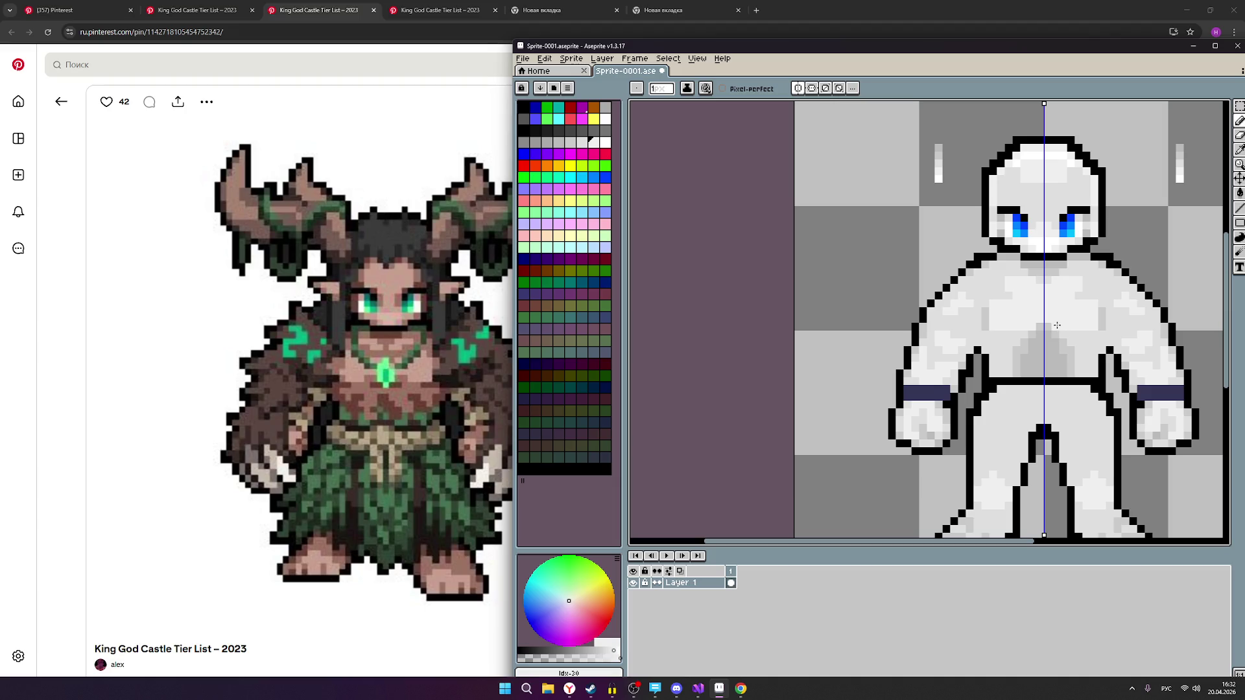
left_click_drag(1002, 329, 1052, 334)
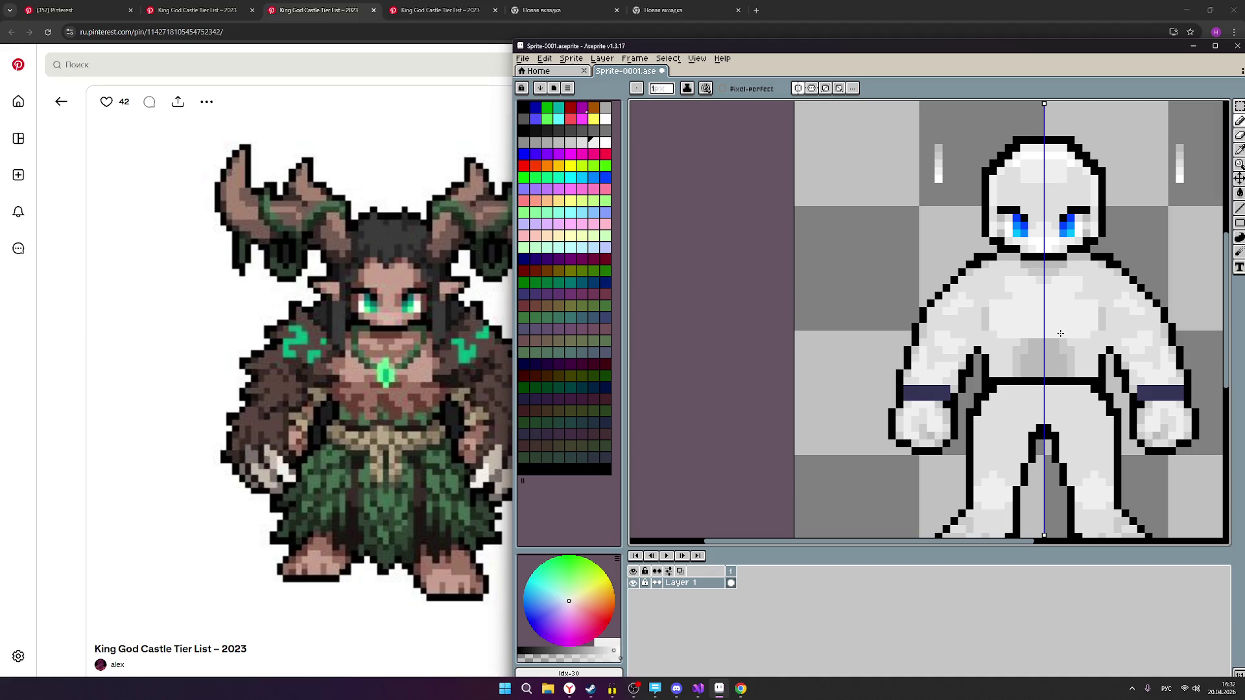
key("ctrl+z")
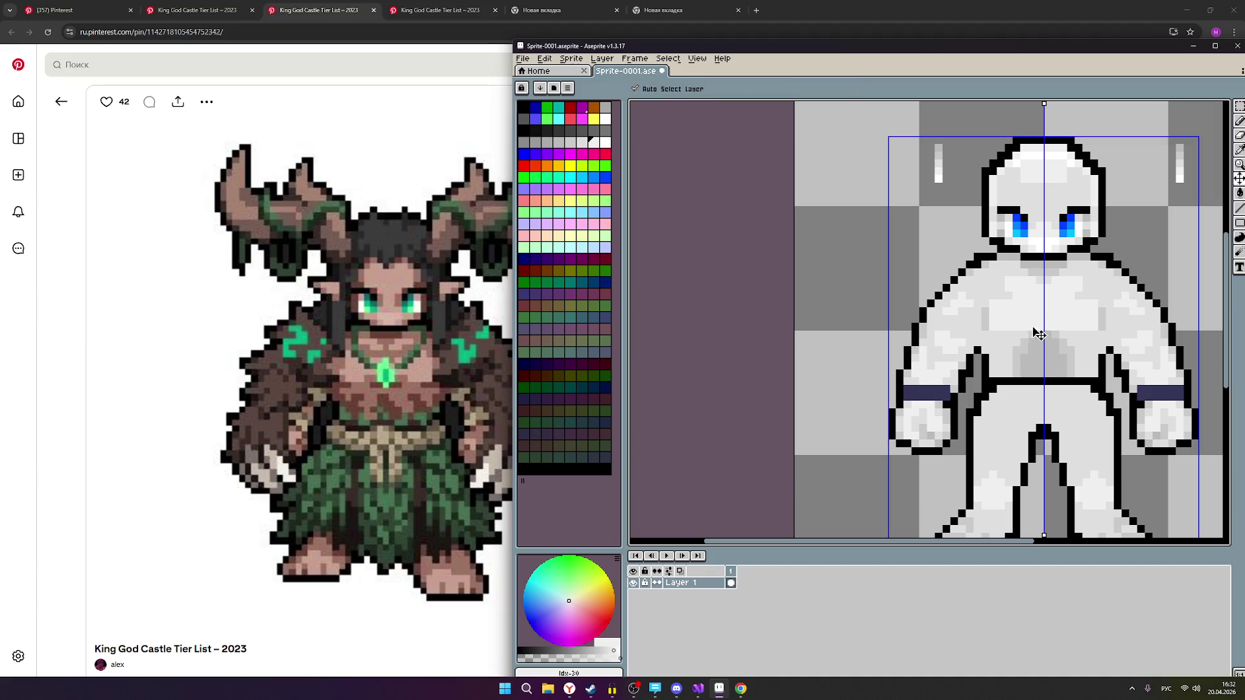
scroll(1006, 327, "down", 1)
scroll(1007, 328, "up", 1)
scroll(1012, 328, "down", 1)
scroll(1015, 329, "up", 1)
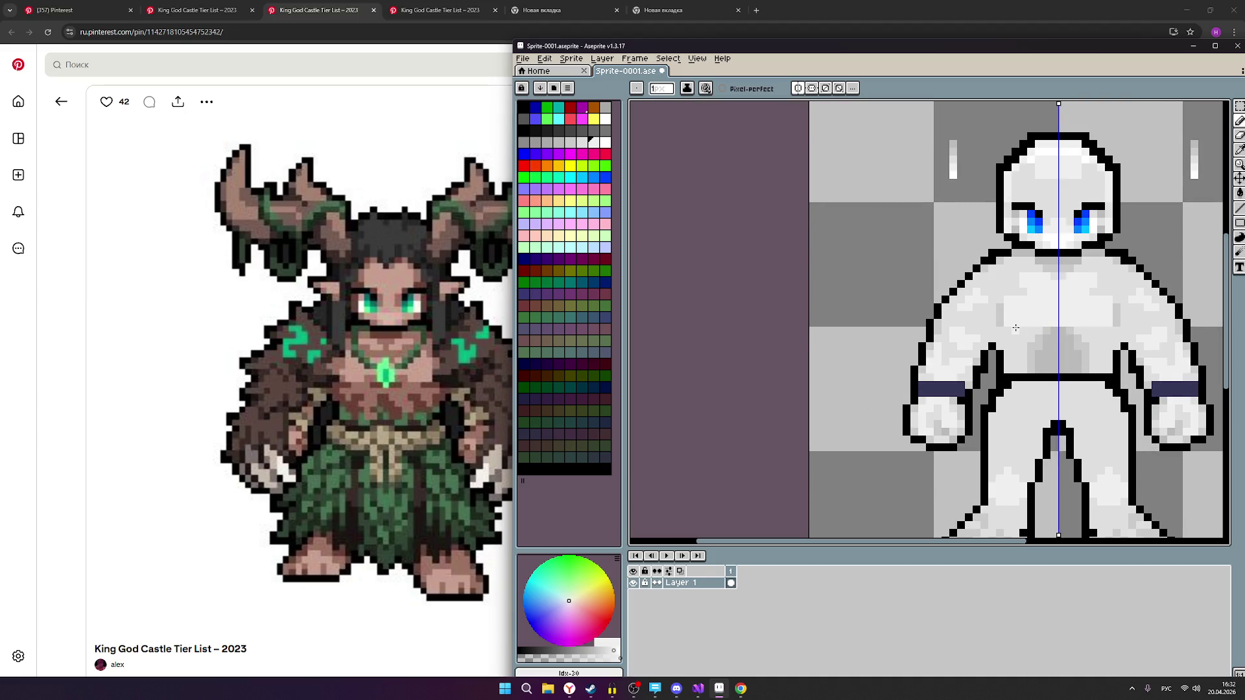
Recentre the sprite and paint a slightly lighter grey row across the body.
left_click_drag(1016, 328, 884, 341)
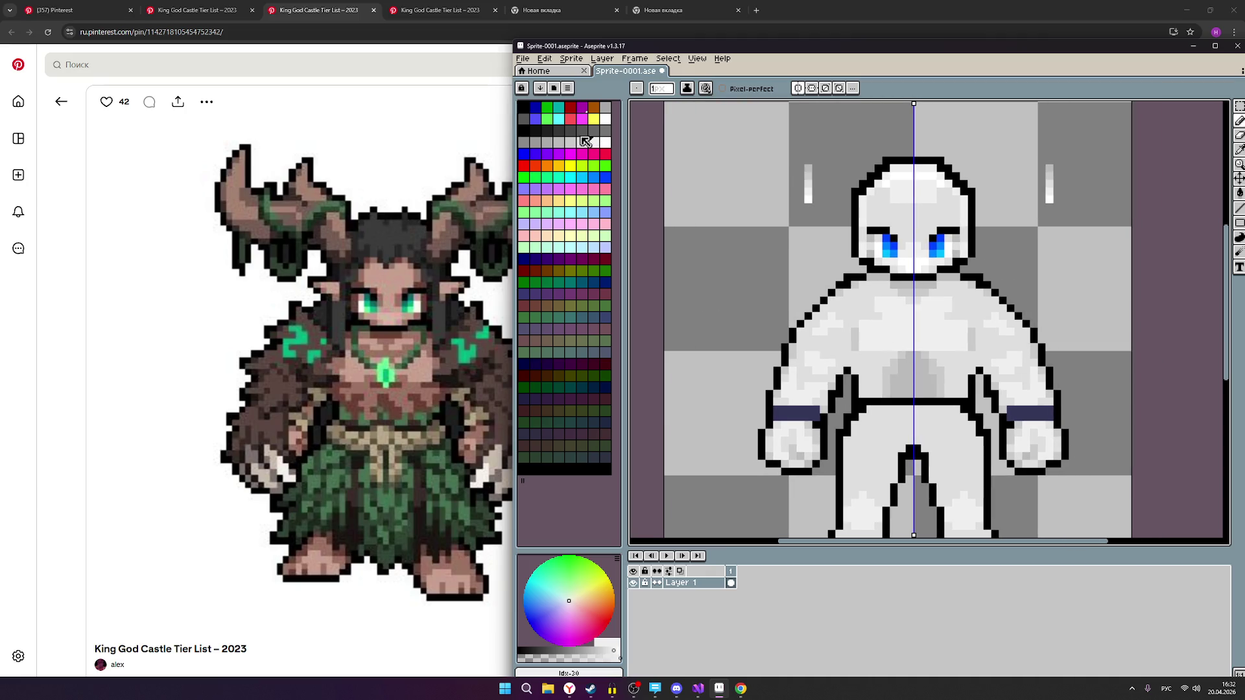
left_click(582, 142)
scroll(865, 339, "up", 1)
left_click_drag(864, 339, 924, 343)
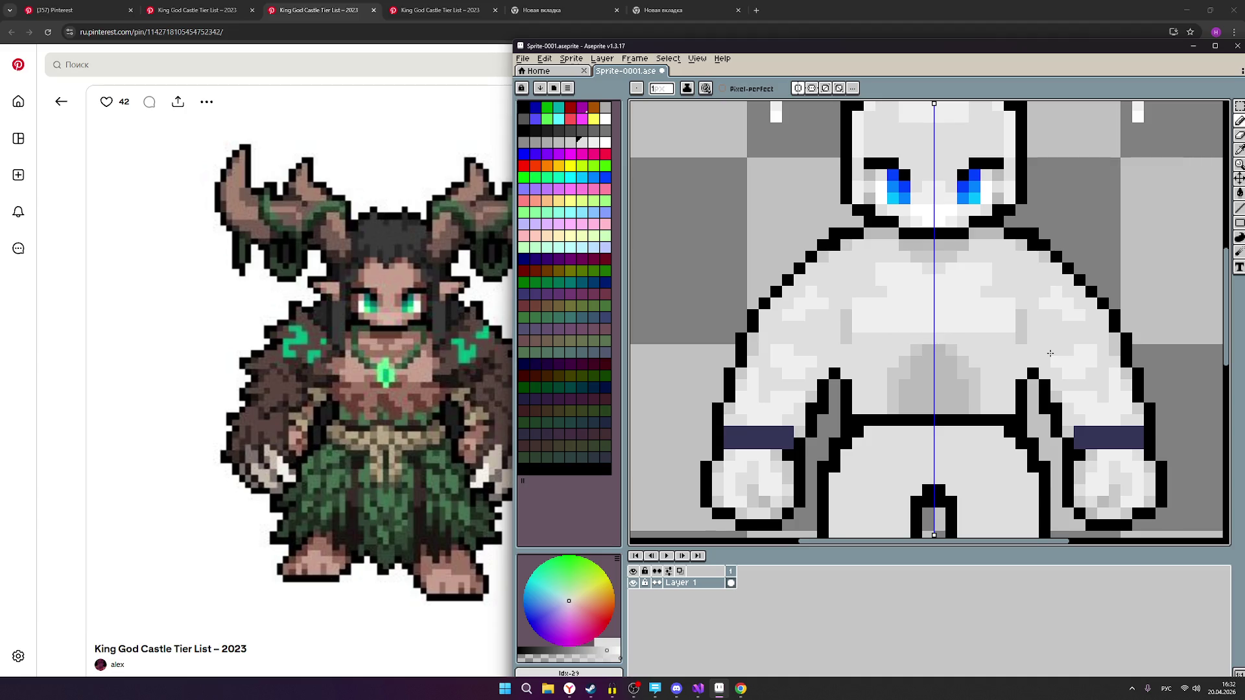
scroll(1050, 352, "down", 1)
scroll(1050, 353, "down", 1)
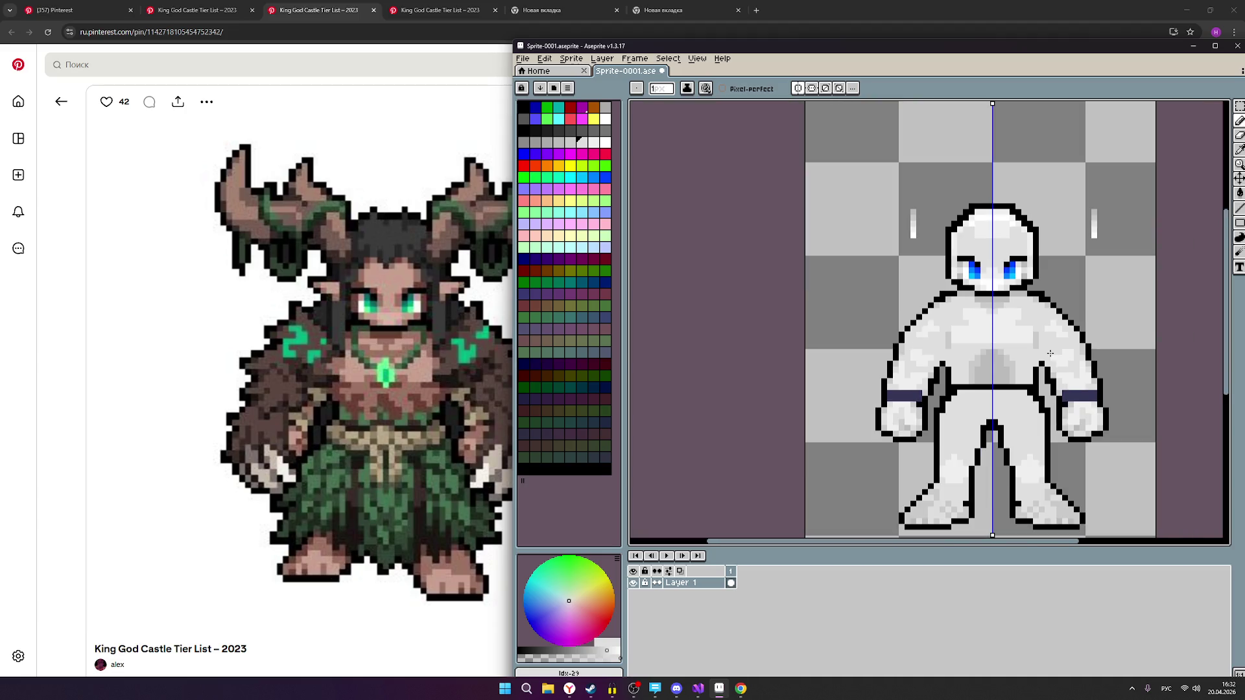
scroll(1050, 353, "up", 1)
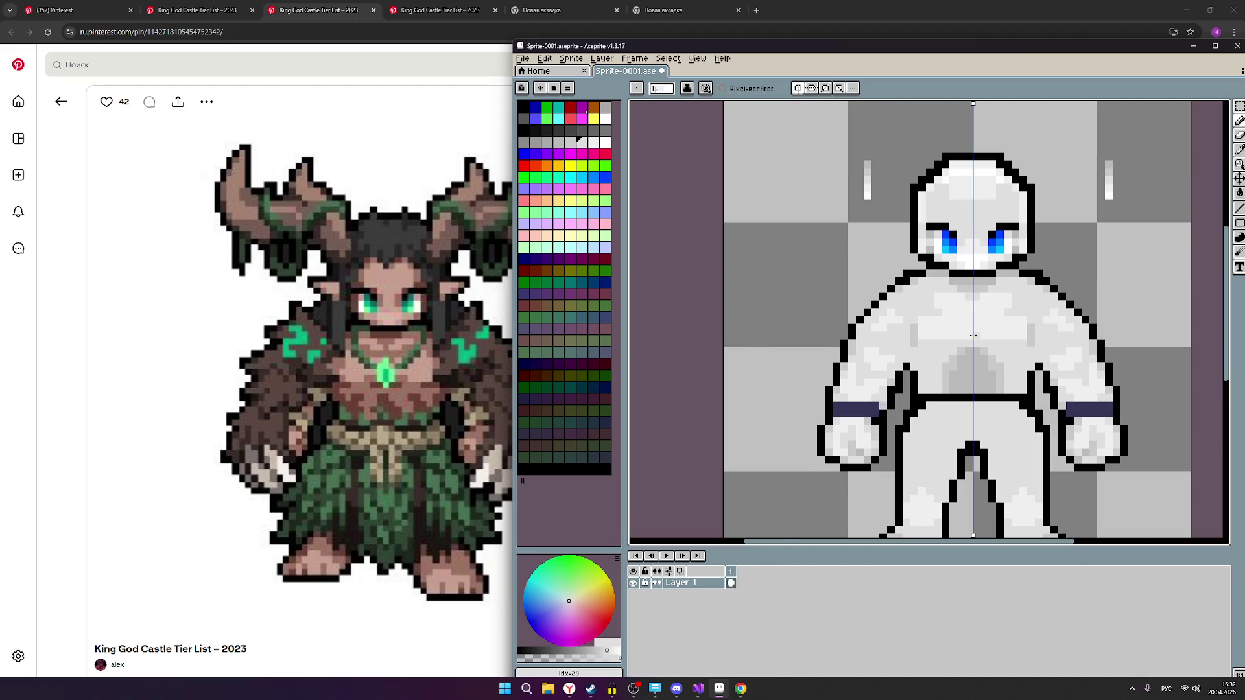
Return to the slightly darker grey for chest shading and review the result.
key("bracketright")
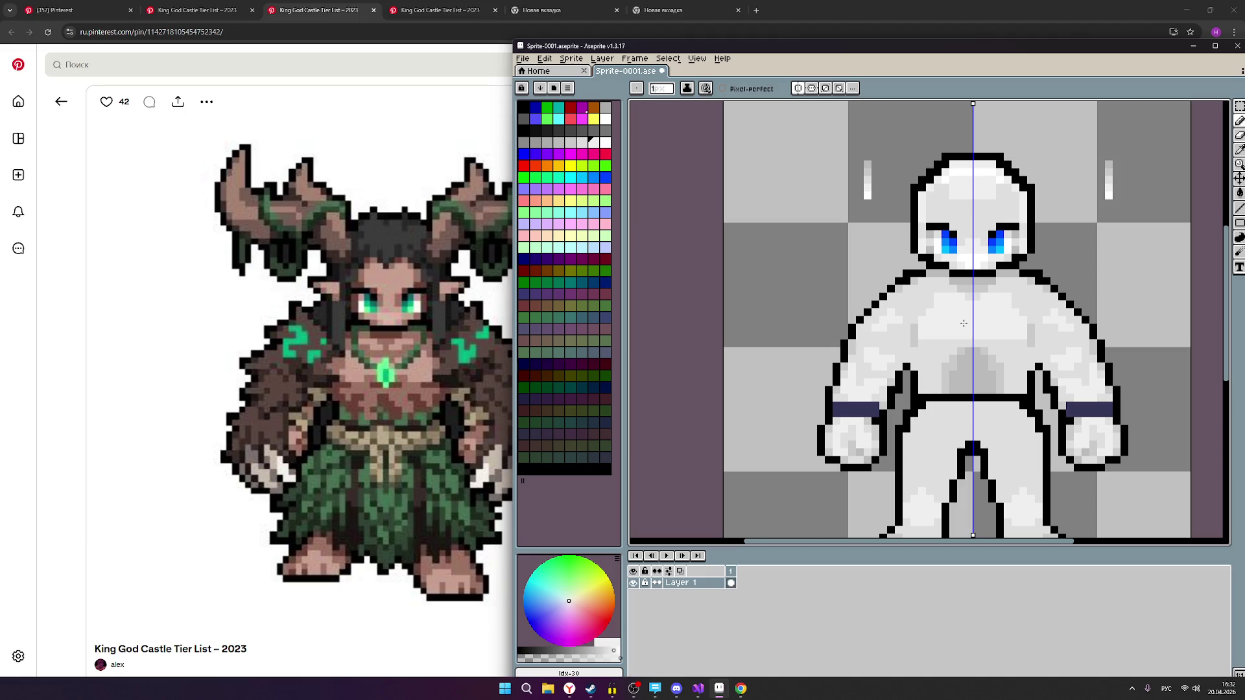
key("ctrl")
key("ctrl")
key("ctrl")
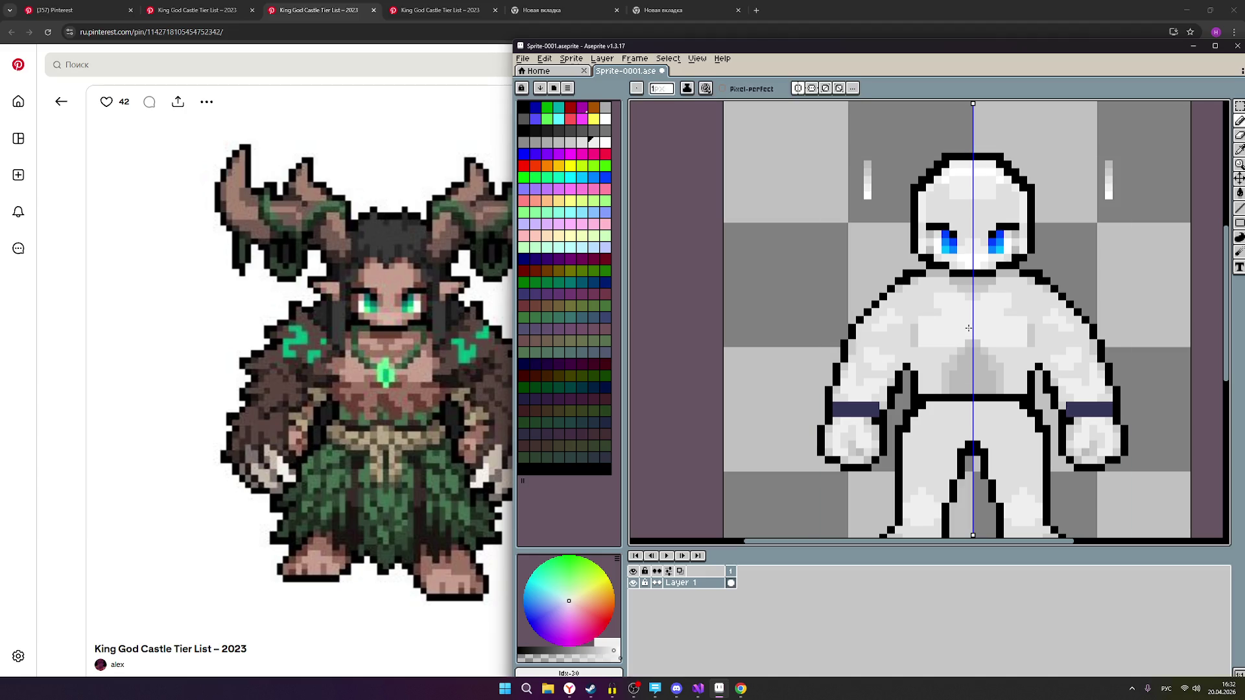
key("ctrl")
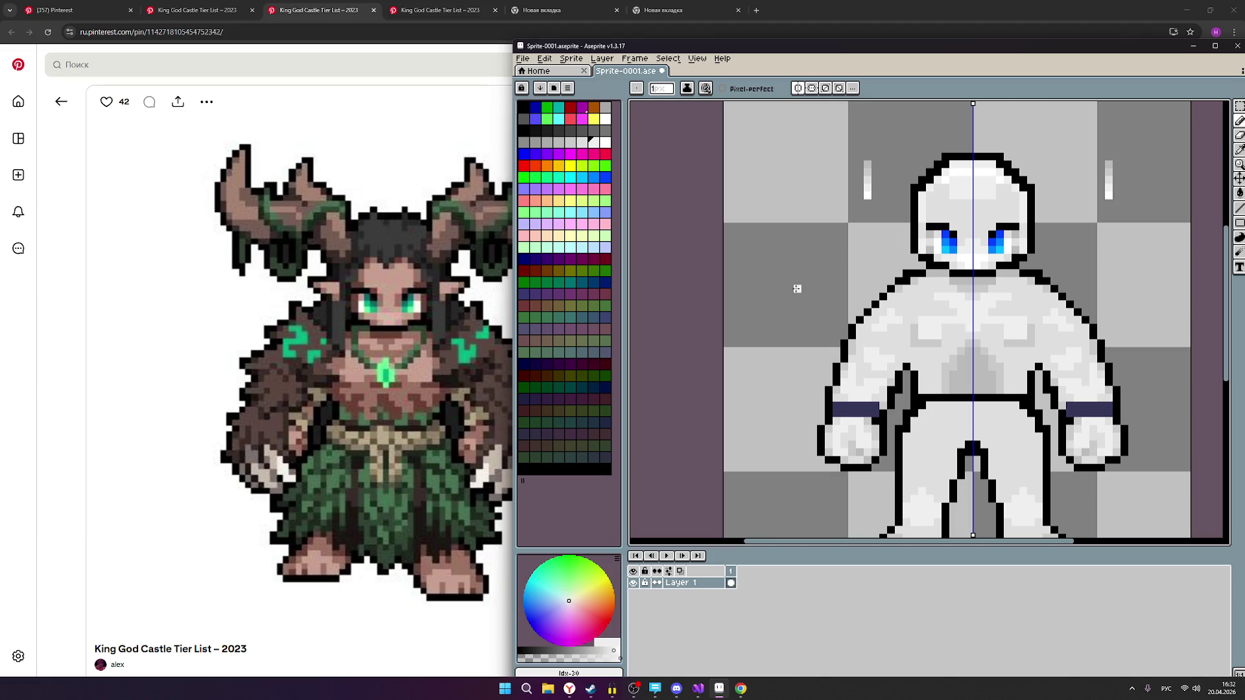
left_click(582, 142)
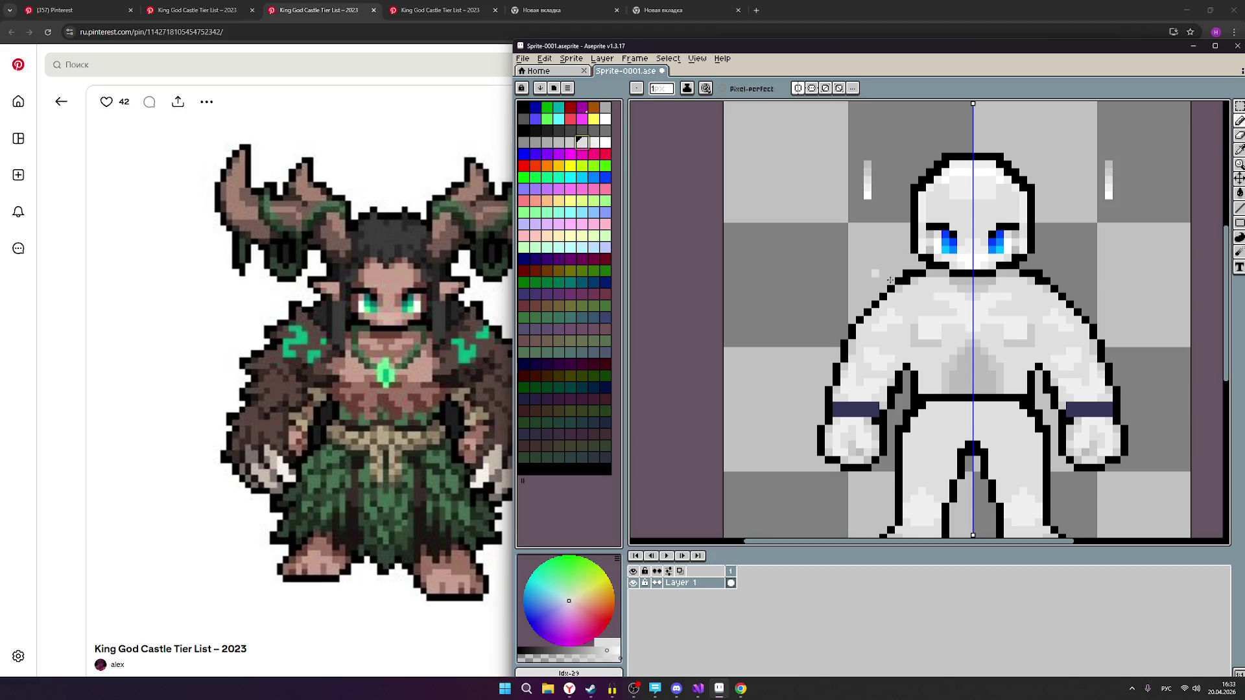
scroll(954, 319, "up", 2)
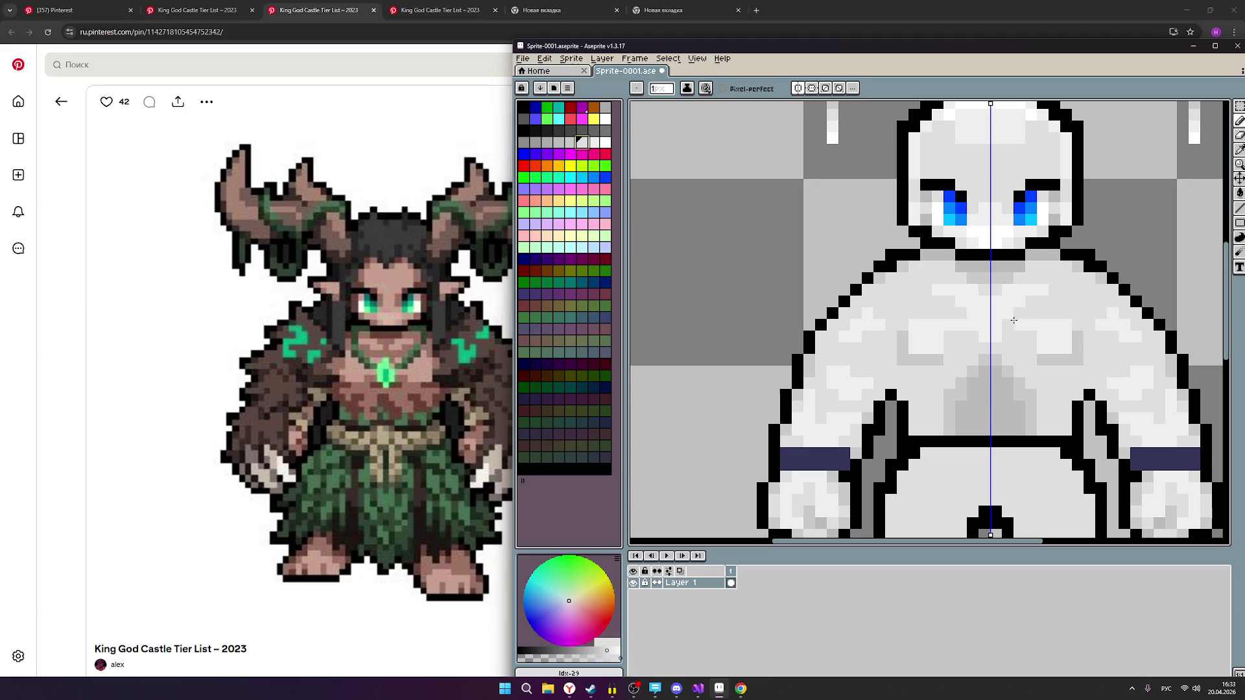
scroll(1012, 323, "down", 2)
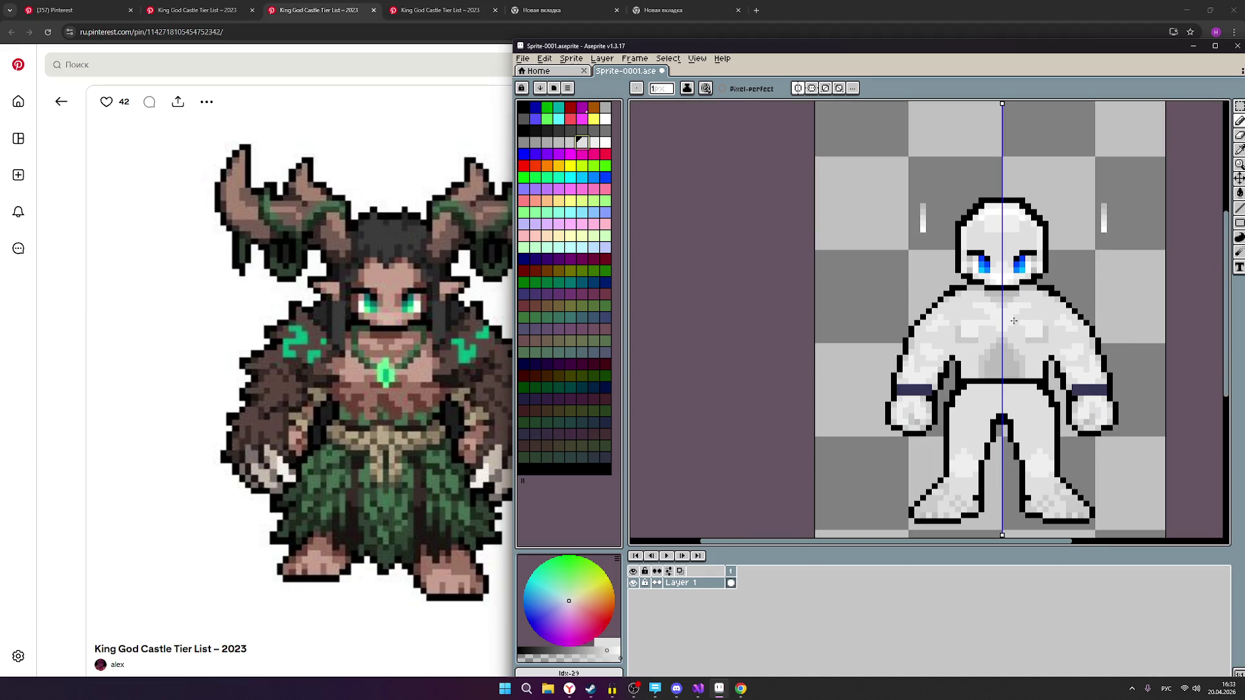
scroll(1013, 319, "up", 2)
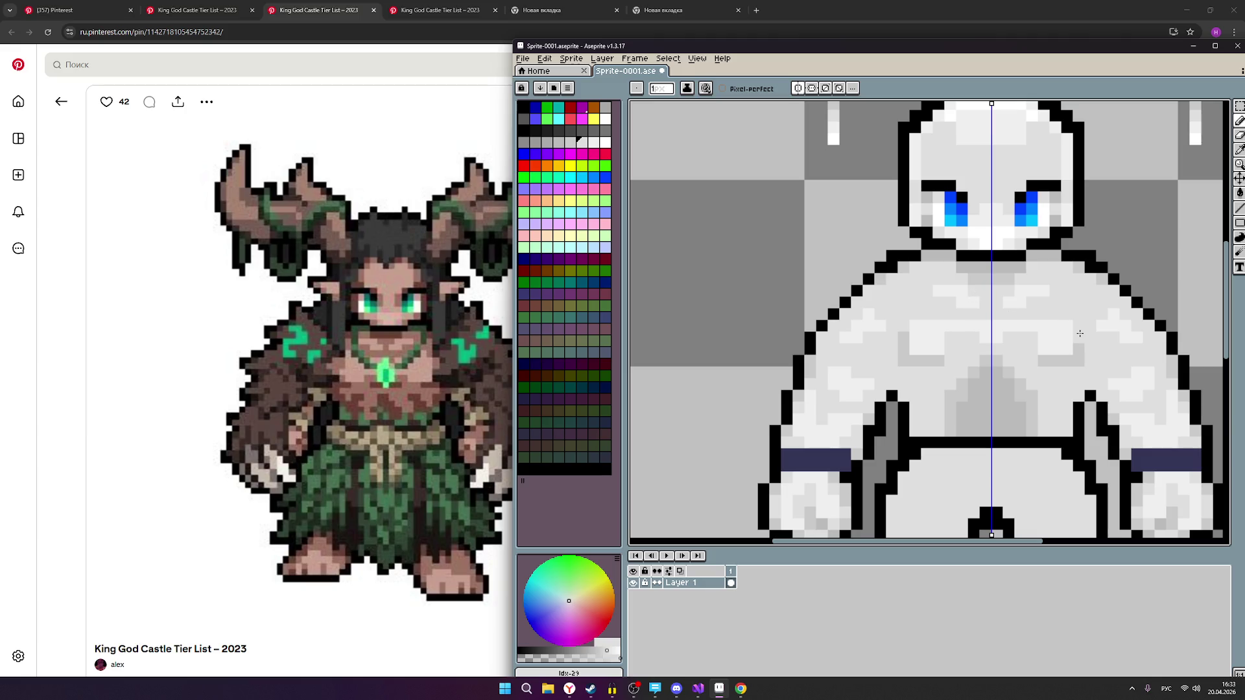
scroll(1053, 318, "down", 2)
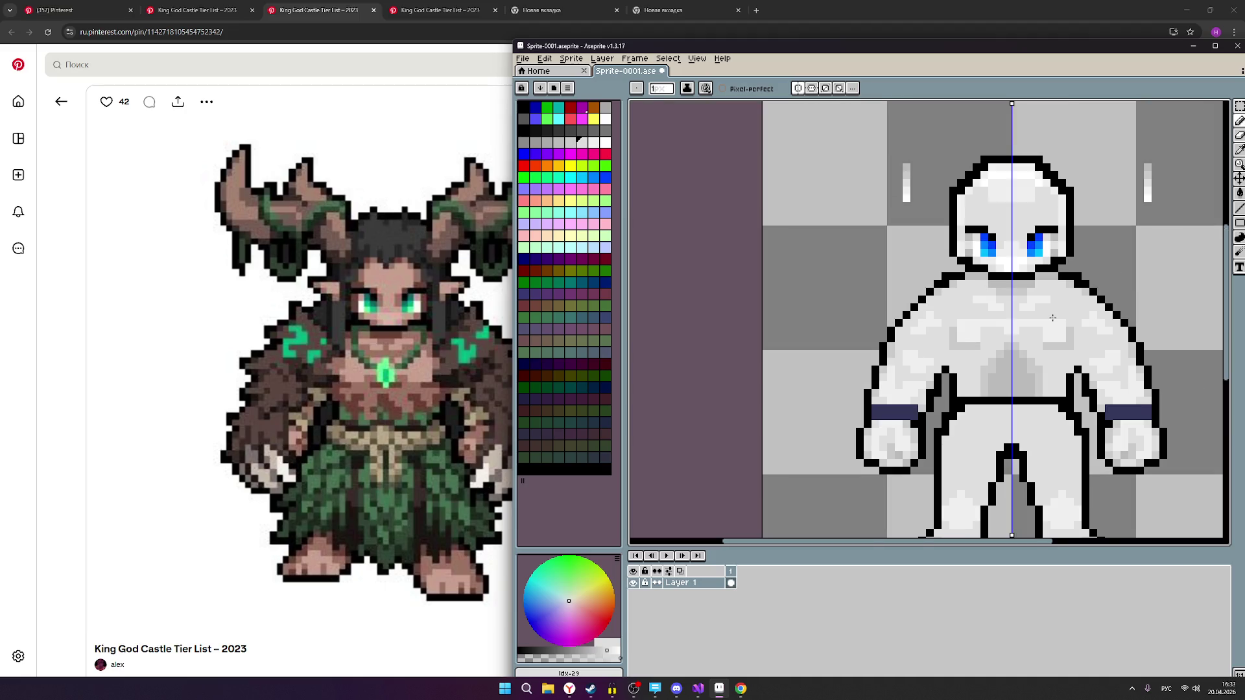
scroll(1053, 318, "up", 1)
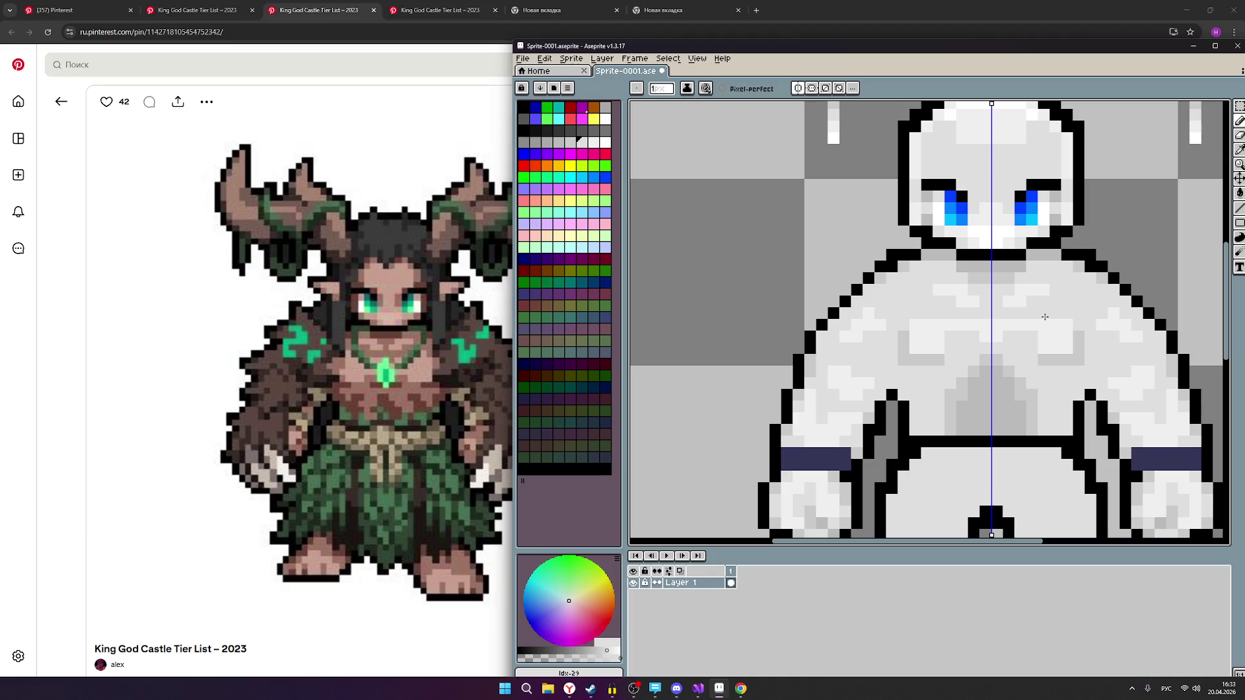
scroll(1045, 317, "down", 1)
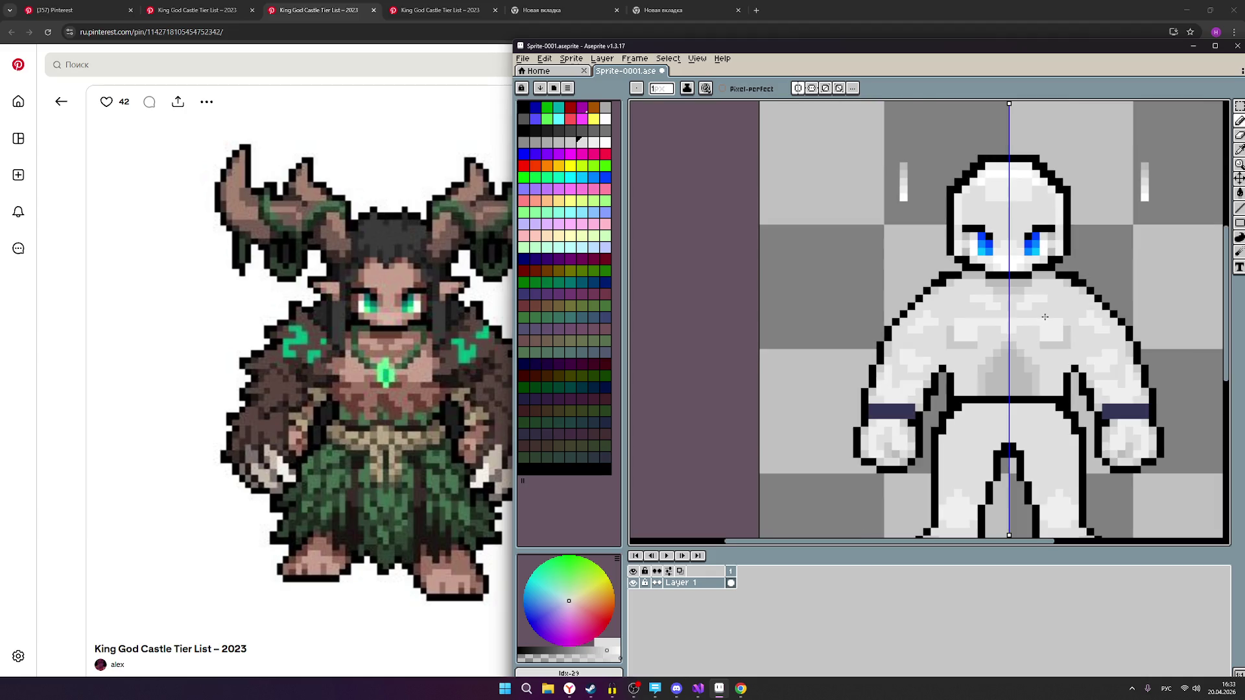
scroll(1045, 317, "down", 1)
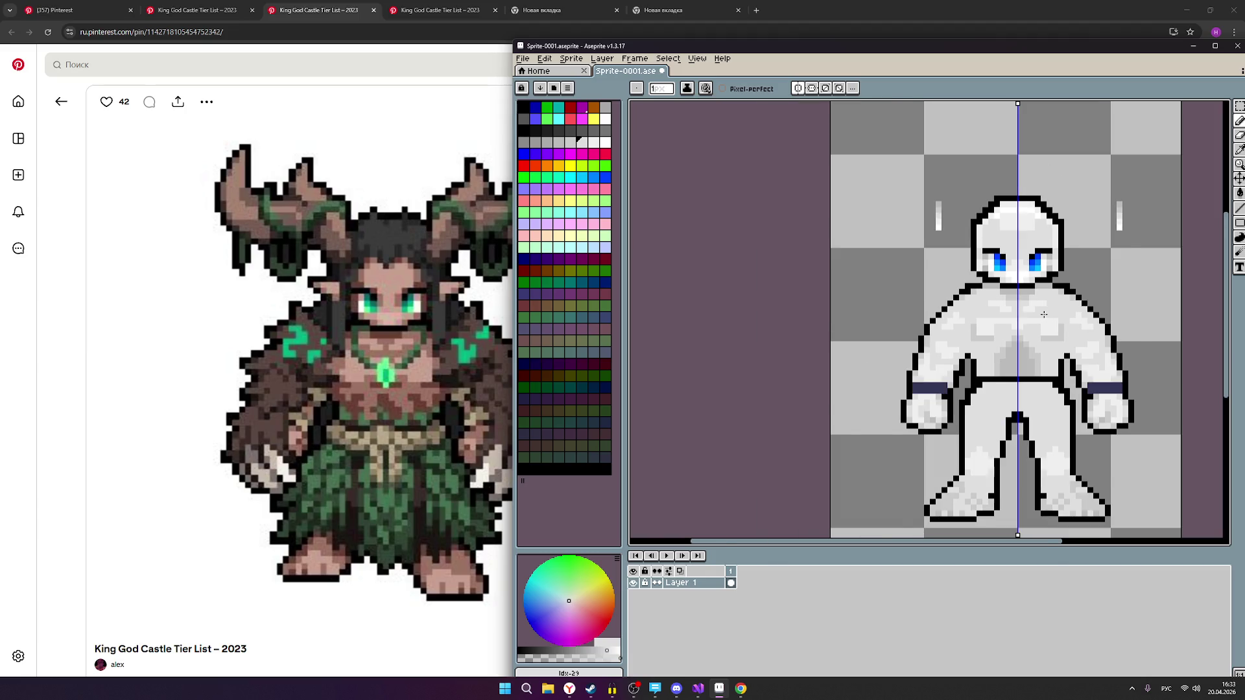
scroll(1043, 315, "up", 1)
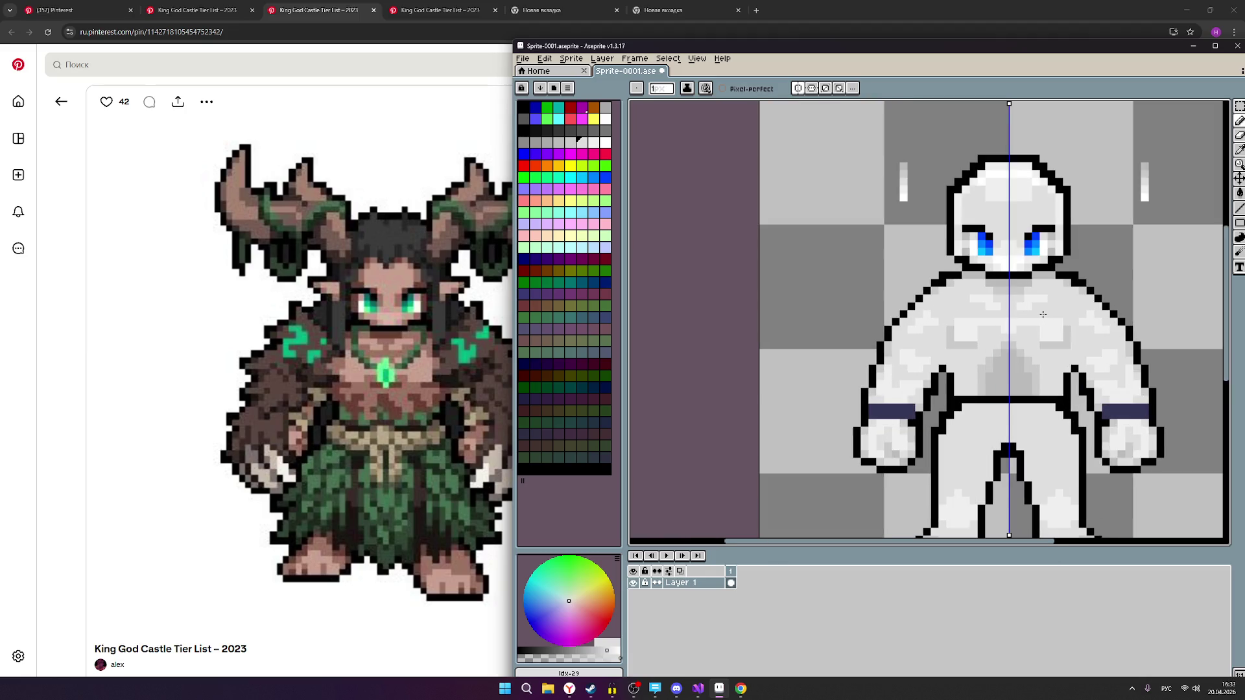
scroll(1043, 314, "up", 1)
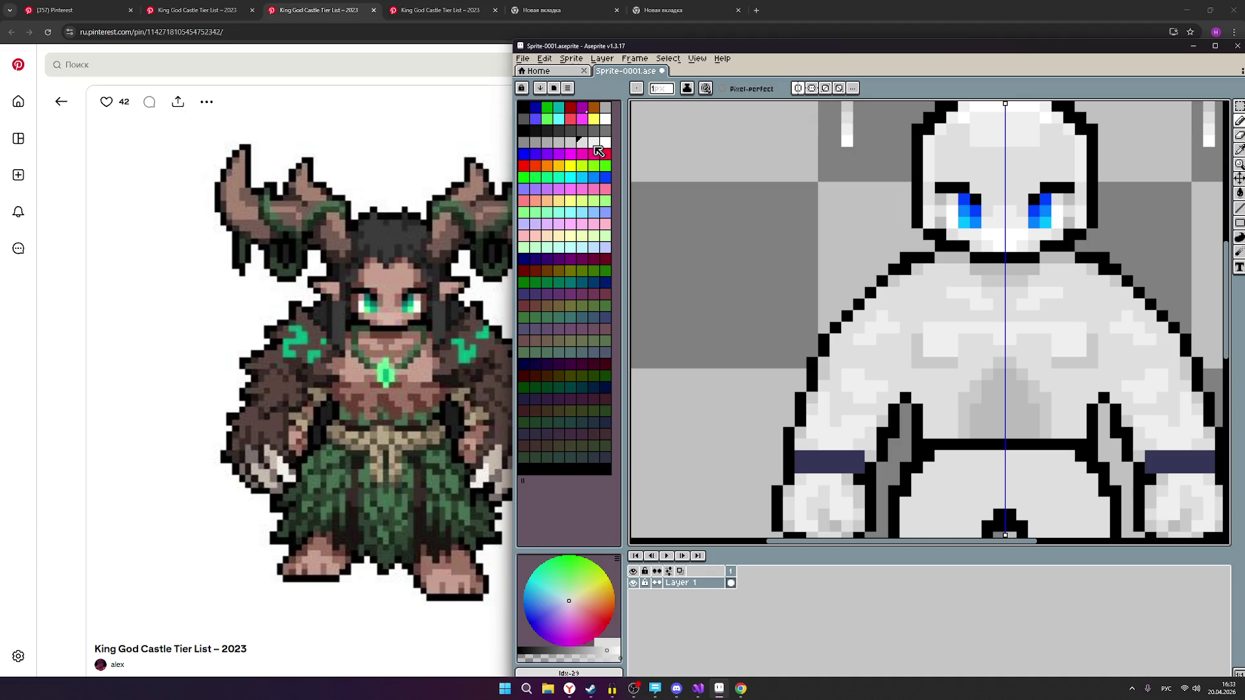
Retouch several mirrored chest pixels, alternating between the darker and lighter greys.
left_click(592, 142)
left_click(950, 279)
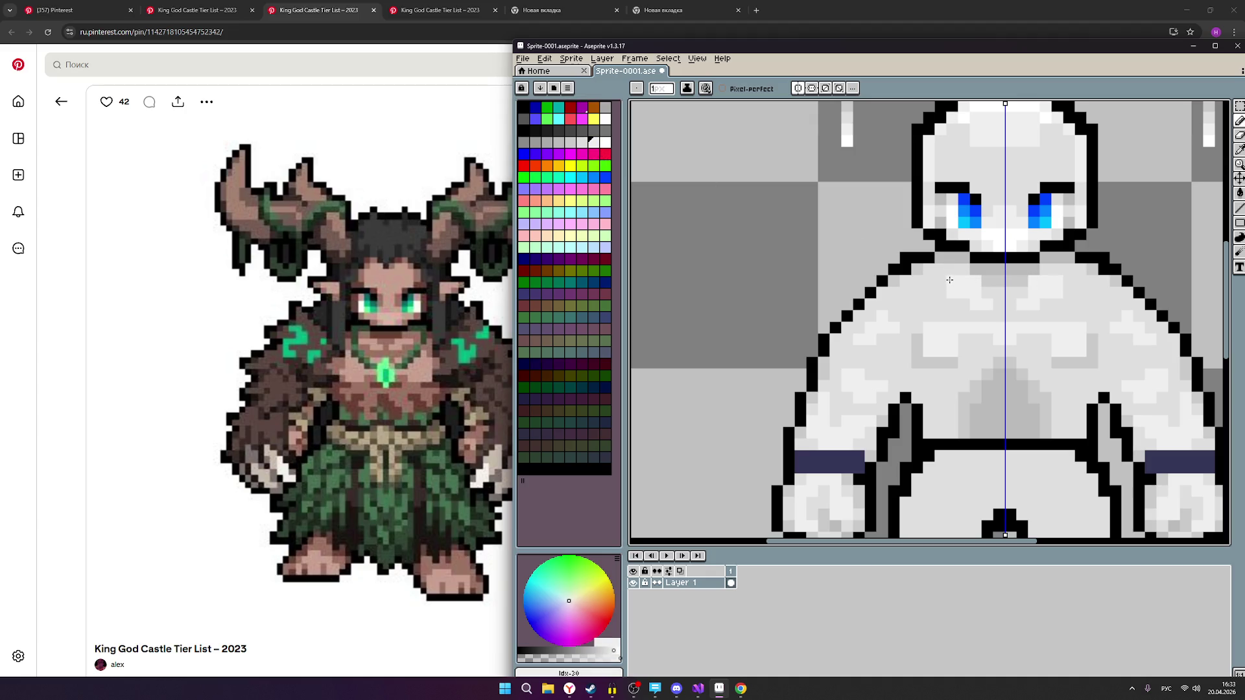
left_click(586, 144)
left_click(961, 297)
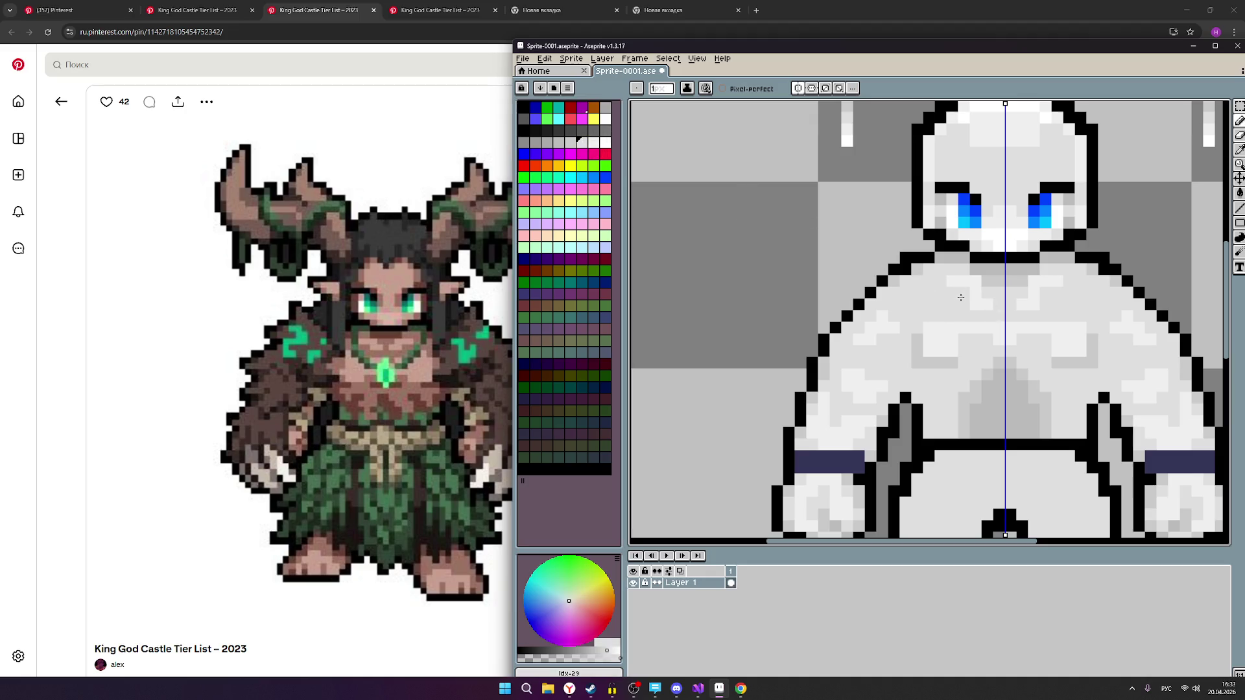
left_click_drag(971, 310, 983, 308)
left_click(595, 144)
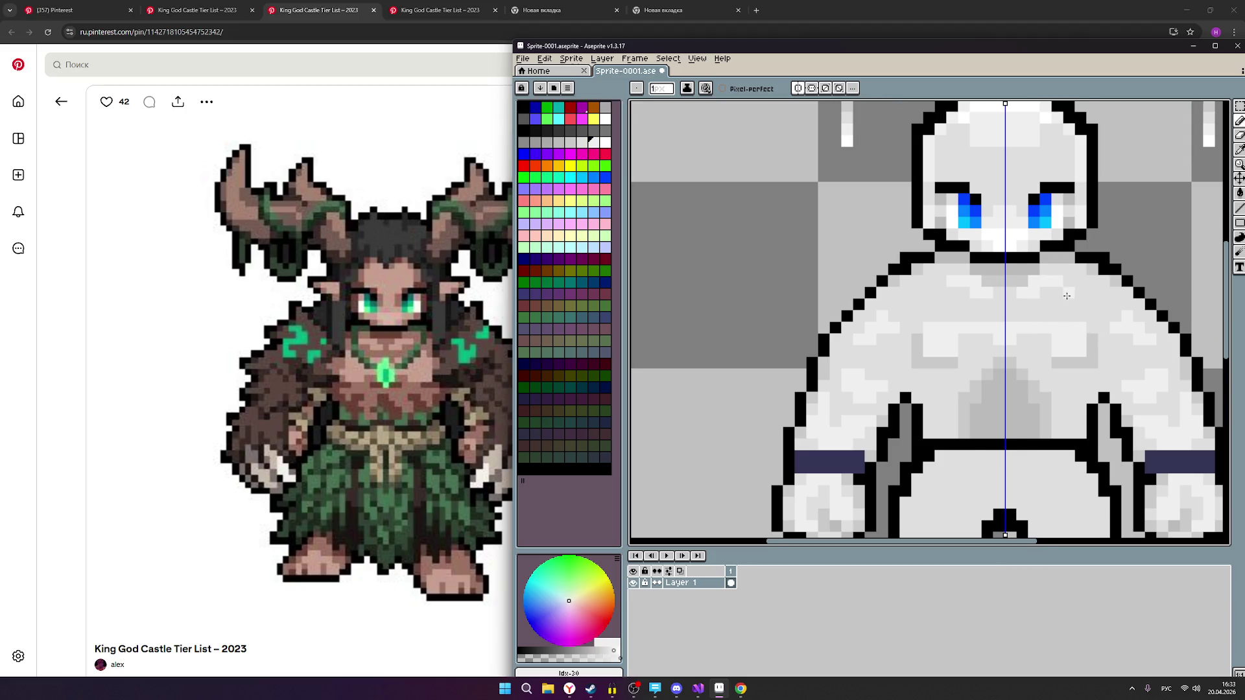
Save the sprite file with Ctrl+S.
scroll(1064, 311, "down", 2)
scroll(1080, 308, "up", 1)
scroll(1078, 308, "up", 1)
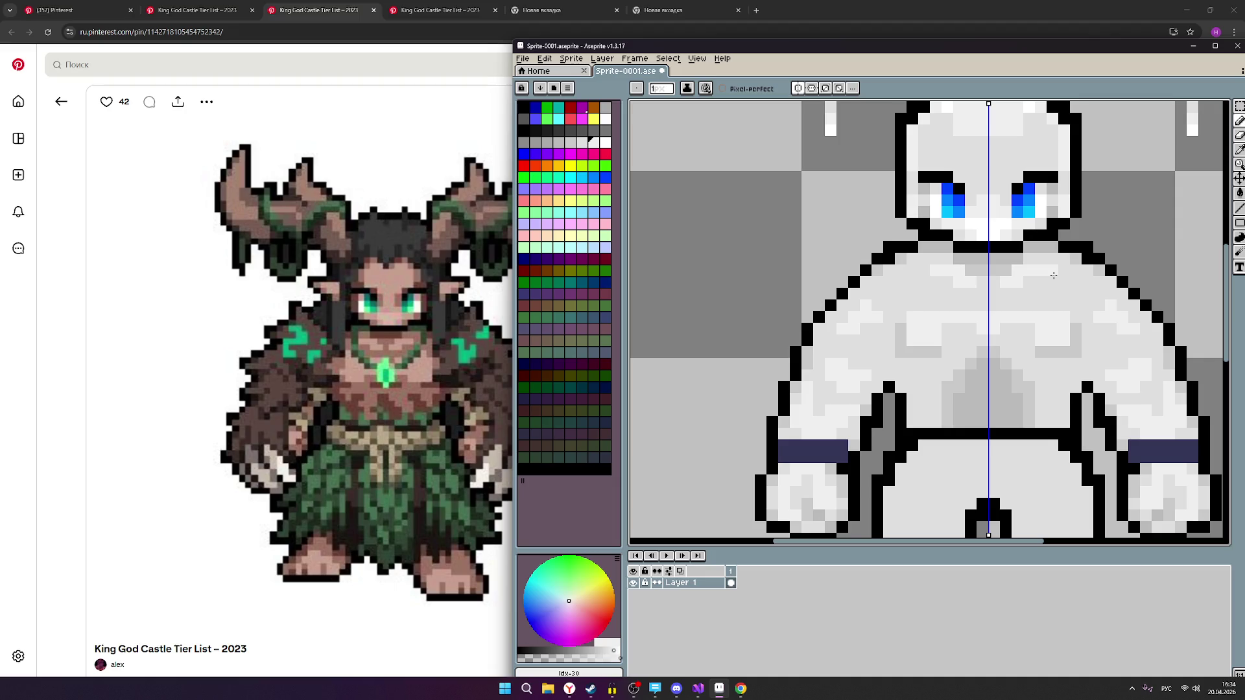
scroll(1054, 276, "down", 2)
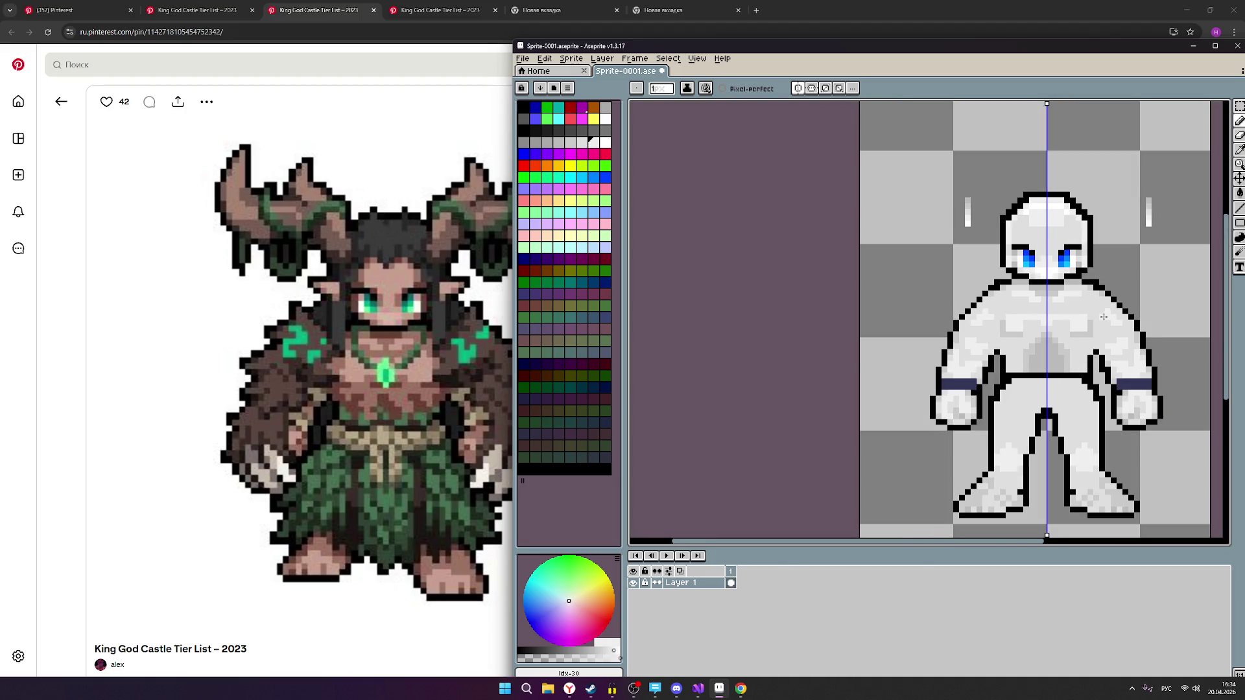
scroll(1104, 316, "down", 1)
scroll(1112, 305, "up", 1)
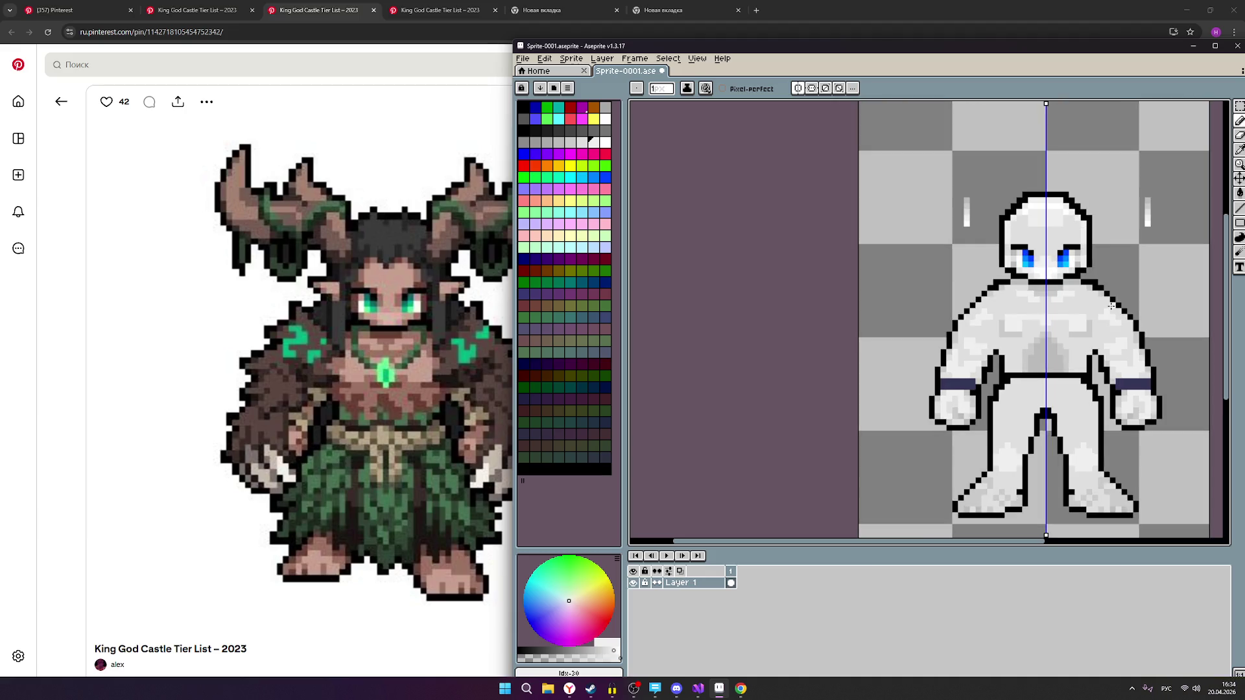
scroll(1076, 304, "up", 1)
scroll(1078, 303, "down", 1)
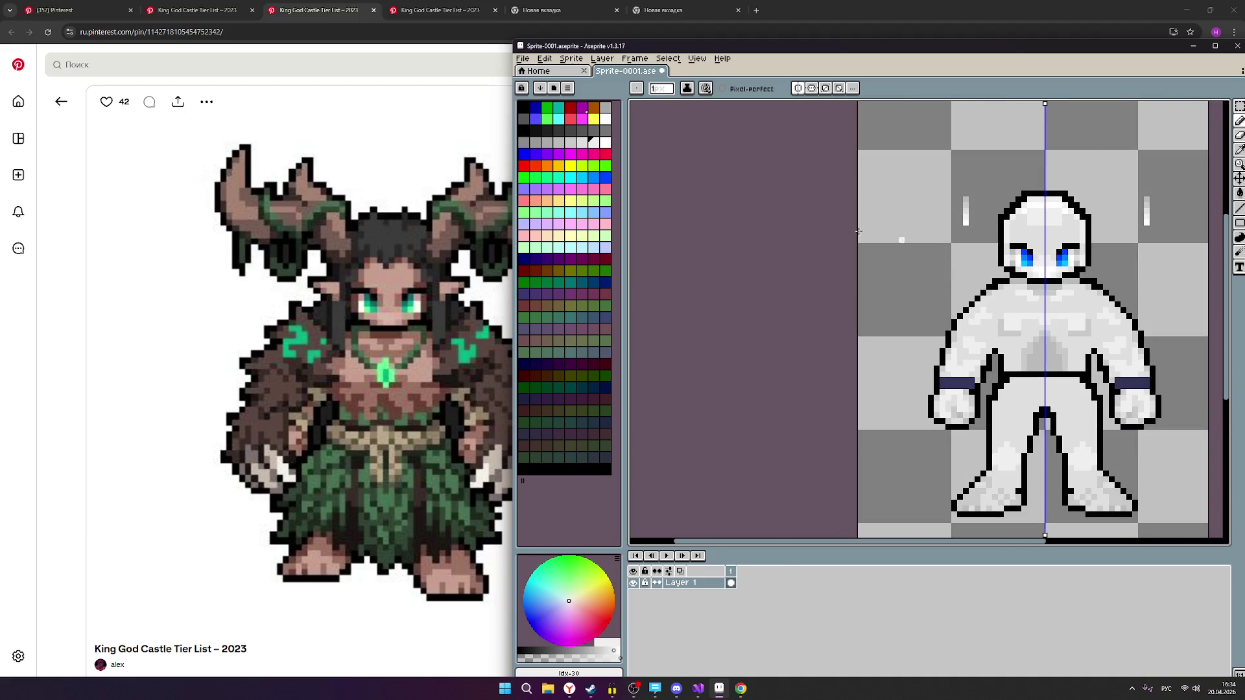
key("ctrl+s")
Lighten the darker middle pixels of the chest.
scroll(1103, 313, "up", 4)
mouse_move(936, 307)
left_mouse_down()
mouse_move(911, 306)
mouse_move(908, 318)
mouse_move(993, 306)
mouse_move(920, 294)
mouse_move(997, 295)
mouse_move(951, 303)
left_mouse_up()
scroll(955, 302, "down", 3)
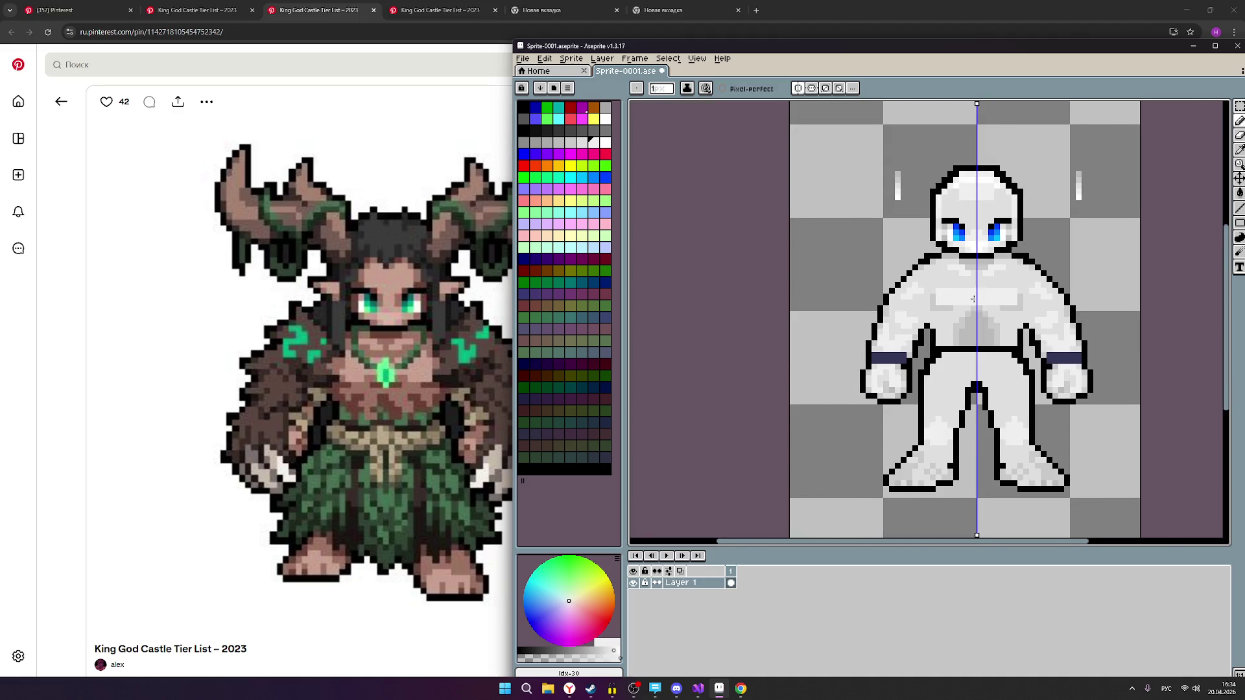
scroll(948, 293, "up", 1)
key("v")
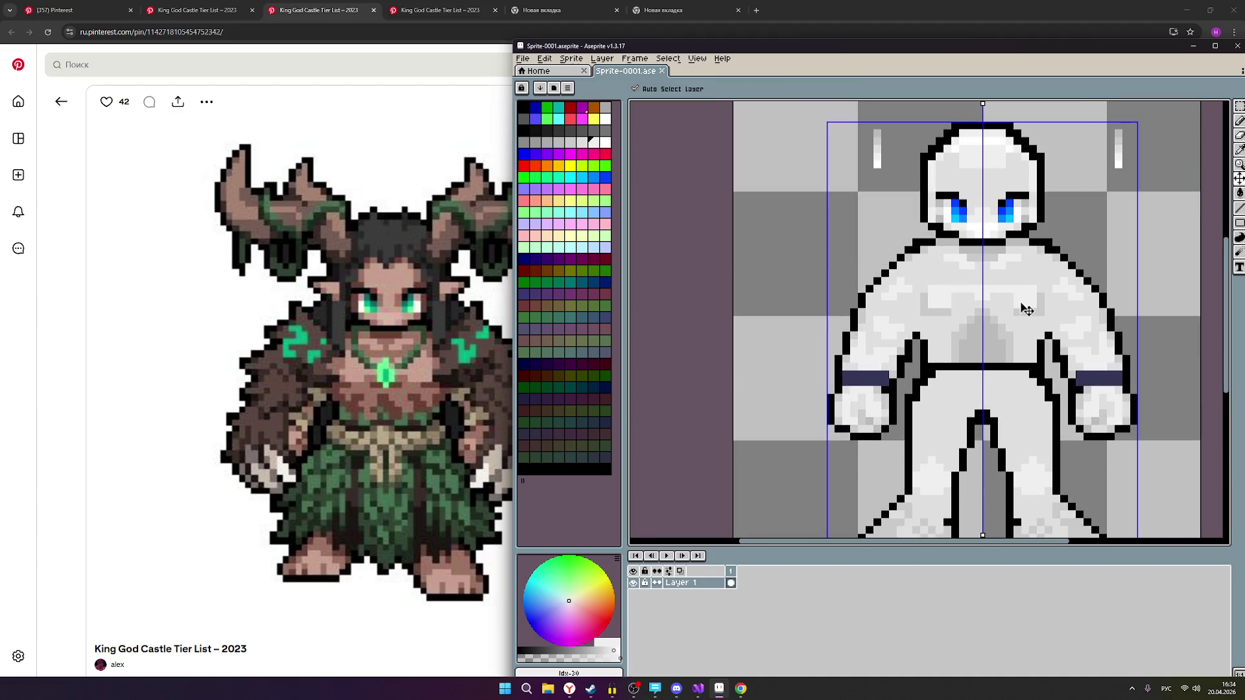
key("b")
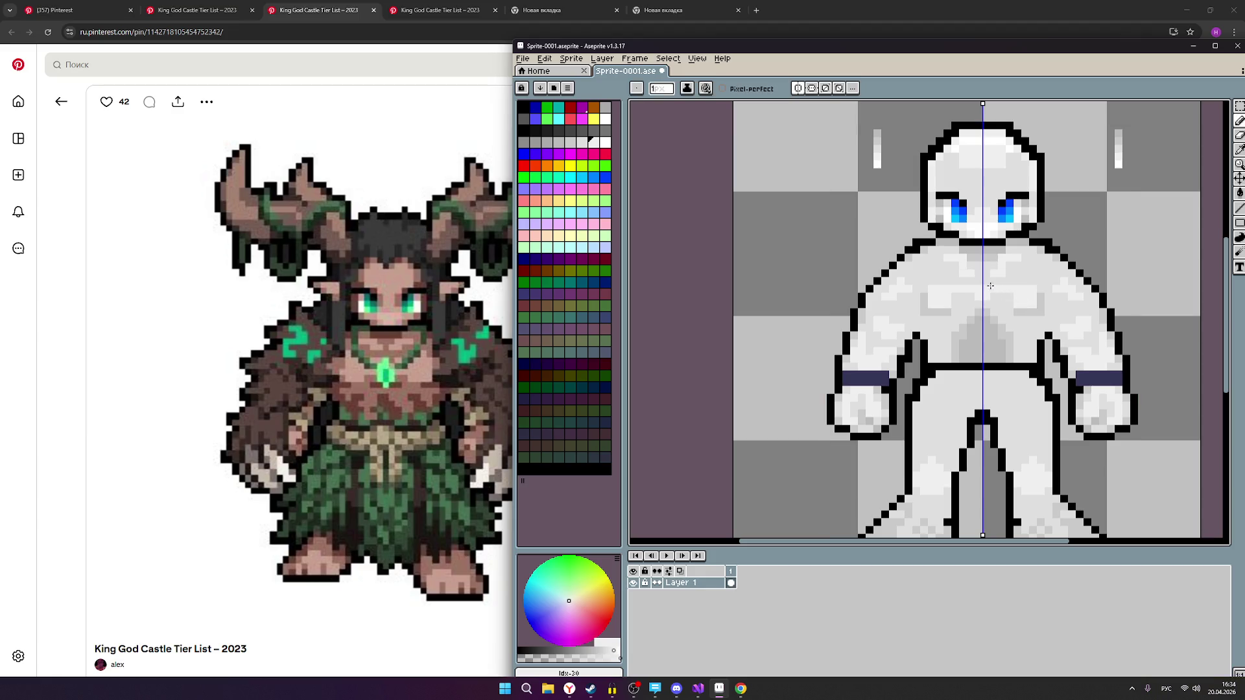
Repaint a chest patch with the neighbouring lighter grey shade.
scroll(973, 274, "up", 1)
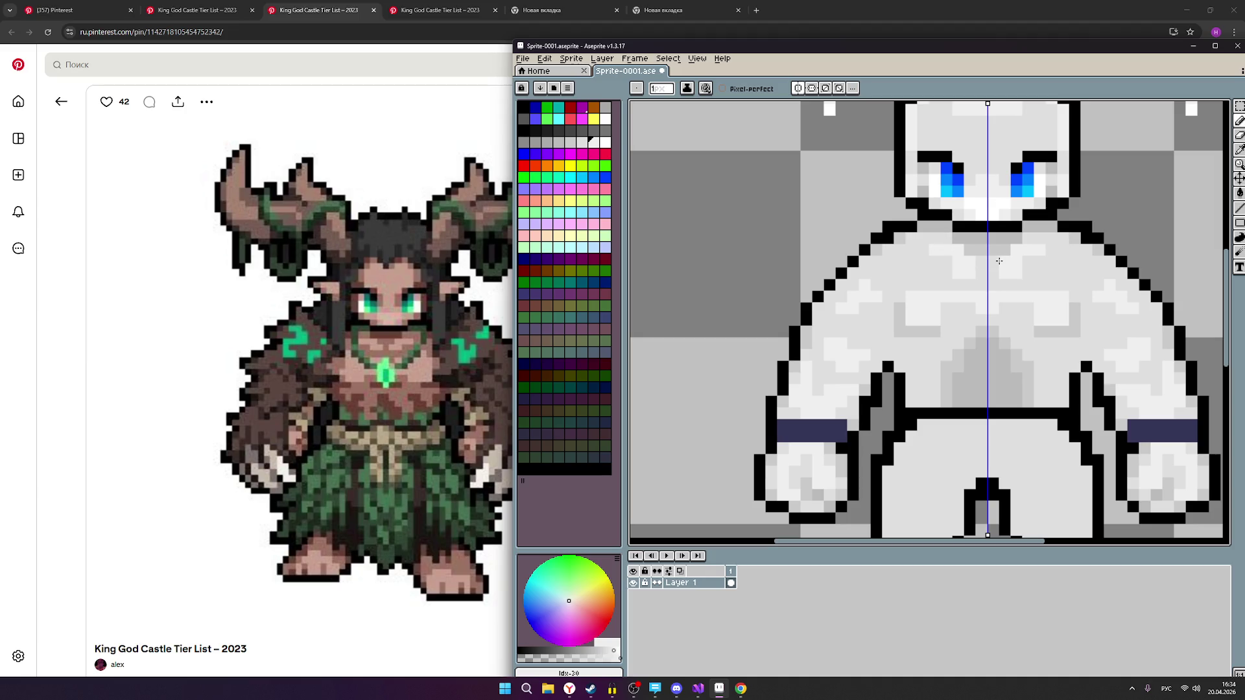
left_click(582, 143)
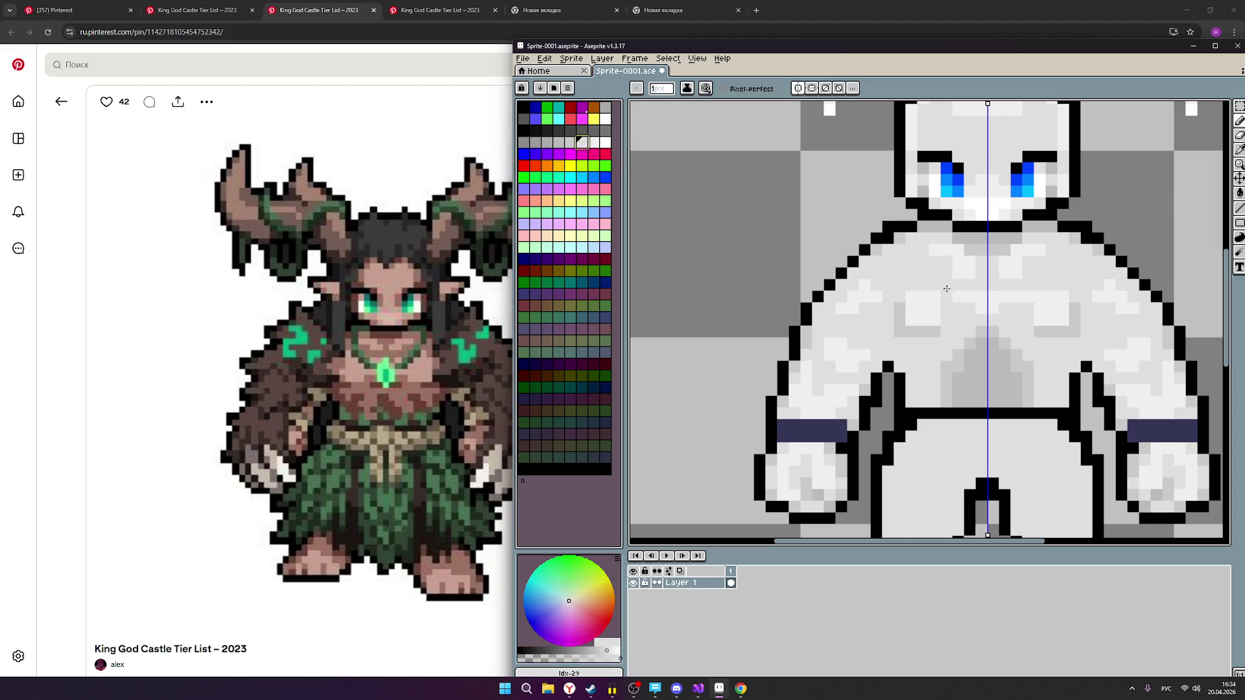
scroll(1041, 292, "down", 1)
scroll(1056, 295, "up", 1)
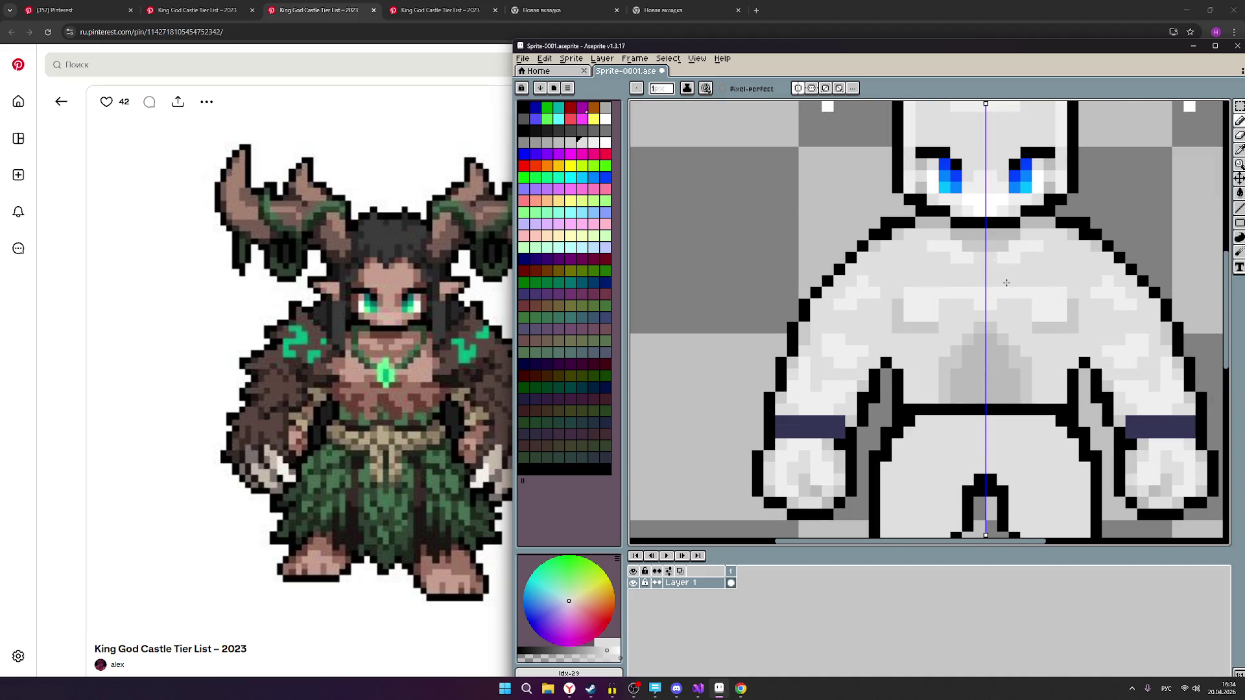
left_click(570, 142)
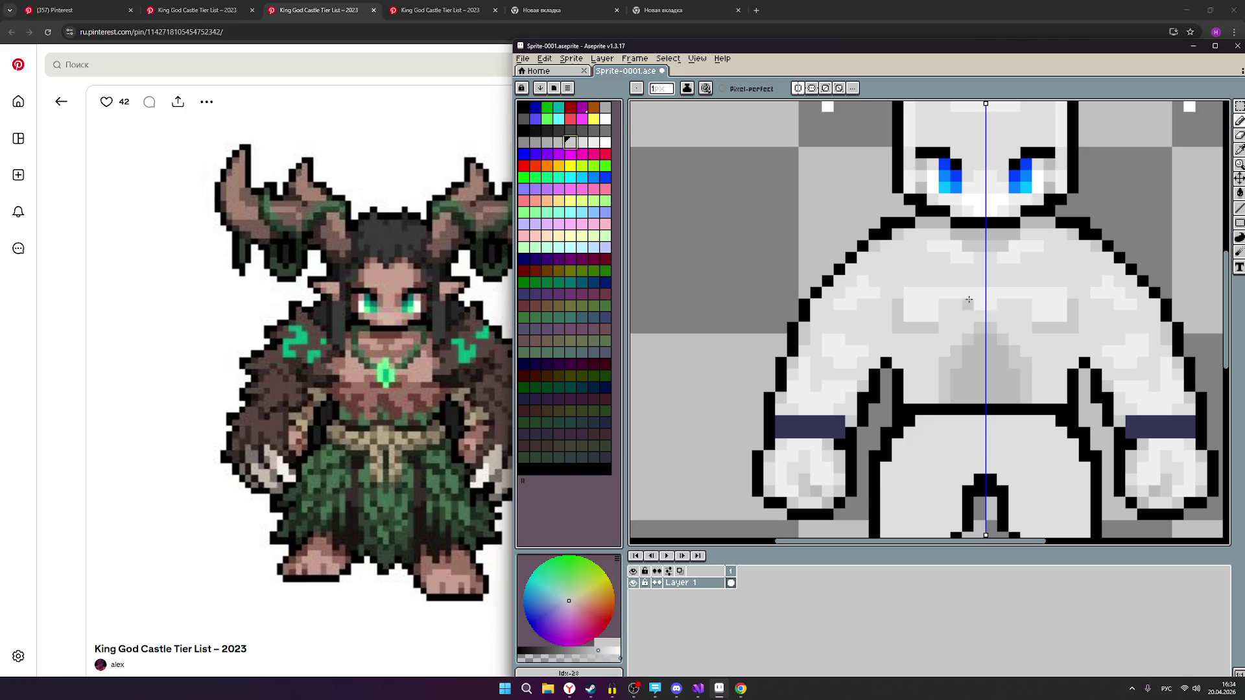
left_click(581, 142)
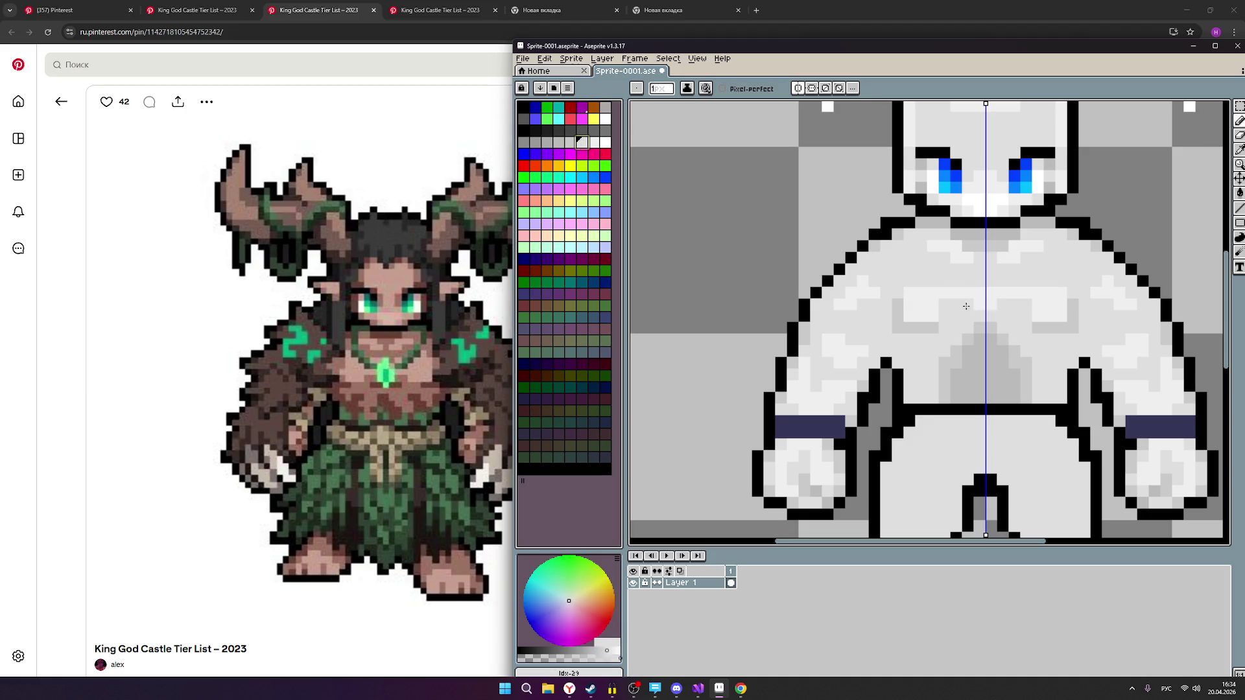
mouse_move(926, 307)
left_mouse_down()
mouse_move(908, 302)
mouse_move(1010, 291)
mouse_move(991, 303)
mouse_move(1077, 304)
left_mouse_up()
scroll(1070, 305, "down", 2)
scroll(1060, 332, "up", 2)
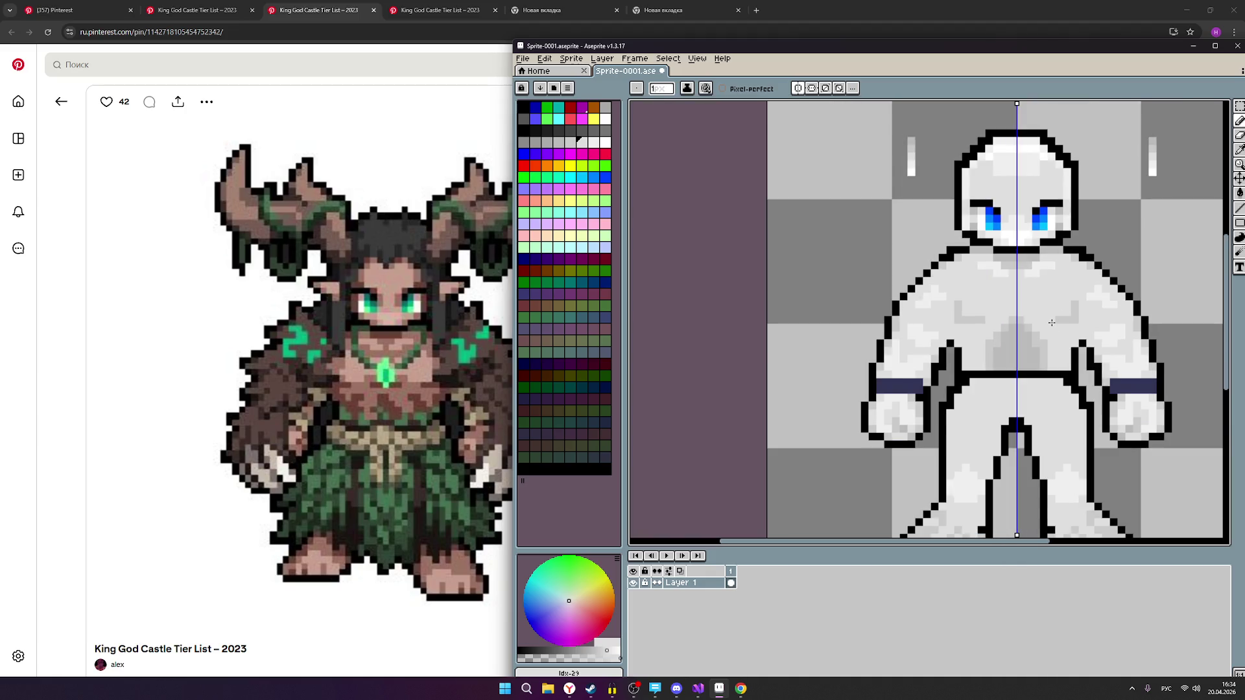
Add three mirrored light-grey highlight pixels on the torso.
left_click(594, 142)
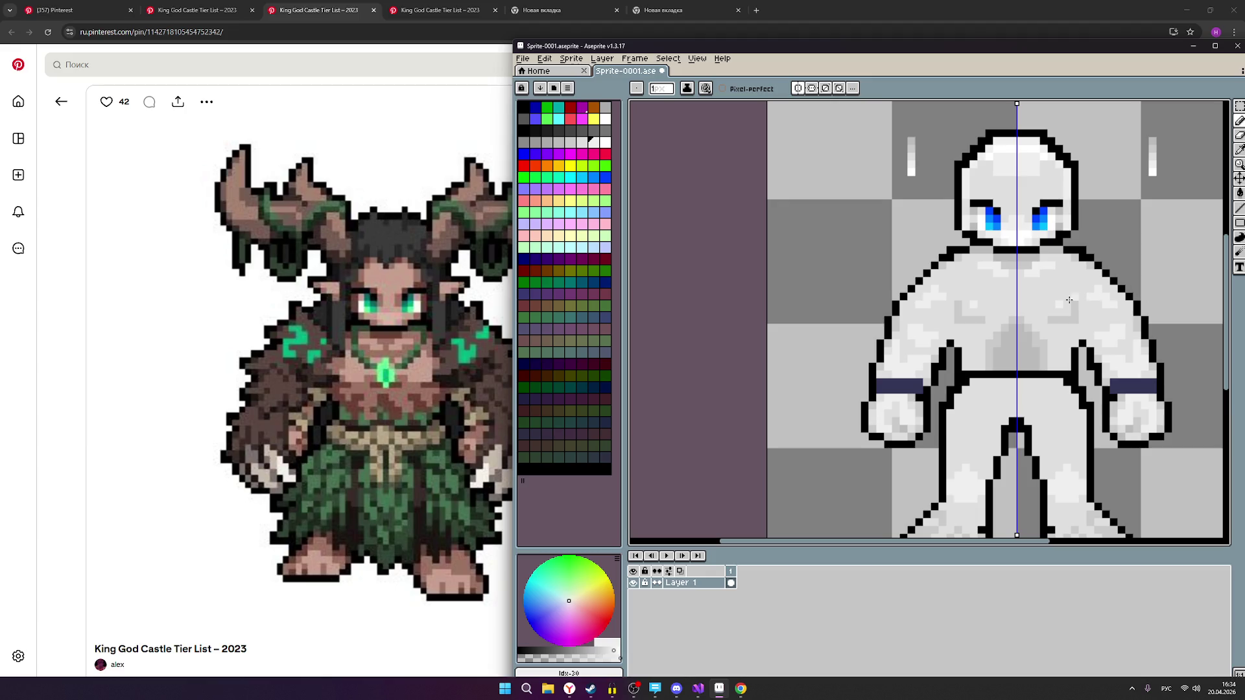
left_click(1062, 299)
left_click(1052, 298)
left_click(1046, 290)
Zoom and pan to recentre the sprite and inspect the torso highlights.
scroll(1140, 310, "down", 1)
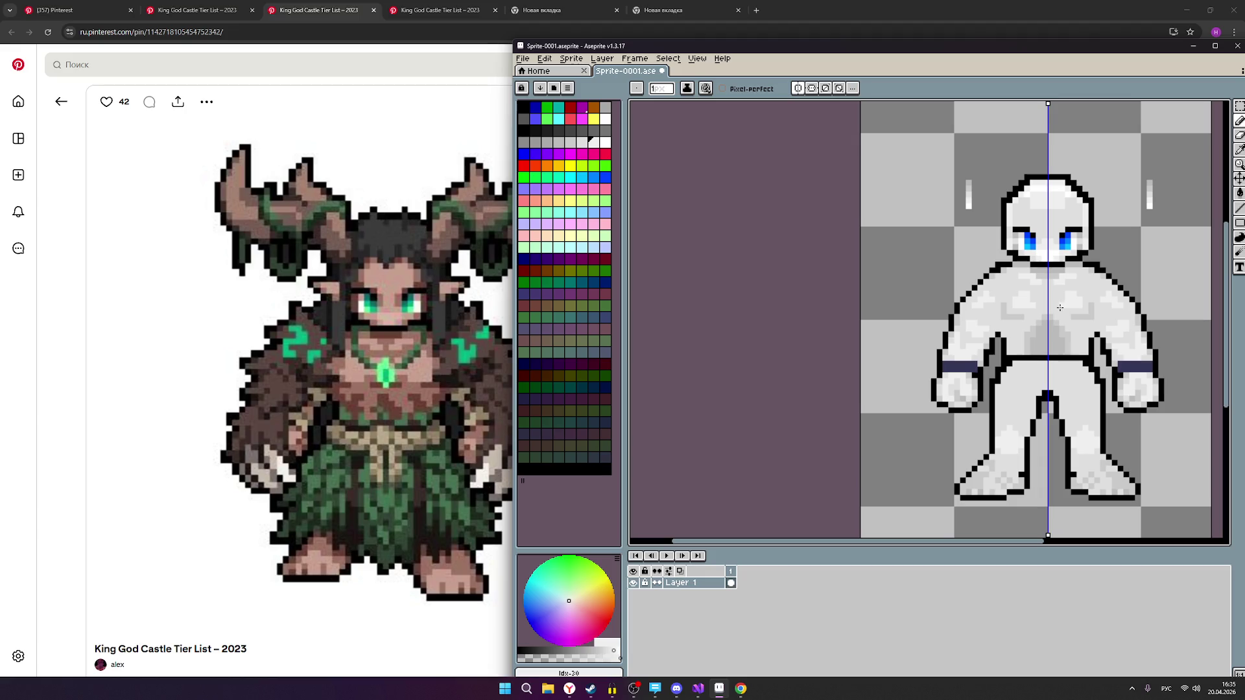
scroll(1062, 306, "down", 1)
scroll(1065, 305, "up", 1)
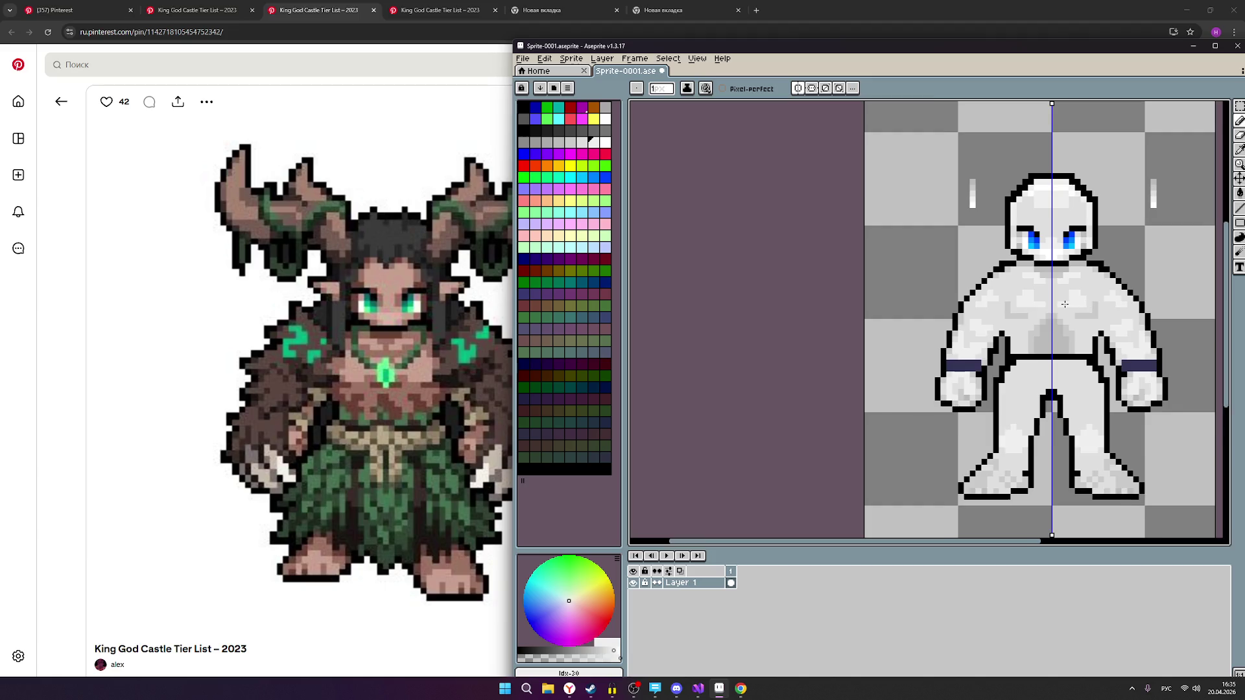
scroll(1065, 304, "up", 1)
scroll(1042, 306, "down", 2)
scroll(1102, 305, "up", 1)
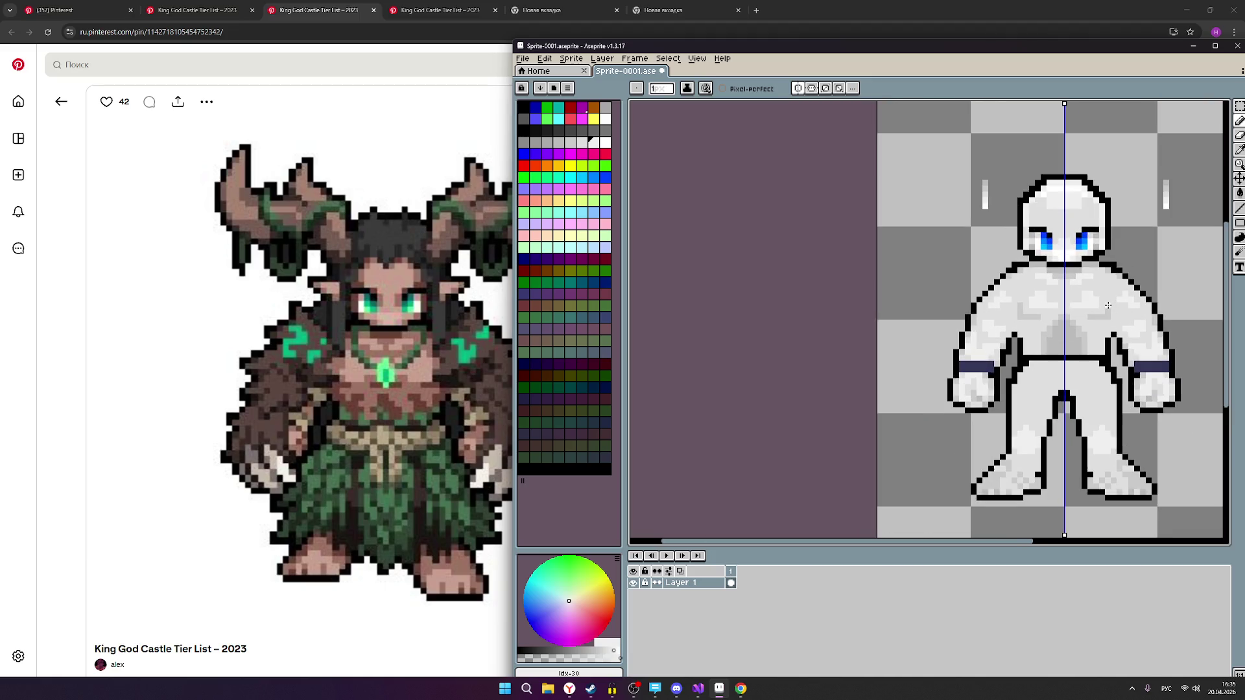
scroll(979, 326, "up", 1)
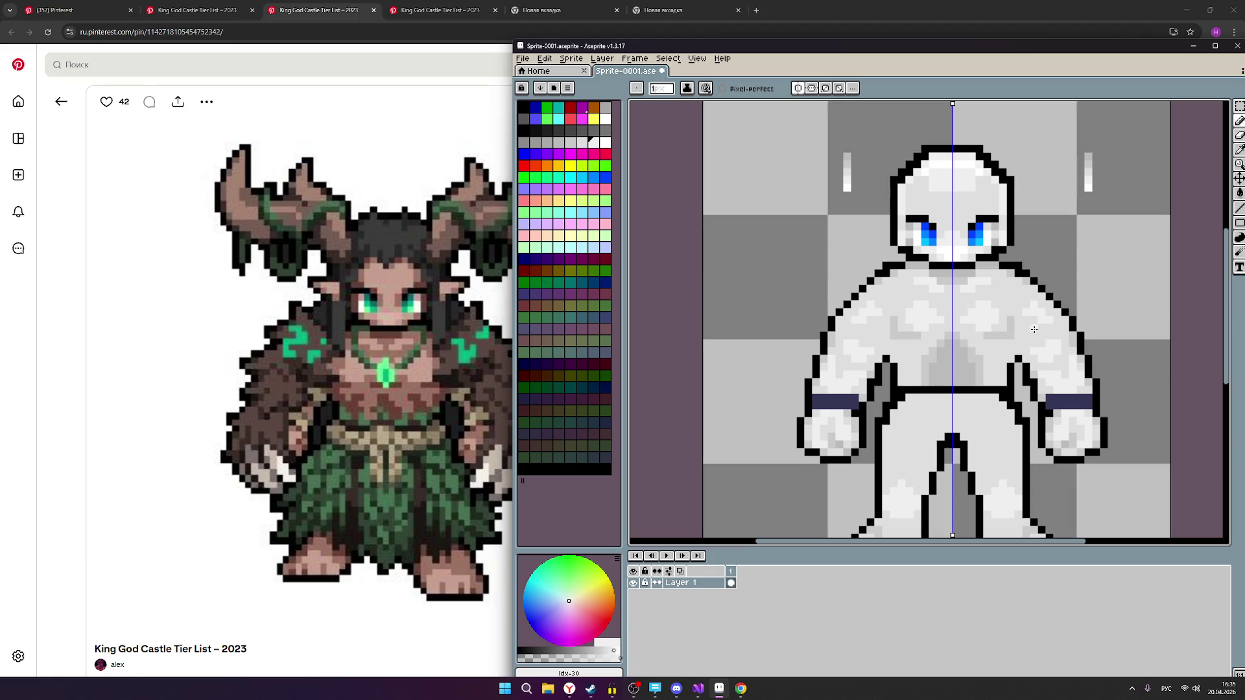
scroll(1083, 318, "down", 2)
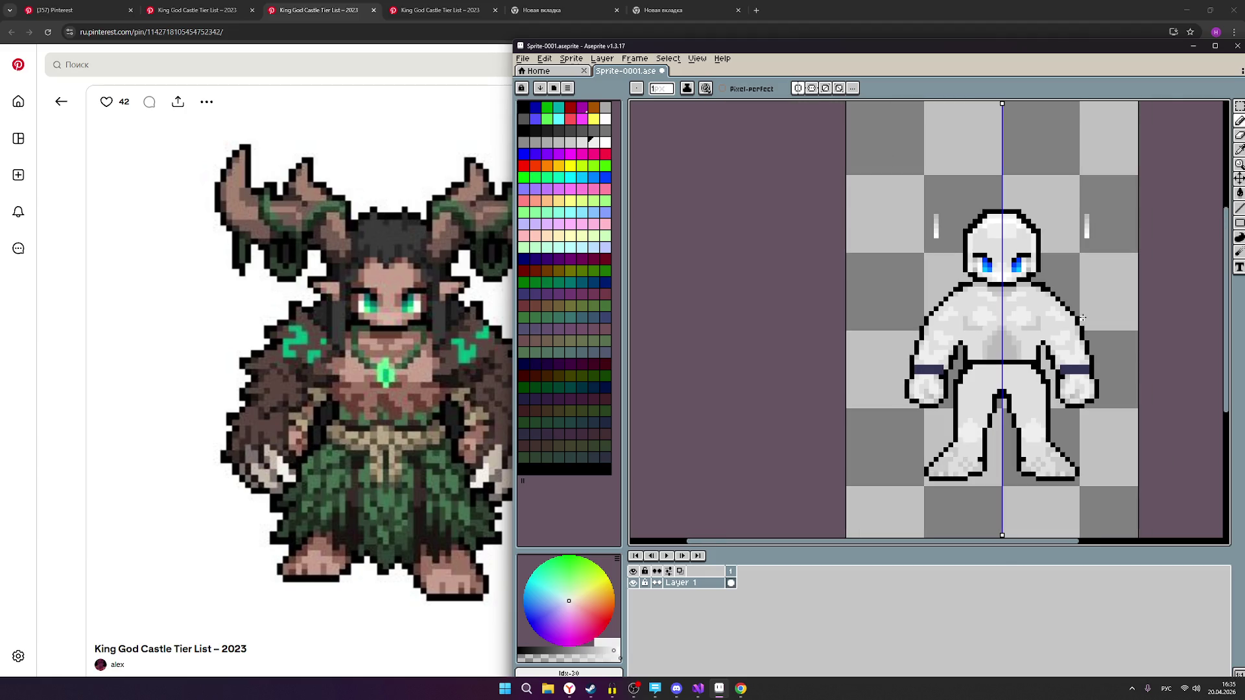
scroll(1039, 319, "up", 2)
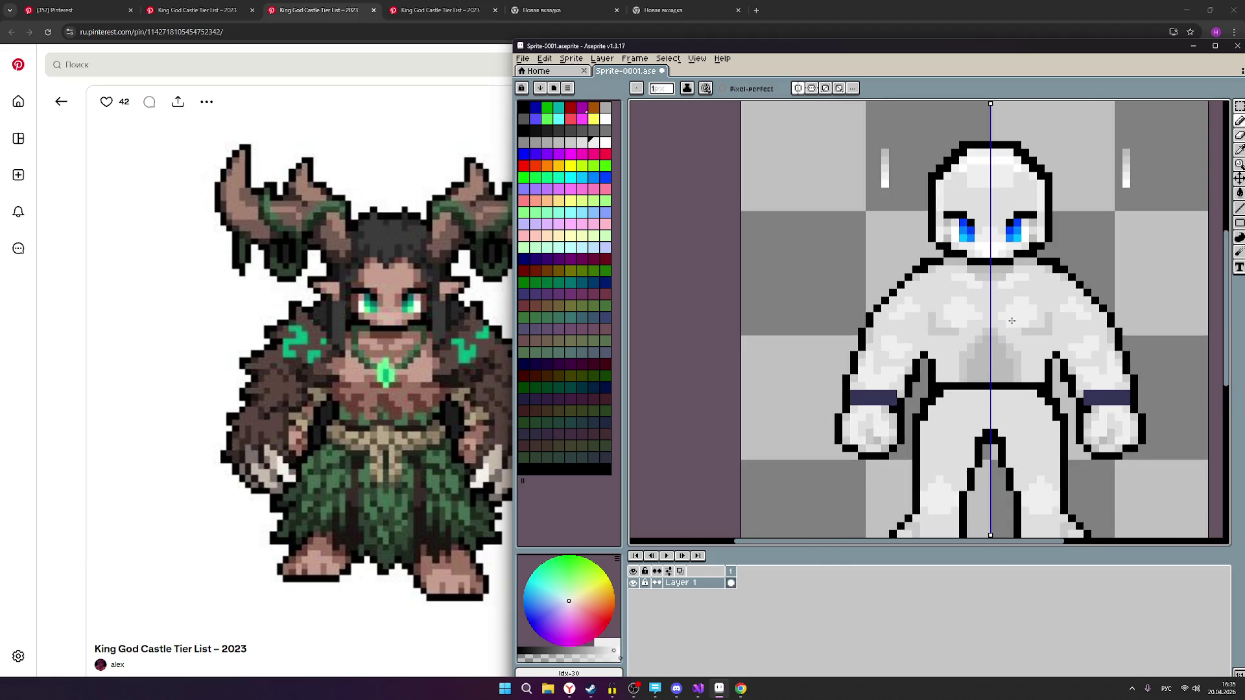
scroll(1155, 321, "down", 1)
scroll(1156, 322, "down", 1)
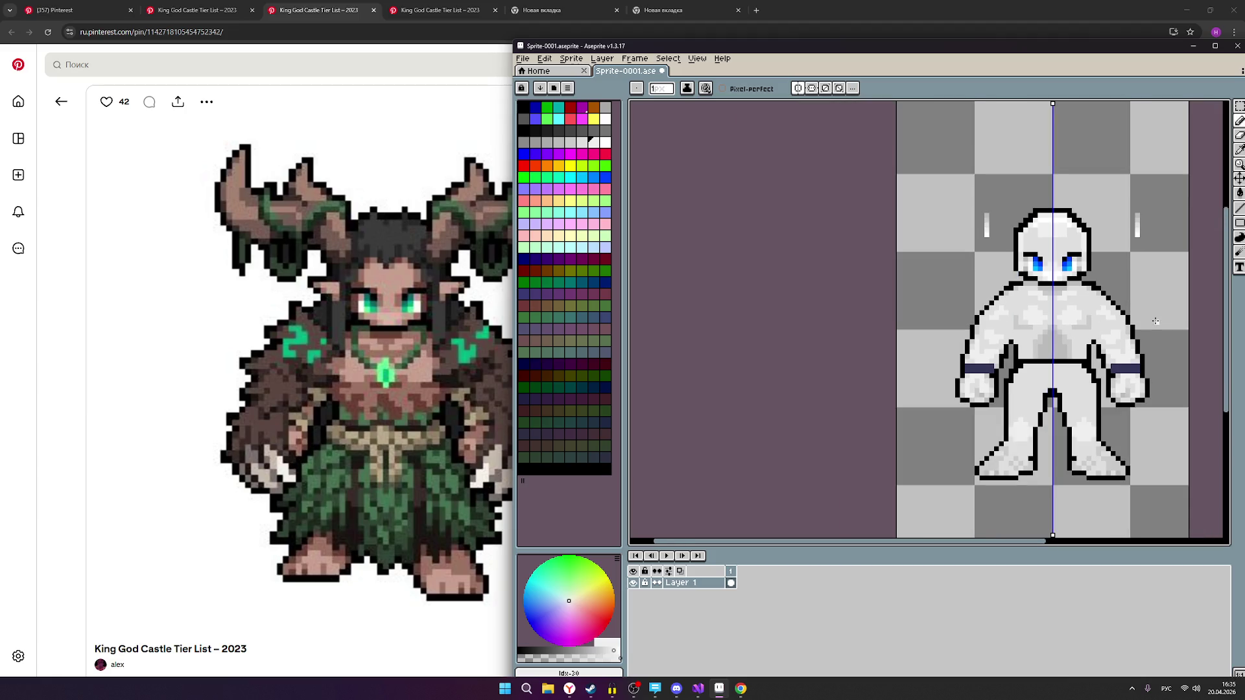
mouse_move(1071, 336)
left_mouse_down()
mouse_move(904, 337)
mouse_move(975, 337)
left_mouse_up()
scroll(1035, 338, "down", 1)
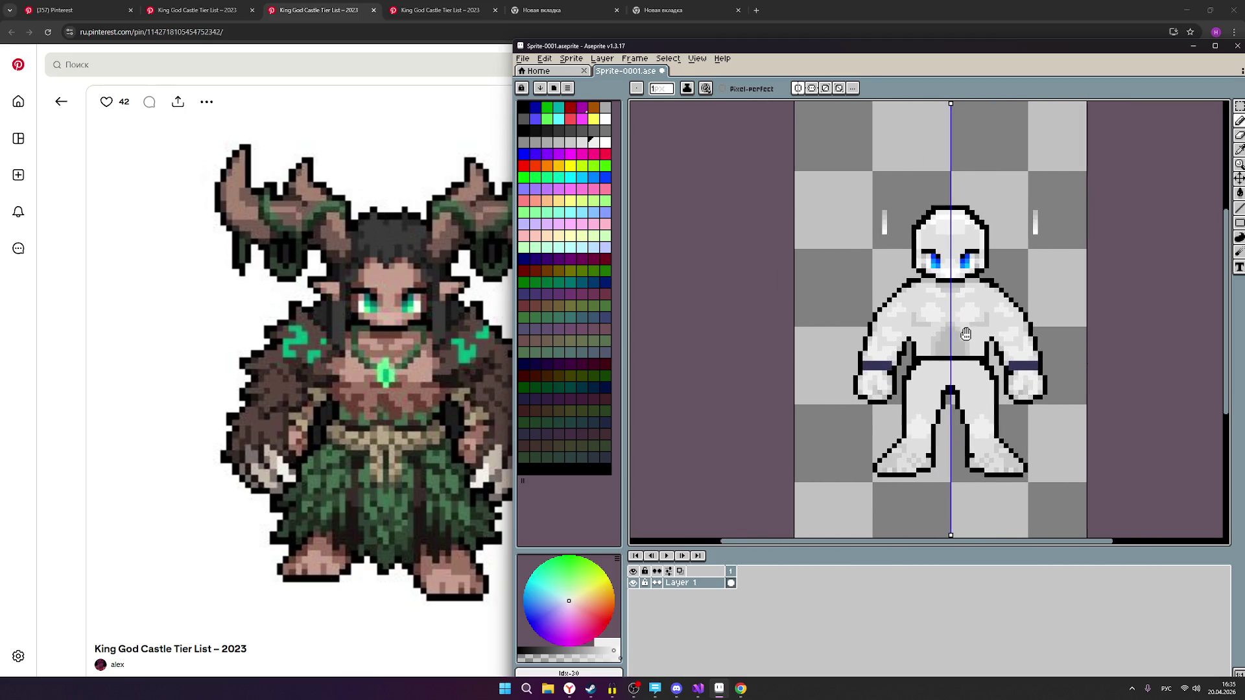
scroll(1035, 339, "down", 1)
left_click_drag(1143, 300, 1009, 329)
scroll(996, 337, "up", 1)
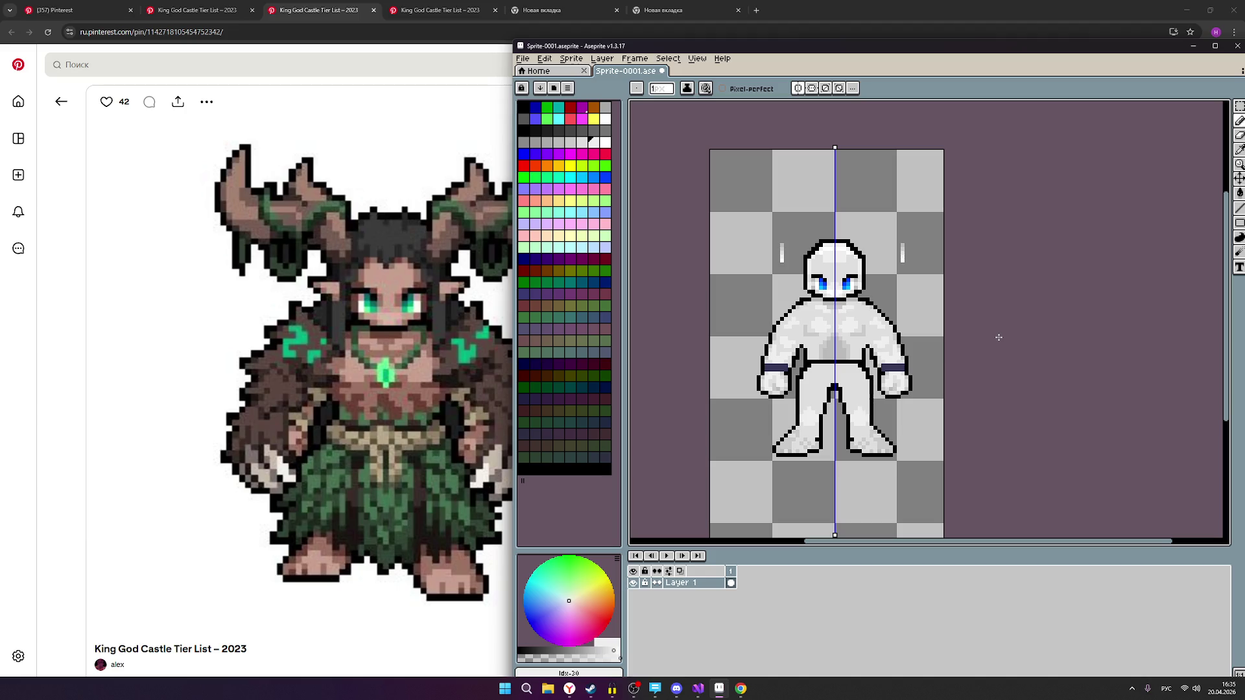
scroll(772, 240, "up", 2)
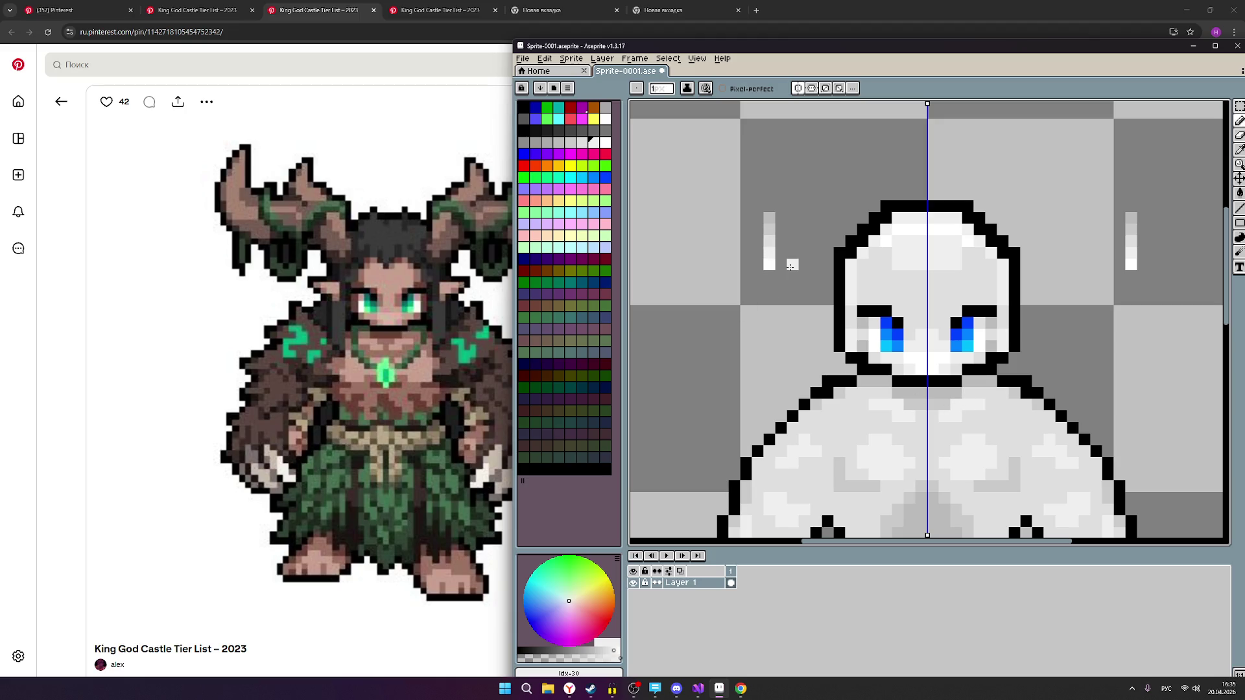
scroll(908, 276, "down", 3)
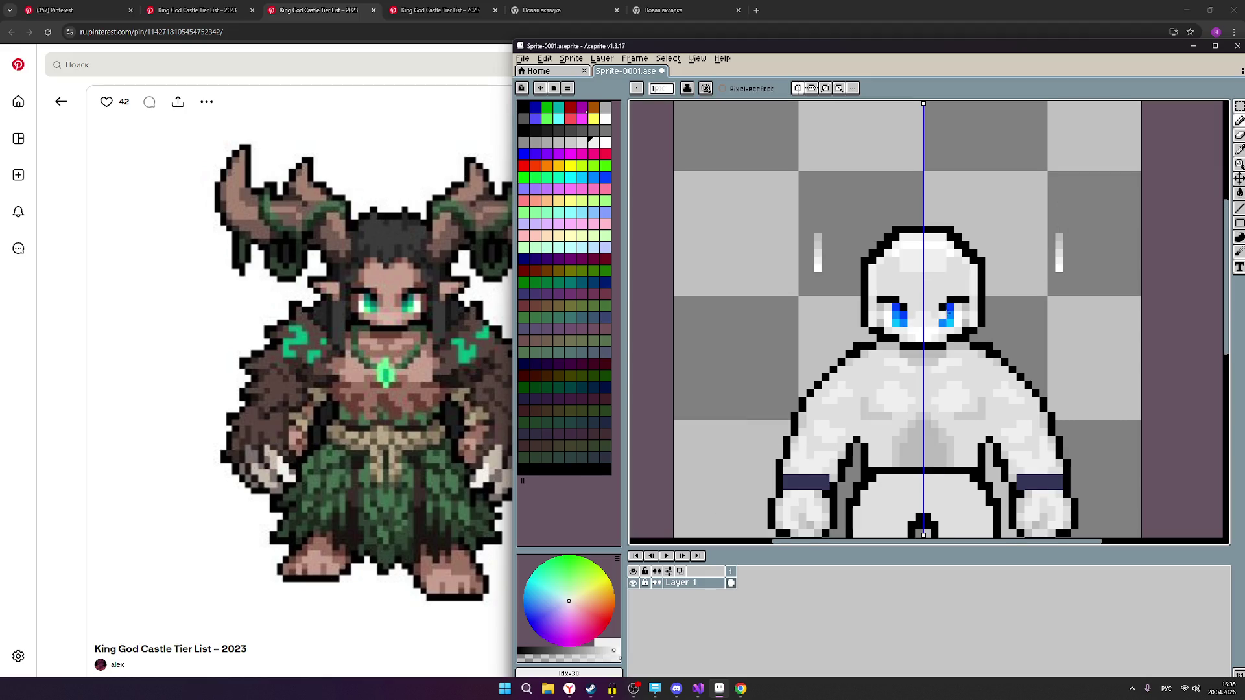
scroll(1035, 323, "up", 2)
scroll(979, 200, "down", 2)
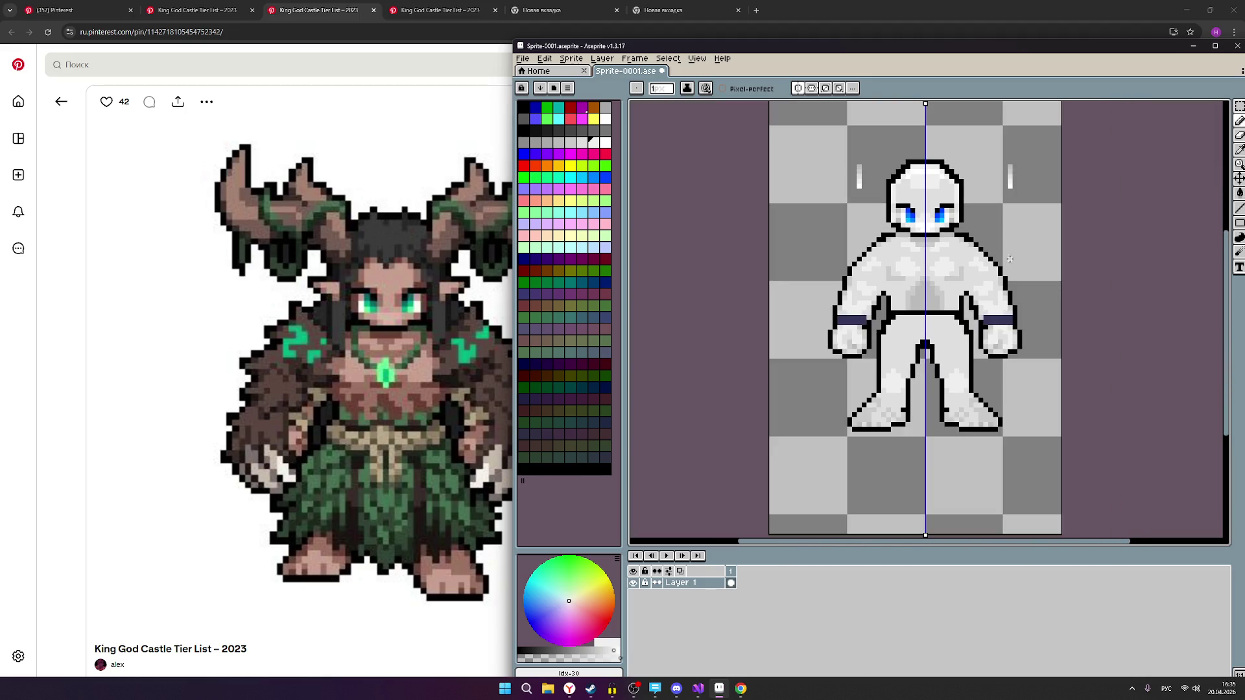
scroll(999, 280, "up", 2)
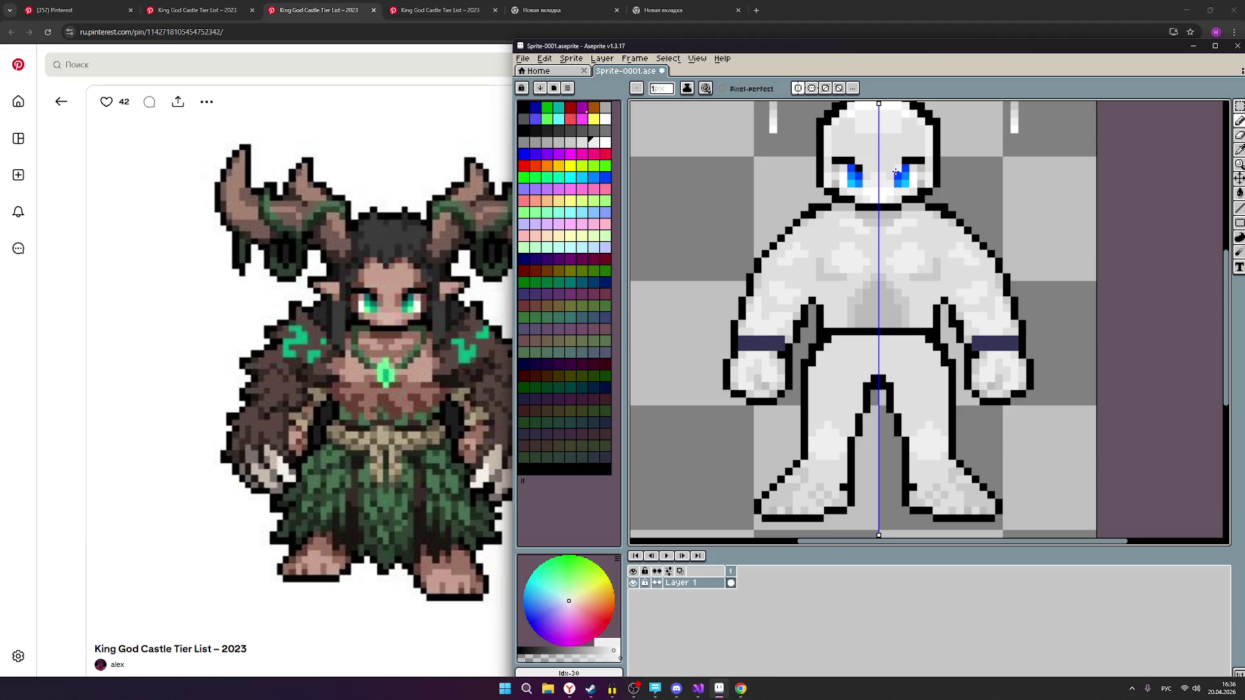
Try lightening the black chin outline pixels, then undo the change.
scroll(908, 161, "up", 1)
scroll(908, 160, "up", 2)
scroll(947, 279, "down", 3)
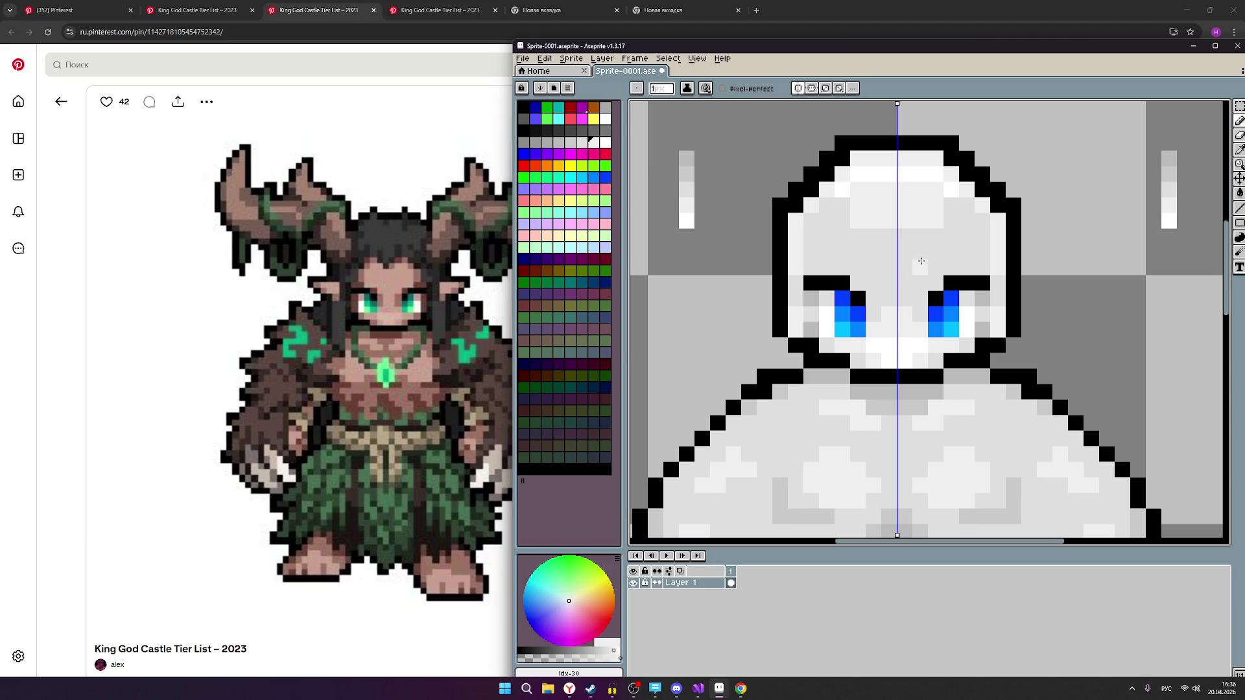
left_click_drag(857, 368, 863, 383)
key("ctrl+z")
Compare the darker grey and light grey swatches, settling on light grey for shading.
left_click(583, 142)
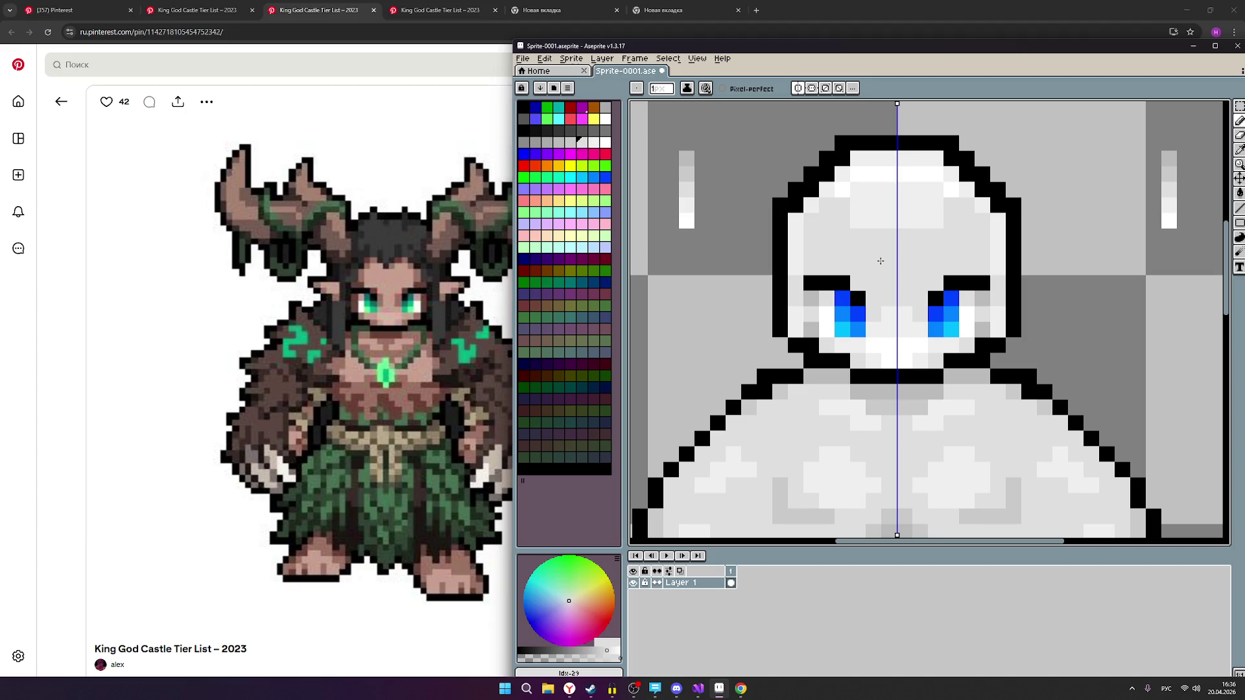
scroll(894, 259, "up", 1)
scroll(915, 249, "down", 1)
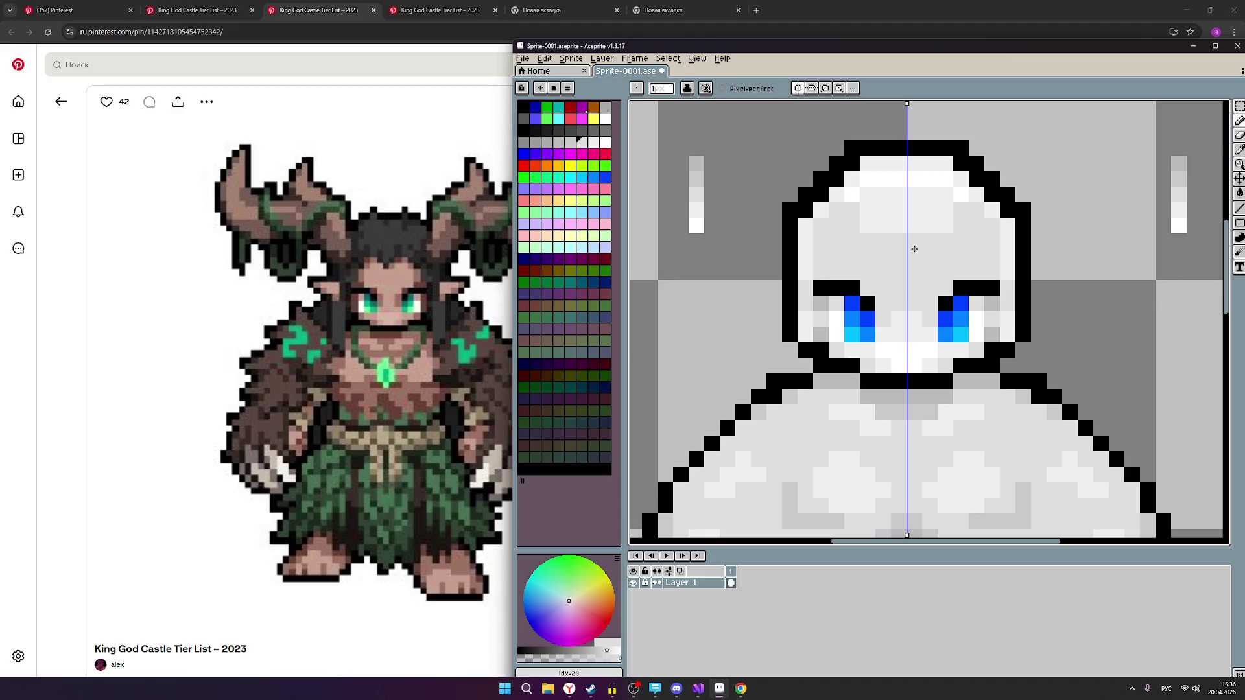
scroll(915, 249, "down", 3)
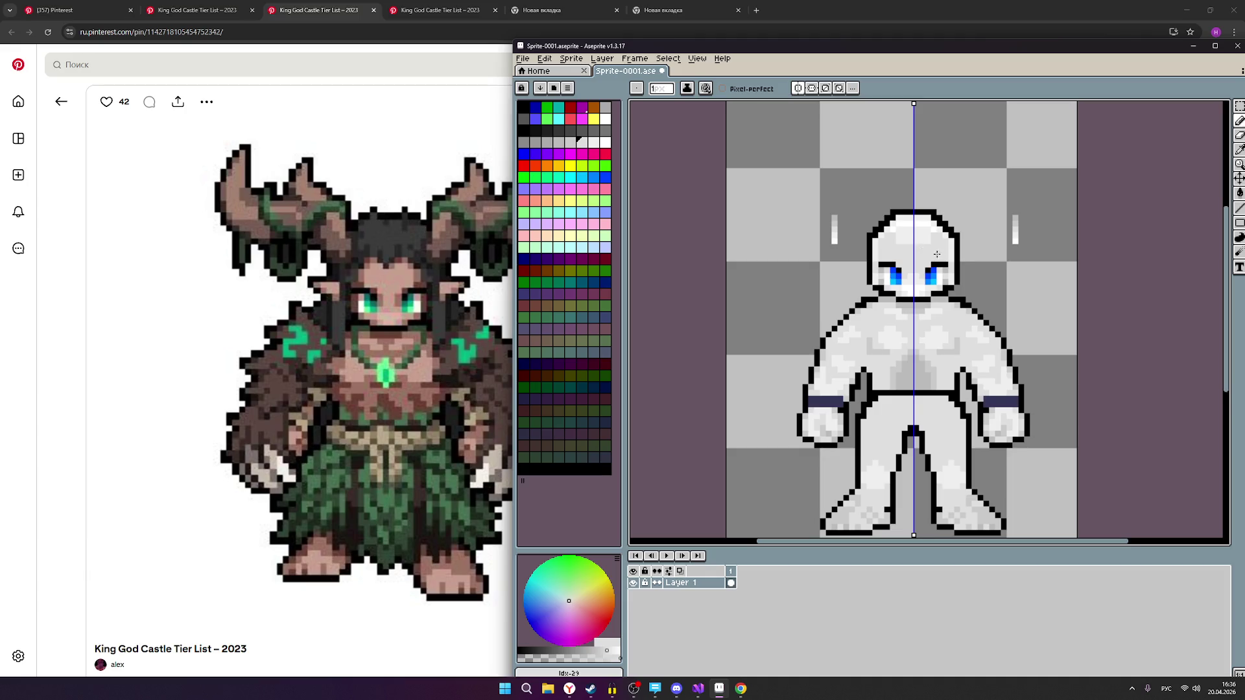
scroll(939, 256, "up", 2)
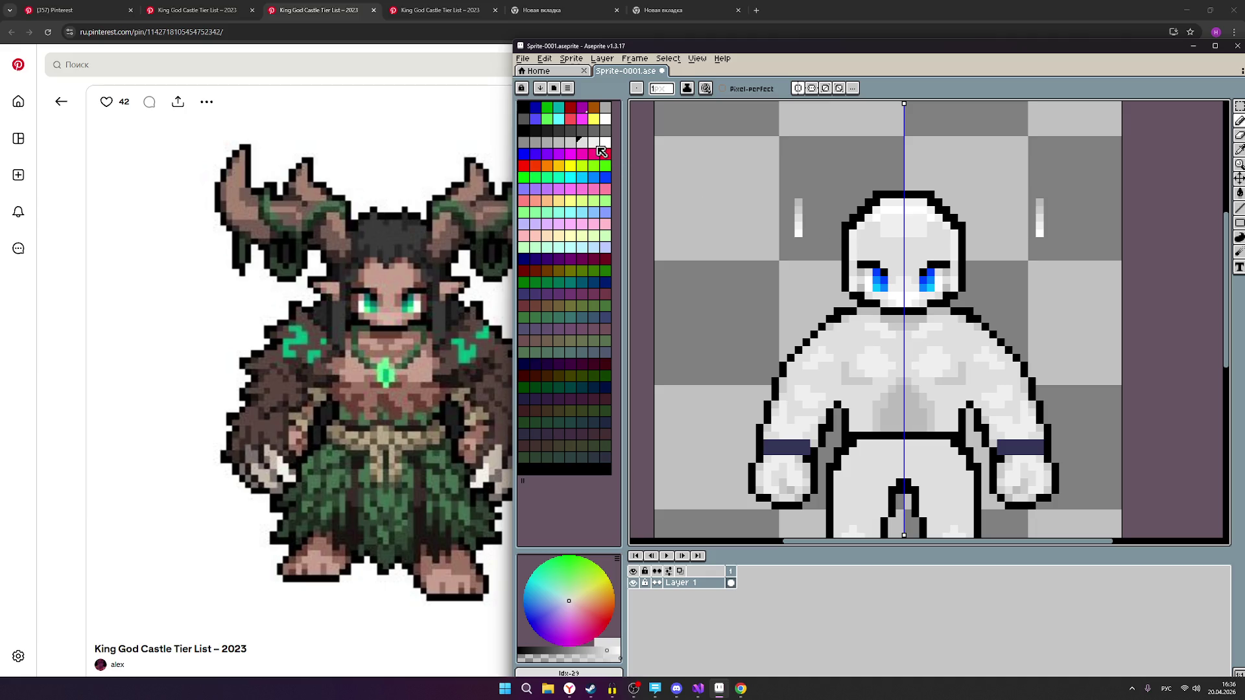
left_click(593, 142)
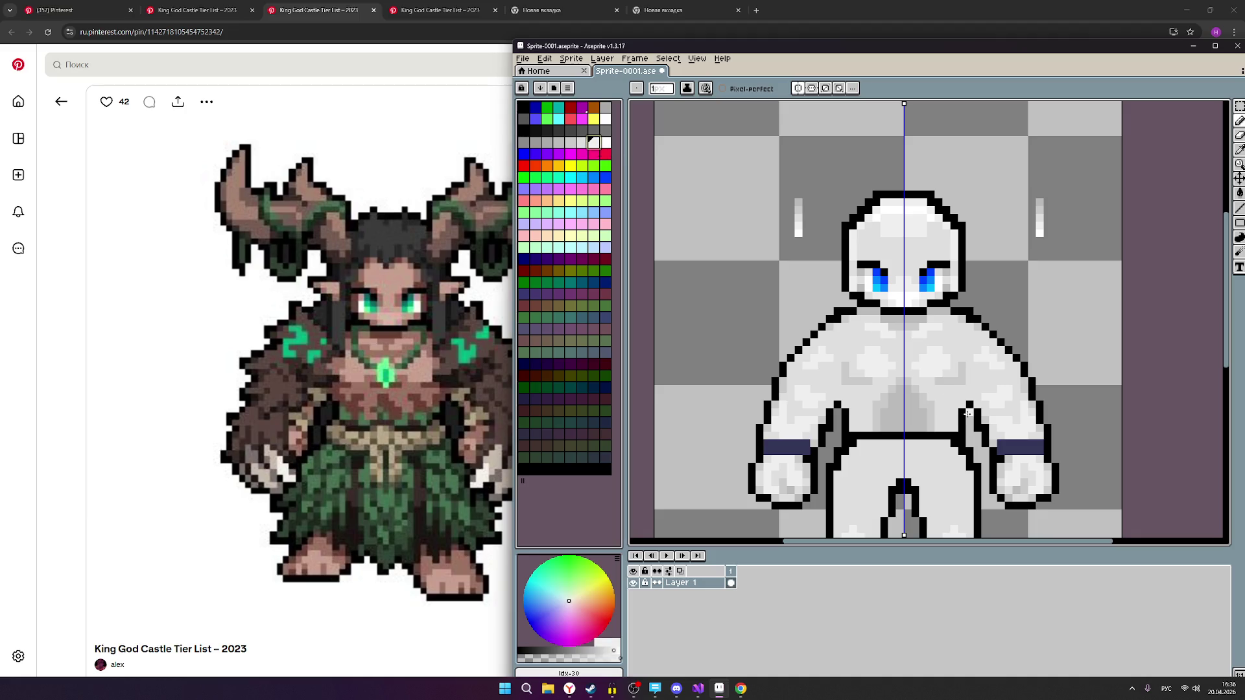
scroll(963, 398, "up", 2)
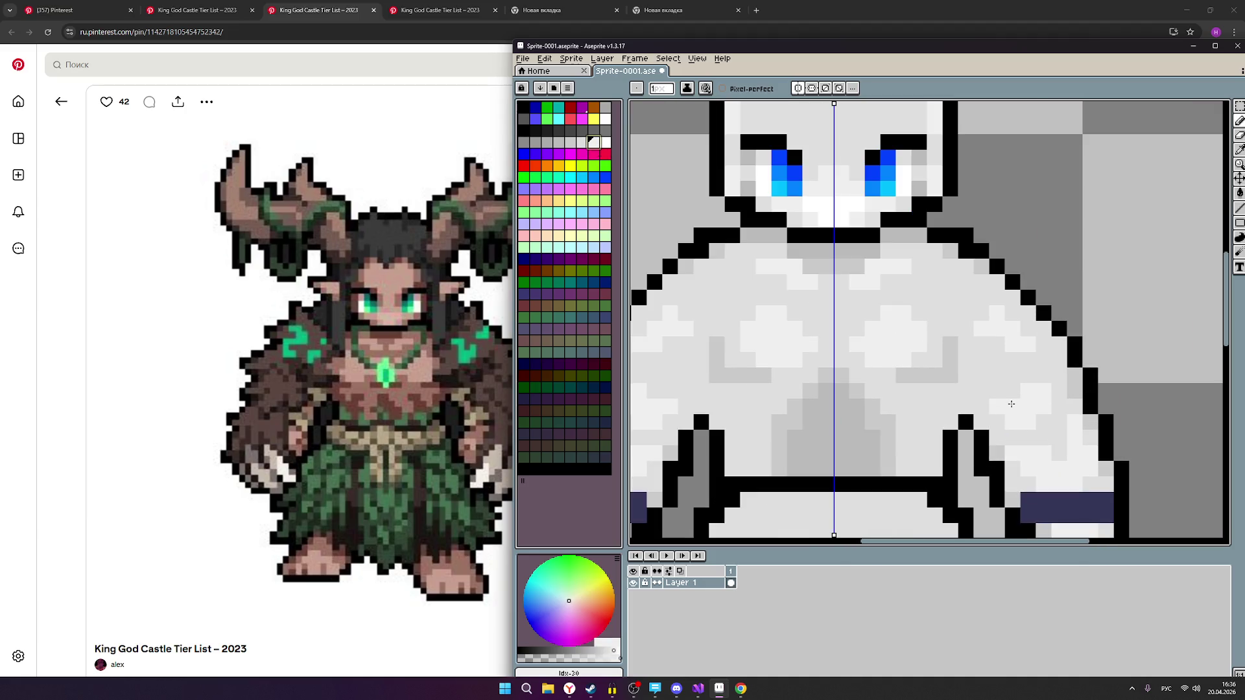
scroll(924, 259, "up", 3)
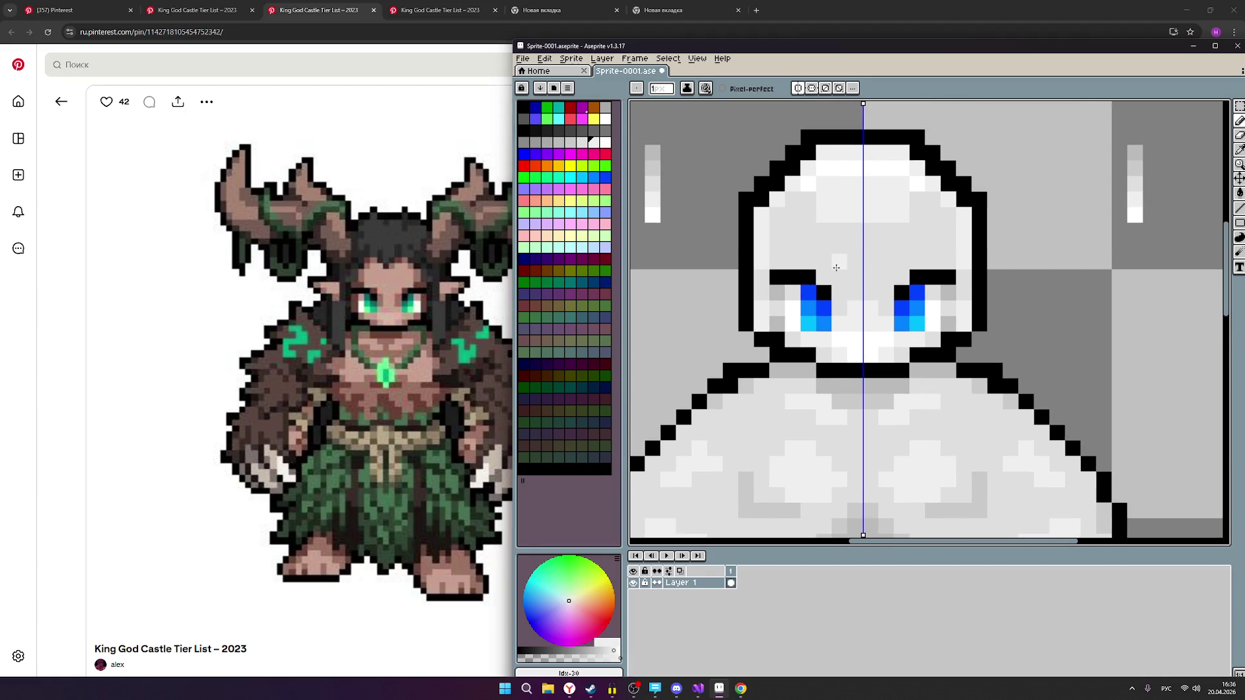
scroll(845, 267, "down", 2)
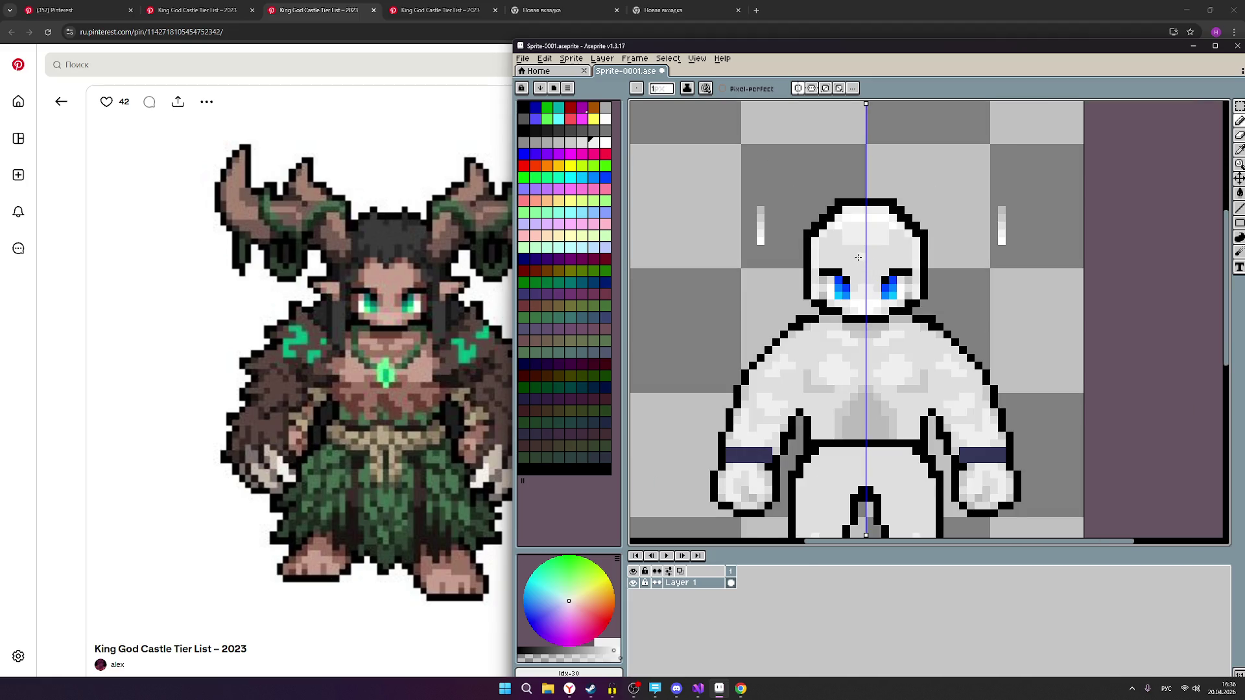
scroll(869, 257, "up", 1)
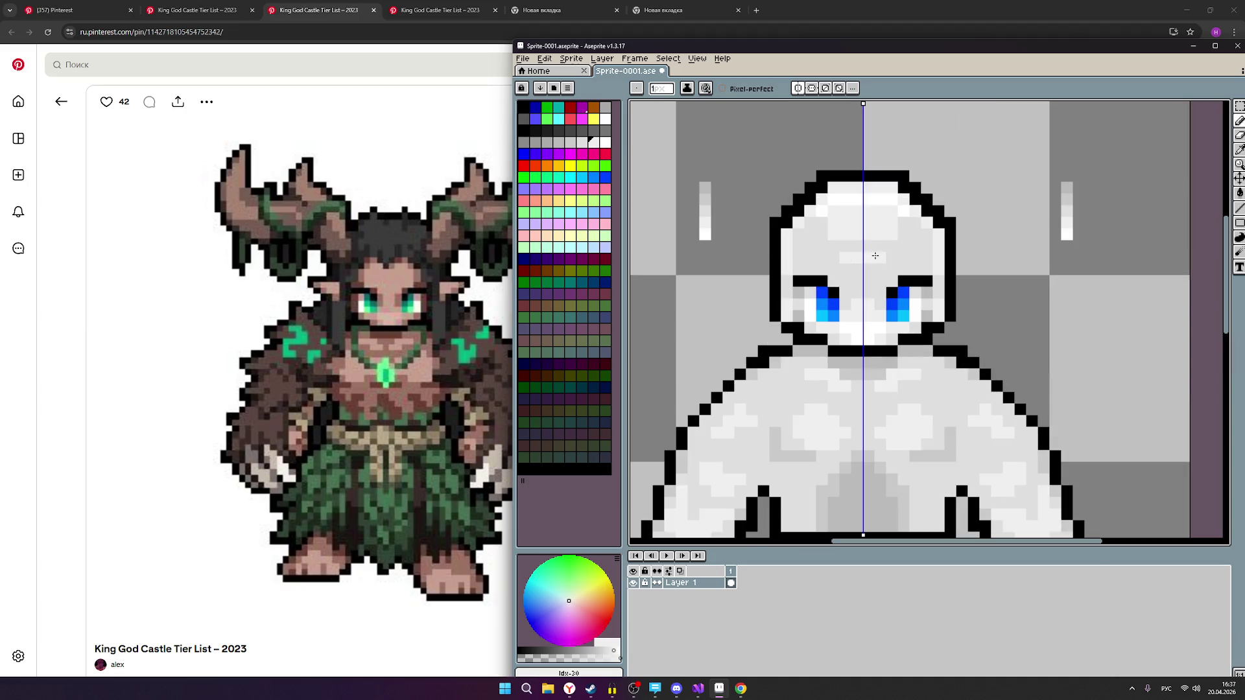
scroll(875, 256, "down", 2)
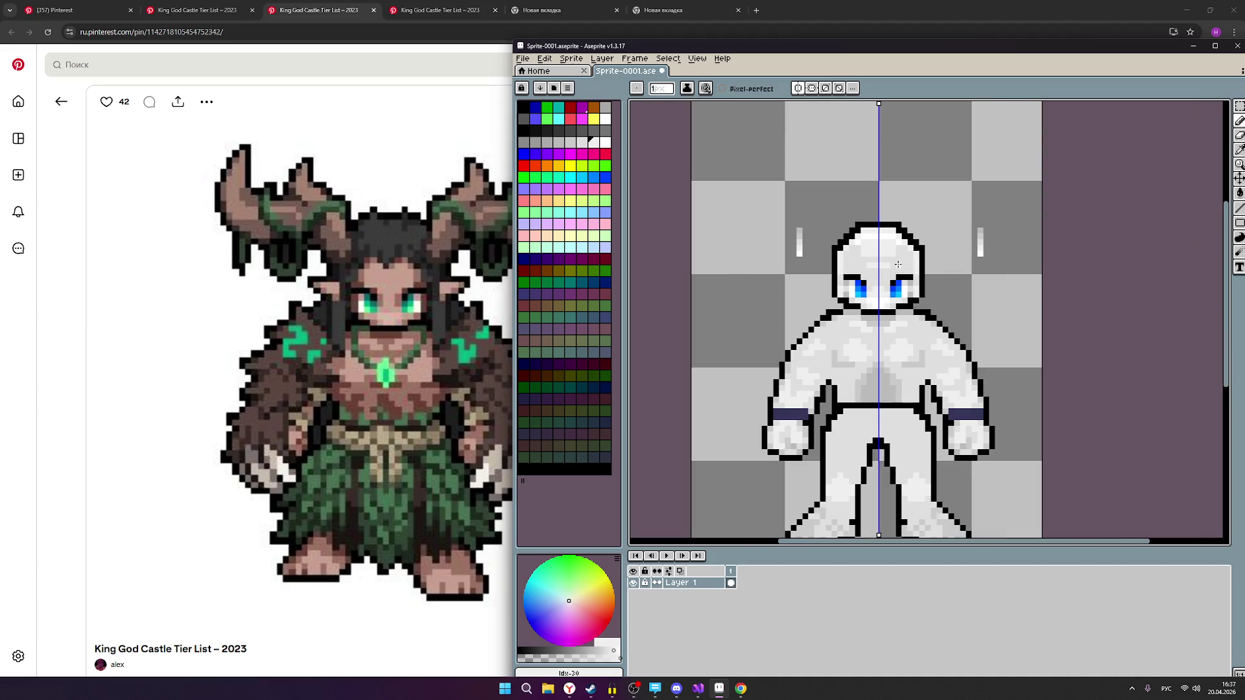
scroll(883, 257, "up", 1)
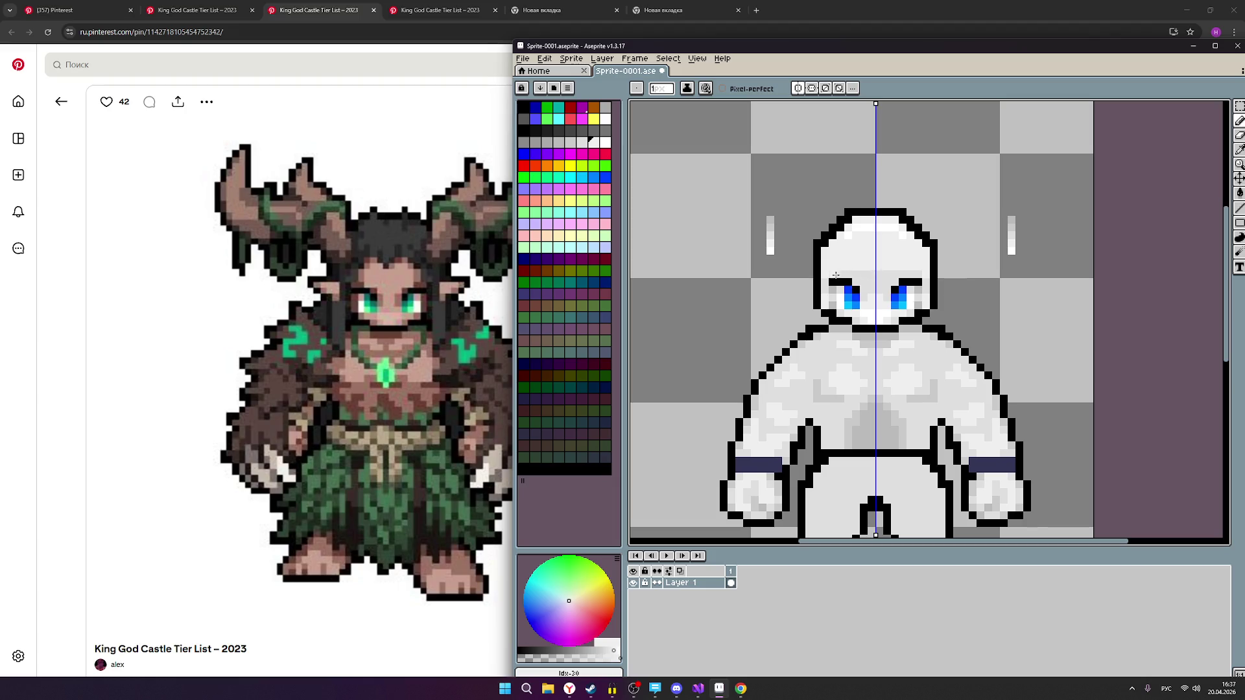
Lighten the row above the eyebrows, undo it, and repaint the forehead shading symmetrically.
mouse_move(835, 275)
left_mouse_down()
mouse_move(873, 276)
mouse_move(860, 283)
mouse_move(869, 292)
left_mouse_up()
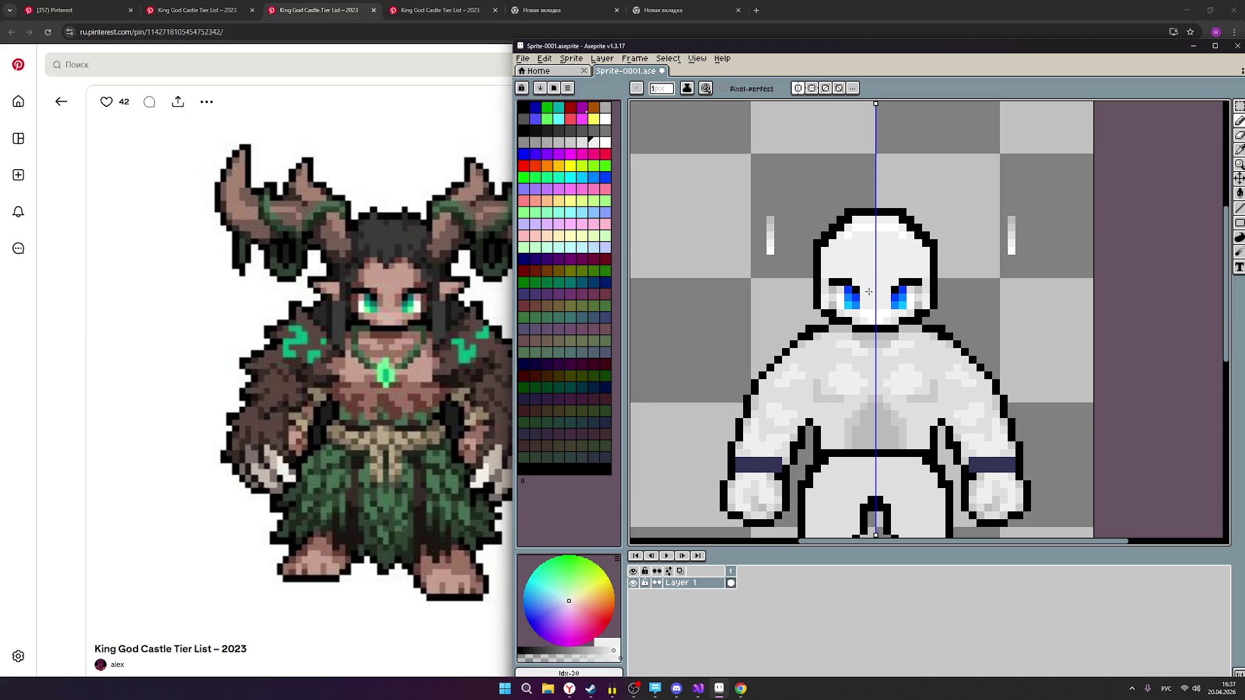
scroll(917, 269, "down", 1)
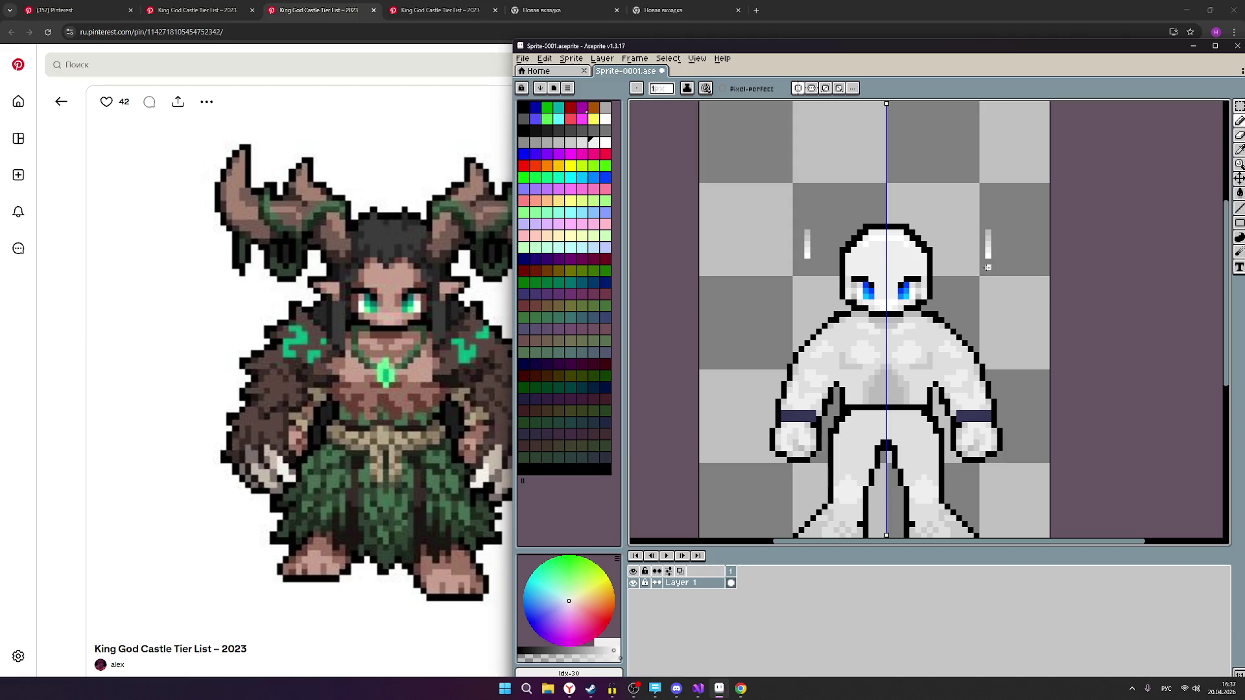
key("ctrl")
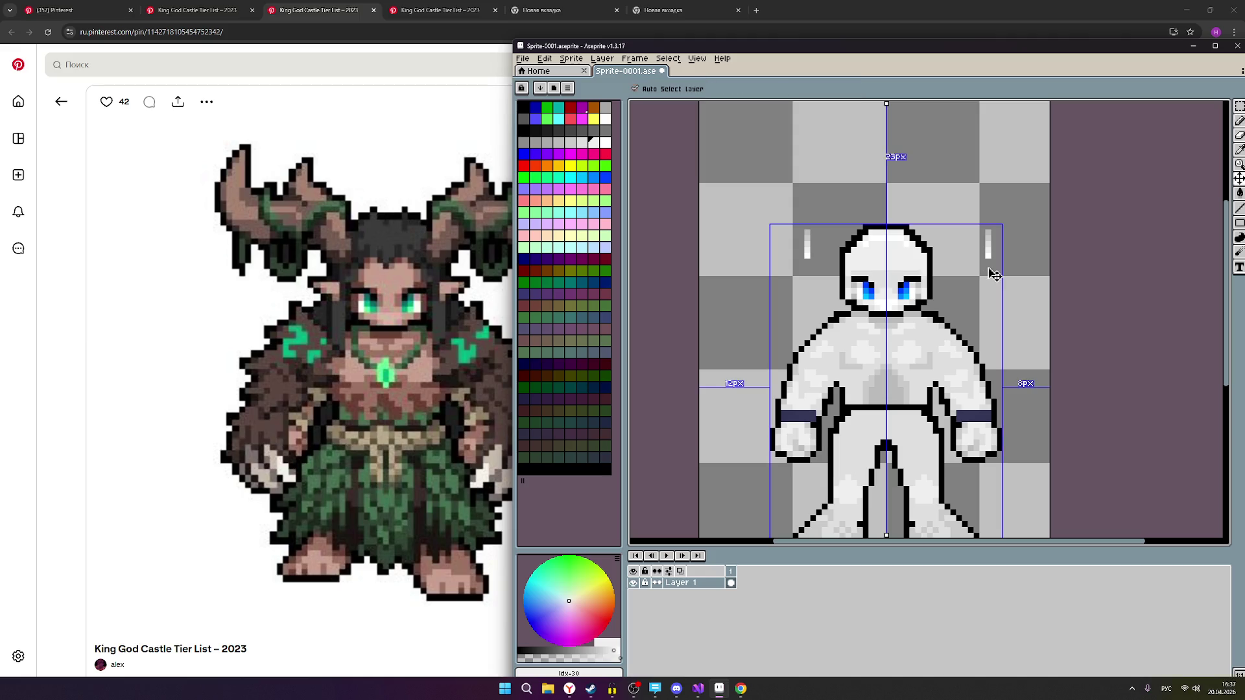
scroll(928, 280, "up", 2)
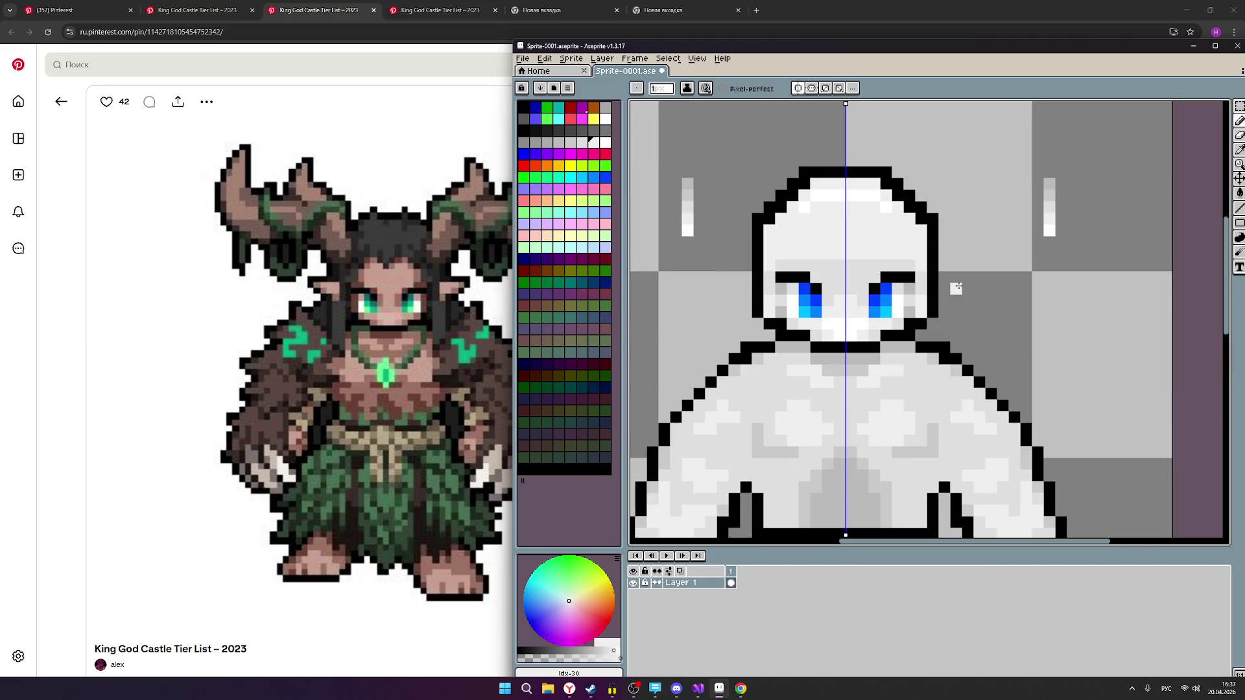
key("ctrl+z")
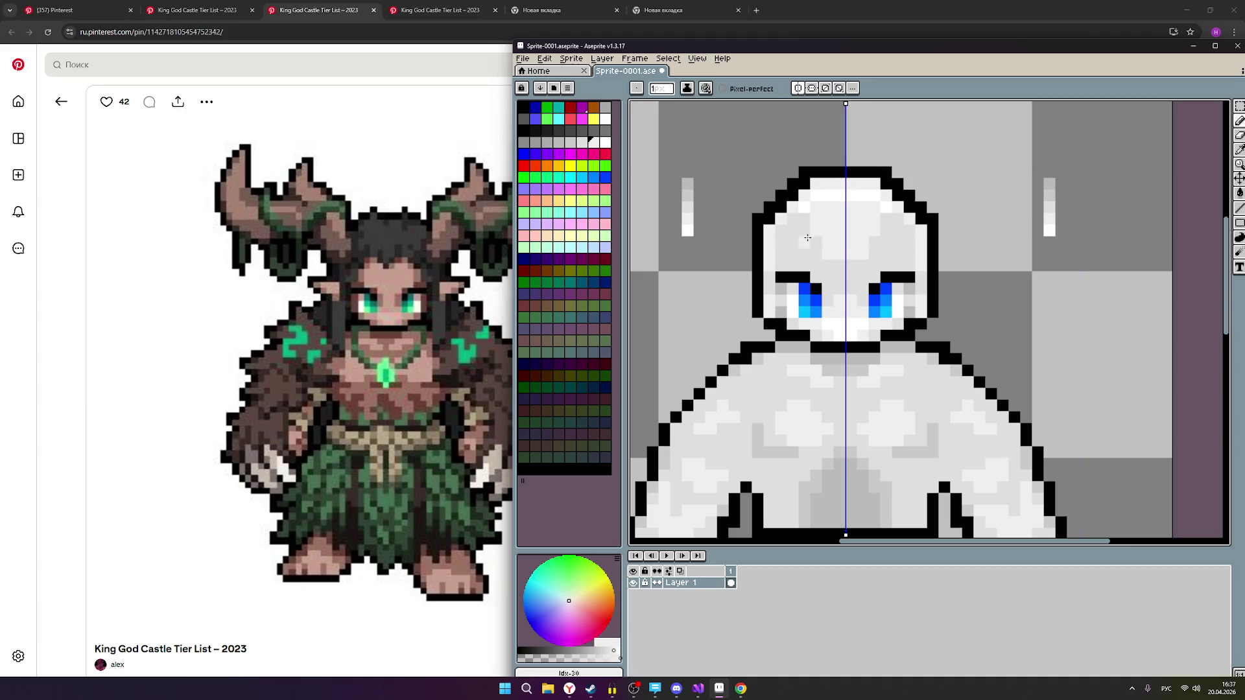
mouse_move(791, 220)
left_mouse_down()
mouse_move(804, 232)
mouse_move(782, 232)
mouse_move(781, 243)
mouse_move(814, 241)
mouse_move(782, 253)
mouse_move(823, 251)
left_mouse_up()
scroll(867, 238, "down", 2)
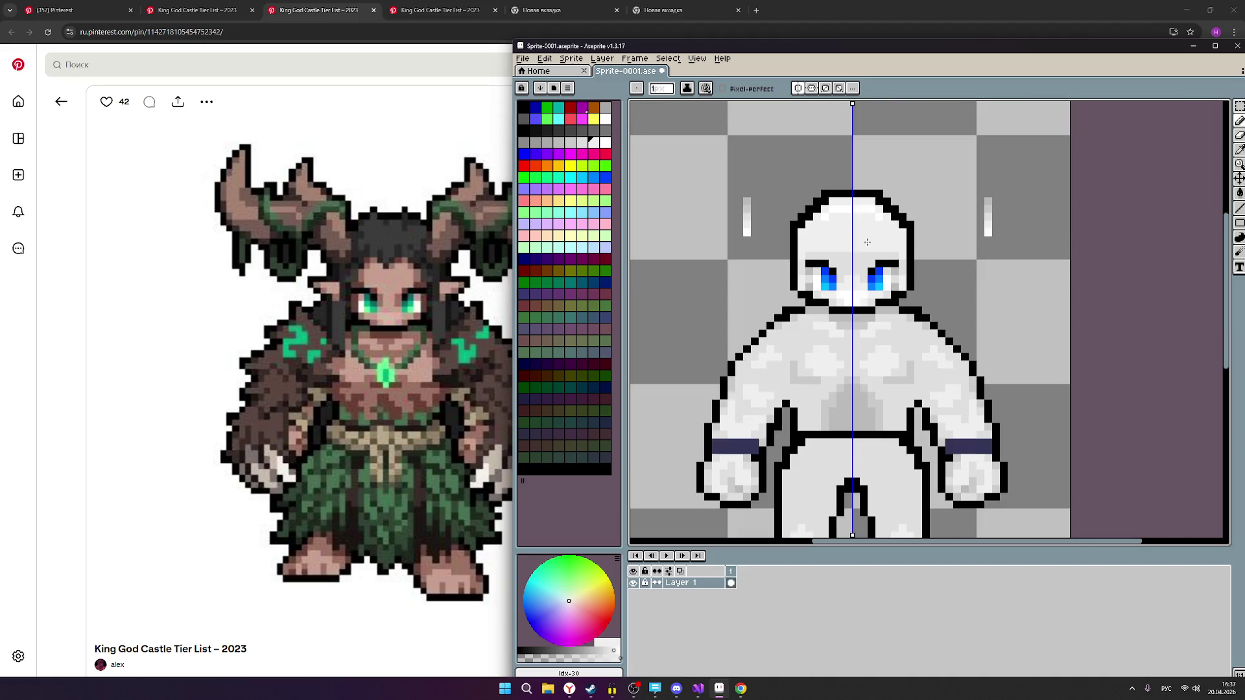
scroll(868, 245, "up", 2)
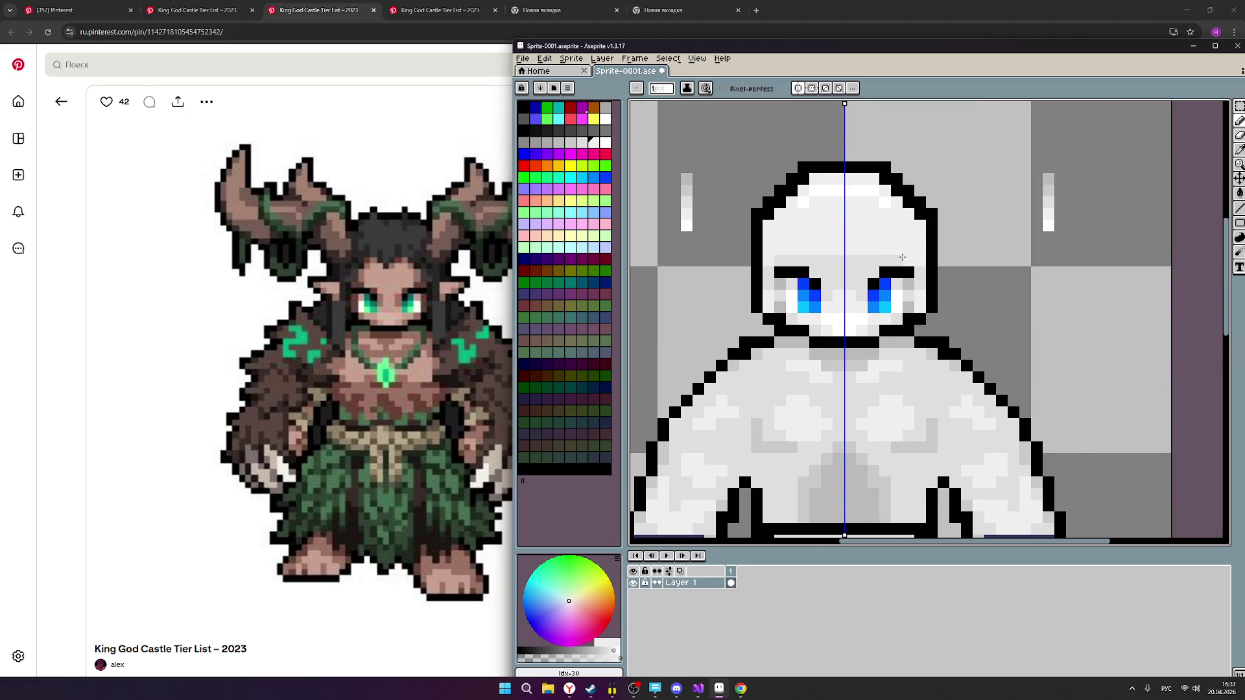
scroll(906, 253, "down", 3)
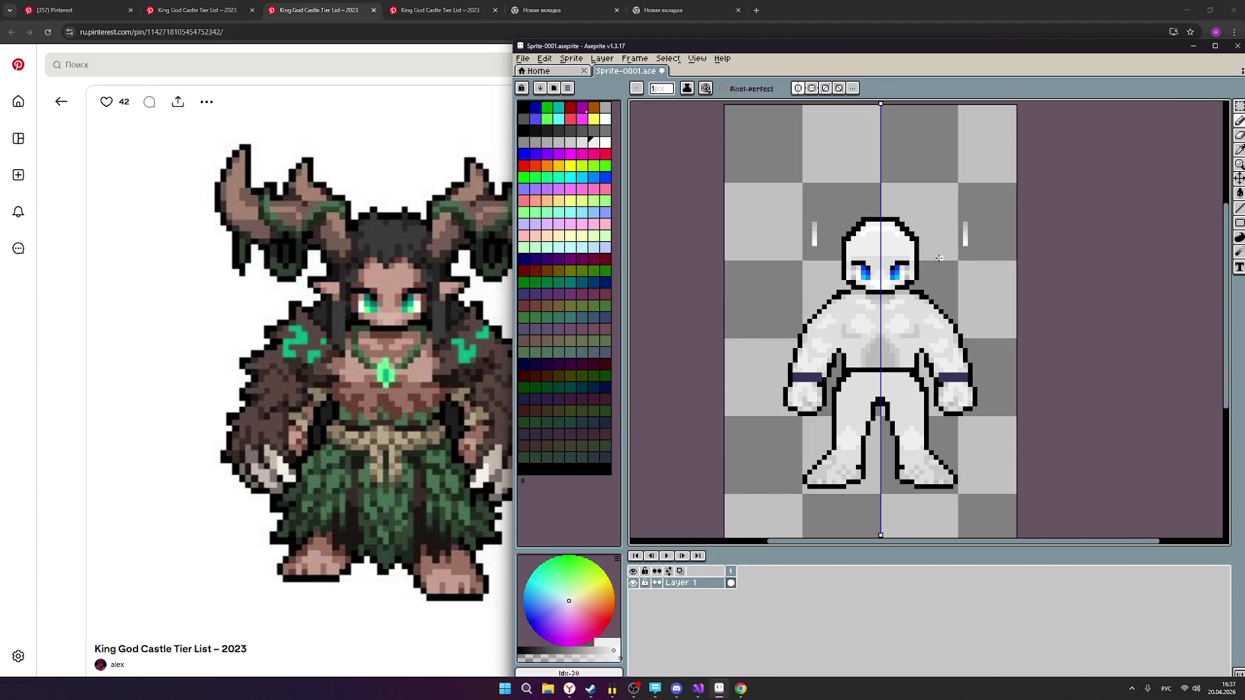
scroll(917, 265, "up", 3)
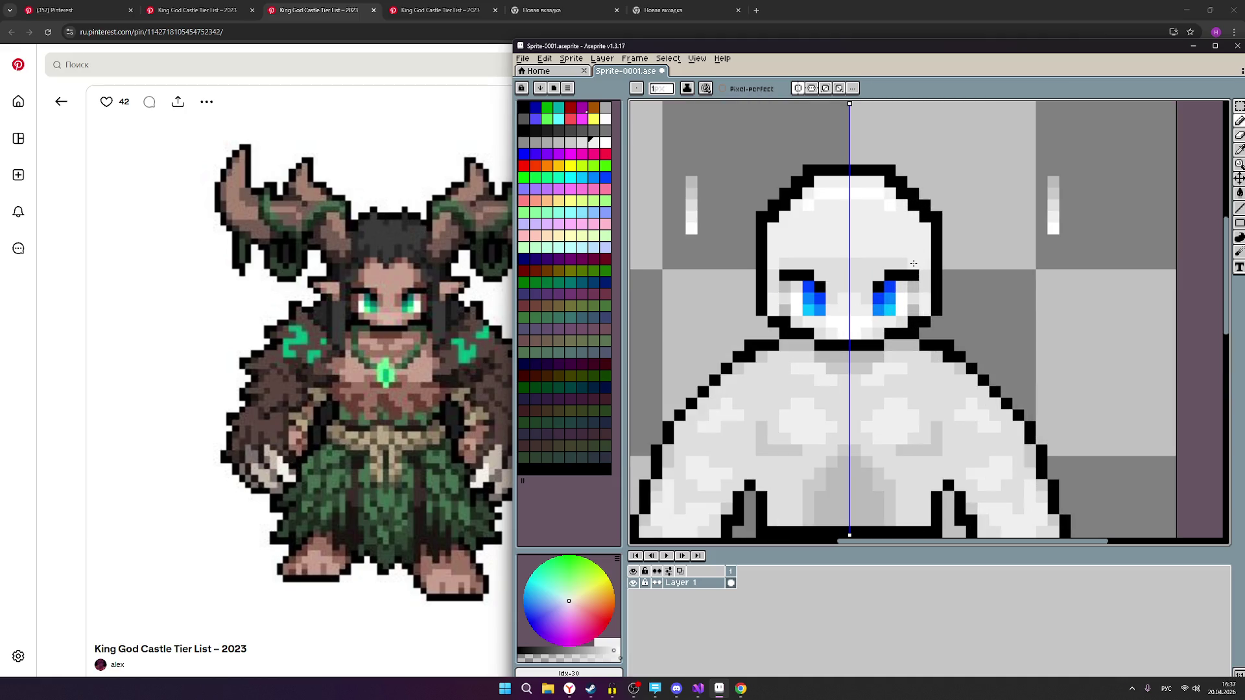
scroll(916, 254, "down", 2)
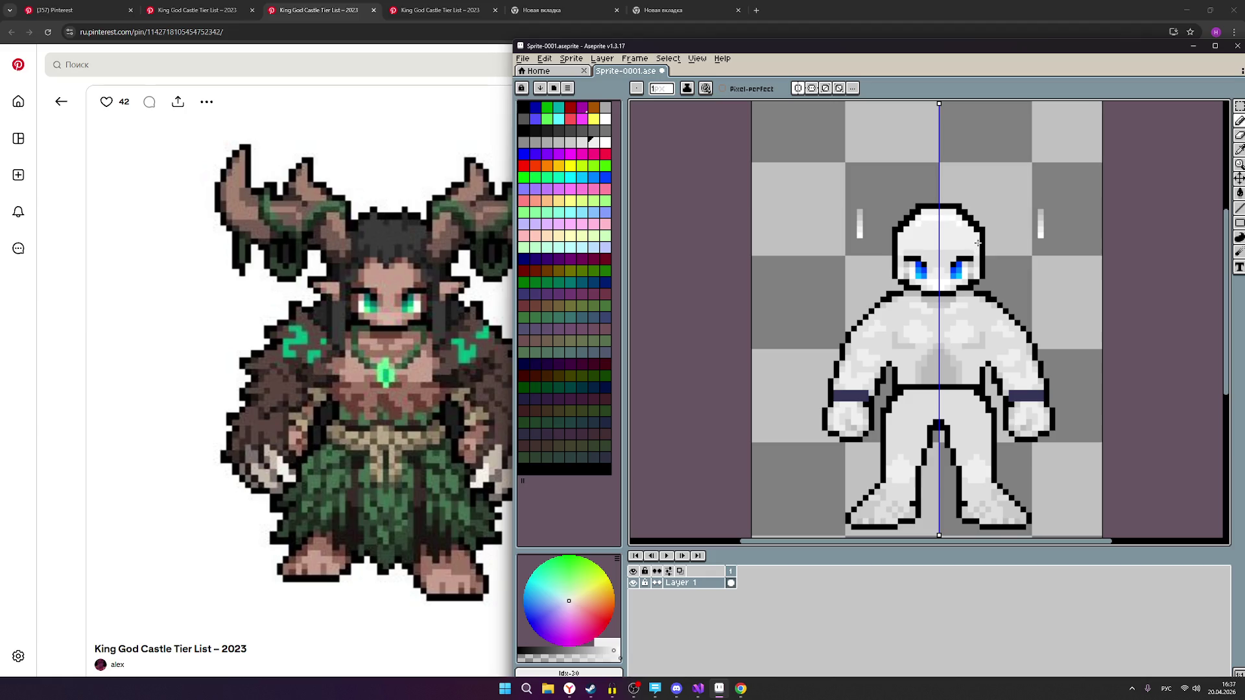
scroll(1065, 240, "down", 1)
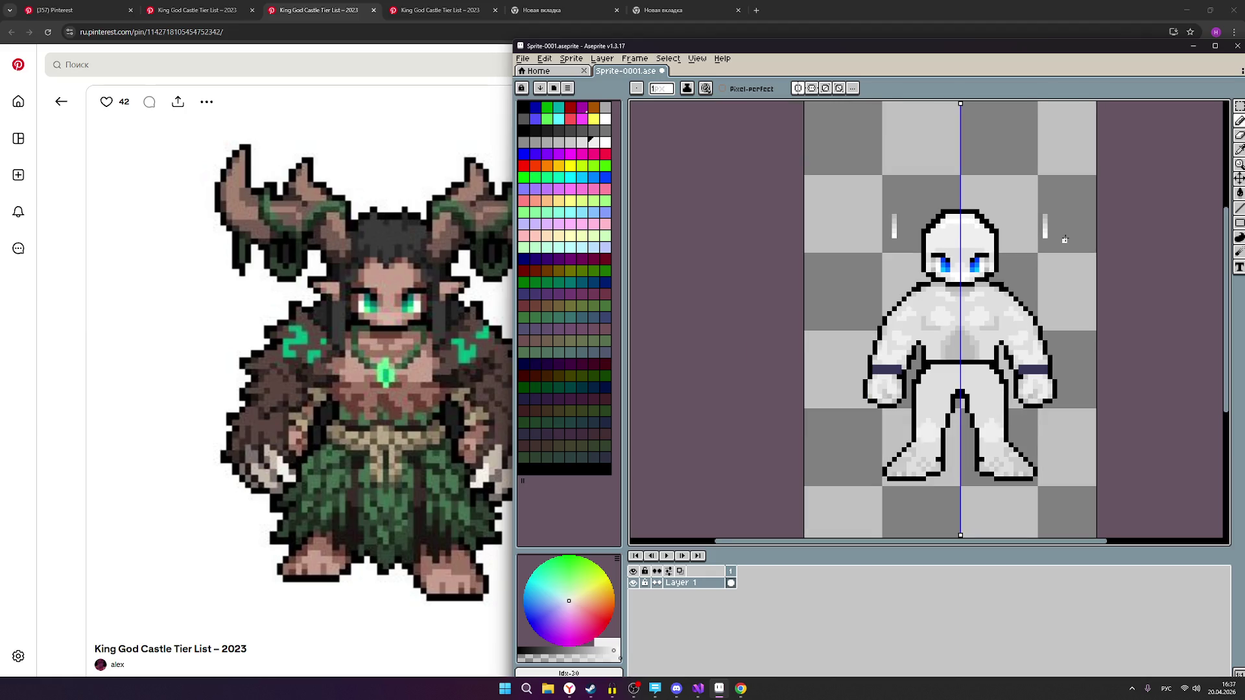
scroll(1065, 240, "up", 2)
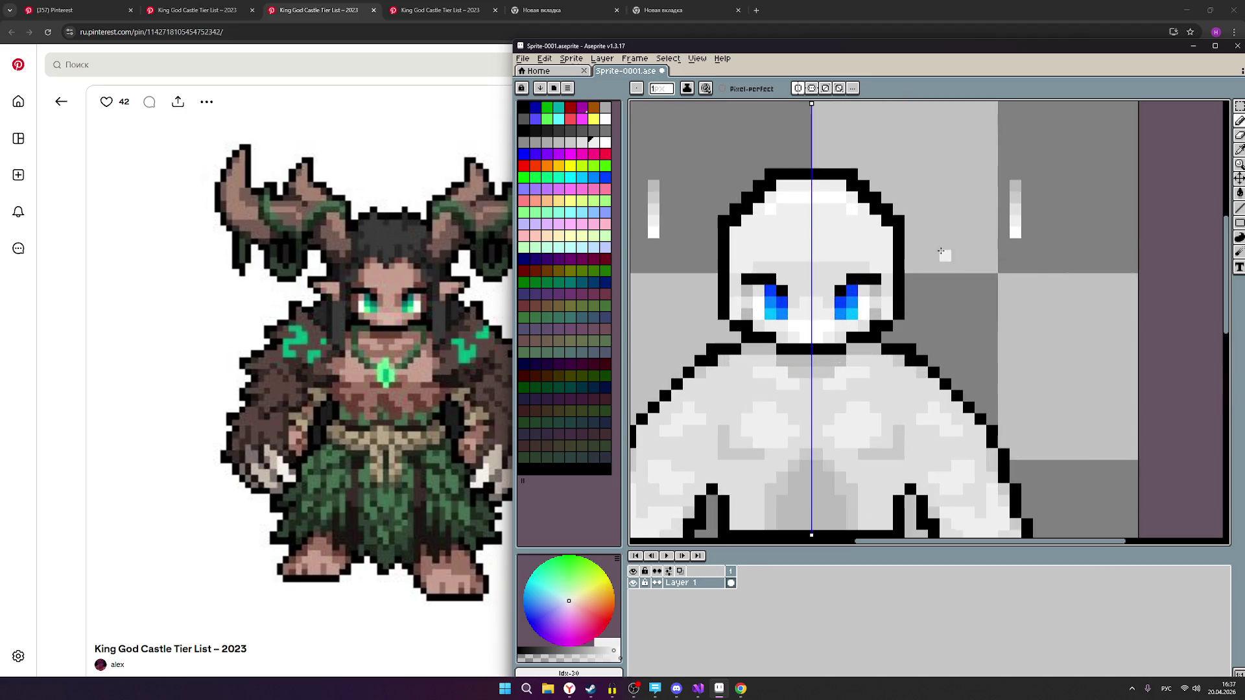
scroll(999, 219, "down", 2)
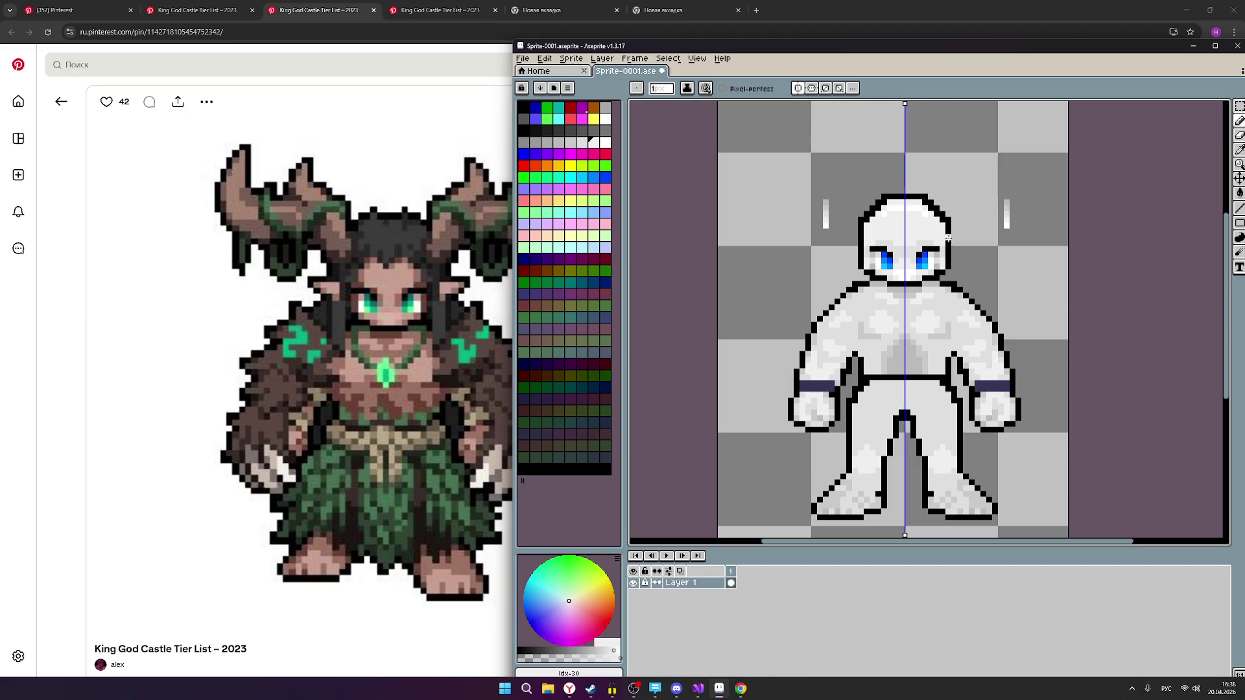
Repaint the top row of the head in a near-white shade.
scroll(948, 238, "up", 4)
scroll(942, 262, "down", 2)
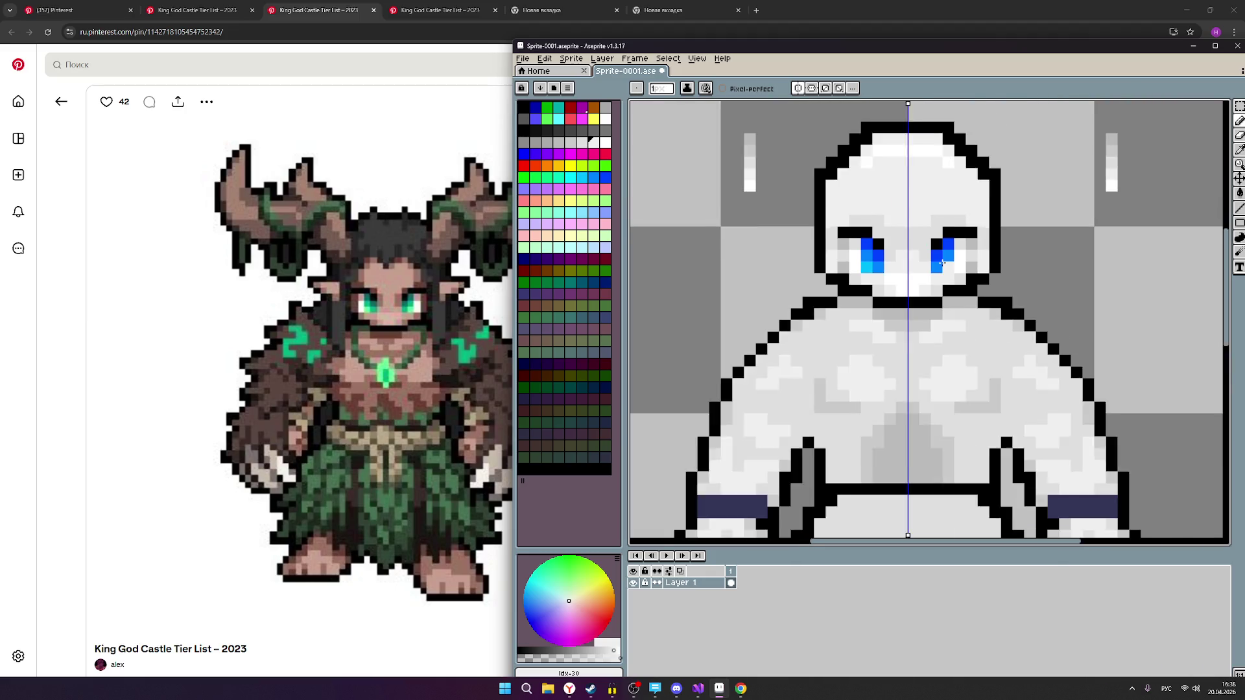
scroll(942, 262, "down", 3)
scroll(948, 262, "up", 2)
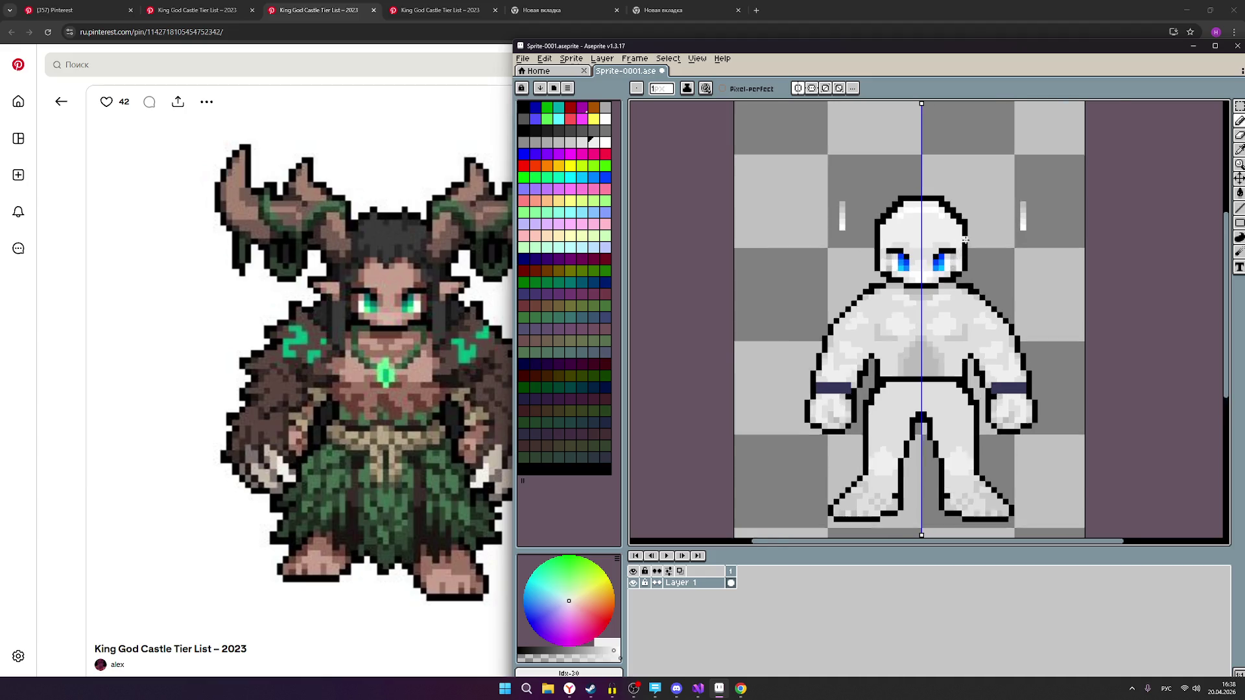
key("[")
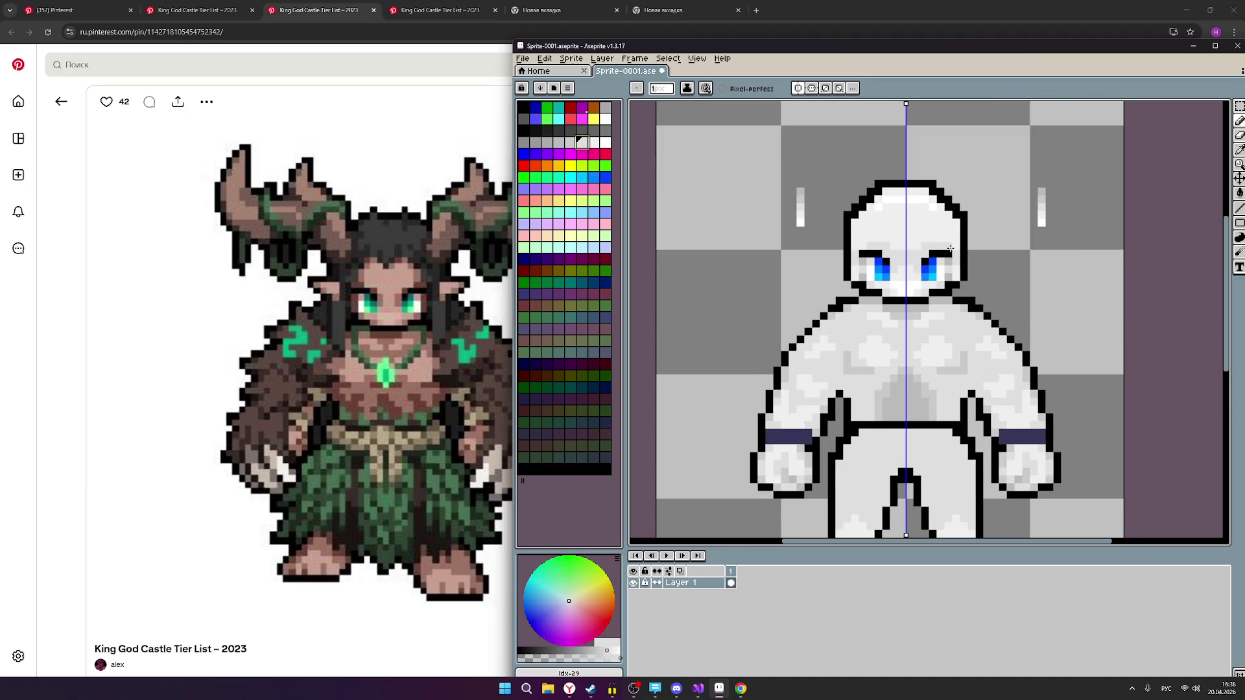
scroll(1086, 257, "down", 1)
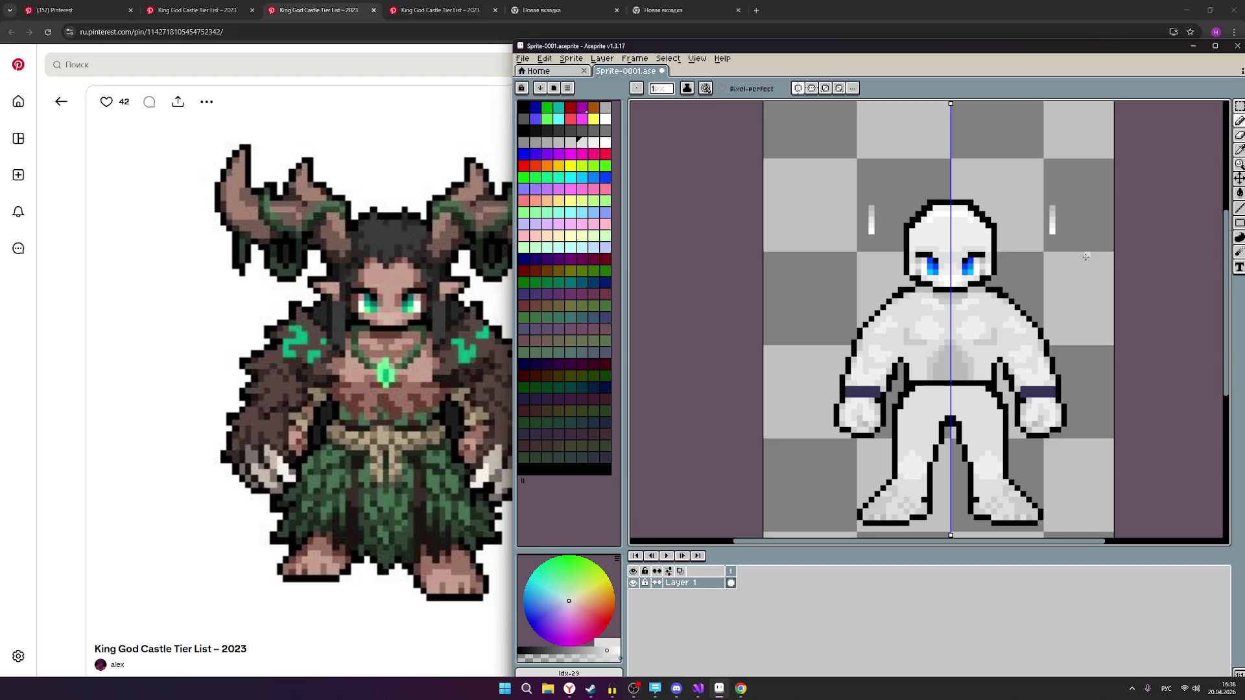
scroll(947, 255, "right", 1)
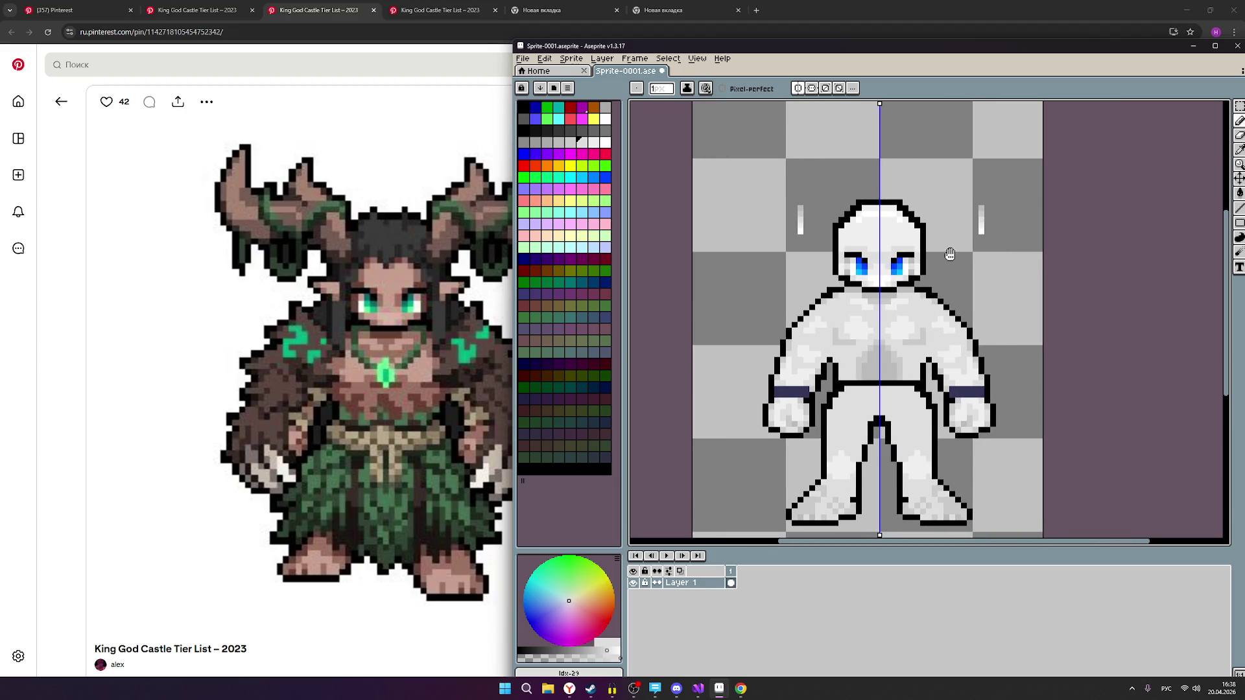
scroll(919, 259, "up", 1)
scroll(919, 259, "up", 1)
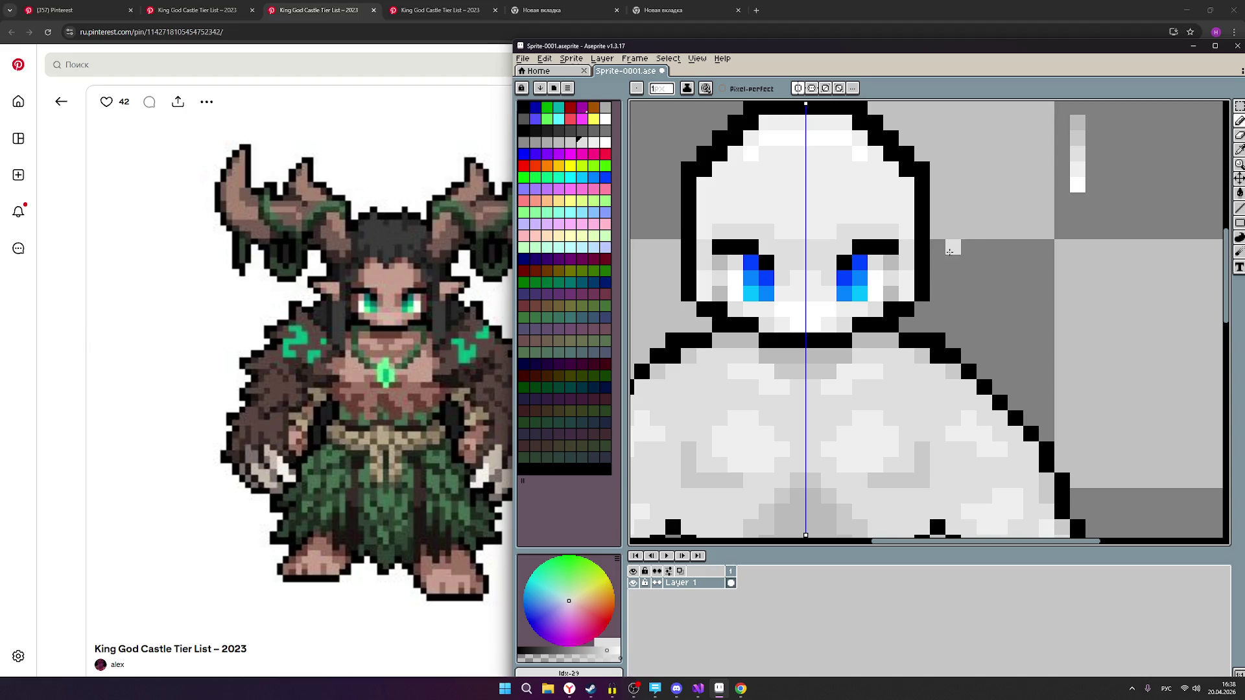
scroll(974, 242, "down", 1)
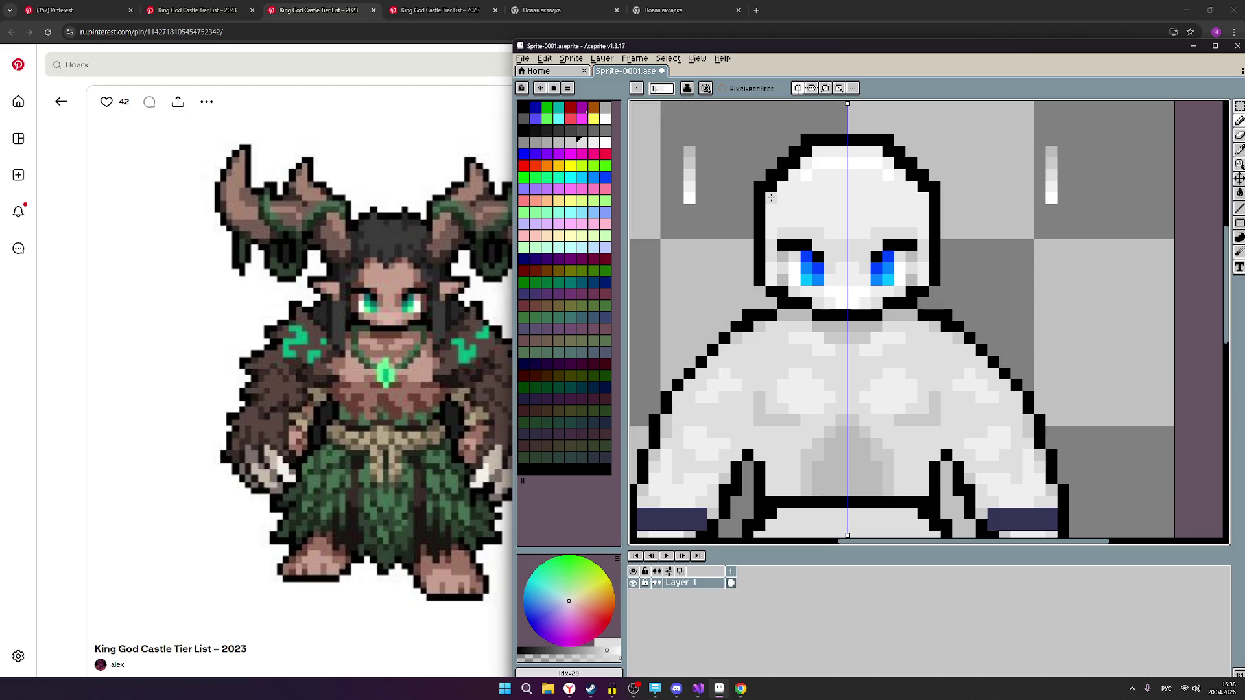
scroll(772, 197, "down", 2)
scroll(788, 199, "up", 2)
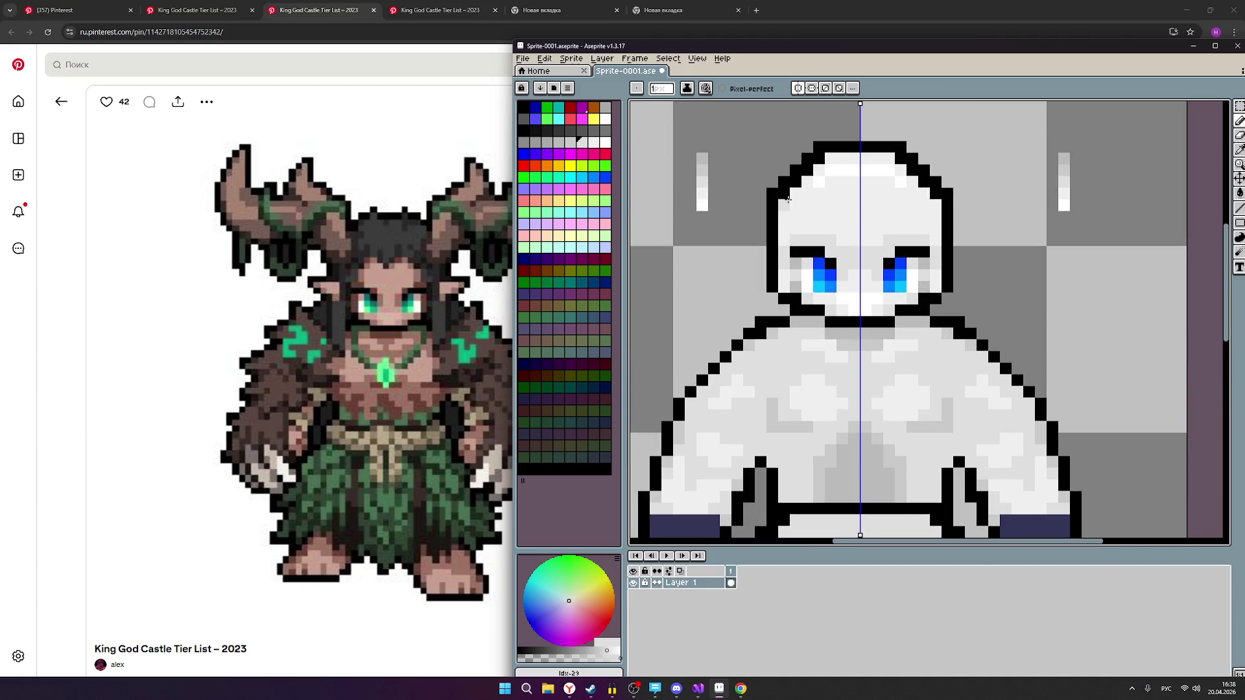
left_click(594, 142)
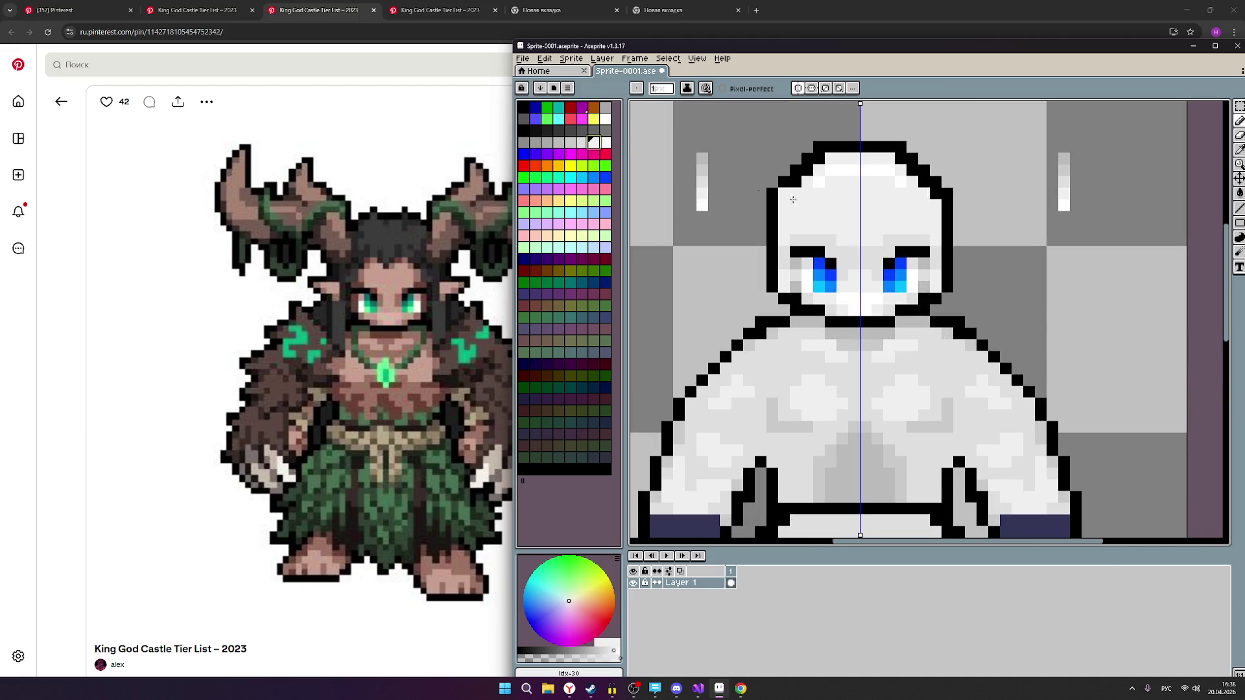
key("bracketleft")
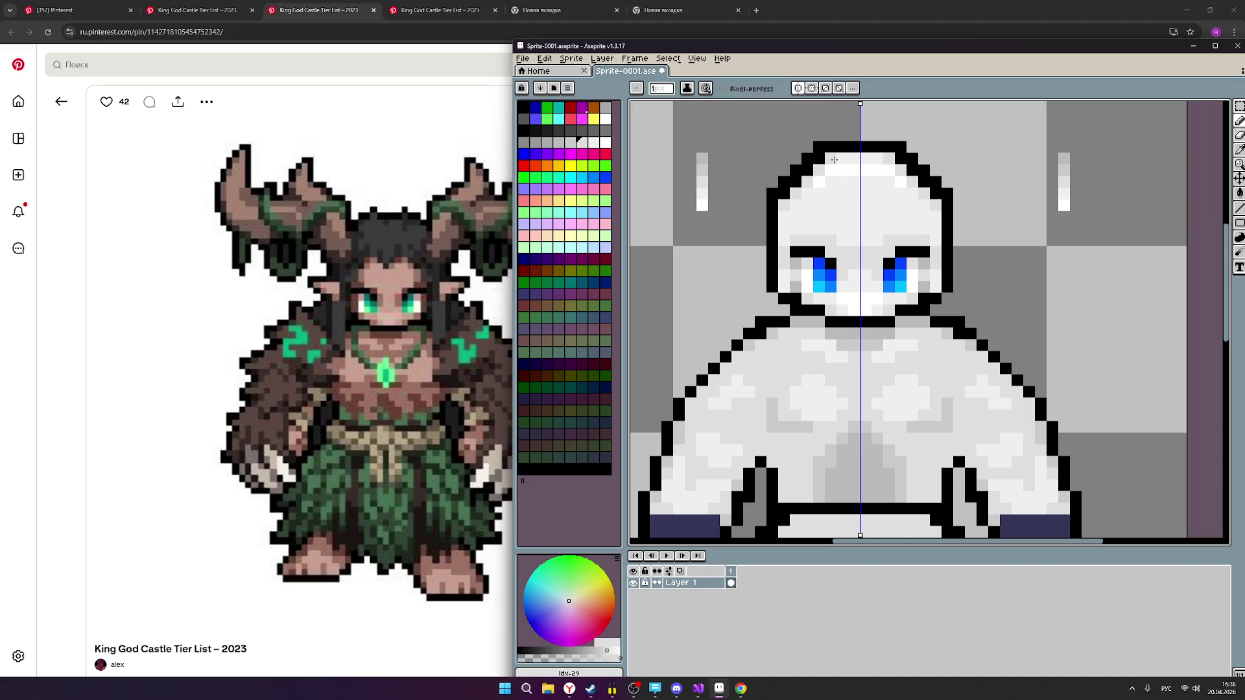
scroll(961, 207, "down", 3)
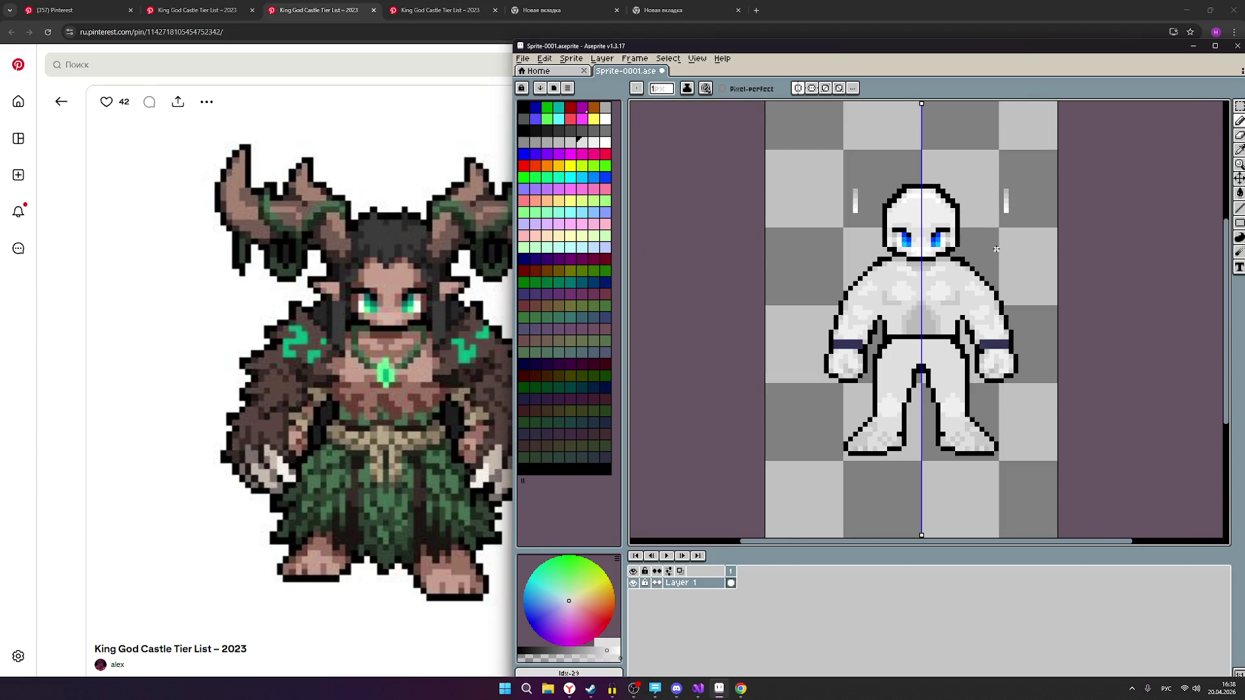
scroll(975, 232, "up", 3)
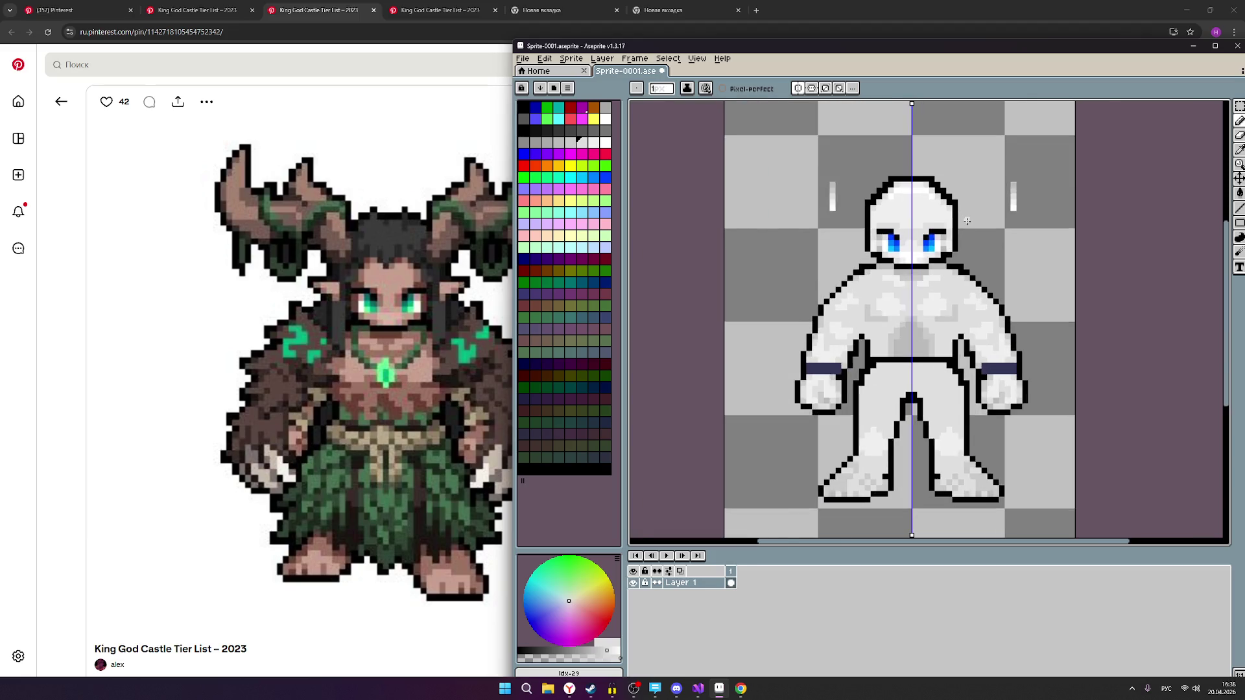
left_click_drag(842, 150, 854, 148)
scroll(960, 232, "down", 2)
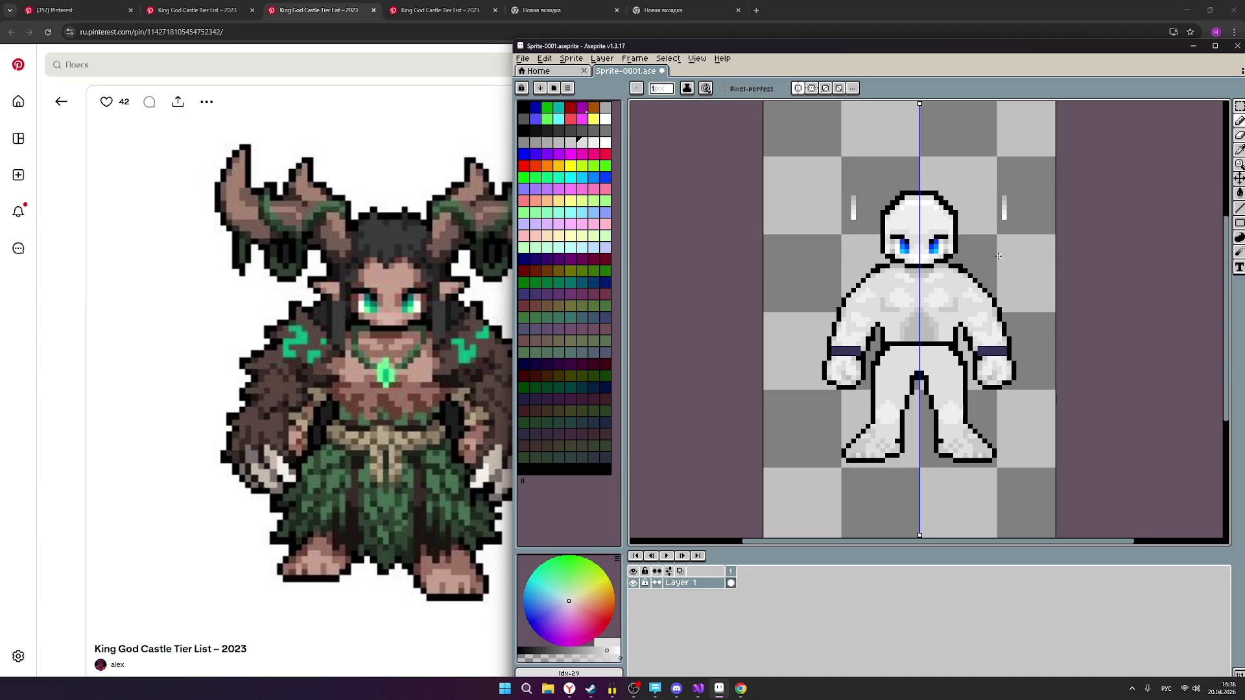
scroll(941, 205, "up", 3)
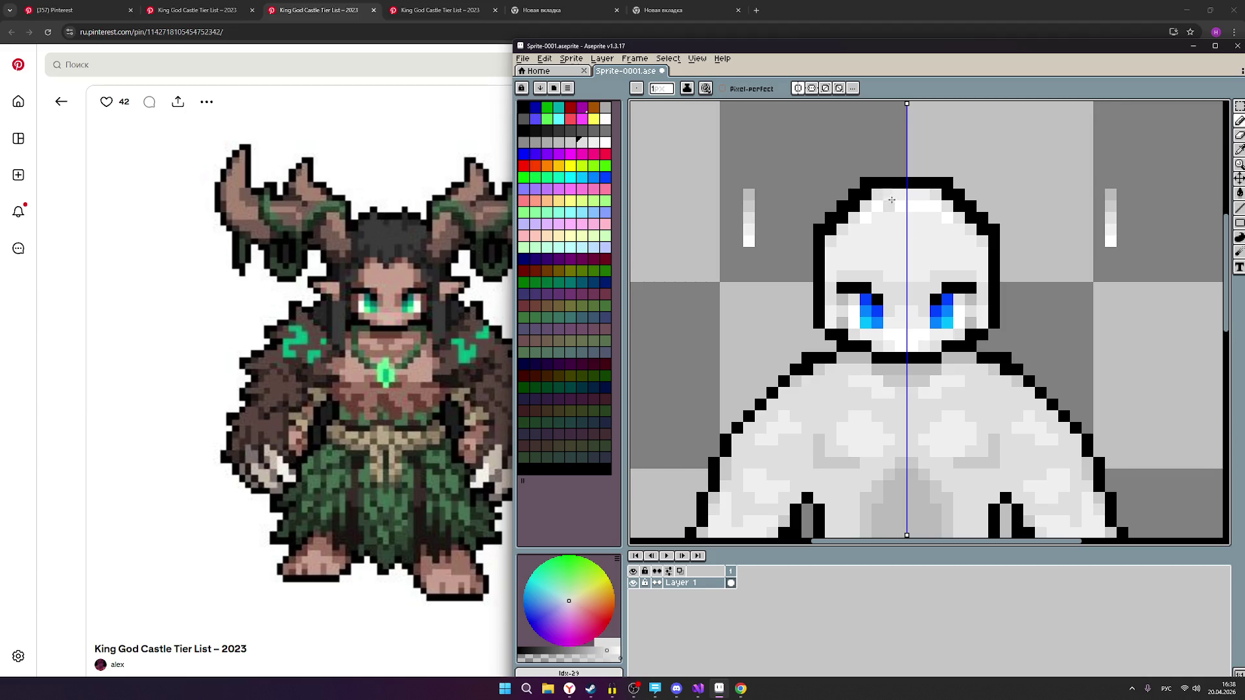
scroll(968, 264, "down", 2)
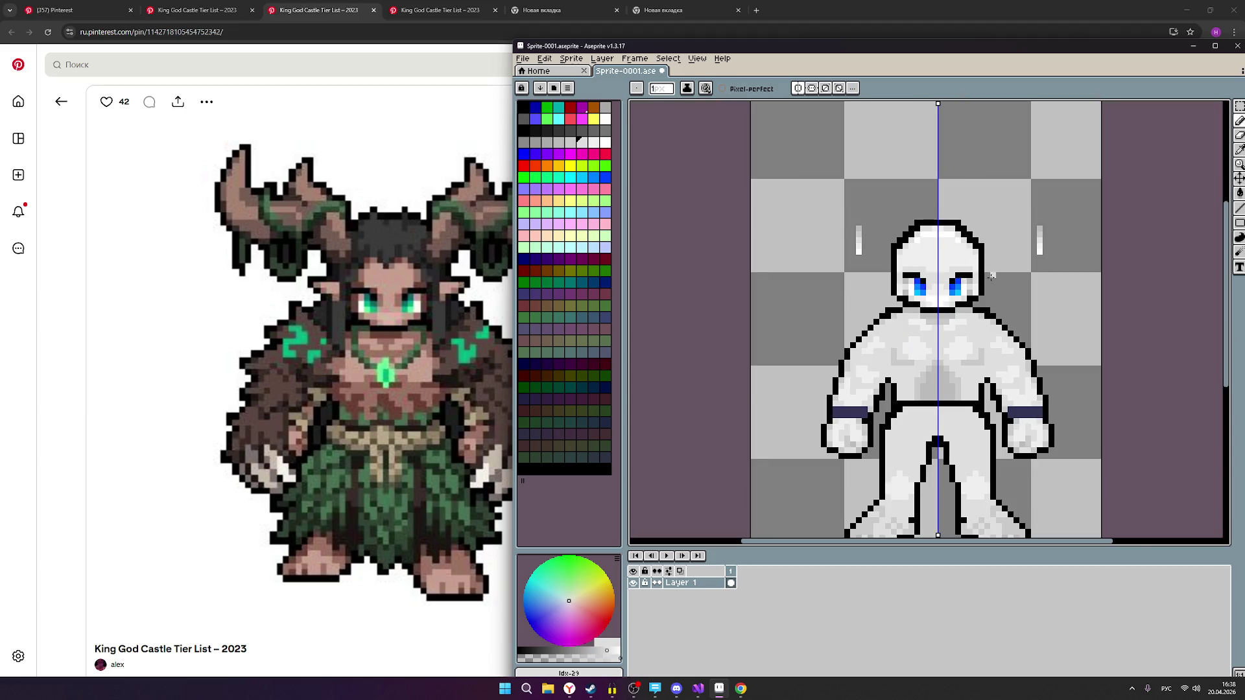
scroll(992, 275, "up", 3)
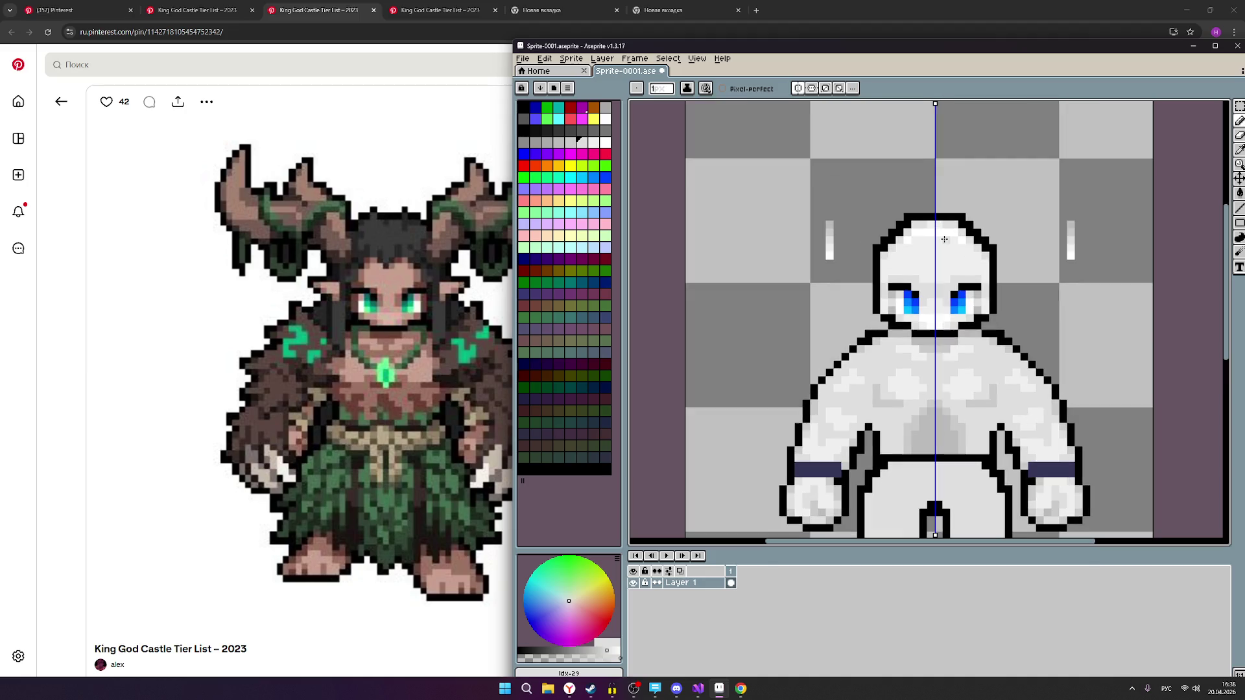
Switch to pure white and place a mirrored white pixel on the head.
left_click(594, 142)
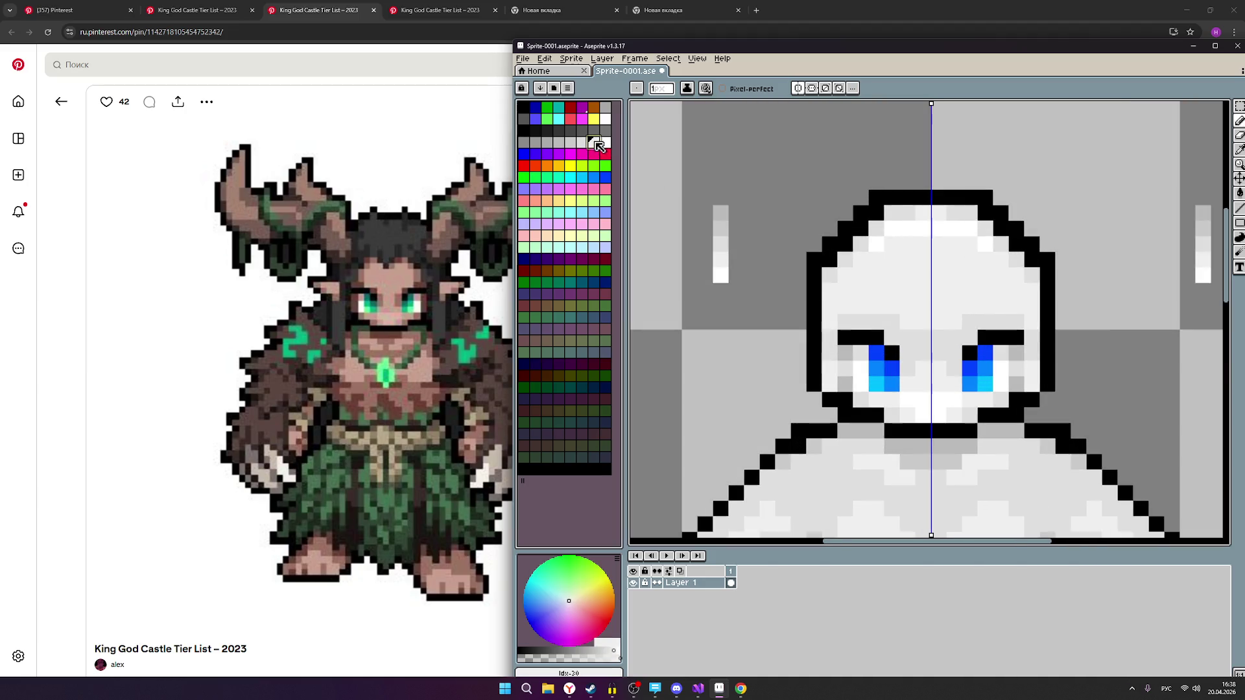
left_click(605, 142)
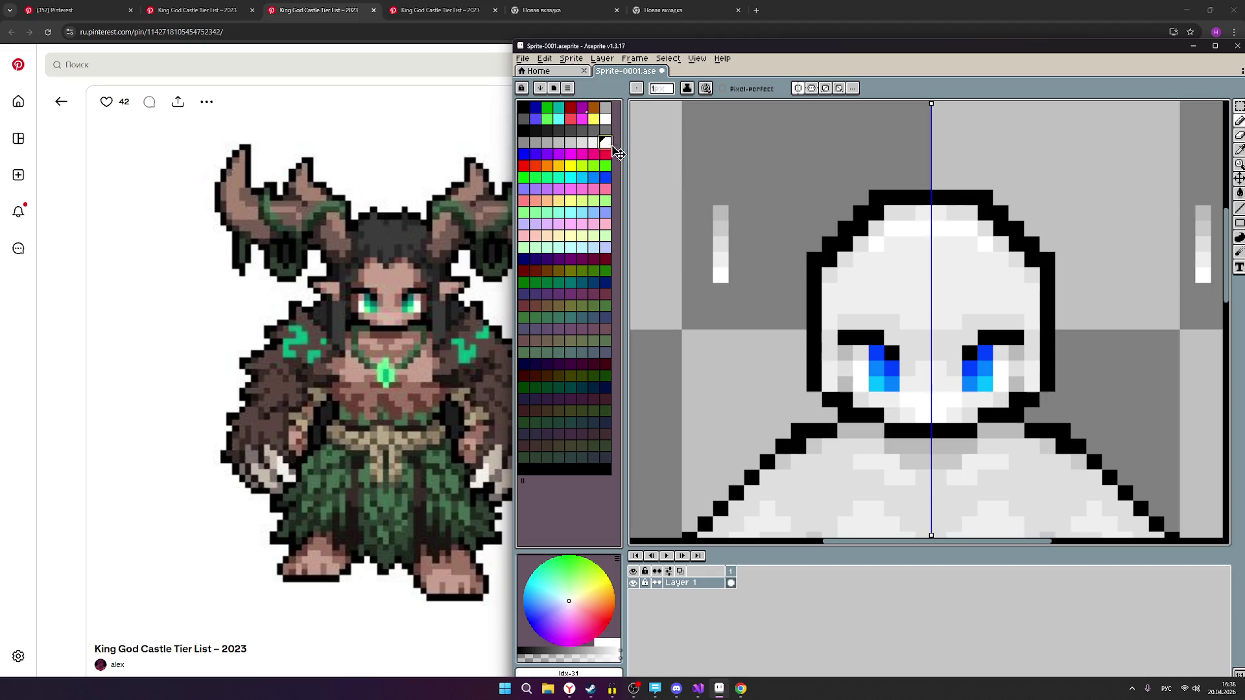
left_click(938, 245)
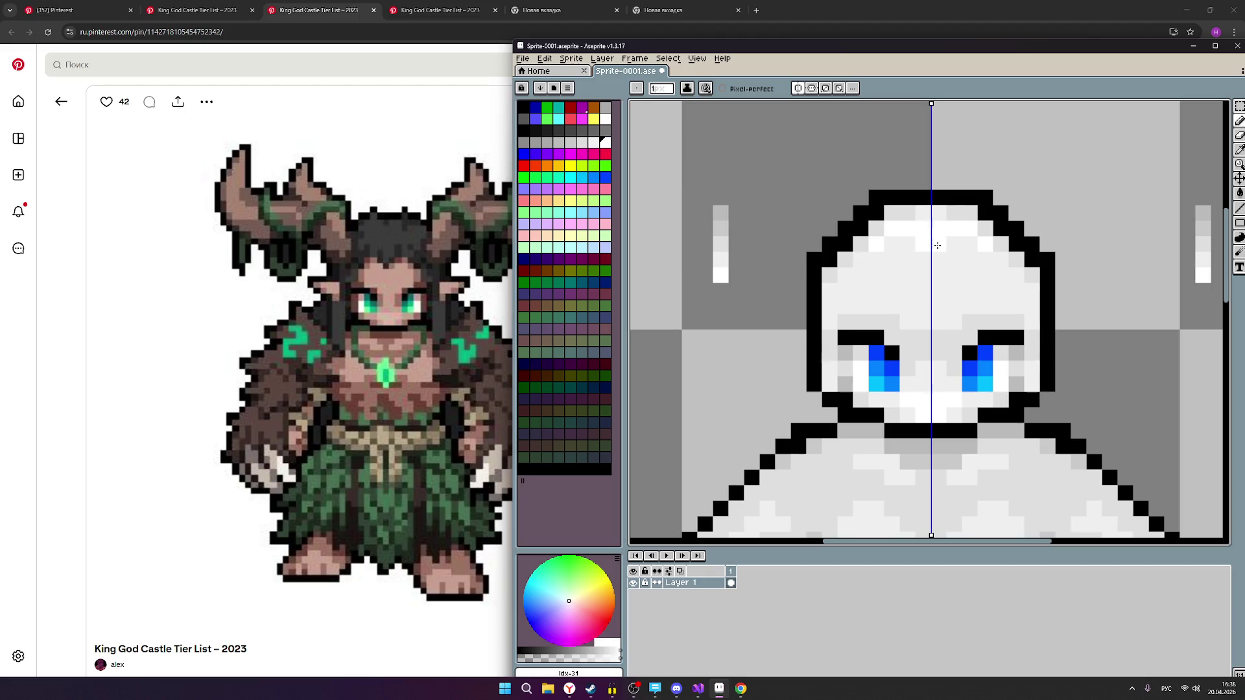
scroll(933, 245, "down", 1)
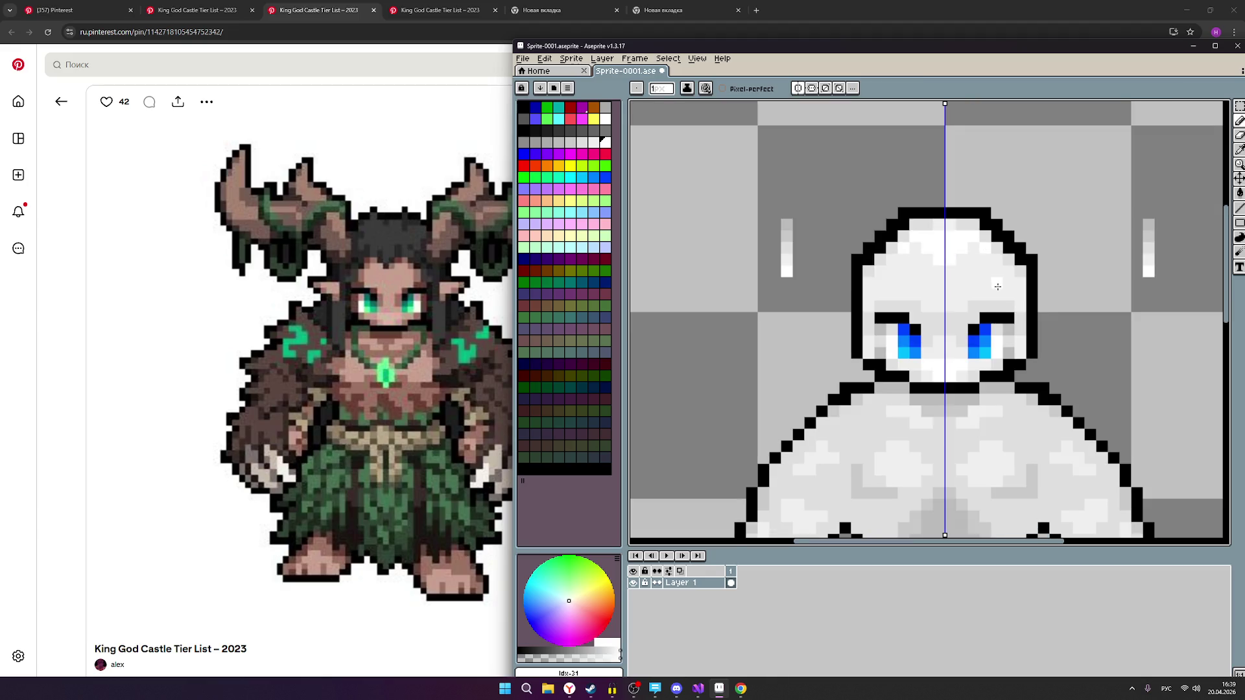
scroll(997, 285, "down", 1)
scroll(1037, 308, "down", 1)
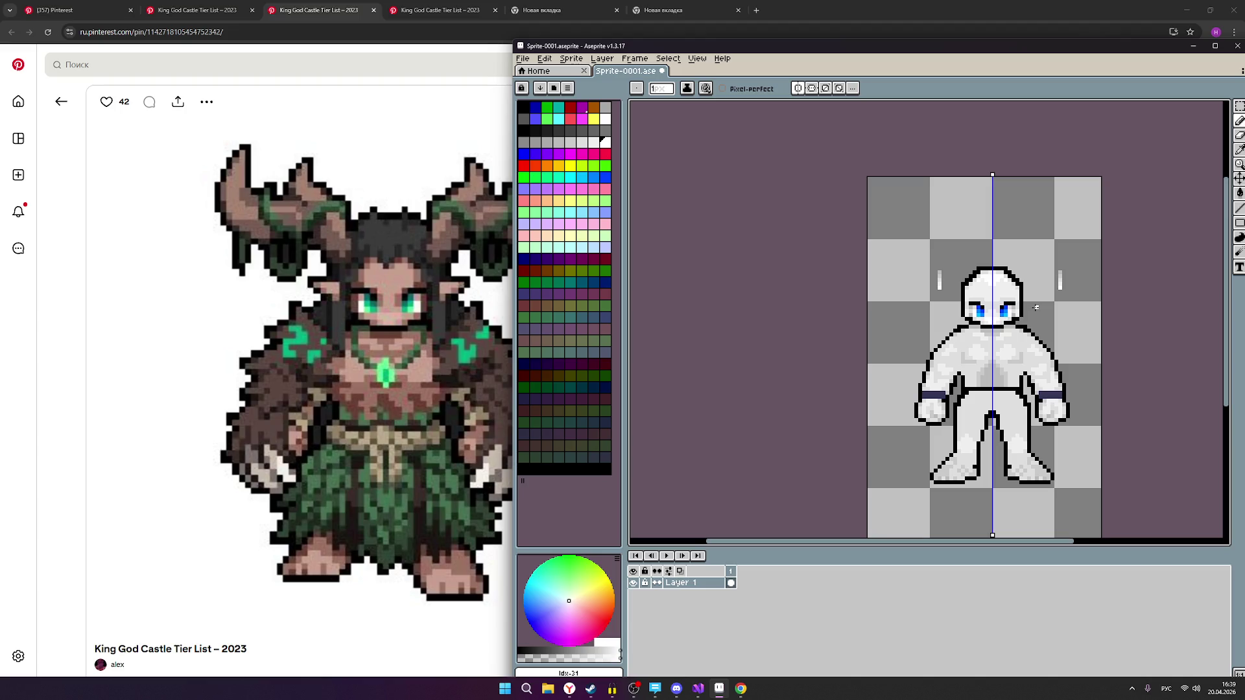
scroll(1036, 308, "up", 5)
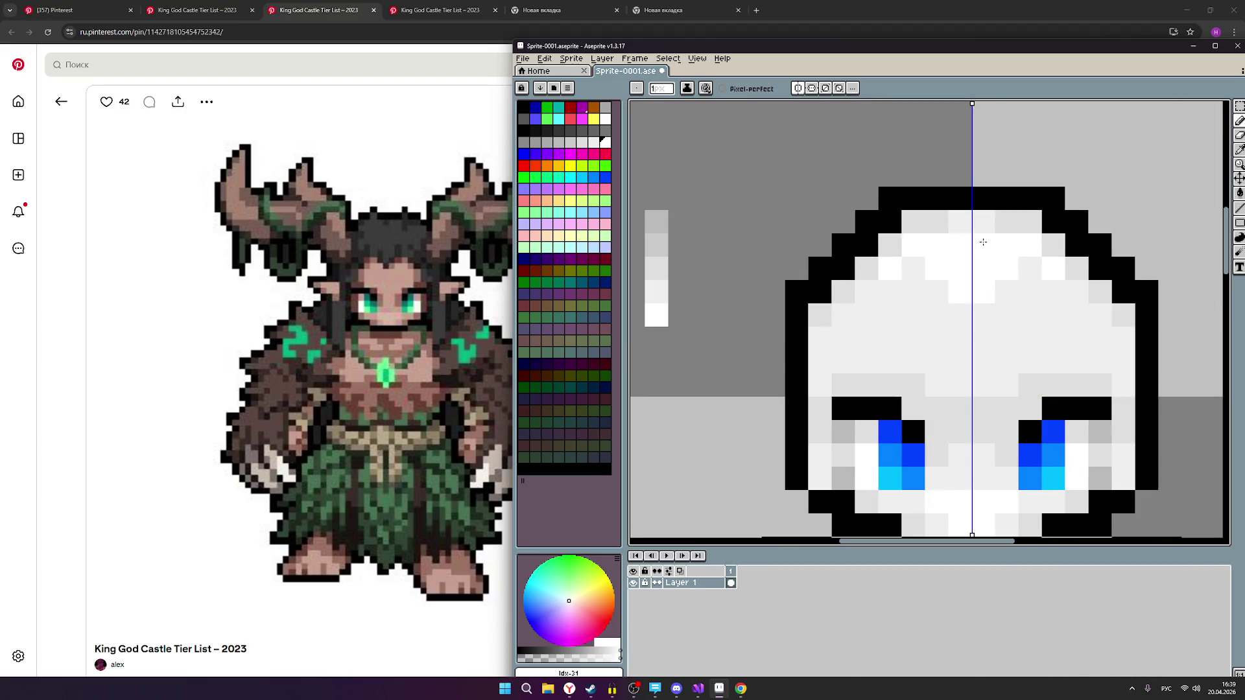
scroll(1041, 310, "down", 1)
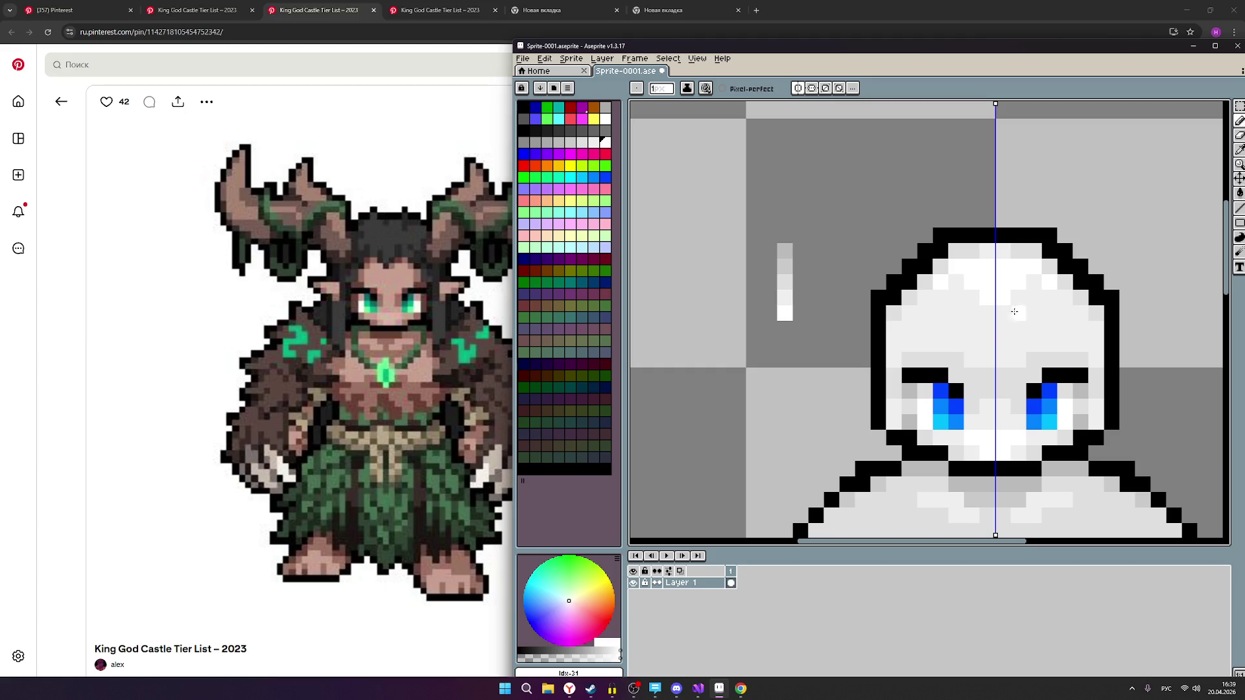
scroll(1015, 312, "down", 1)
Pick a darker grey and dot six mirrored shading pixels across the forehead.
left_click(593, 142)
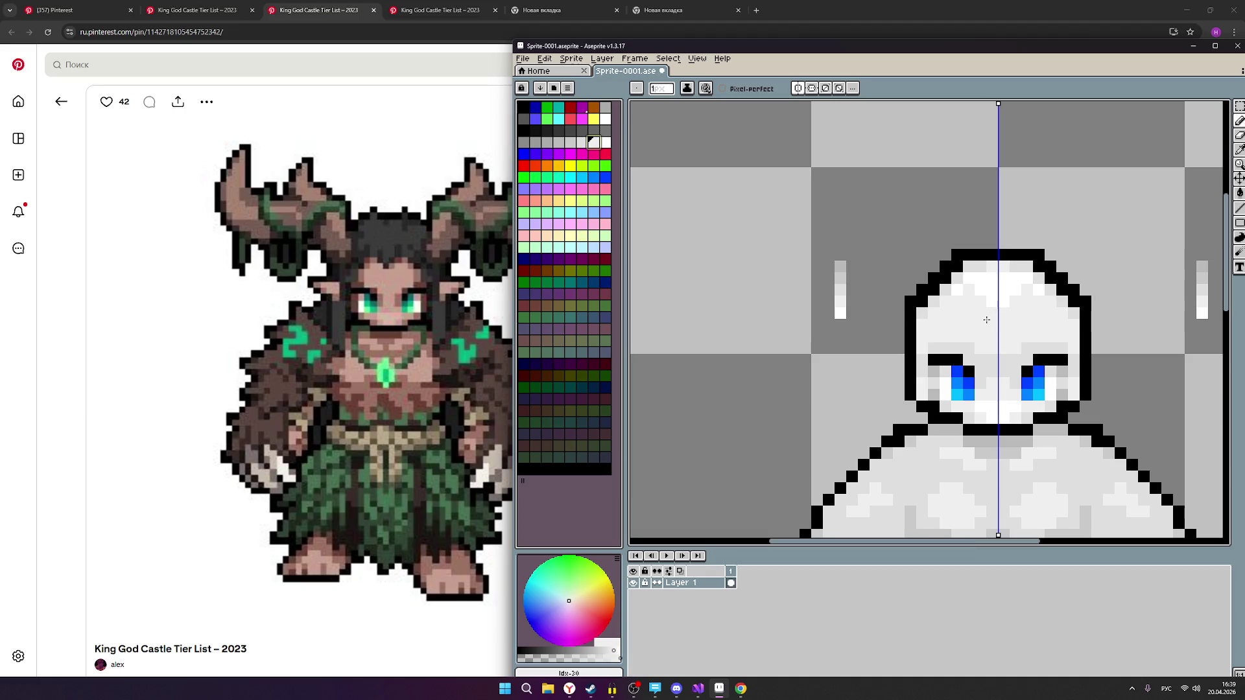
left_click(582, 147)
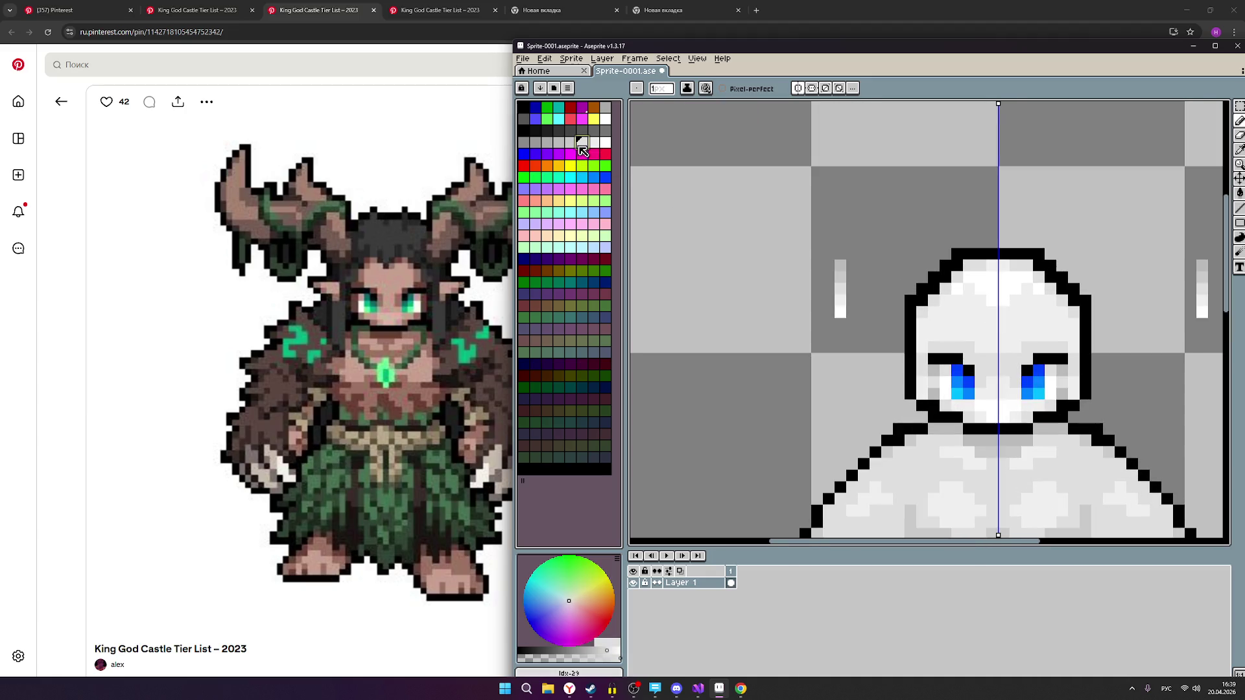
left_click(992, 322)
left_click(1020, 316)
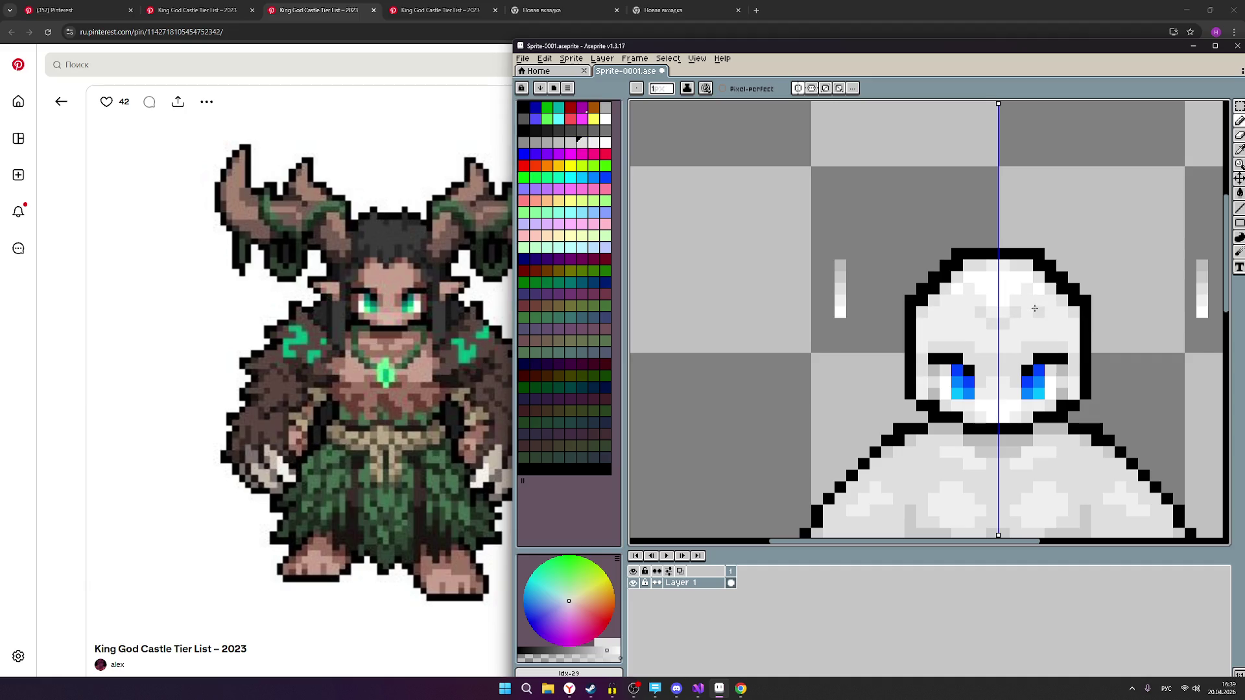
left_click(1038, 308)
left_click(1028, 310)
left_click(1050, 300)
left_click(1051, 311)
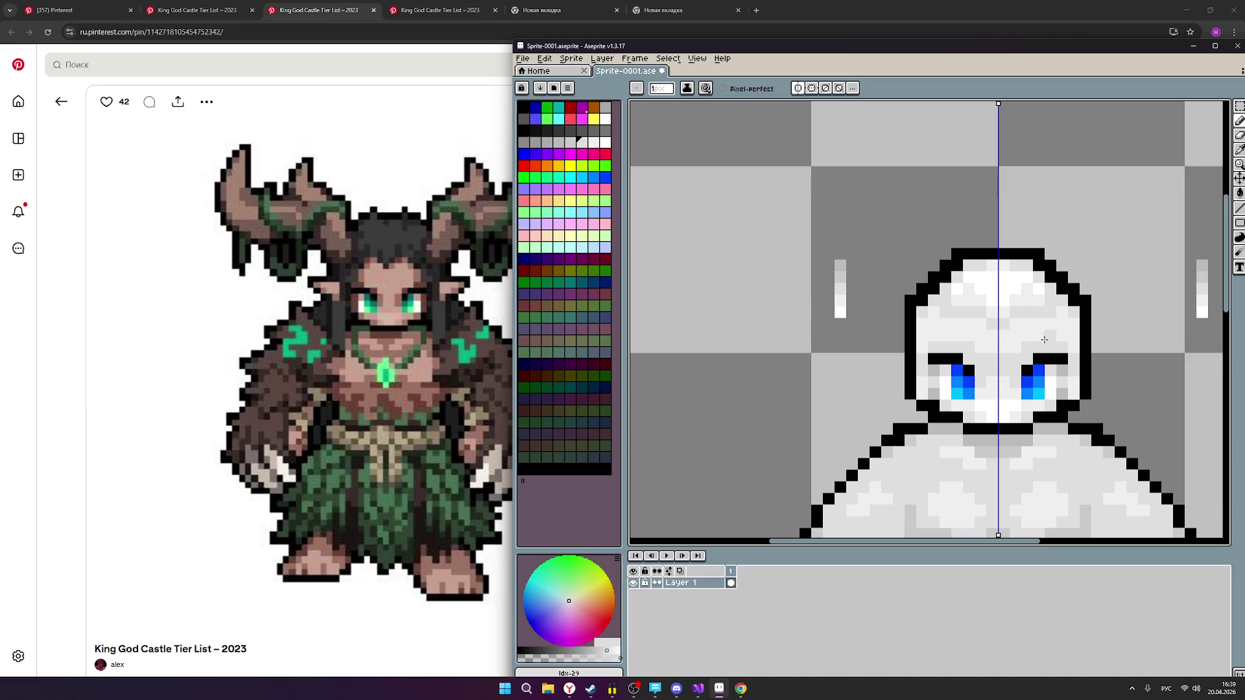
scroll(1041, 321, "down", 2)
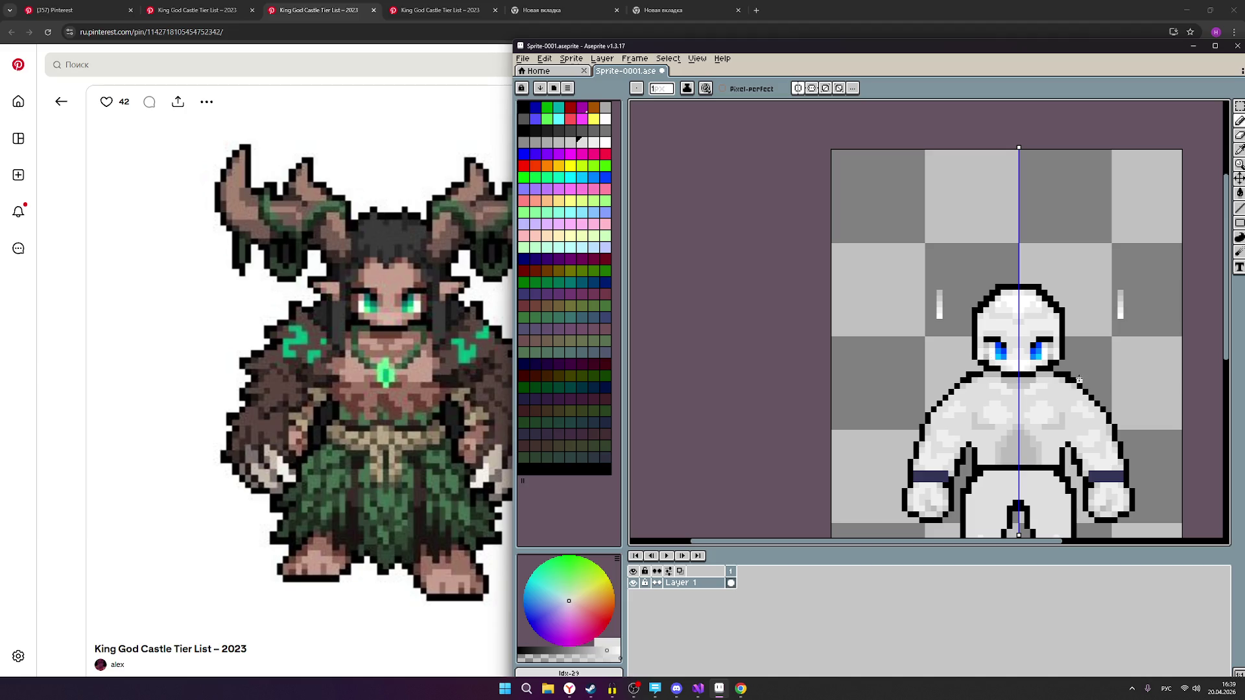
Return to the Pencil, recentre the view on the sprite, and select light grey.
key("v")
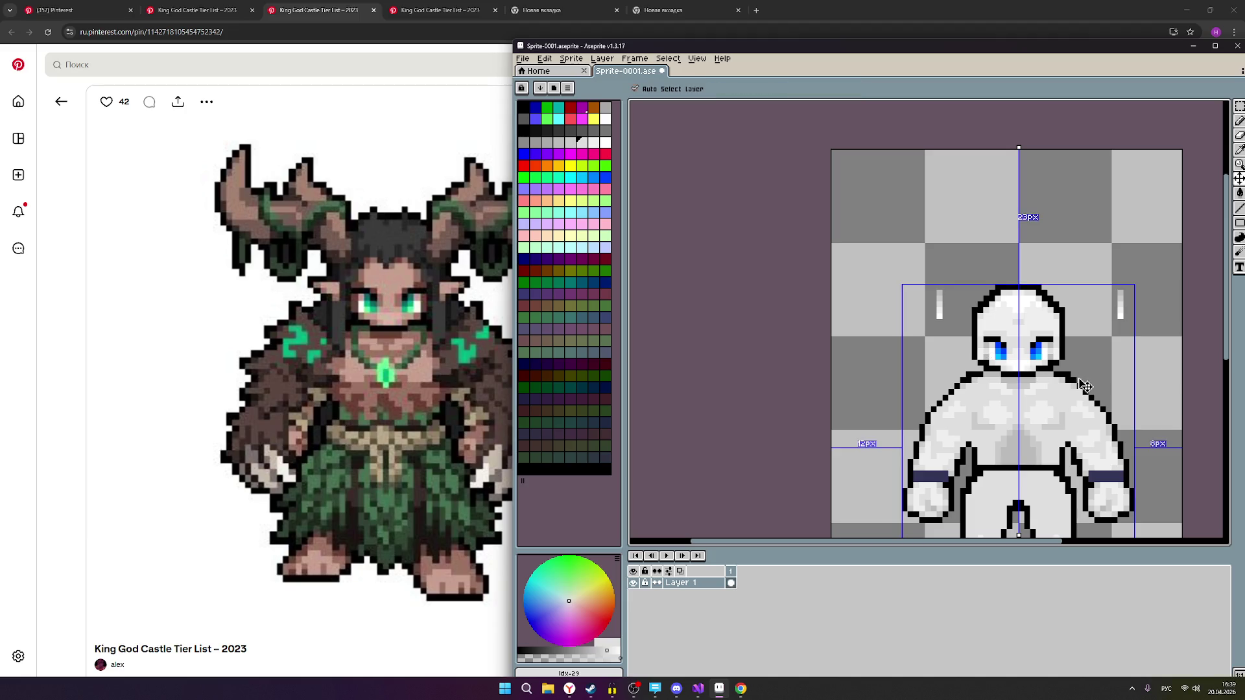
key("b")
scroll(1091, 357, "up", 1)
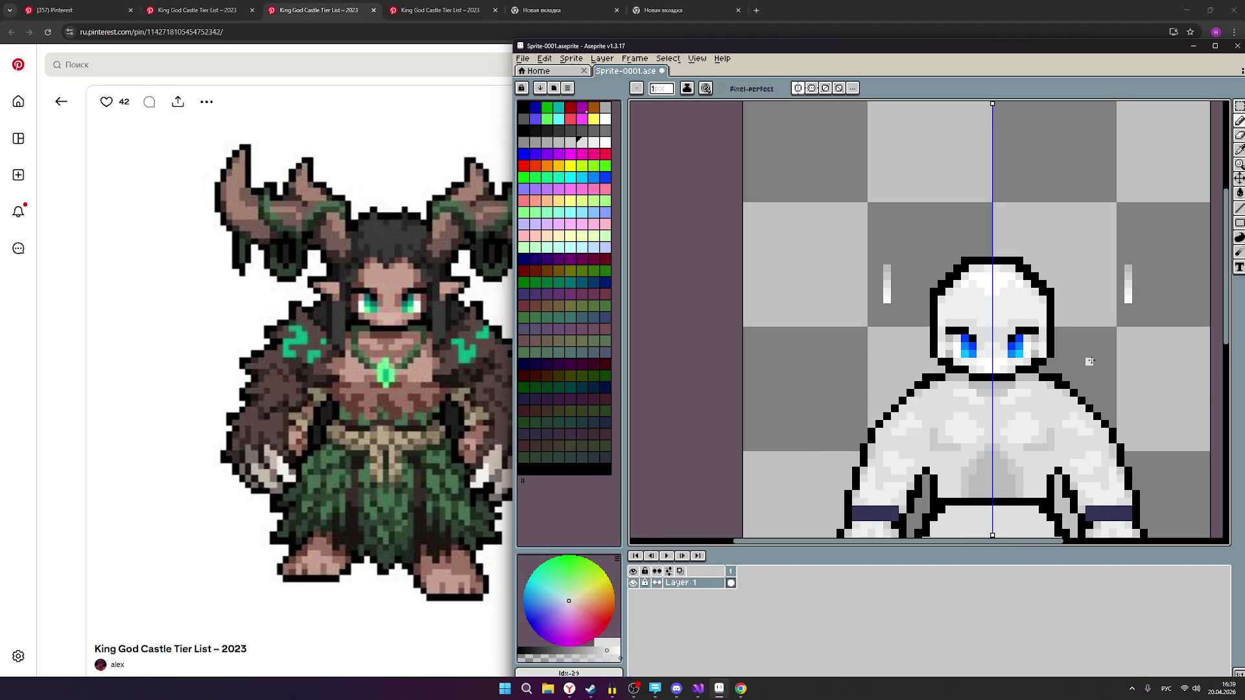
mouse_move(1089, 346)
left_mouse_down()
mouse_move(1013, 249)
mouse_move(985, 292)
left_mouse_up()
key("0")
key("0")
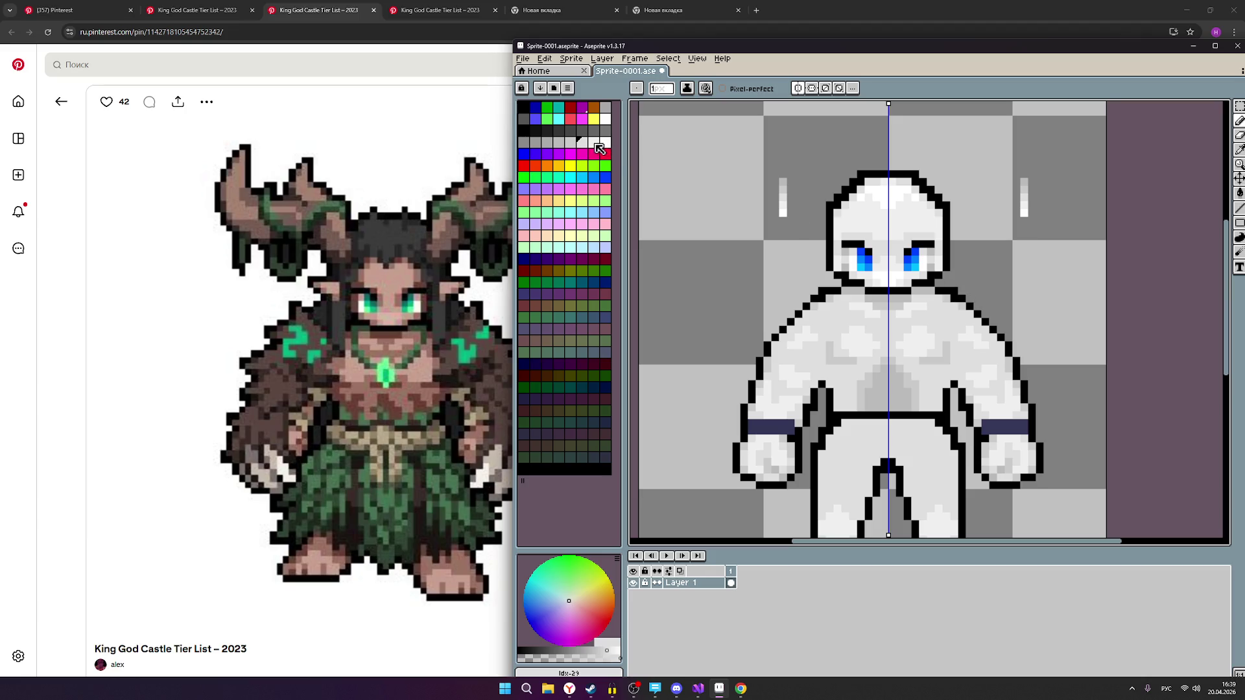
scroll(888, 203, "up", 3)
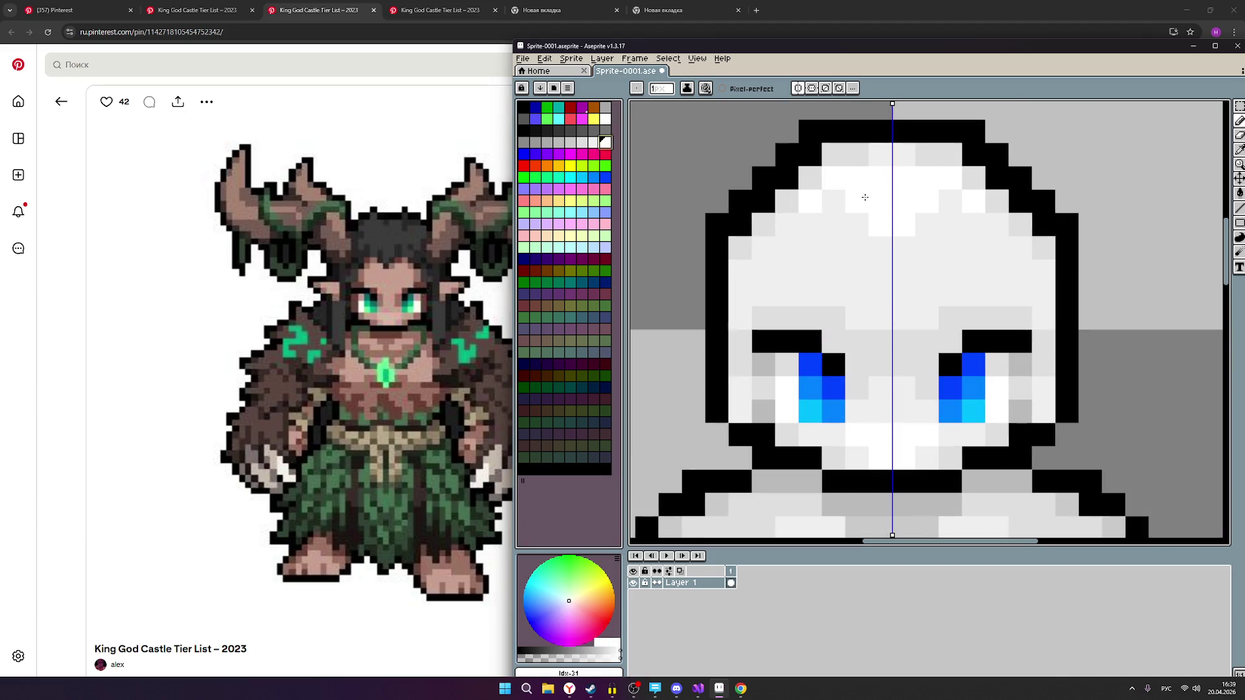
key("9")
Lighten a pixel between the eyes and dab a white highlight pixel on the head.
left_click(876, 438)
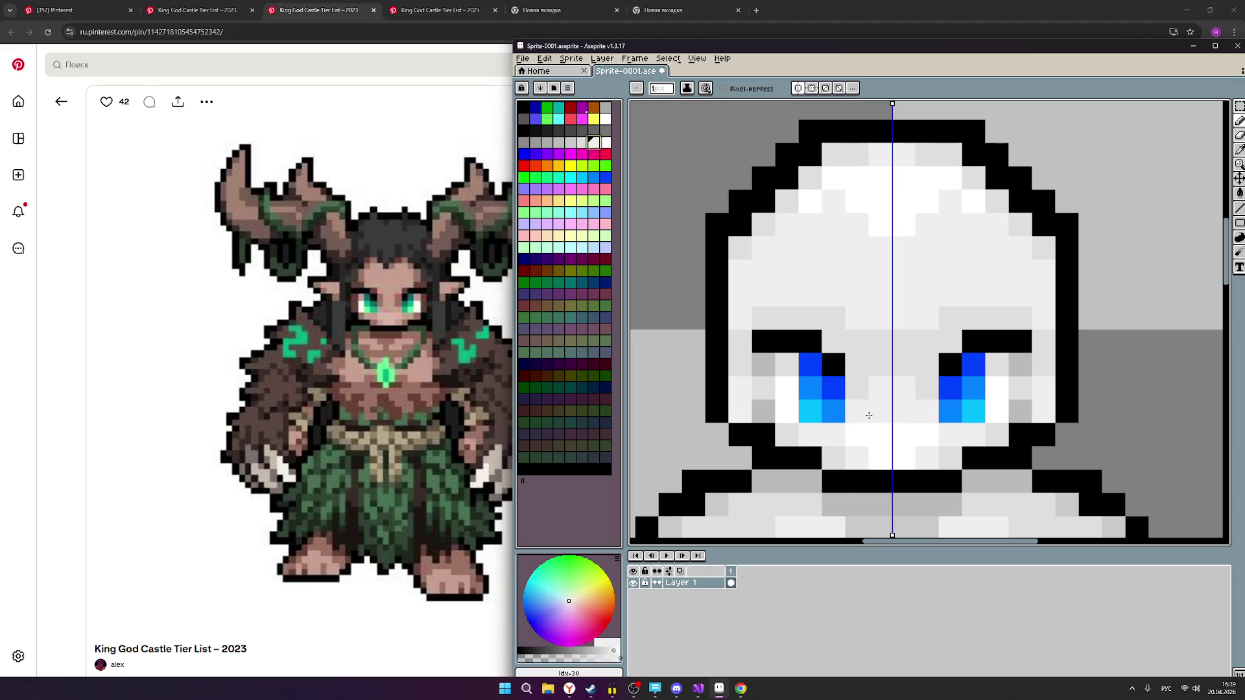
scroll(976, 209, "down", 4)
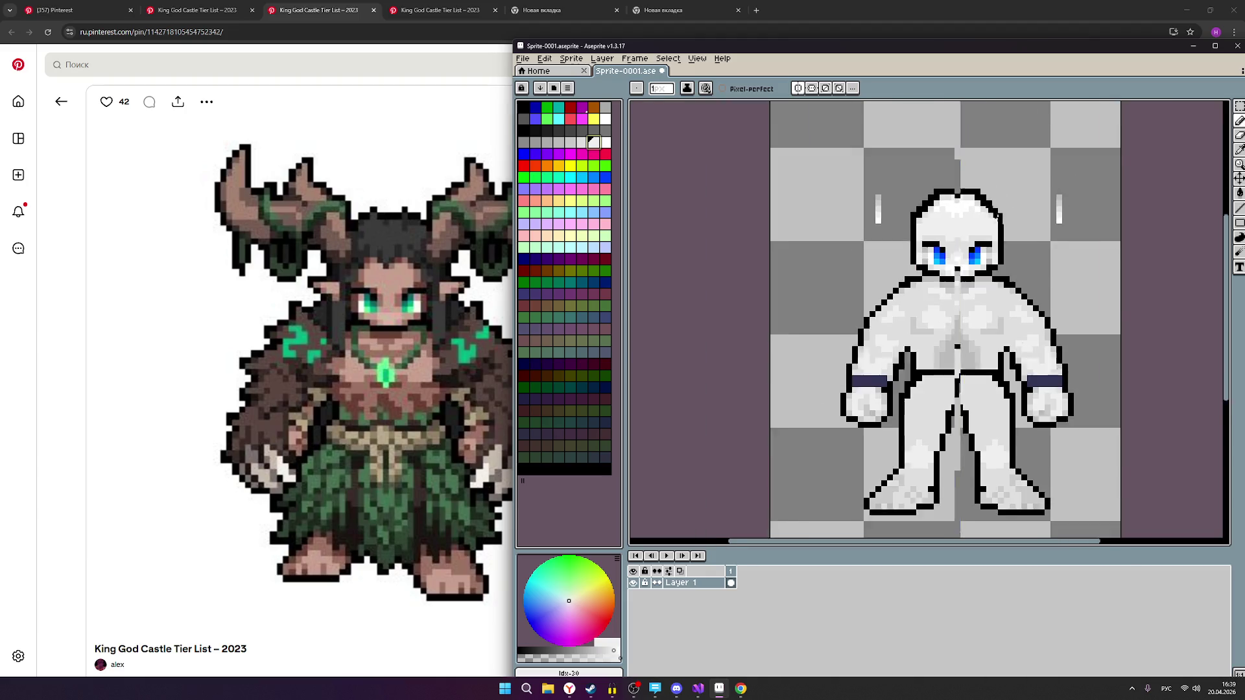
left_click_drag(1038, 268, 964, 264)
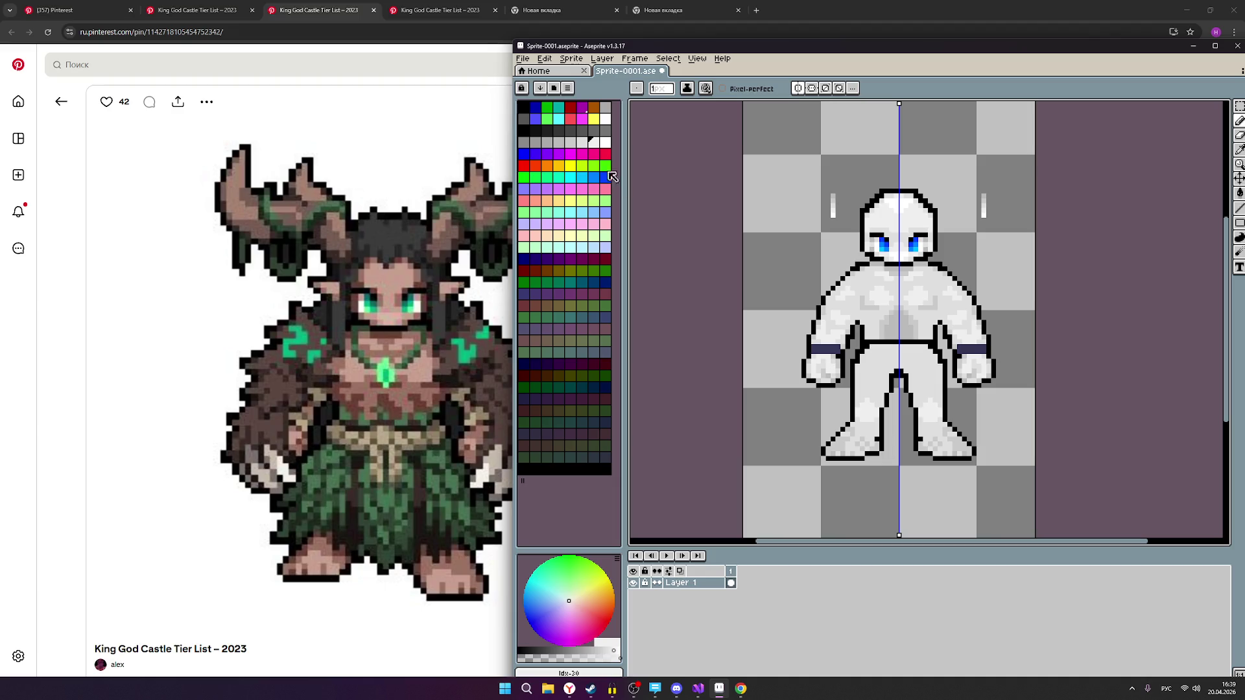
left_click(605, 142)
left_click(799, 196)
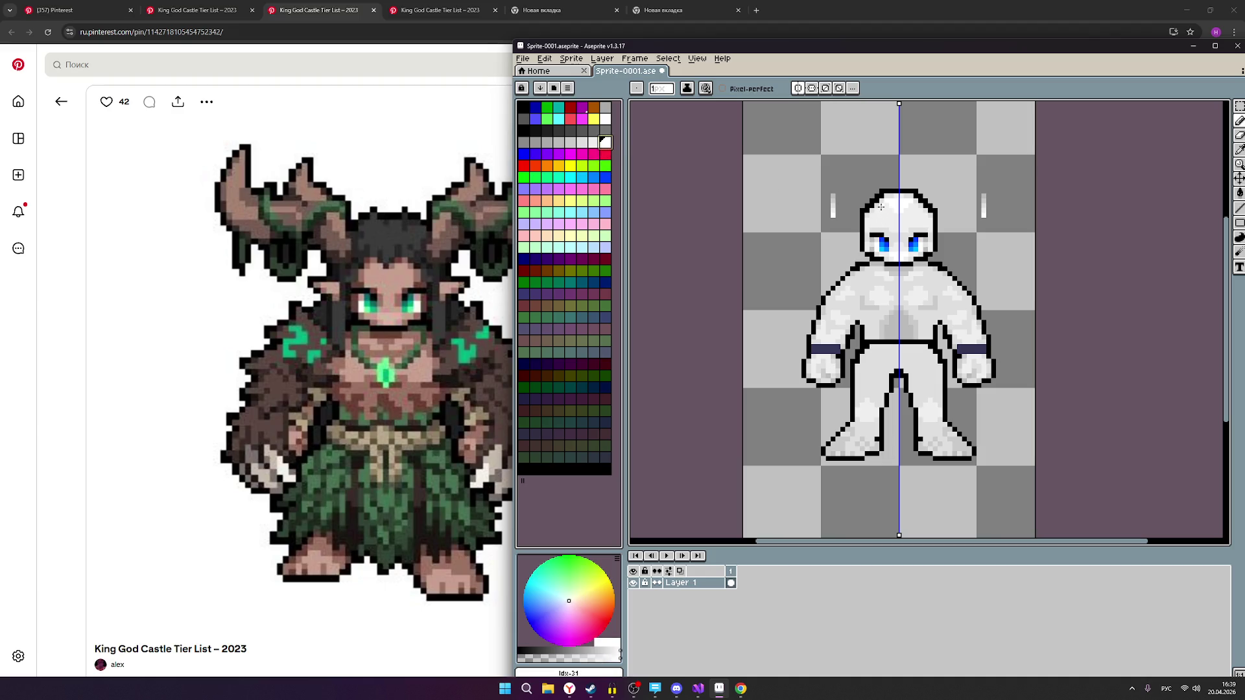
Reselect white after stepping back to light grey, and shift the sprite to the left of the view.
scroll(950, 249, "up", 2)
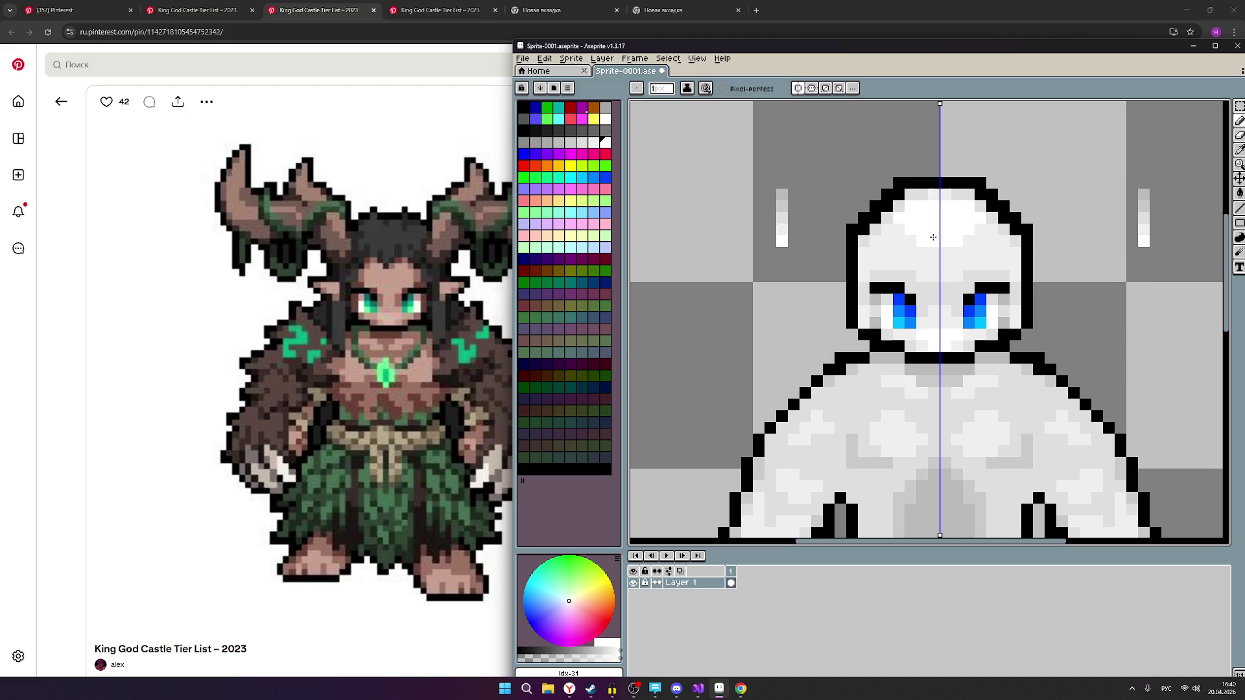
scroll(987, 240, "down", 2)
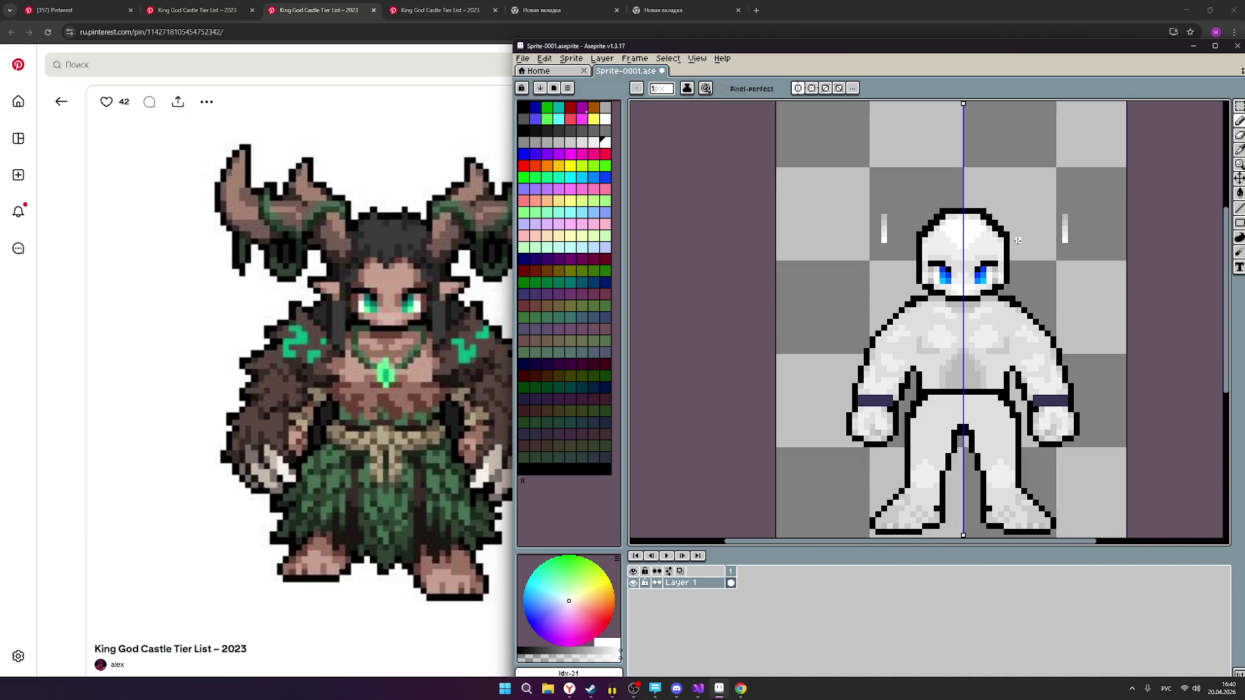
scroll(1006, 248, "up", 2)
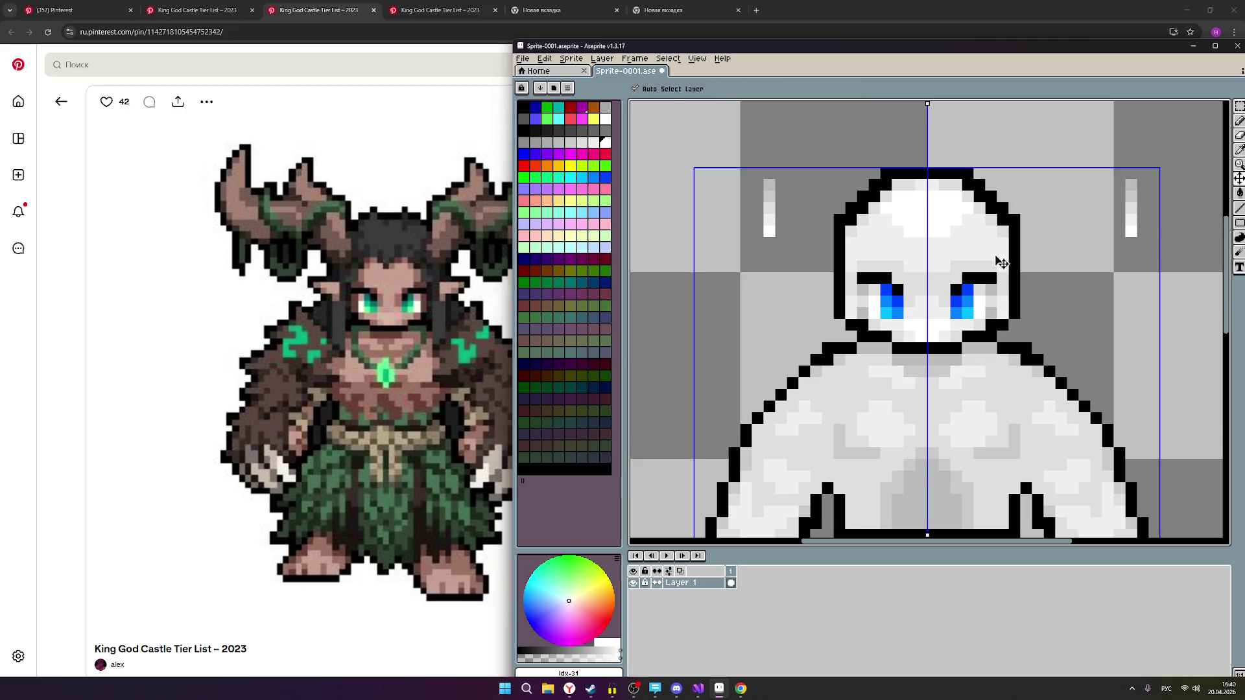
scroll(1004, 242, "down", 2)
scroll(1000, 229, "up", 2)
key("bracketleft")
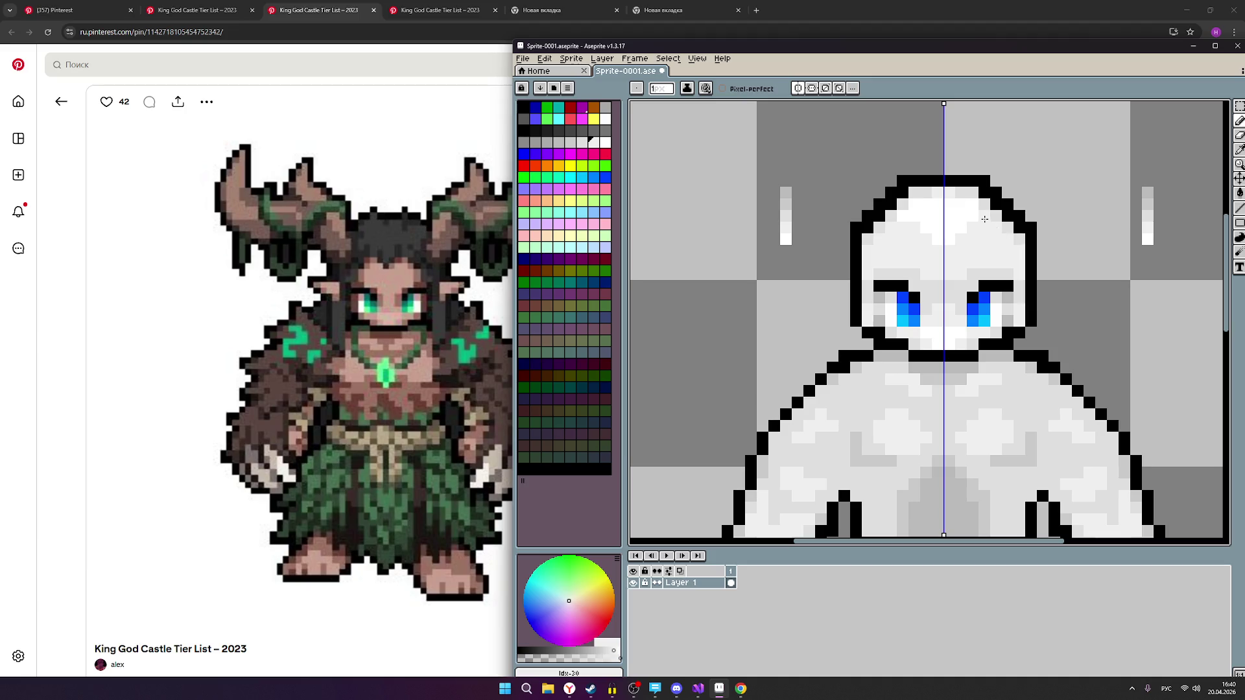
scroll(1019, 265, "down", 2)
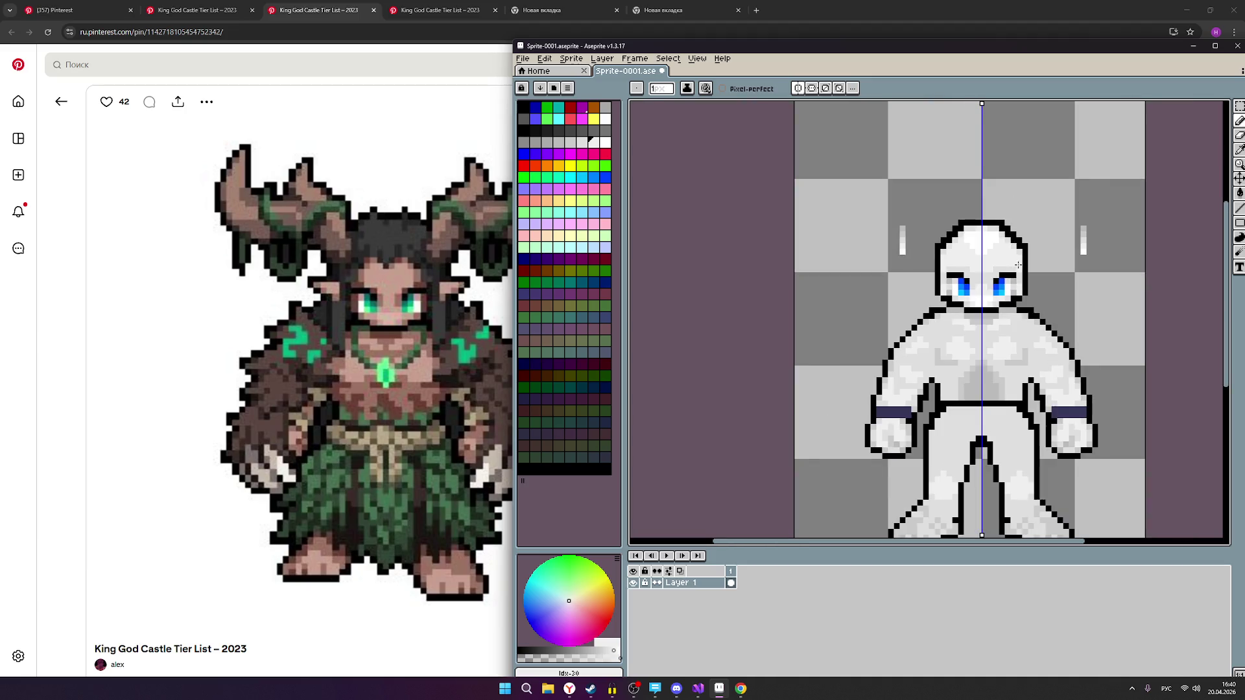
scroll(1019, 265, "up", 1)
scroll(1017, 265, "up", 1)
left_click(606, 142)
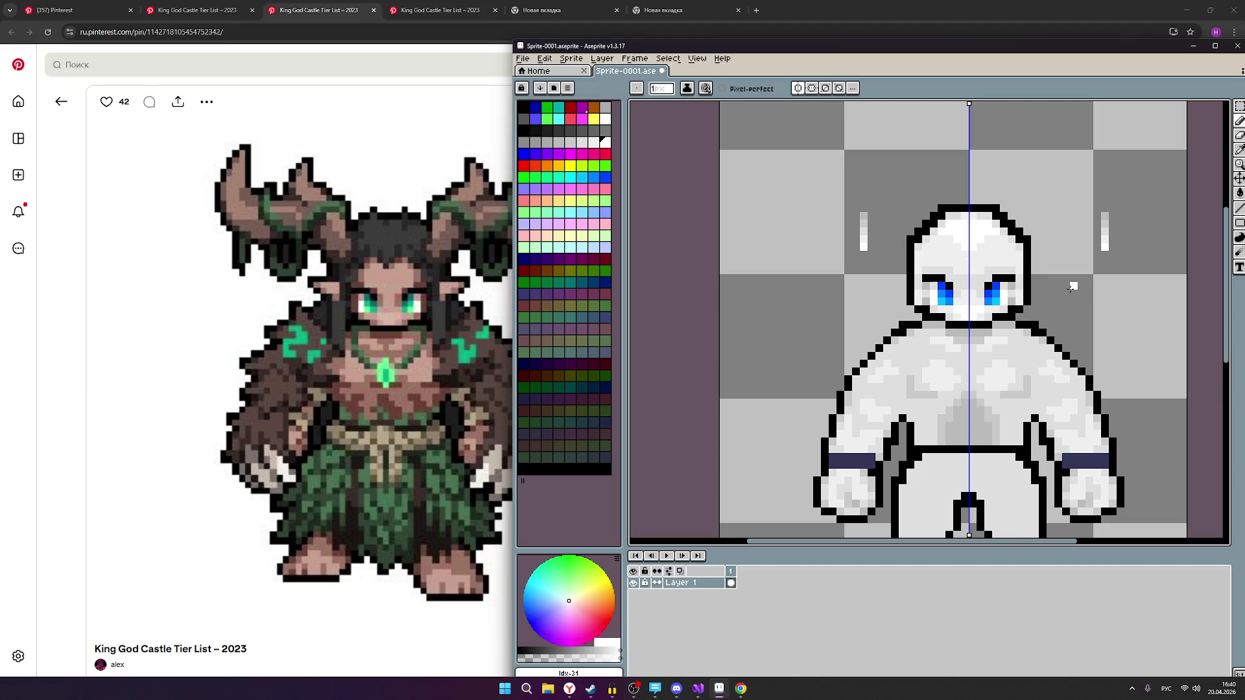
scroll(1071, 291, "down", 2)
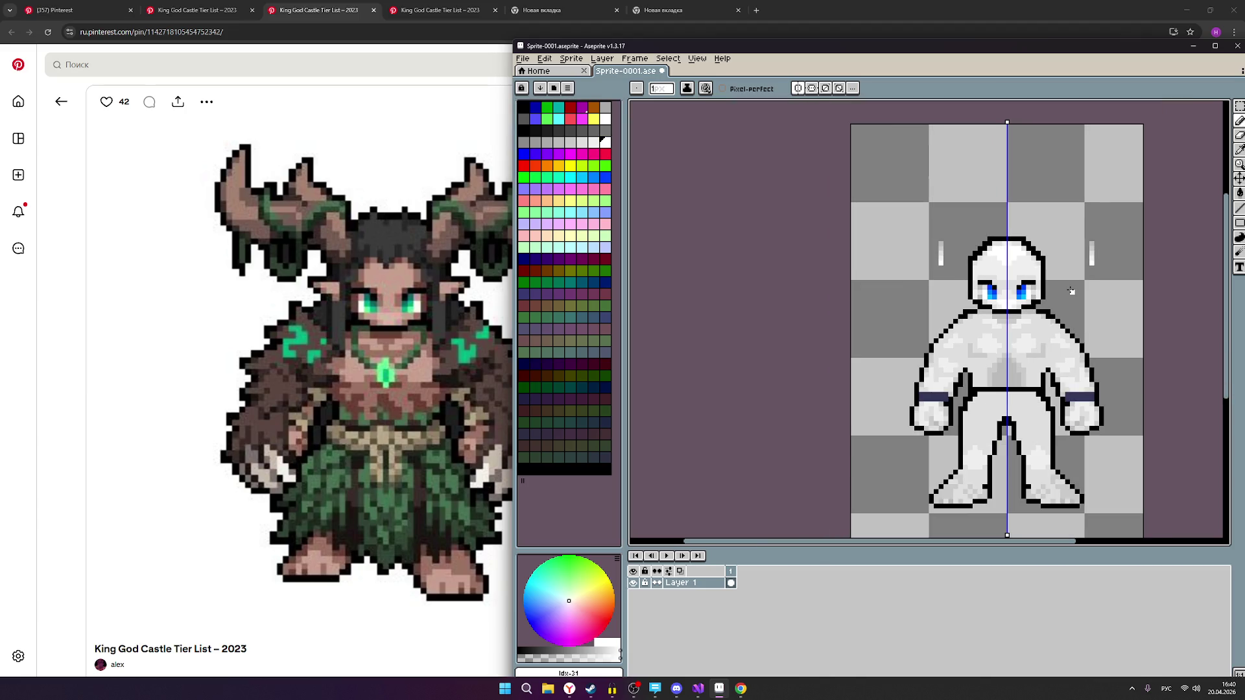
left_click_drag(1053, 312, 860, 271)
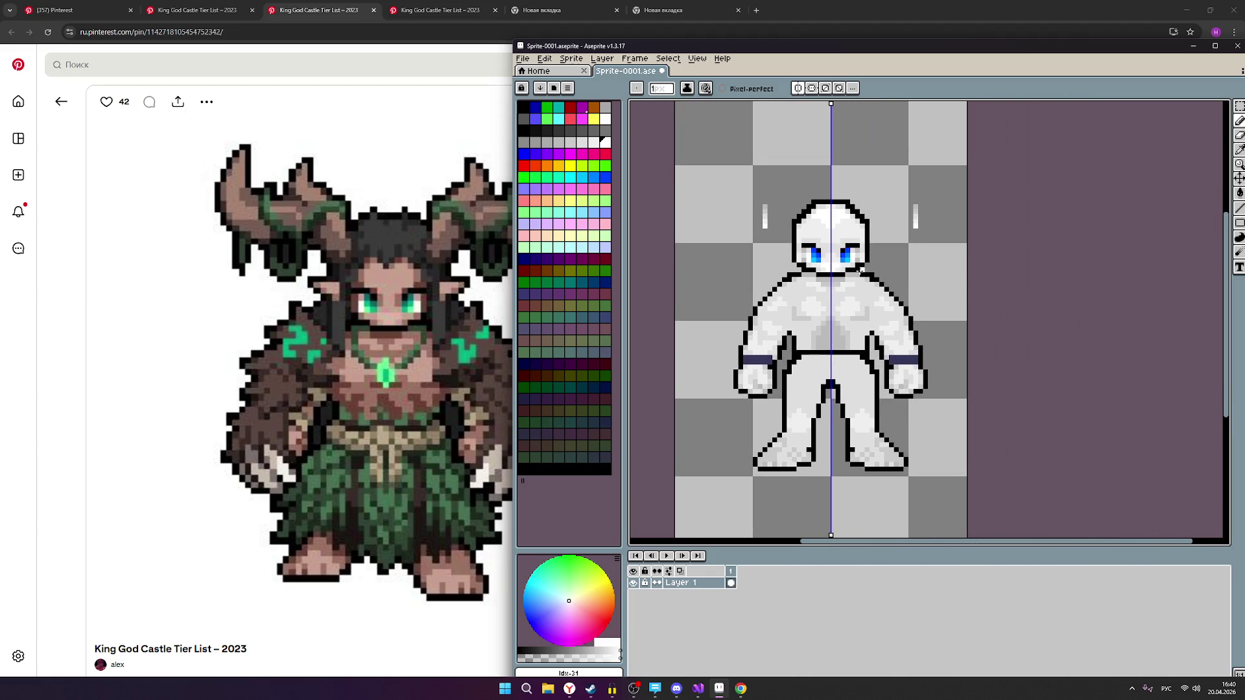
key("ctrl")
left_click(698, 690)
In OBS, open the chat users list and read one viewer's message history.
left_click(639, 691)
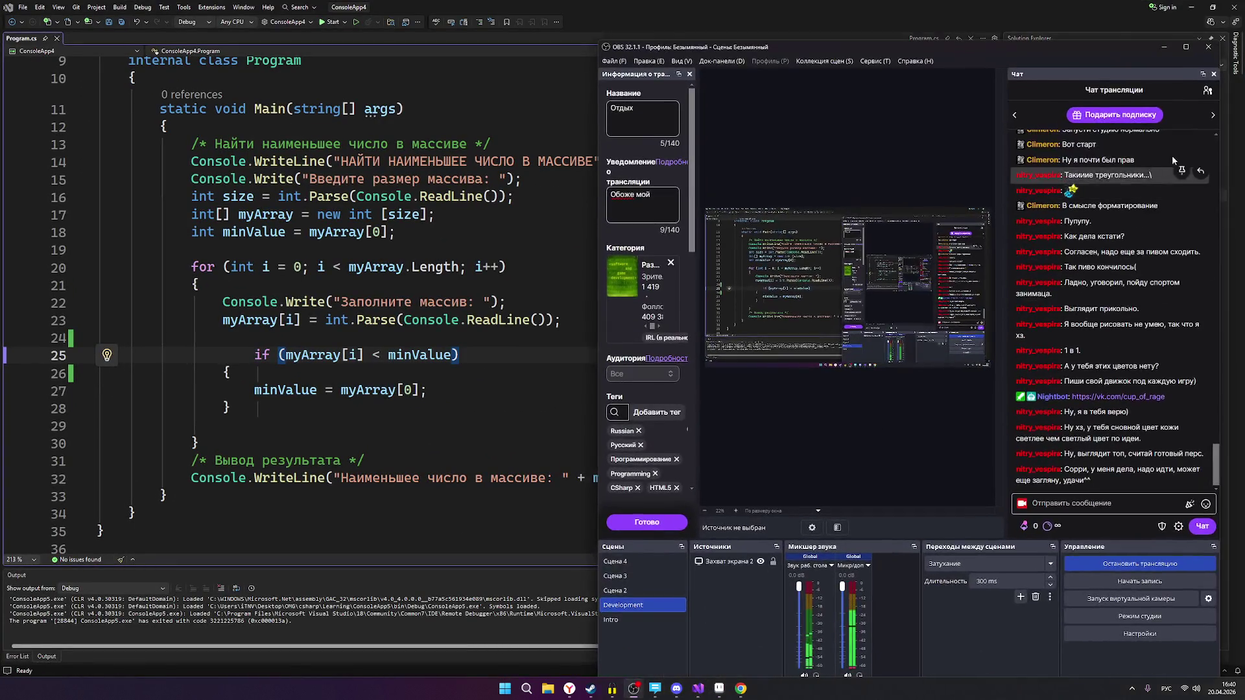
left_click(1213, 95)
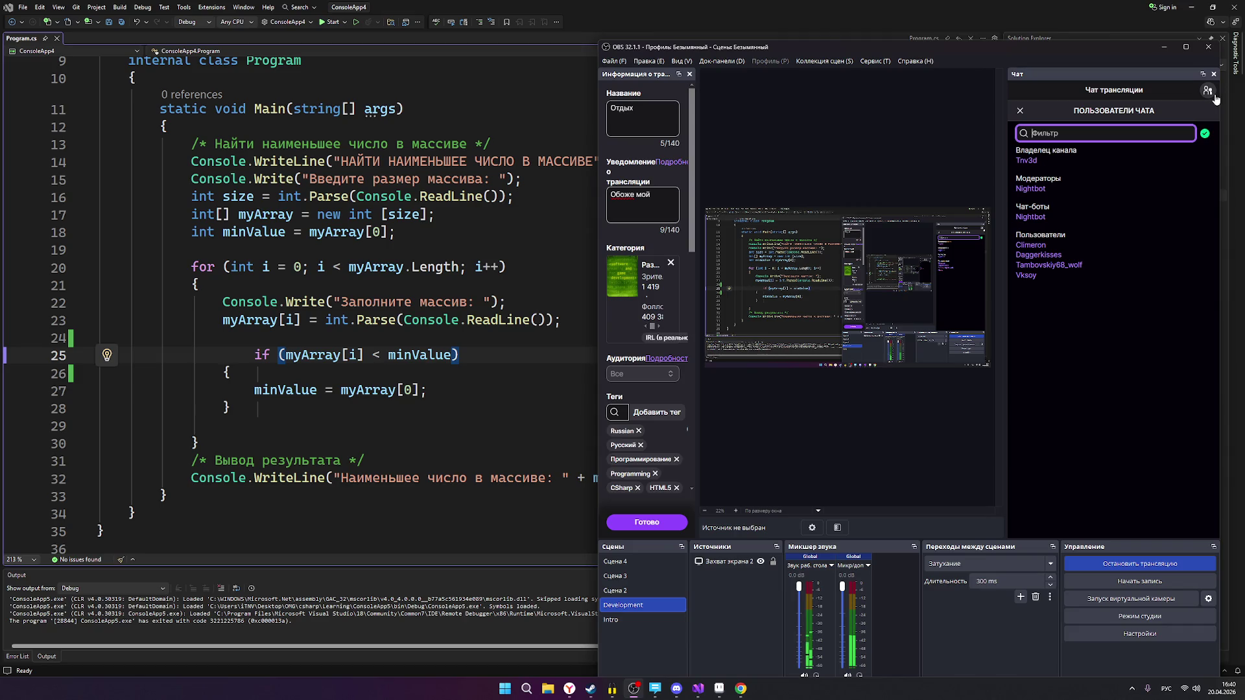
left_click(1038, 266)
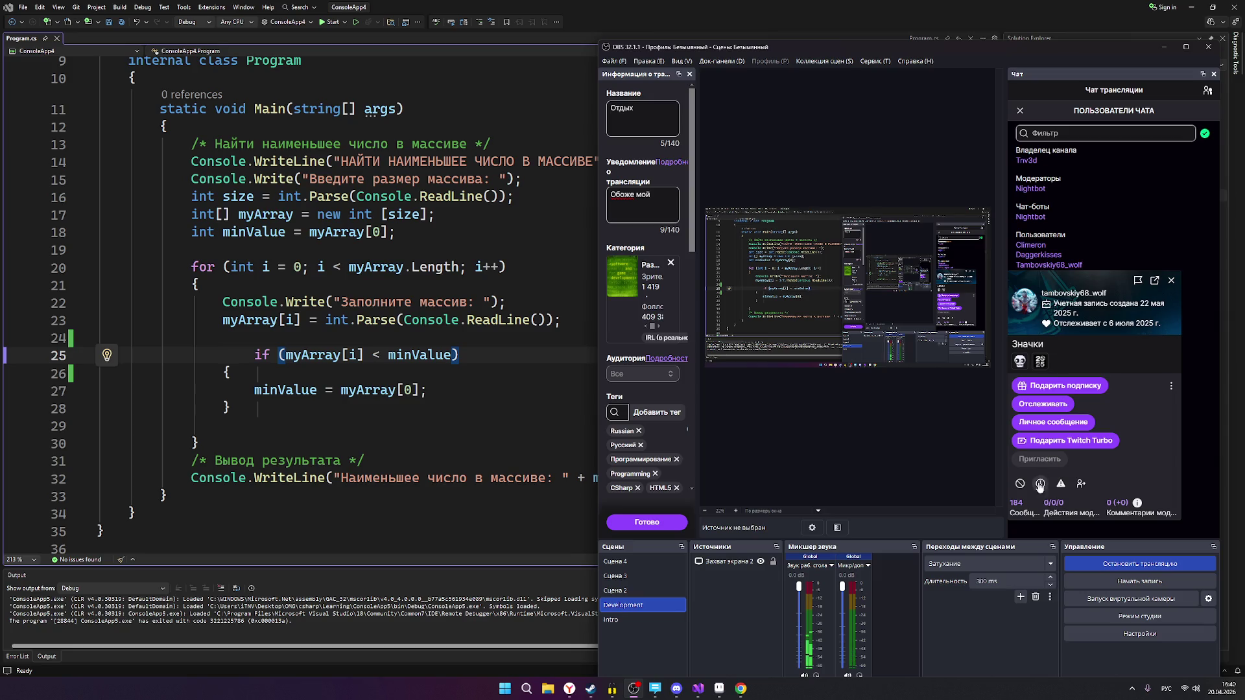
left_click(1023, 506)
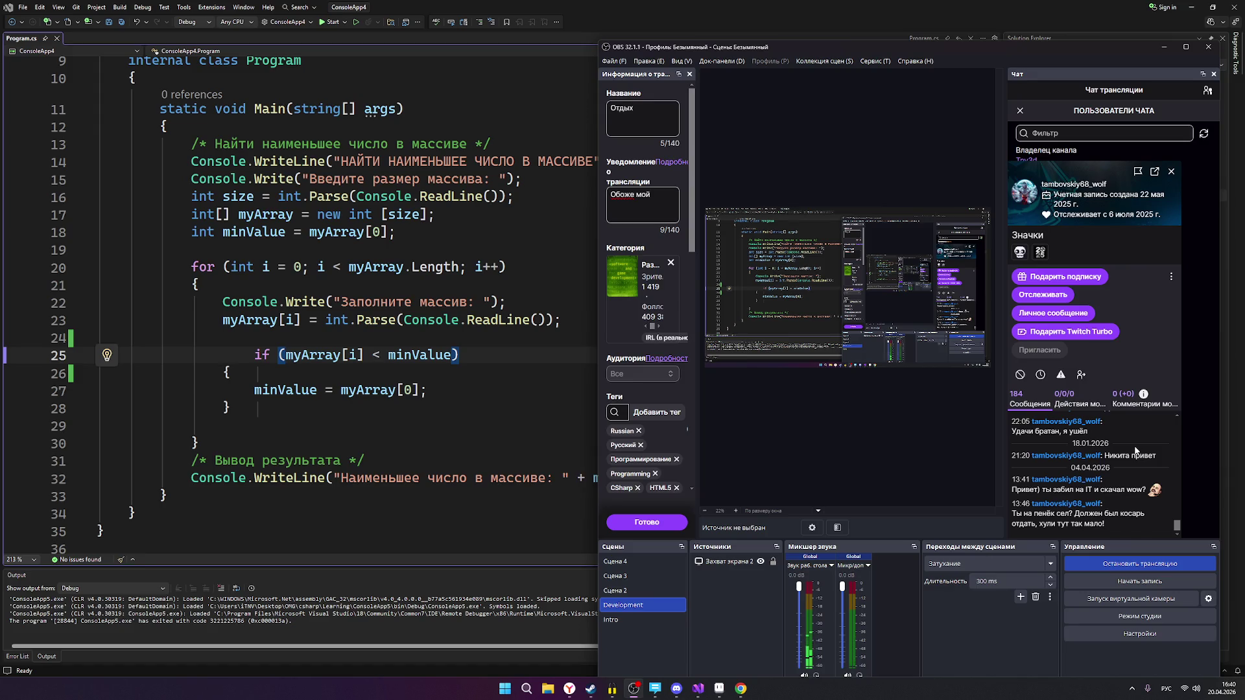
scroll(1125, 478, "up", 3)
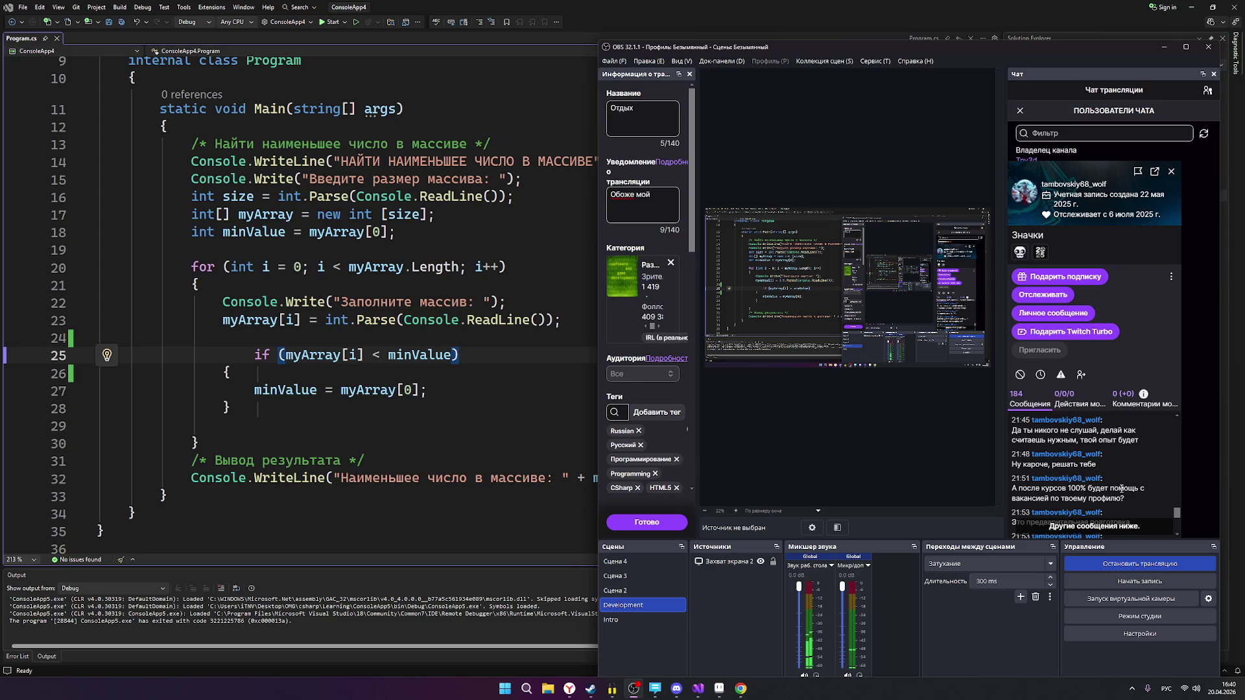
scroll(1121, 488, "up", 3)
scroll(1121, 492, "up", 2)
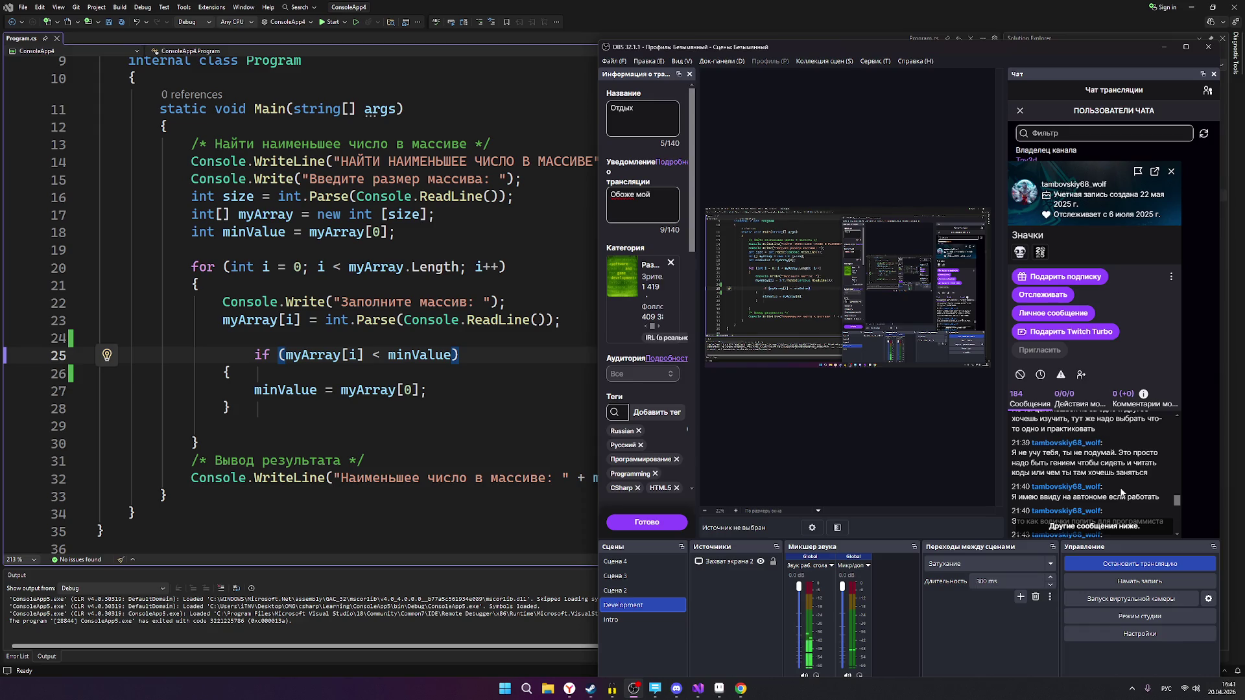
scroll(1122, 492, "up", 2)
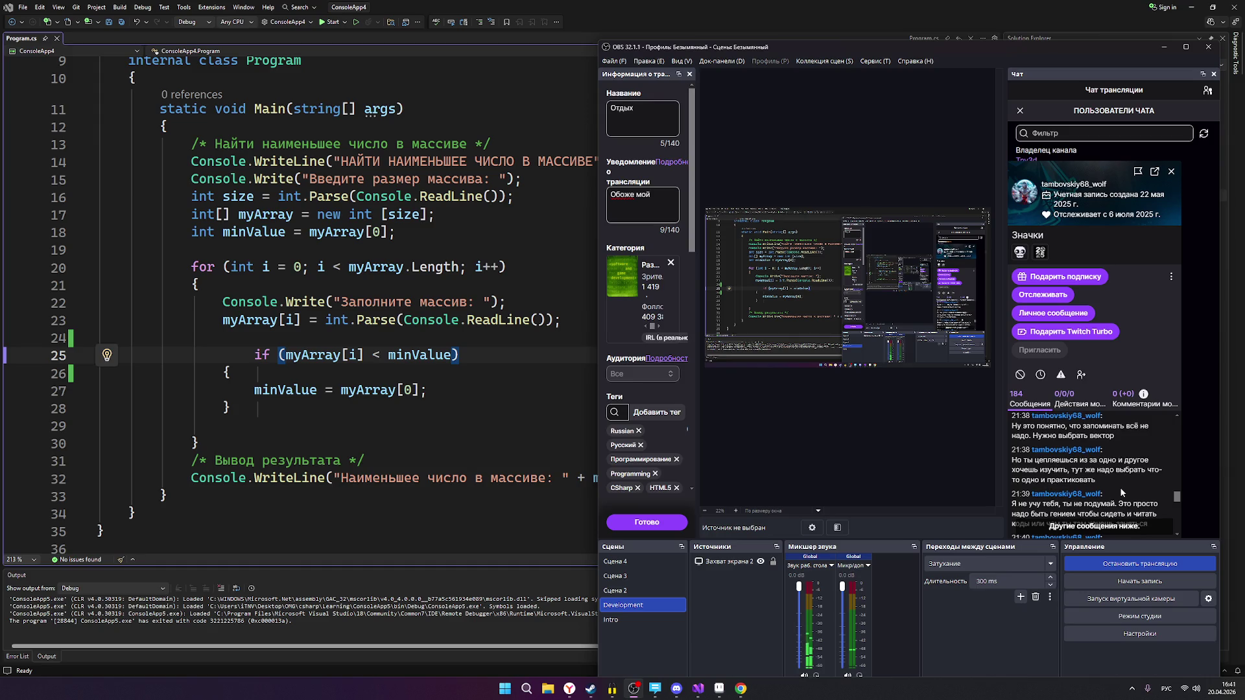
scroll(1121, 493, "up", 2)
scroll(1121, 493, "up", 2)
scroll(1122, 492, "up", 3)
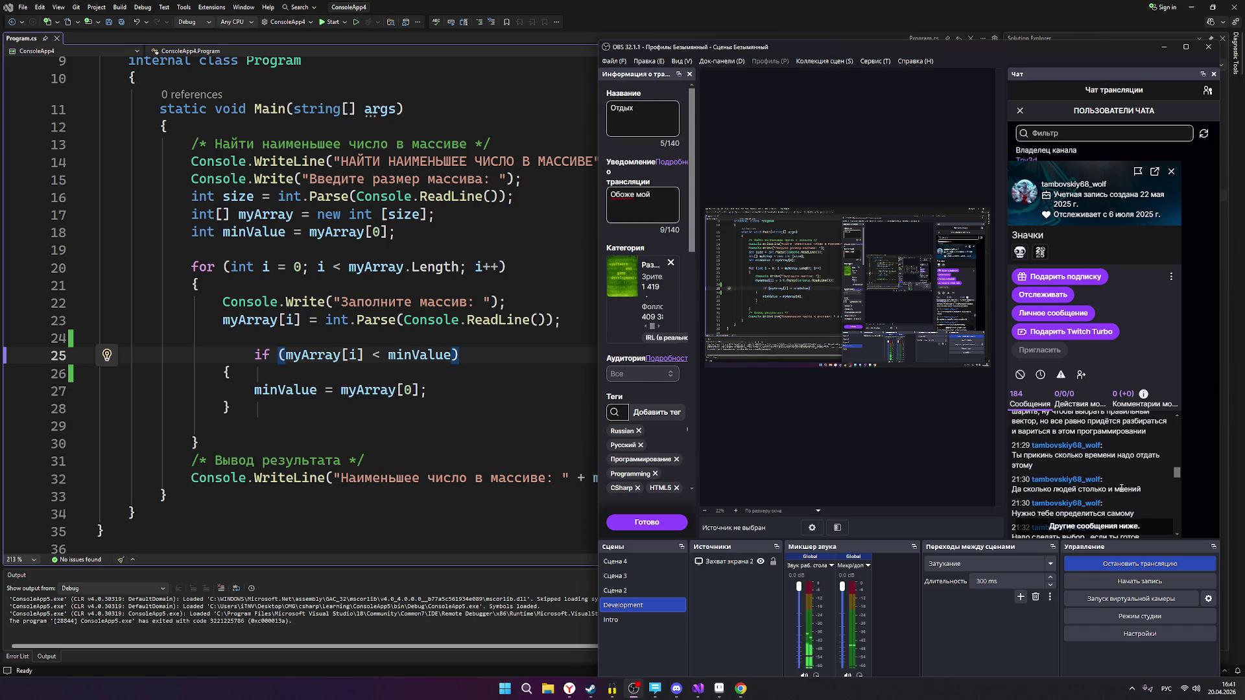
scroll(1121, 491, "up", 2)
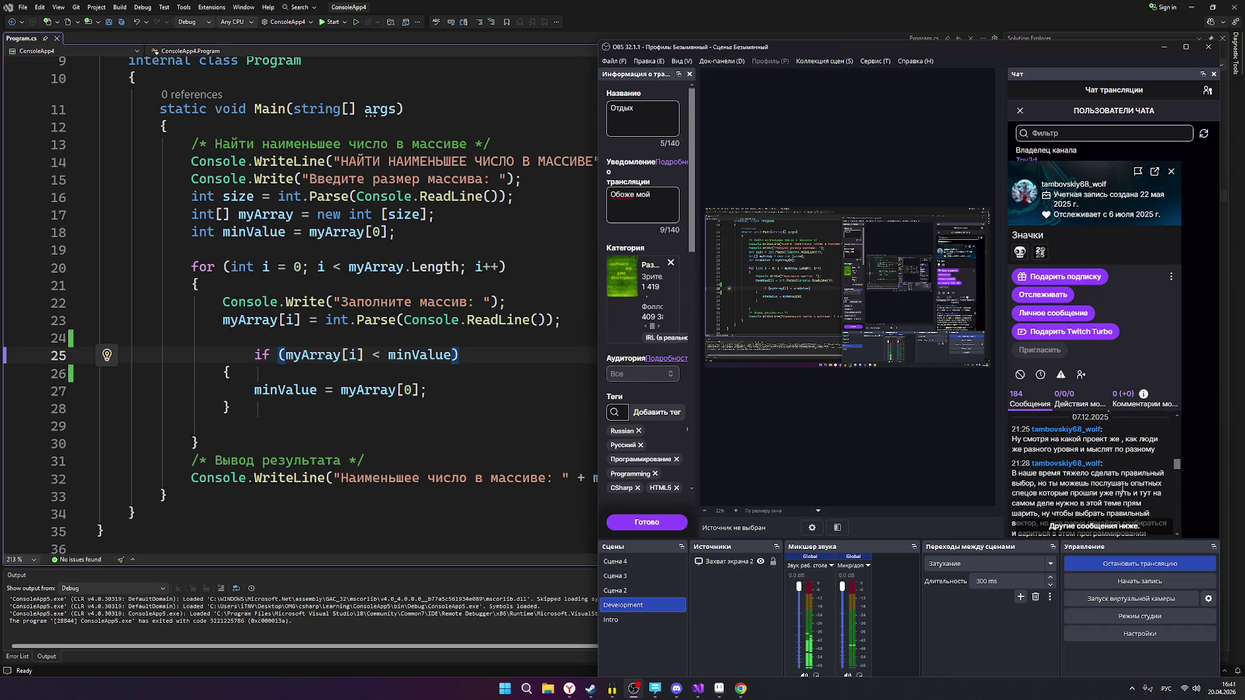
Close the viewer card and users list, minimize the code editor and OBS, returning to Aseprite.
left_click(1172, 172)
left_click(1019, 112)
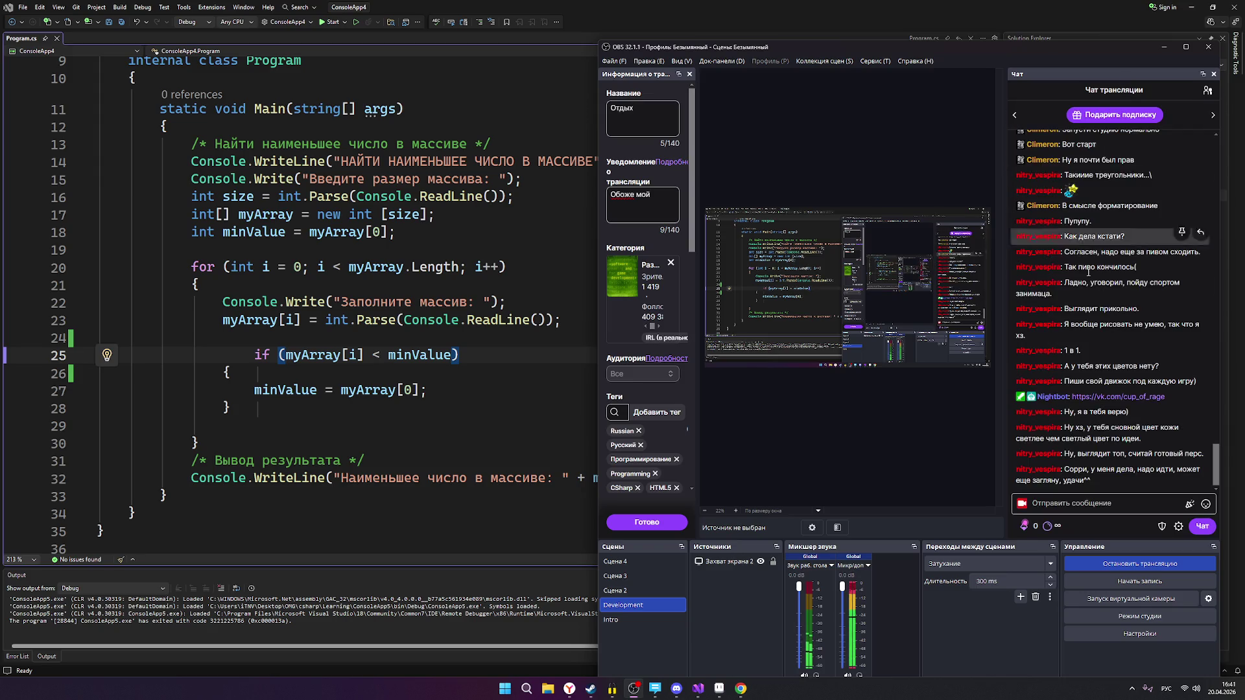
left_click(1204, 8)
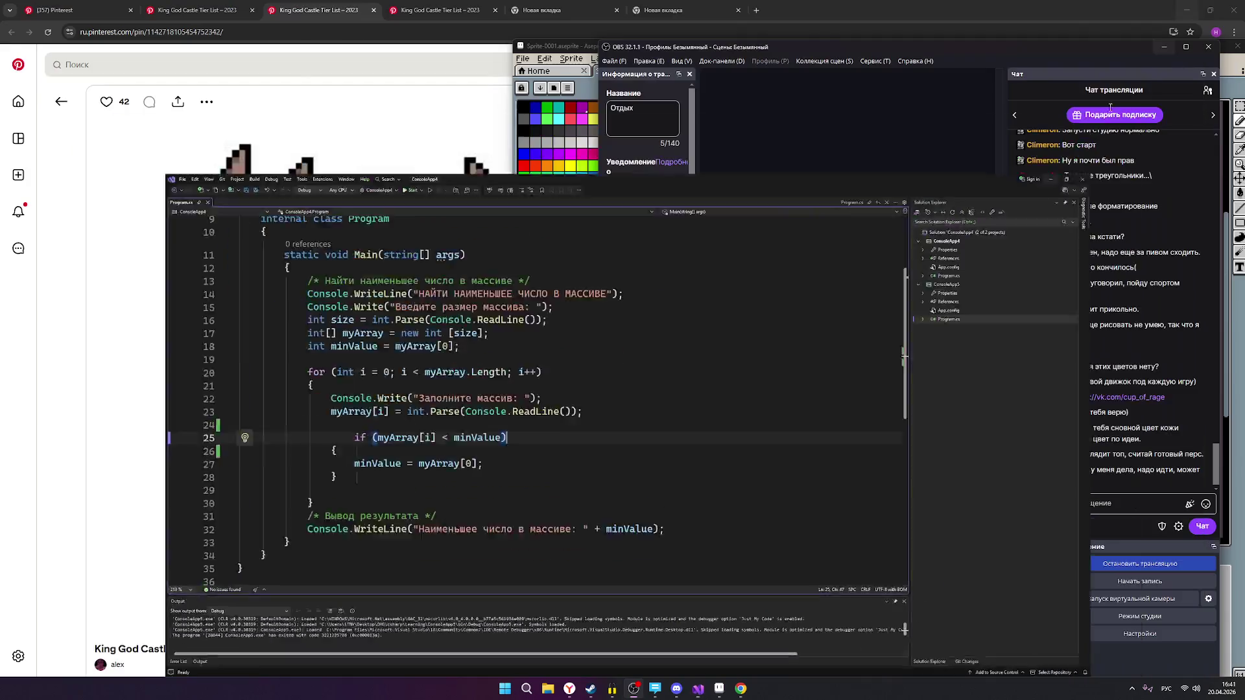
left_click(1165, 46)
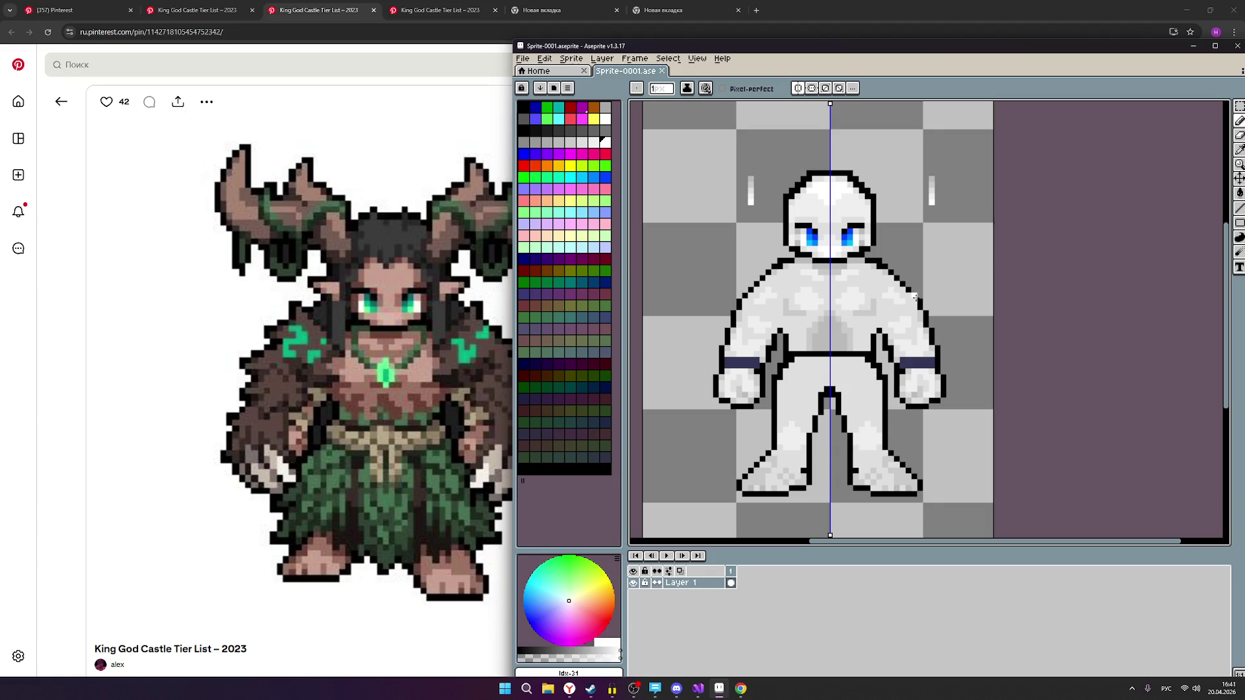
Zoom in on the sprite and switch off the vertical symmetry toggle in the context bar.
scroll(921, 309, "up", 1)
scroll(900, 309, "down", 2)
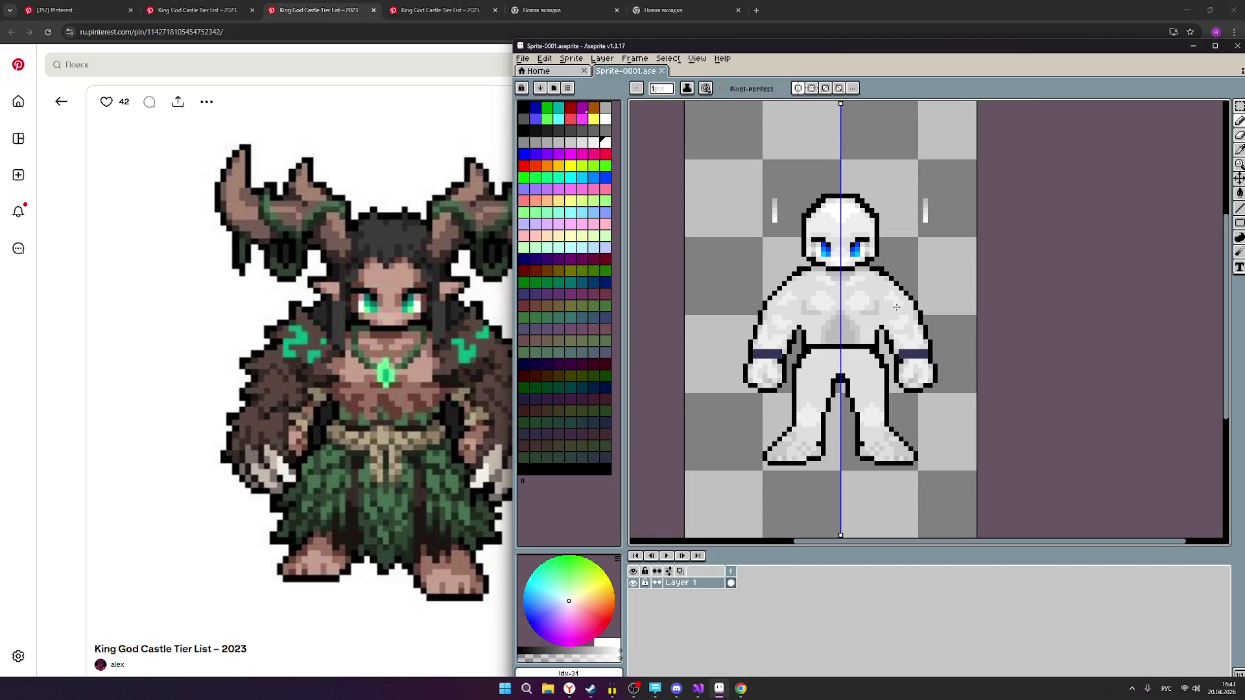
scroll(850, 272, "up", 1)
scroll(898, 298, "down", 1)
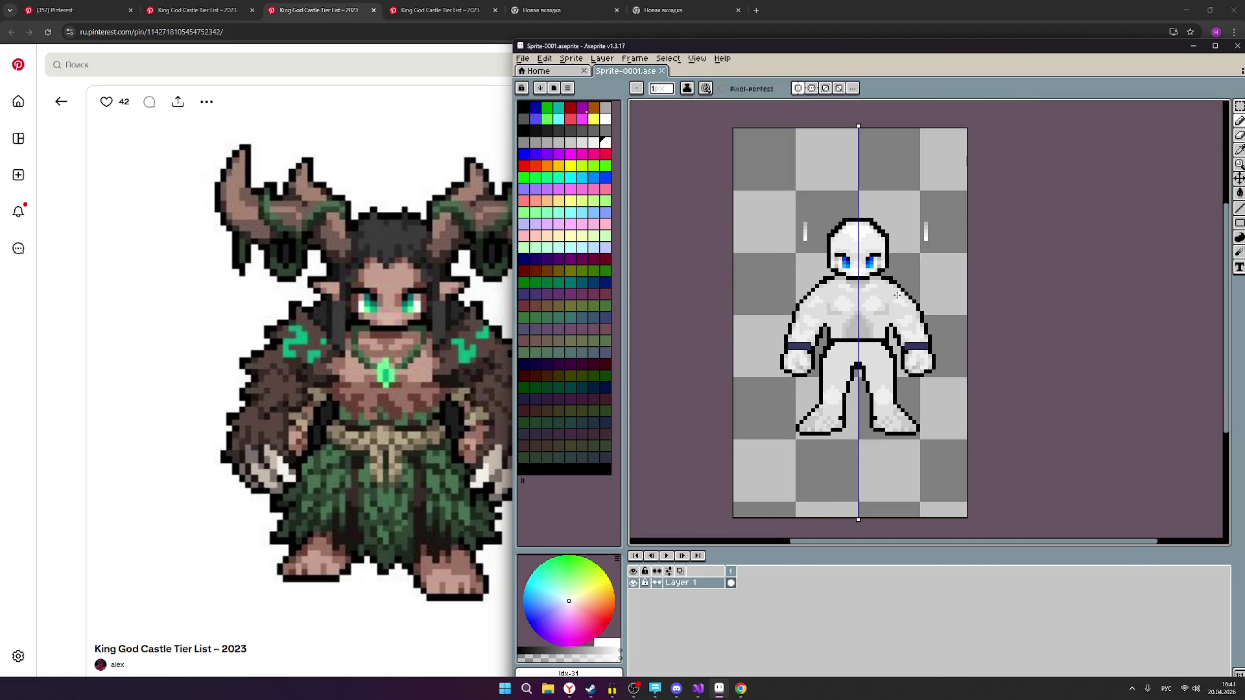
scroll(902, 297, "down", 1)
left_click(798, 88)
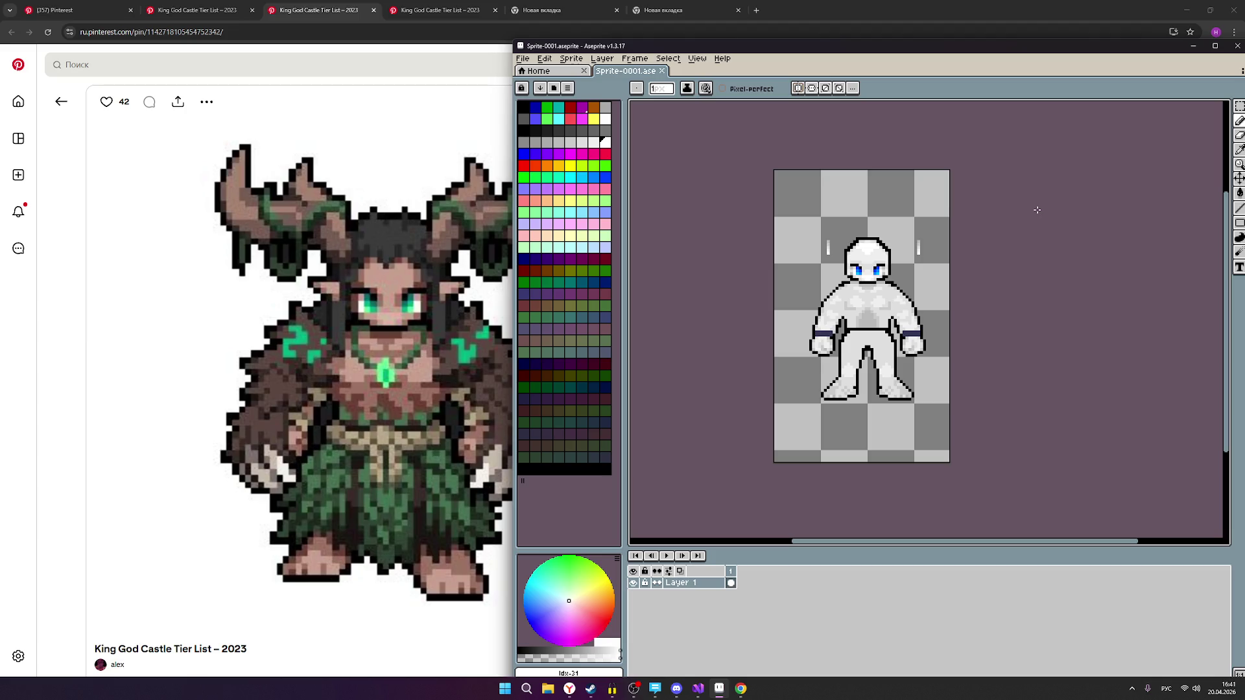
scroll(942, 347, "up", 5)
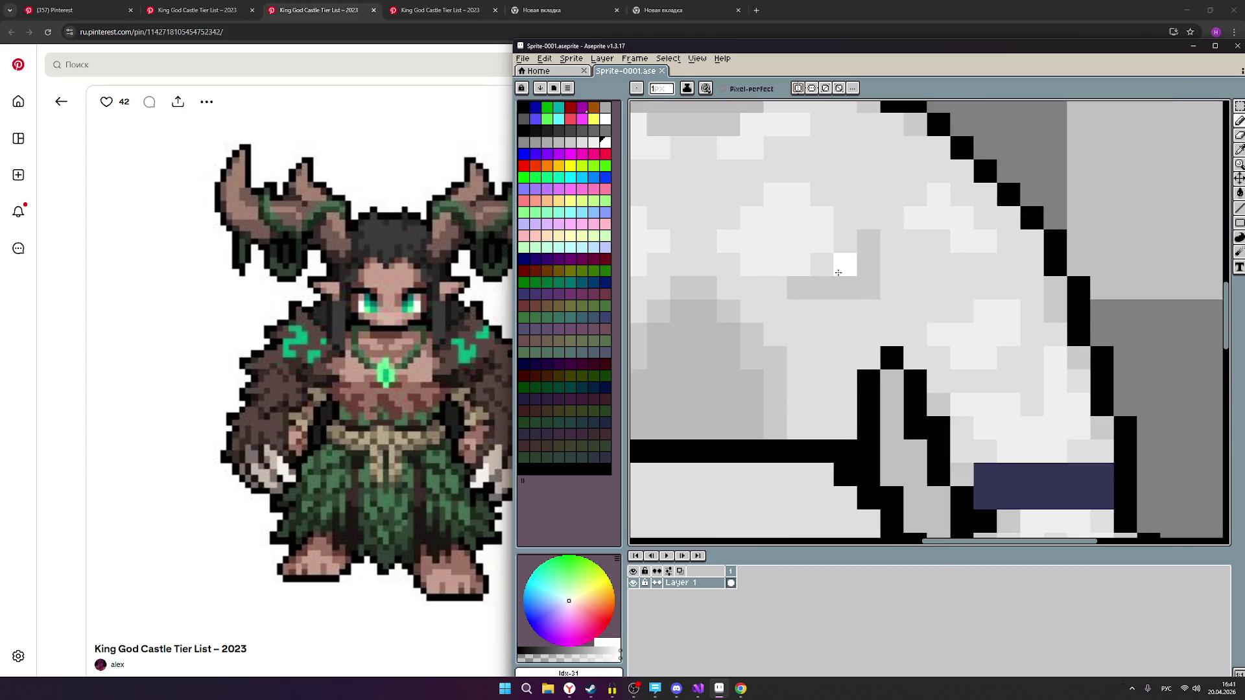
Pick a darker grey and draw a short vertical line on the hip above the belt.
left_click(593, 143)
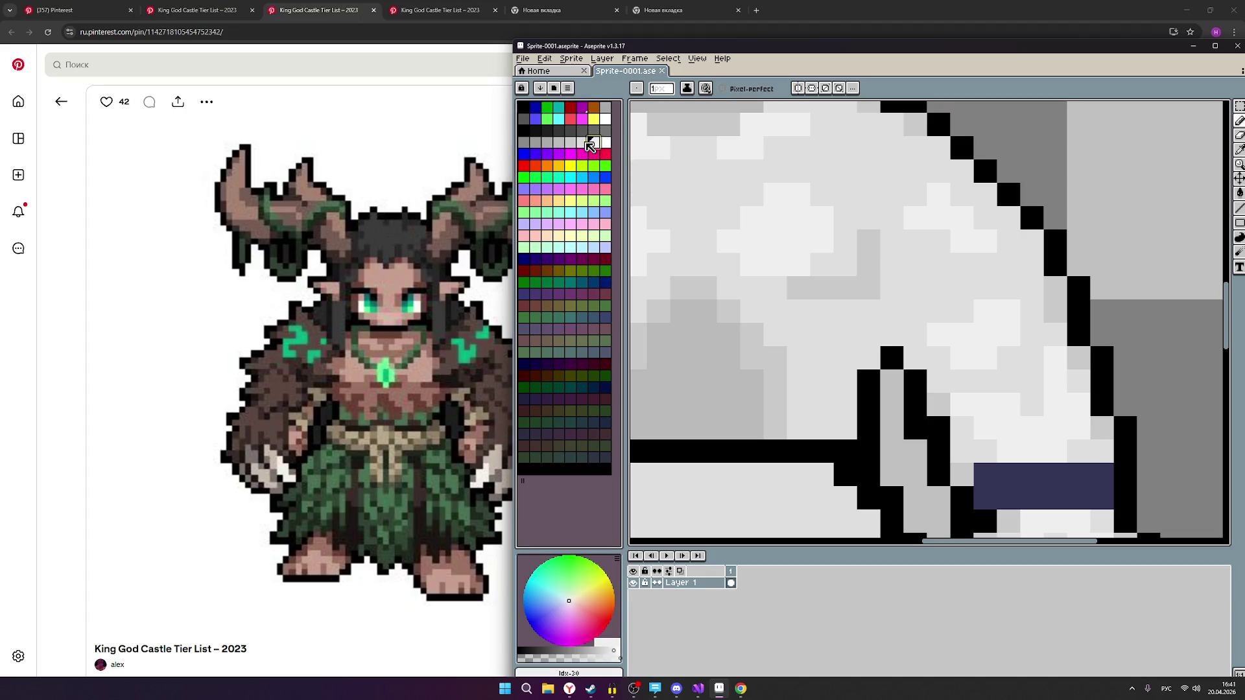
left_click(582, 142)
scroll(906, 304, "down", 5)
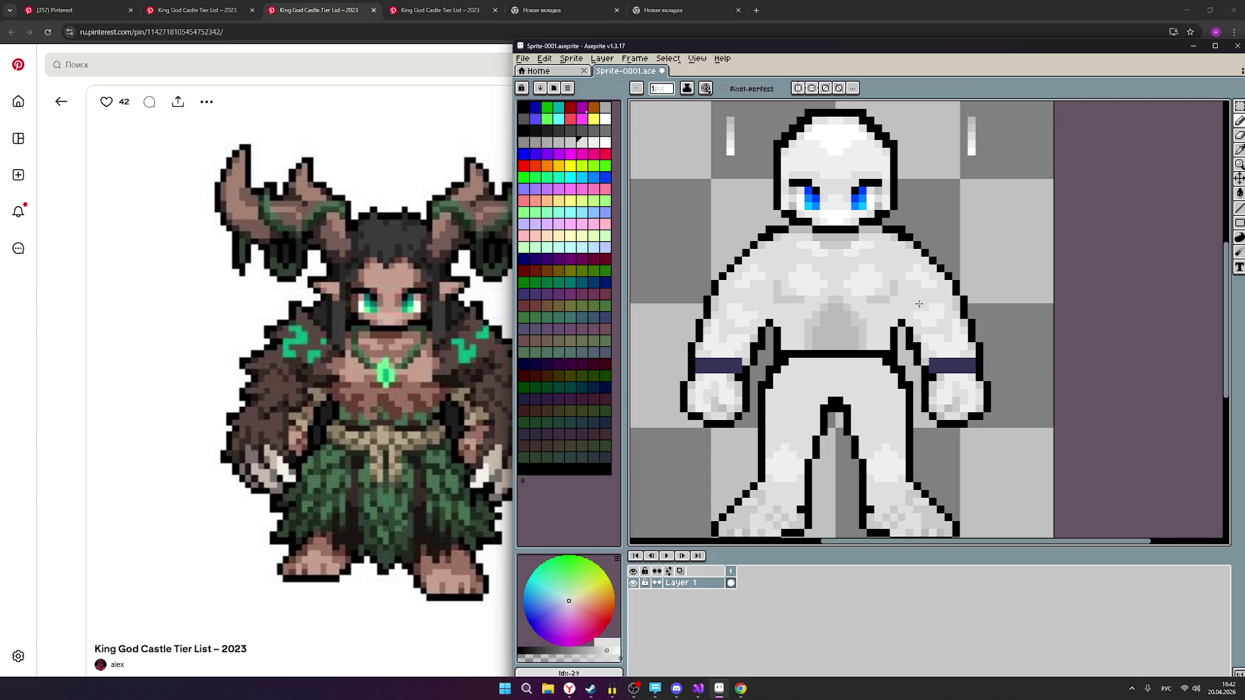
scroll(917, 303, "down", 2)
scroll(868, 305, "up", 1)
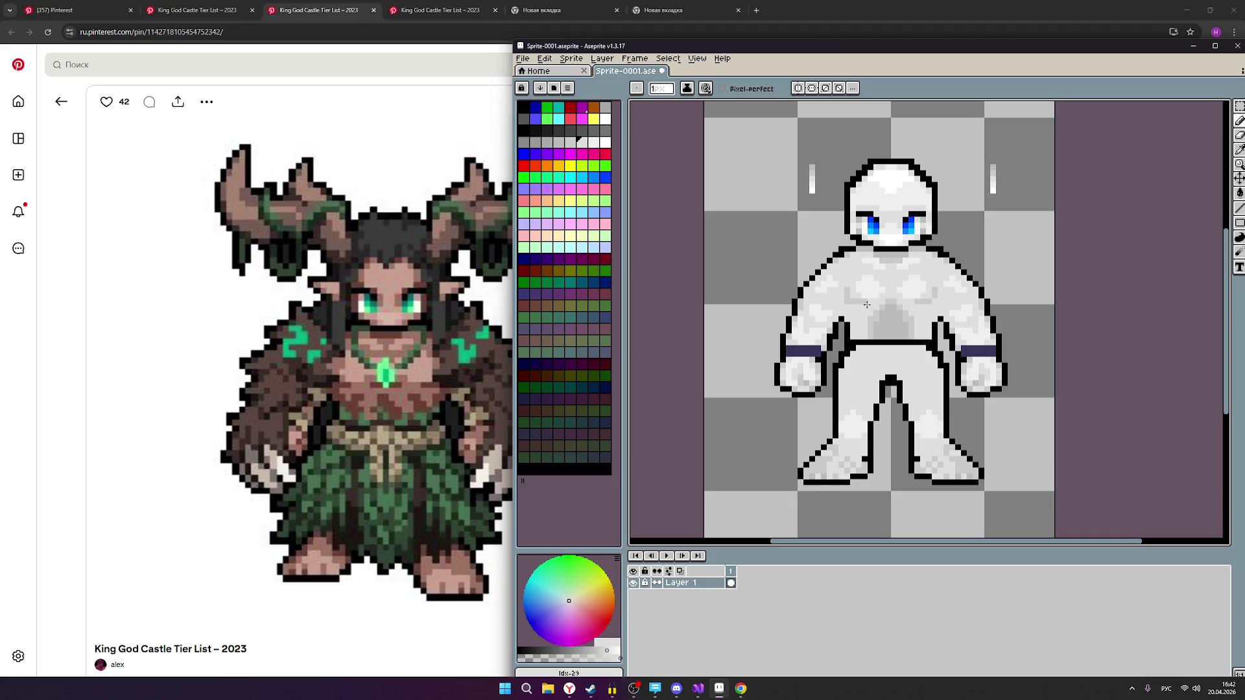
scroll(849, 302, "up", 1)
scroll(1005, 337, "down", 2)
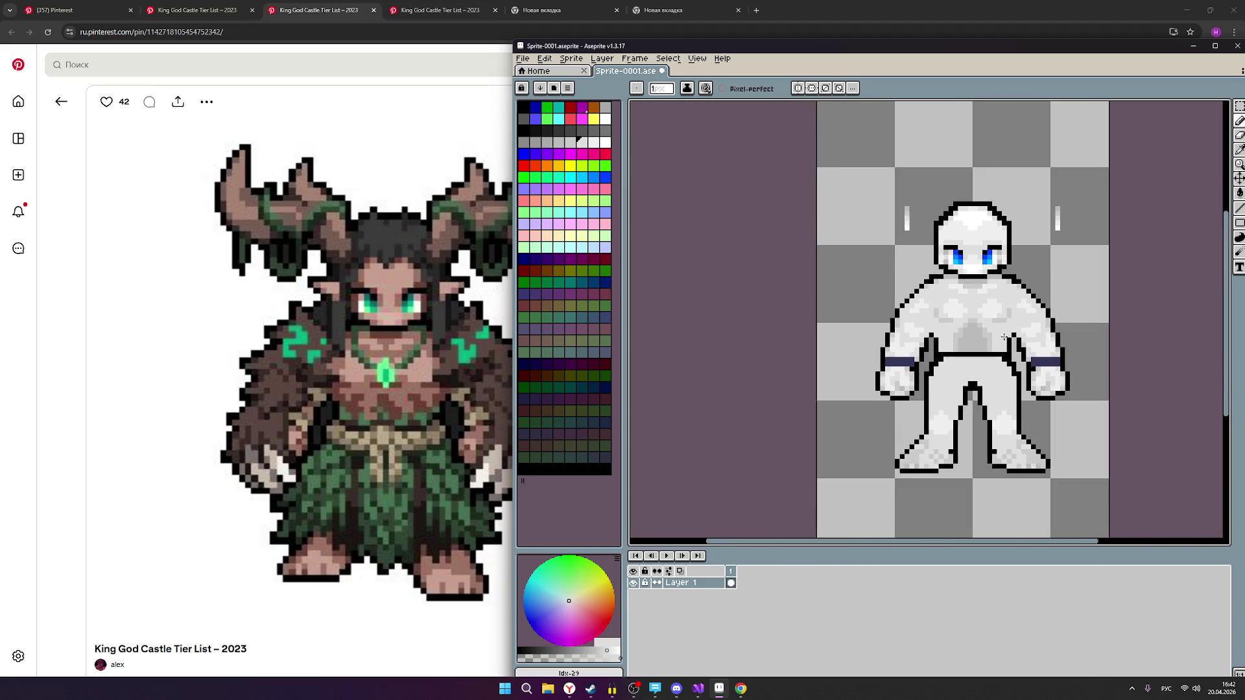
scroll(1024, 355, "down", 1)
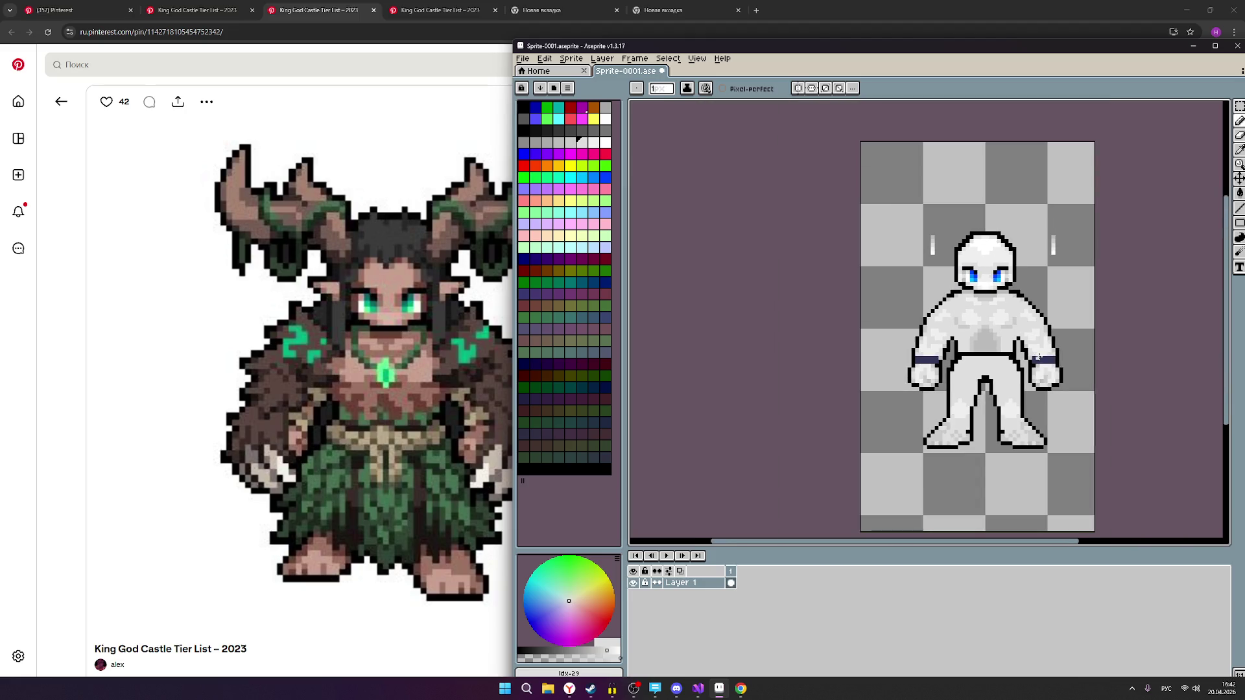
scroll(1038, 357, "down", 1)
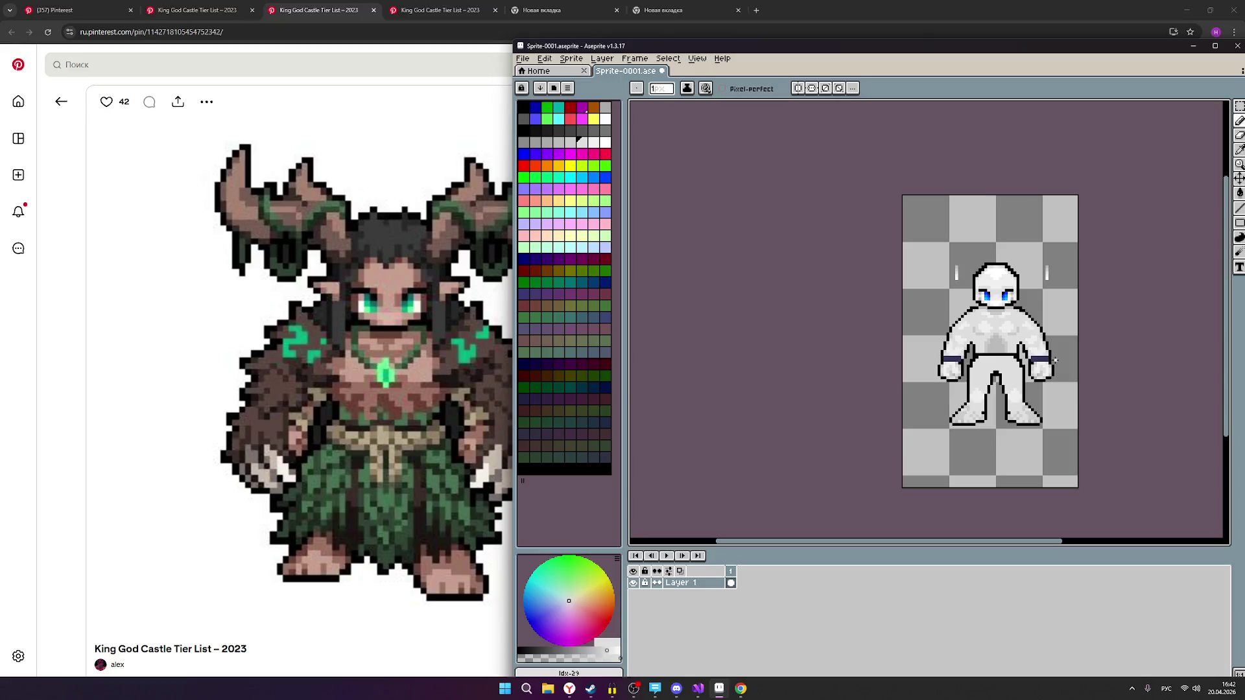
scroll(1110, 396, "down", 1)
scroll(1110, 399, "up", 1)
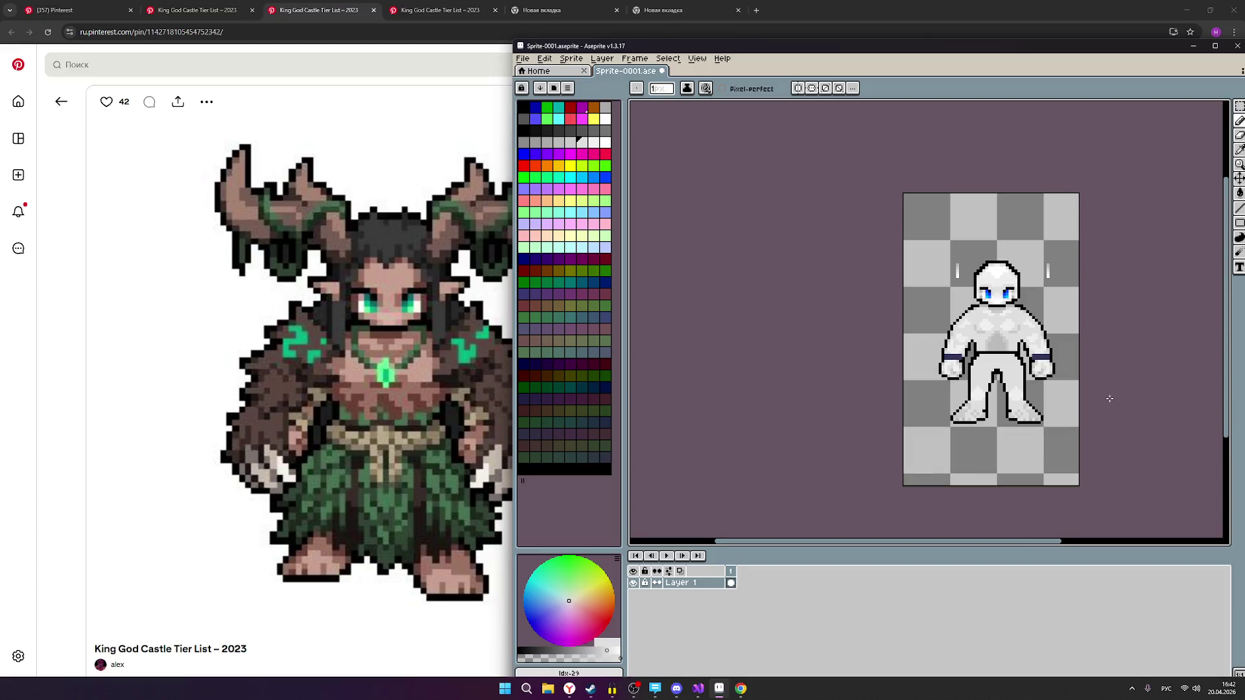
scroll(1067, 376, "up", 1)
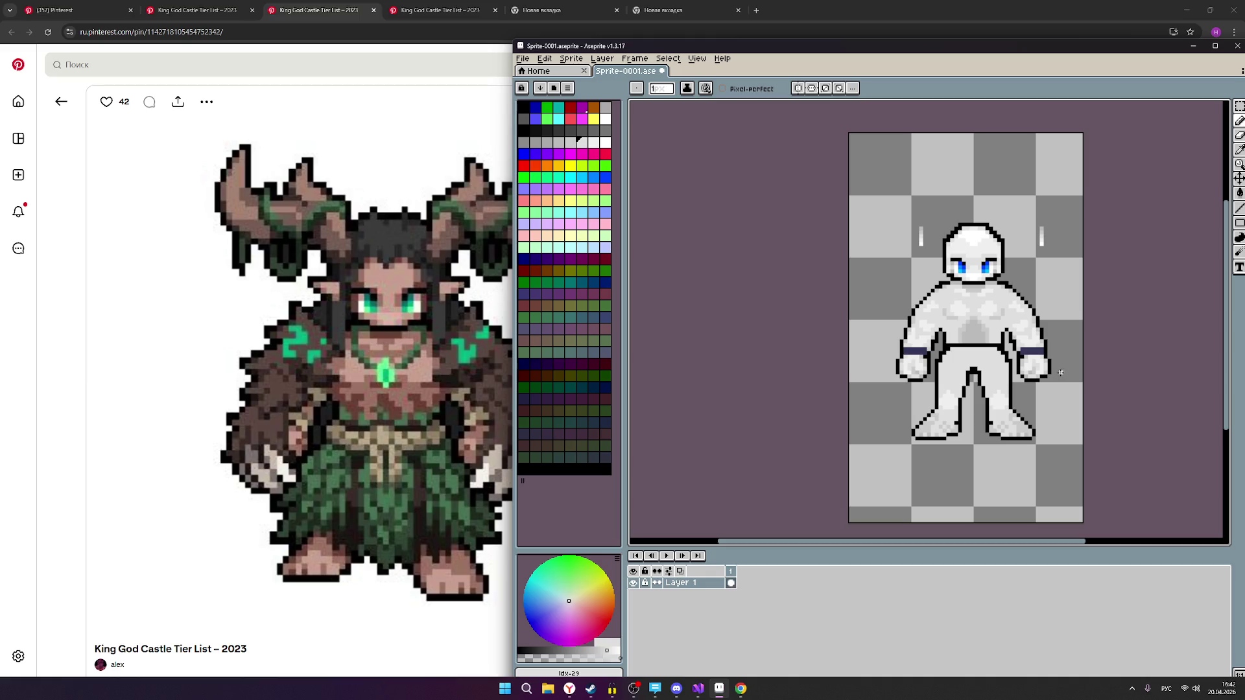
scroll(1059, 373, "up", 1)
scroll(1026, 359, "down", 2)
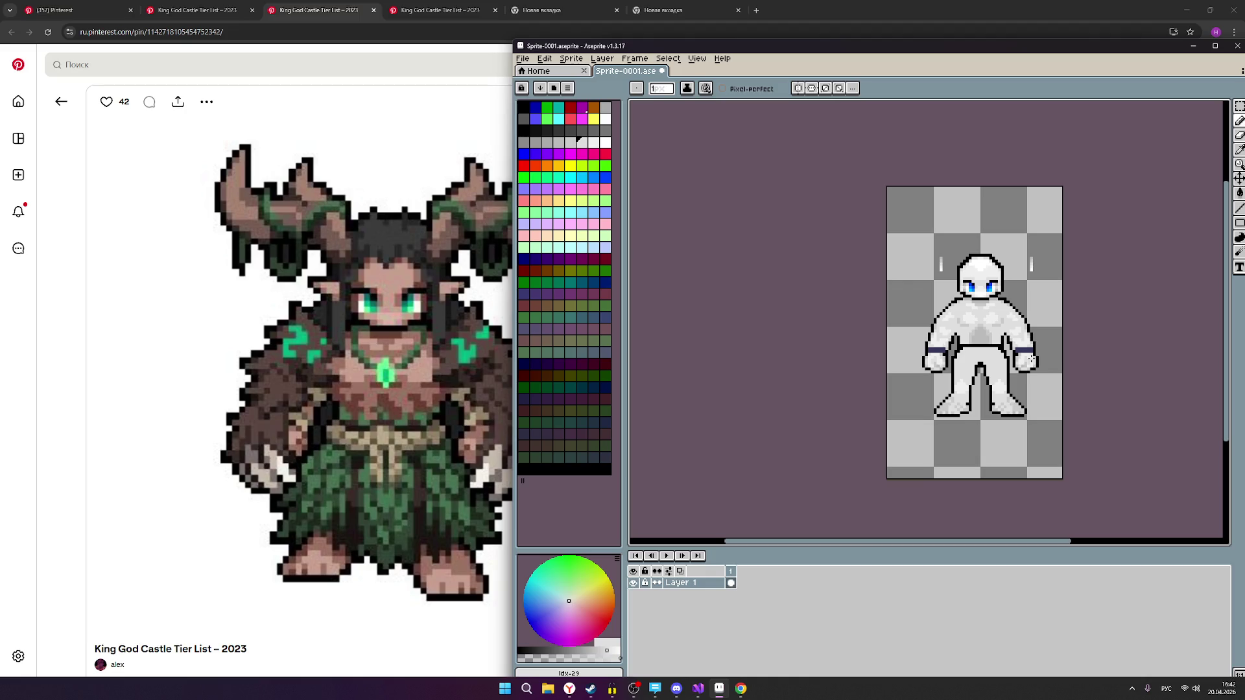
scroll(999, 339, "up", 2)
scroll(999, 339, "down", 2)
left_click_drag(1004, 336, 1005, 347)
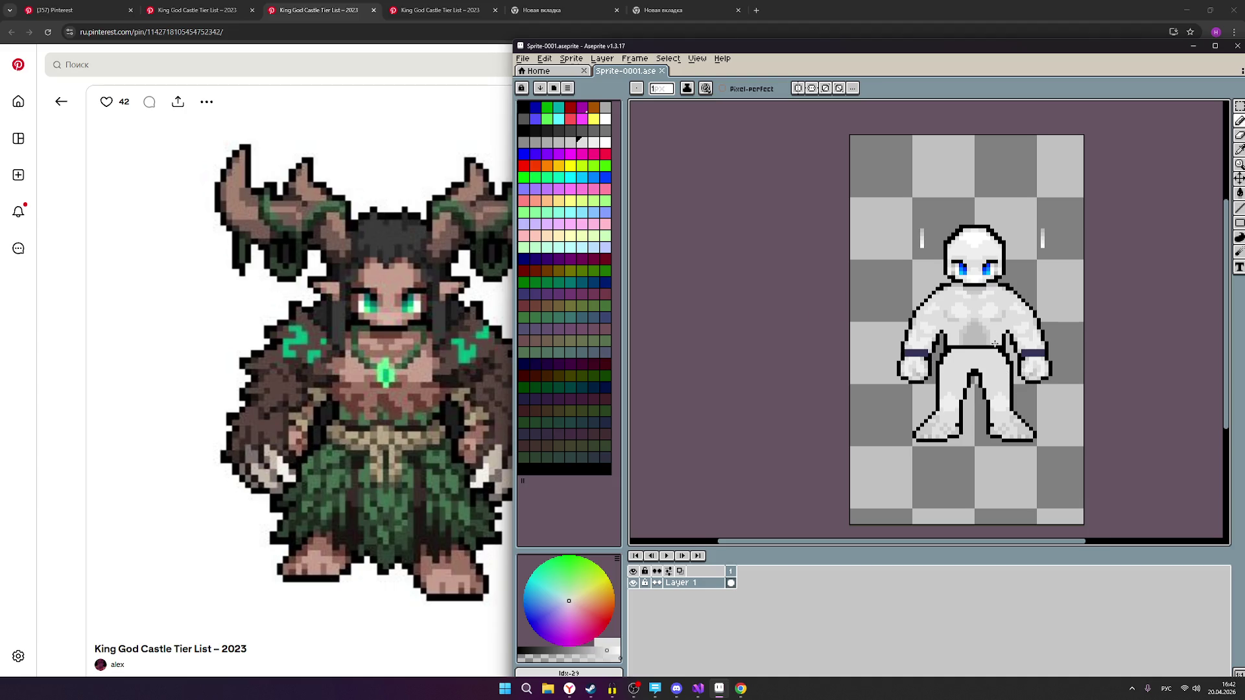
Darken and widen the lower chest shading, then bring the reference browser forward.
scroll(997, 344, "up", 1)
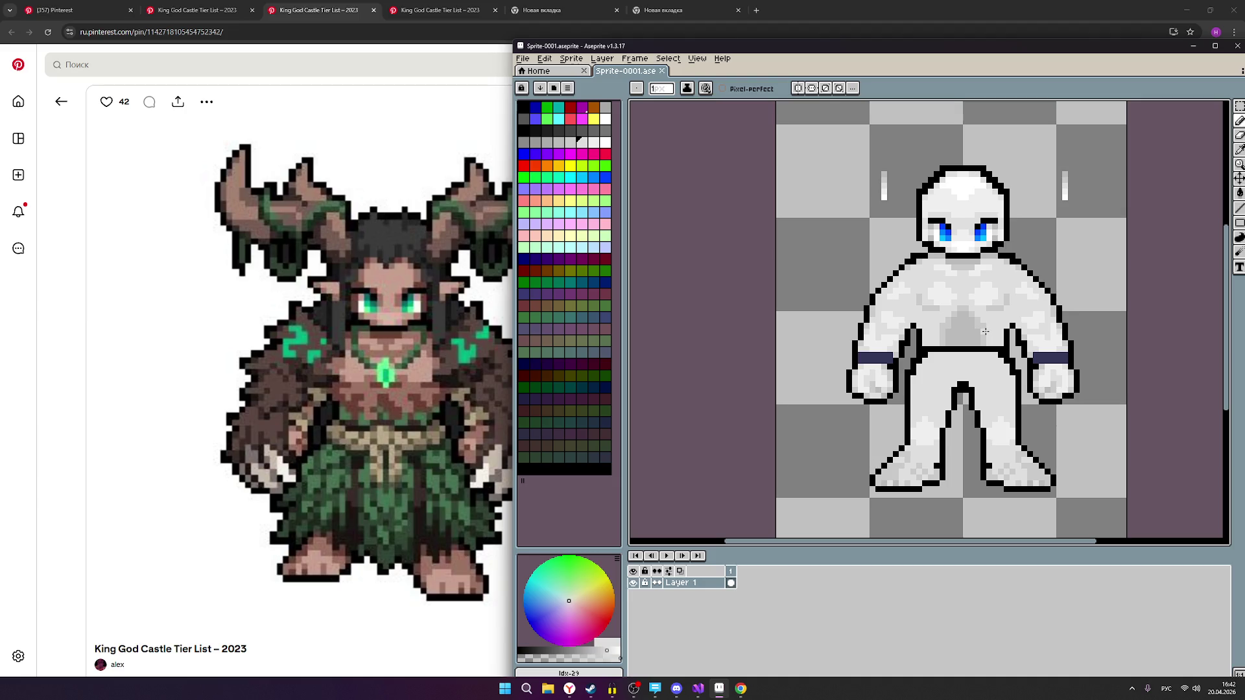
left_click(964, 323)
left_click_drag(962, 330, 970, 341)
scroll(1010, 329, "down", 1)
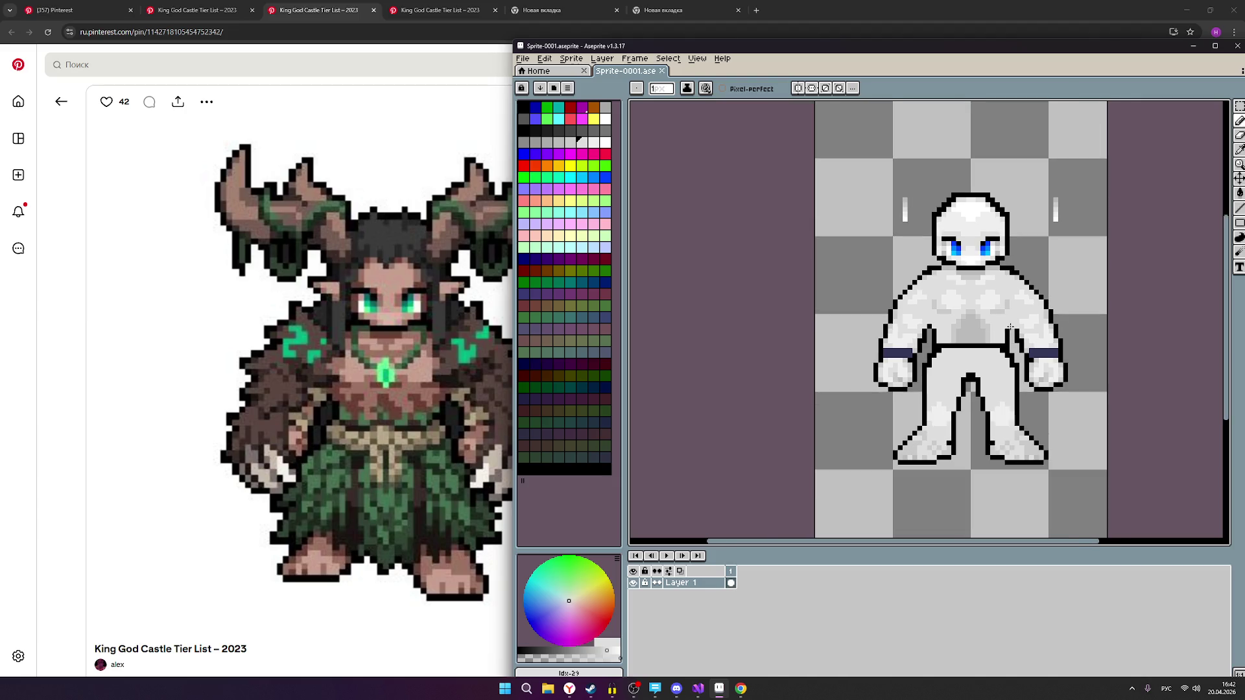
scroll(1012, 318, "down", 1)
scroll(1019, 310, "up", 1)
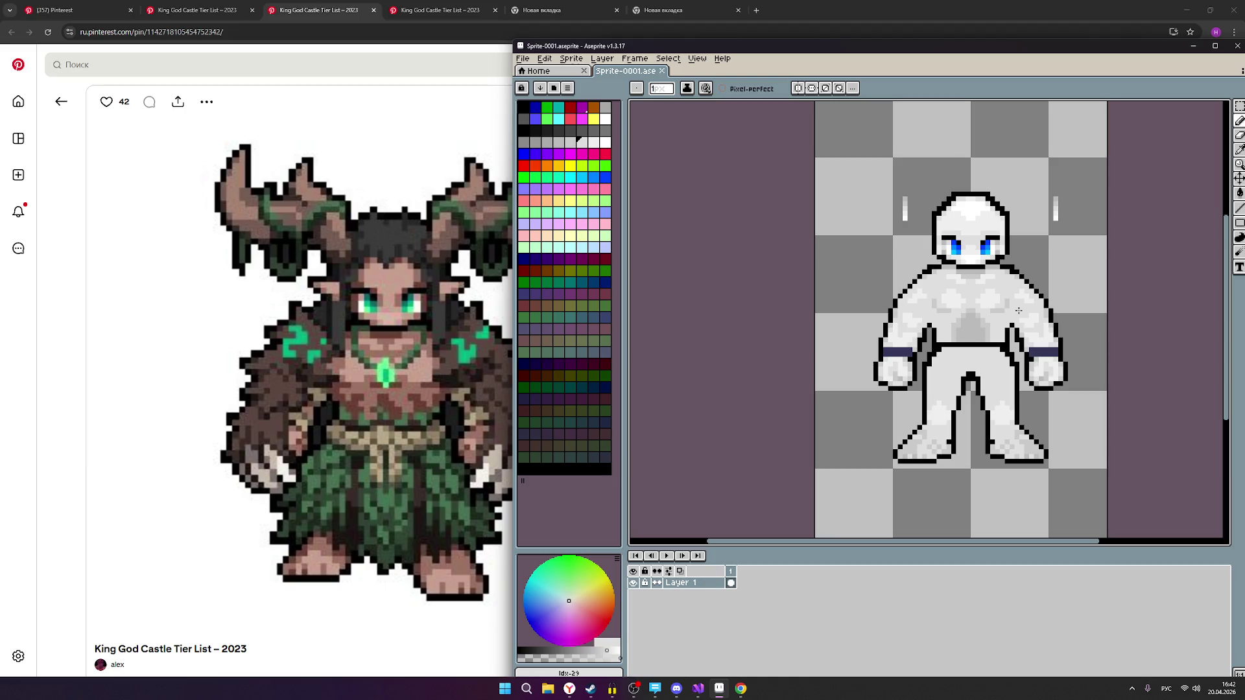
scroll(1019, 311, "down", 3)
scroll(1015, 318, "up", 2)
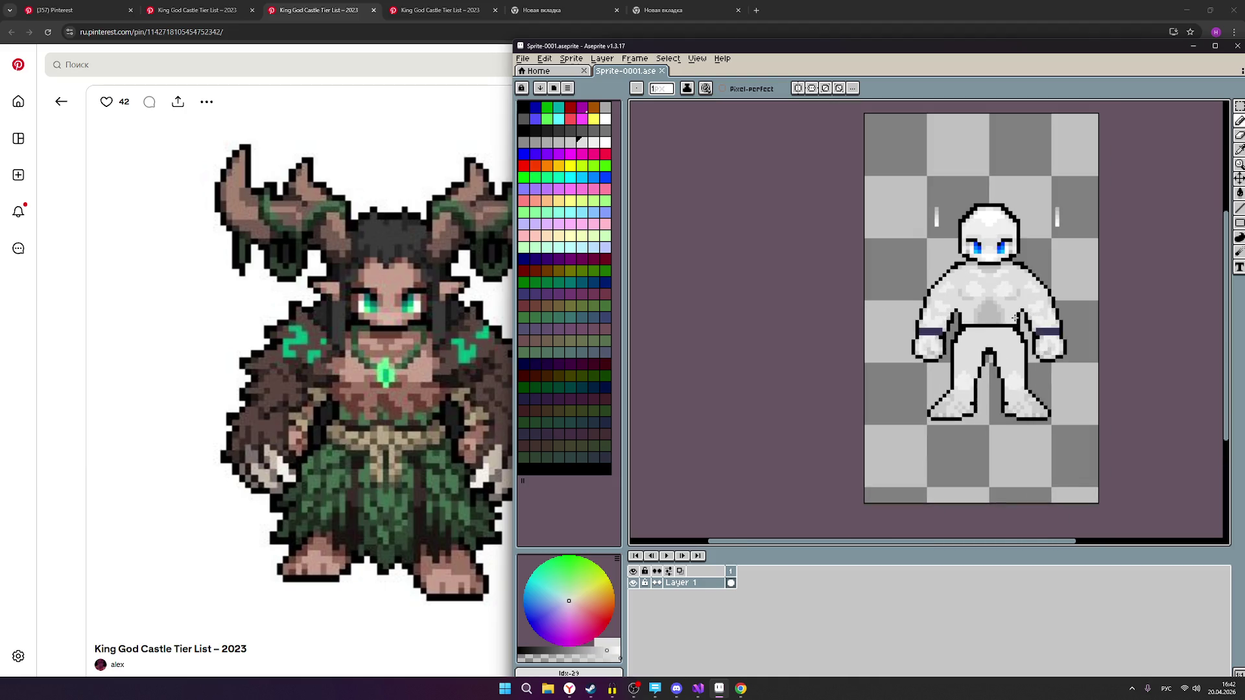
scroll(995, 261, "up", 1)
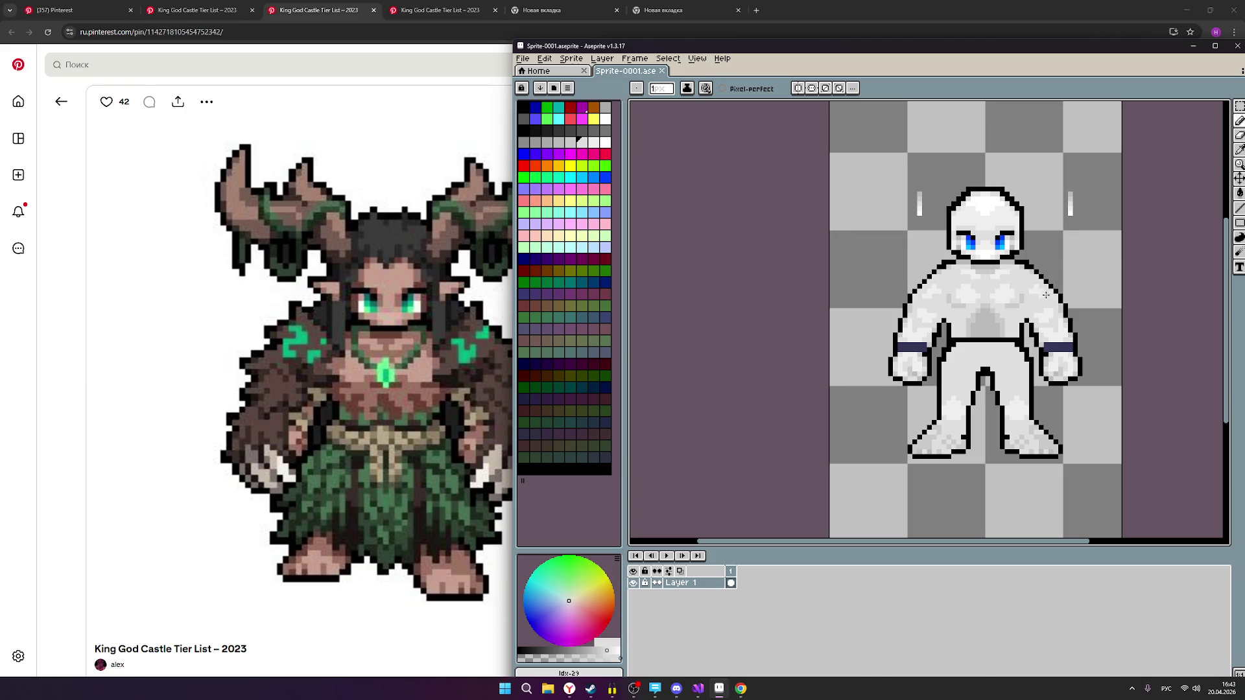
scroll(1070, 321, "down", 4)
scroll(1088, 340, "up", 2)
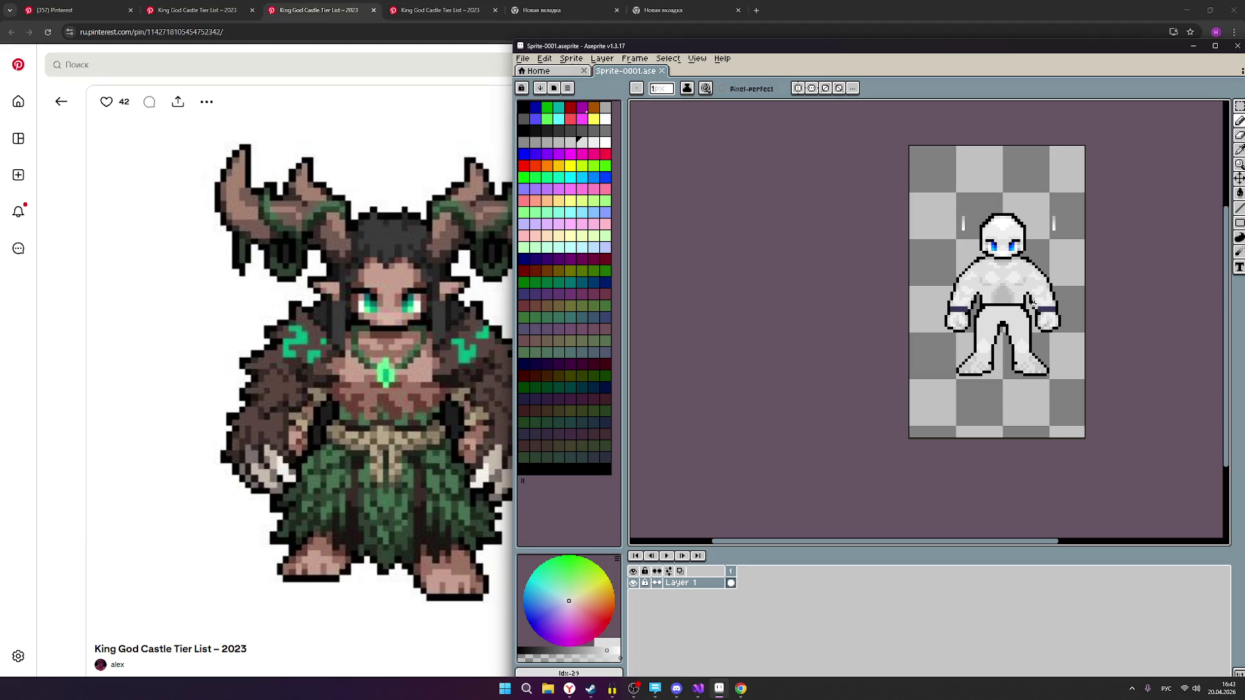
scroll(1032, 303, "up", 2)
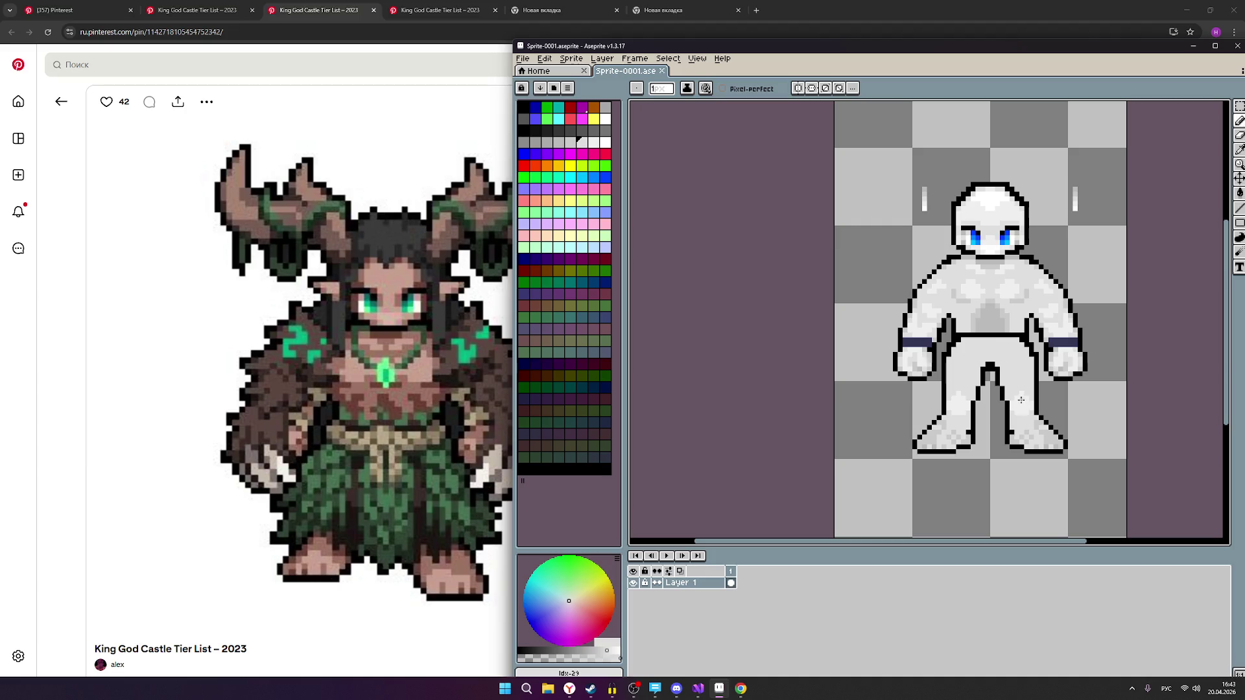
left_click(211, 9)
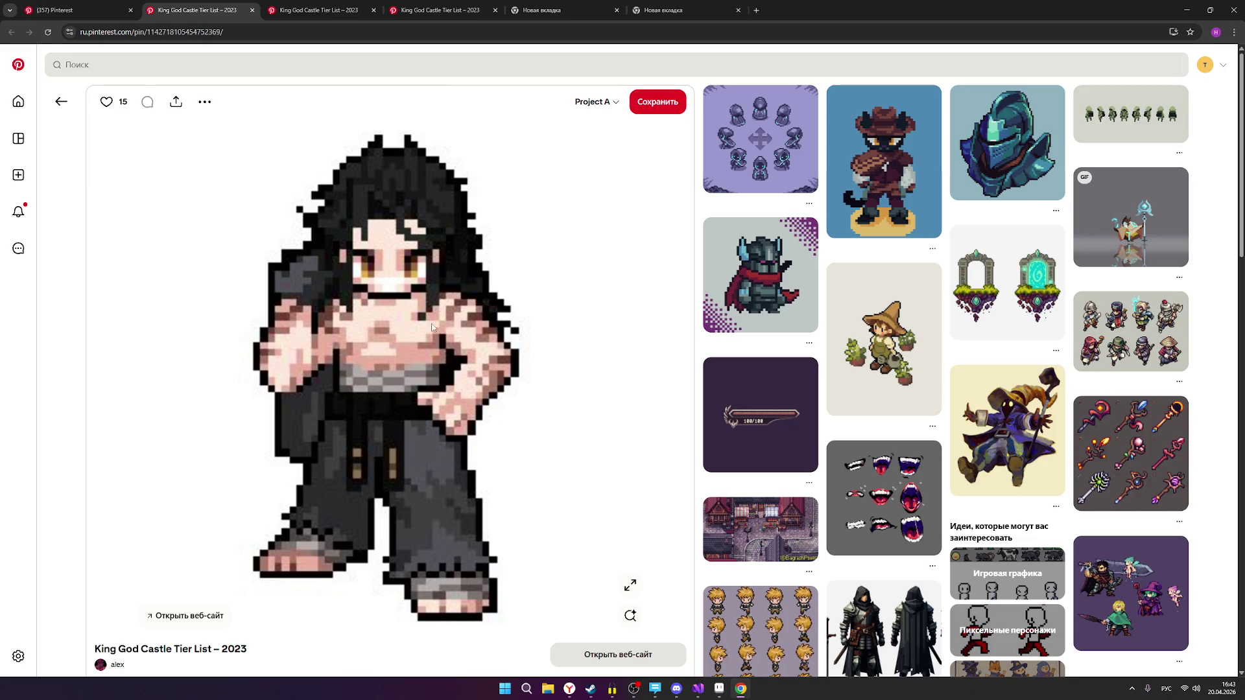
Scroll through the '(357) Pinterest' board of RPG pixel characters, then return to the Aseprite sprite.
left_click(90, 10)
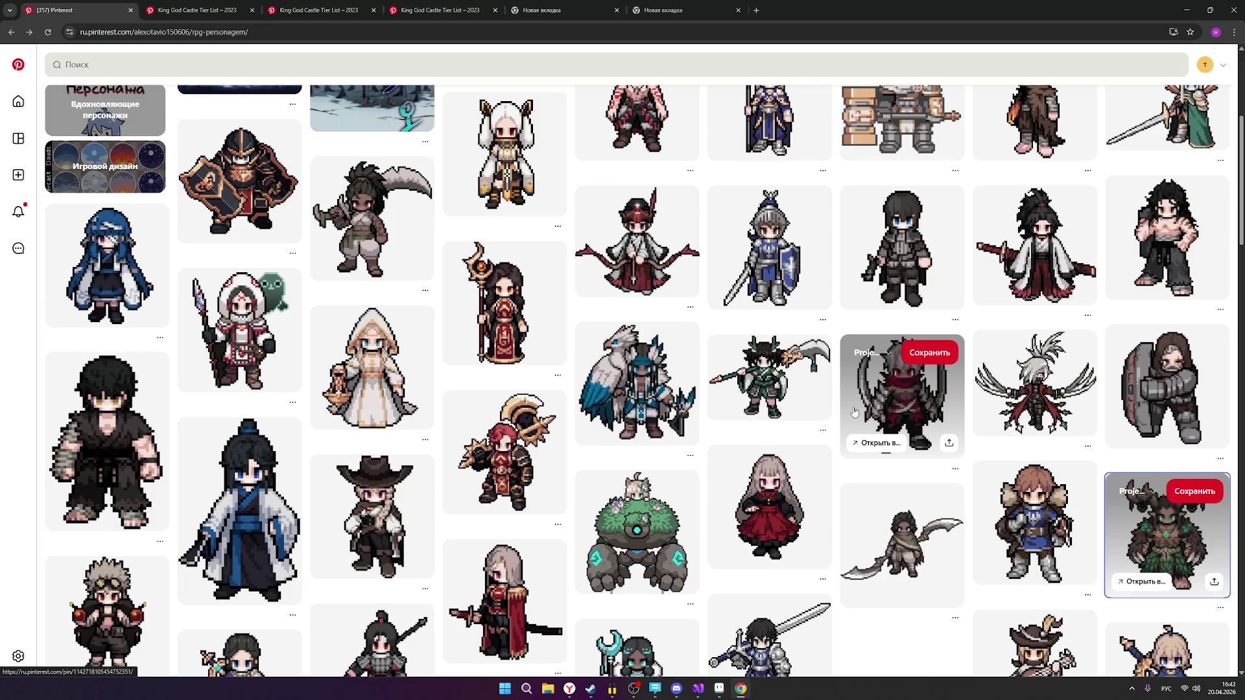
scroll(830, 428, "down", 2)
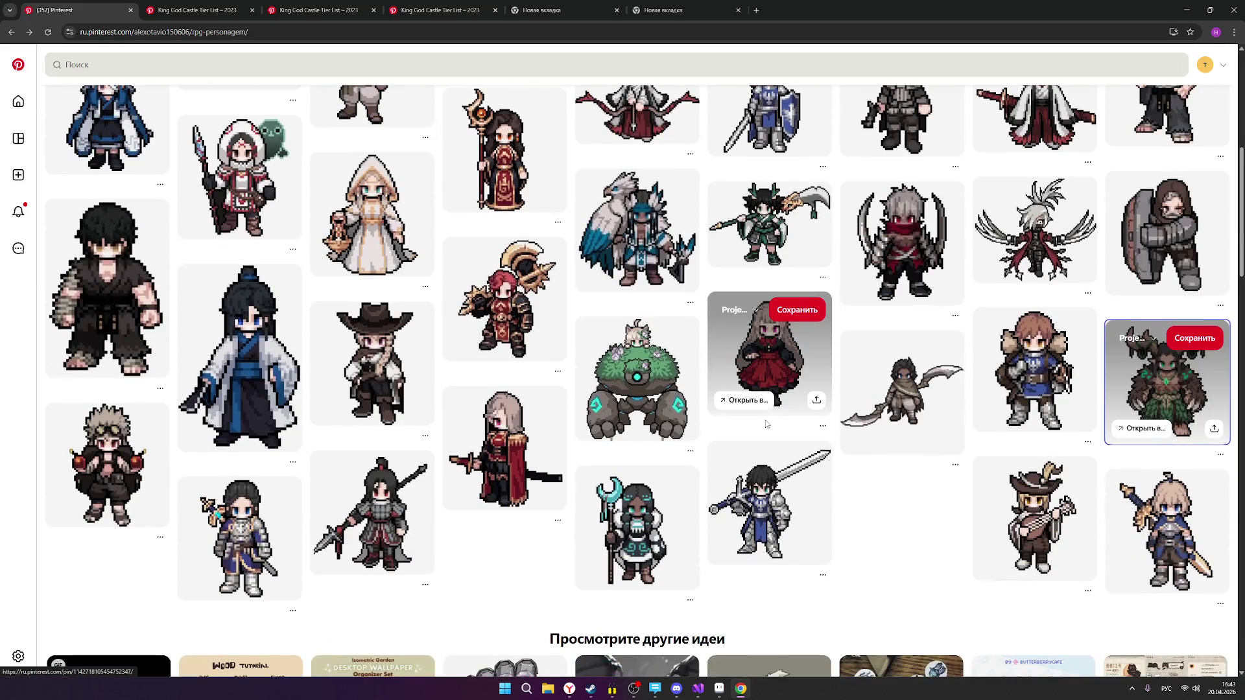
scroll(895, 463, "up", 2)
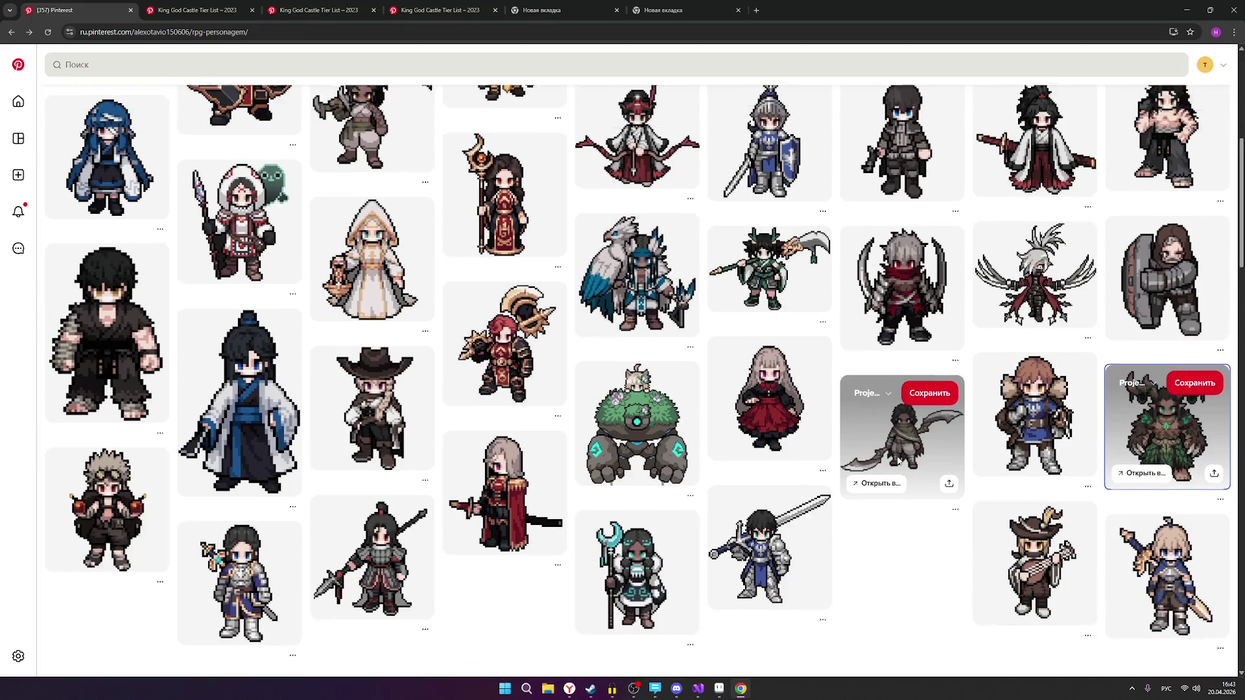
scroll(899, 461, "up", 2)
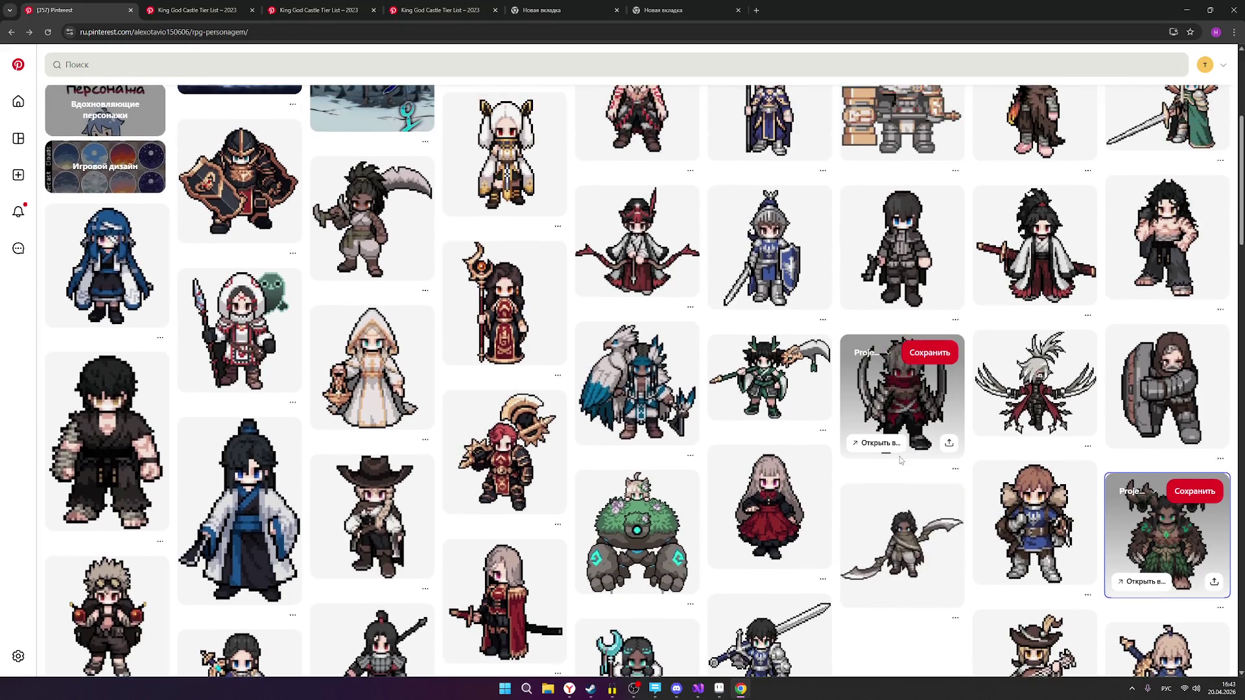
scroll(900, 460, "up", 2)
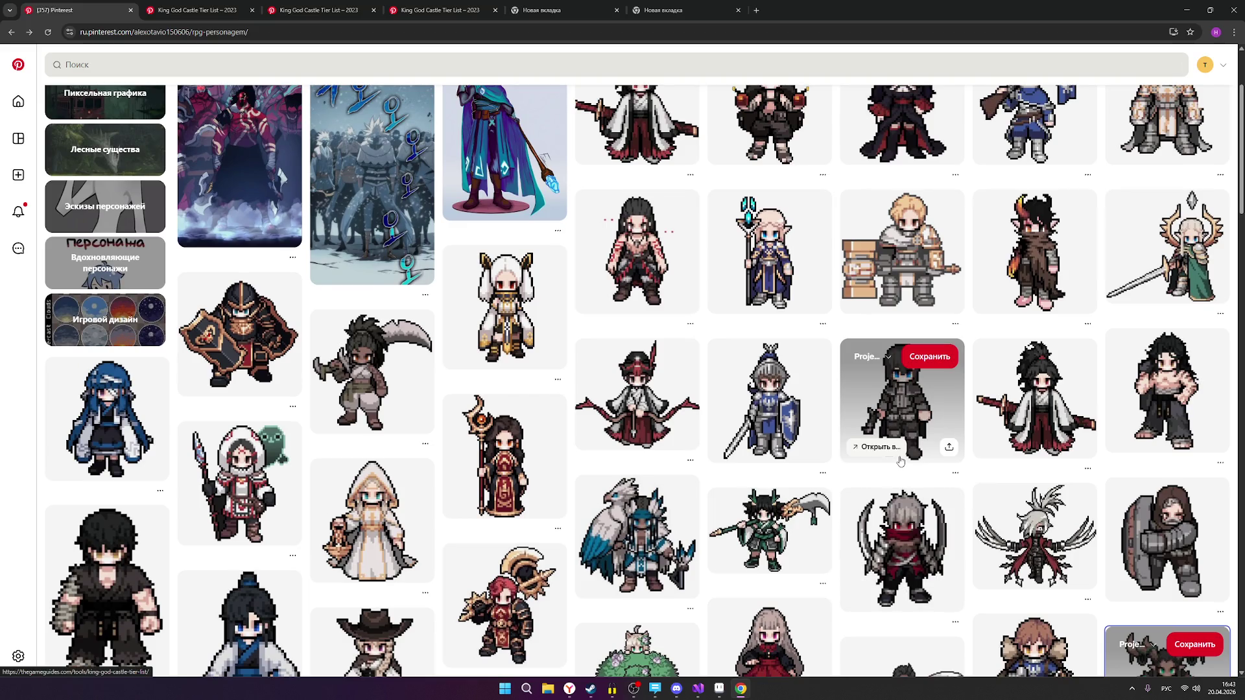
scroll(900, 460, "up", 2)
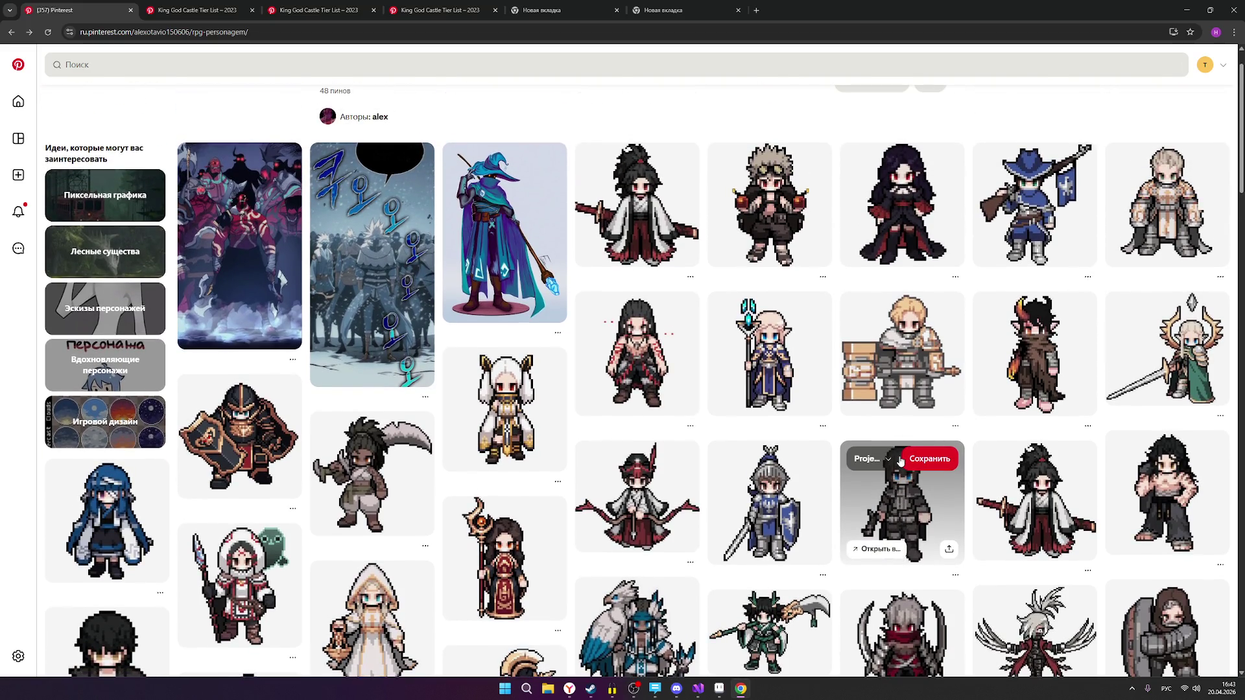
scroll(900, 460, "down", 3)
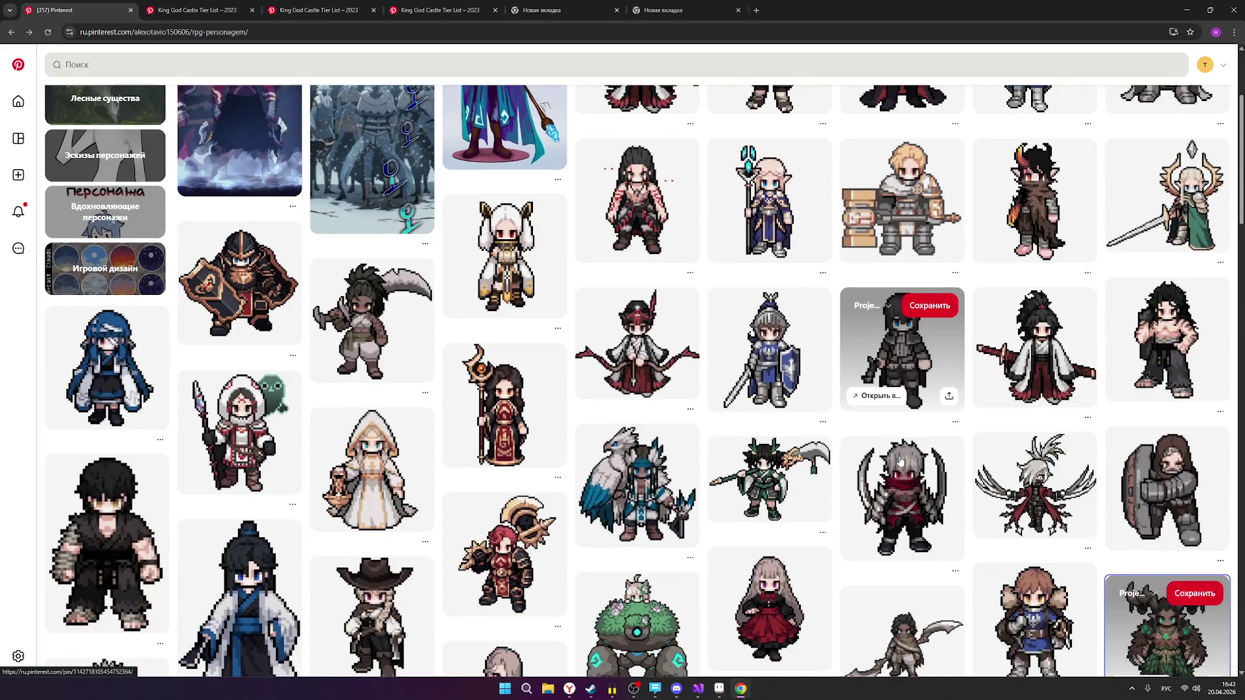
scroll(900, 460, "down", 2)
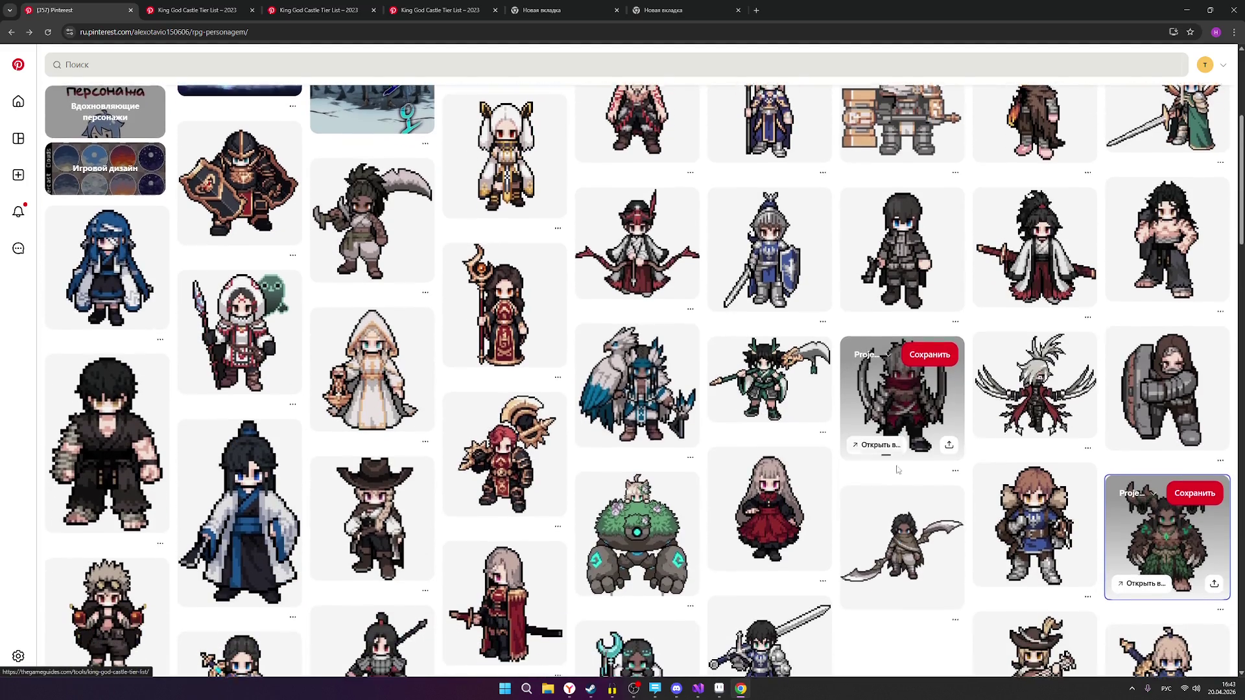
left_click(718, 689)
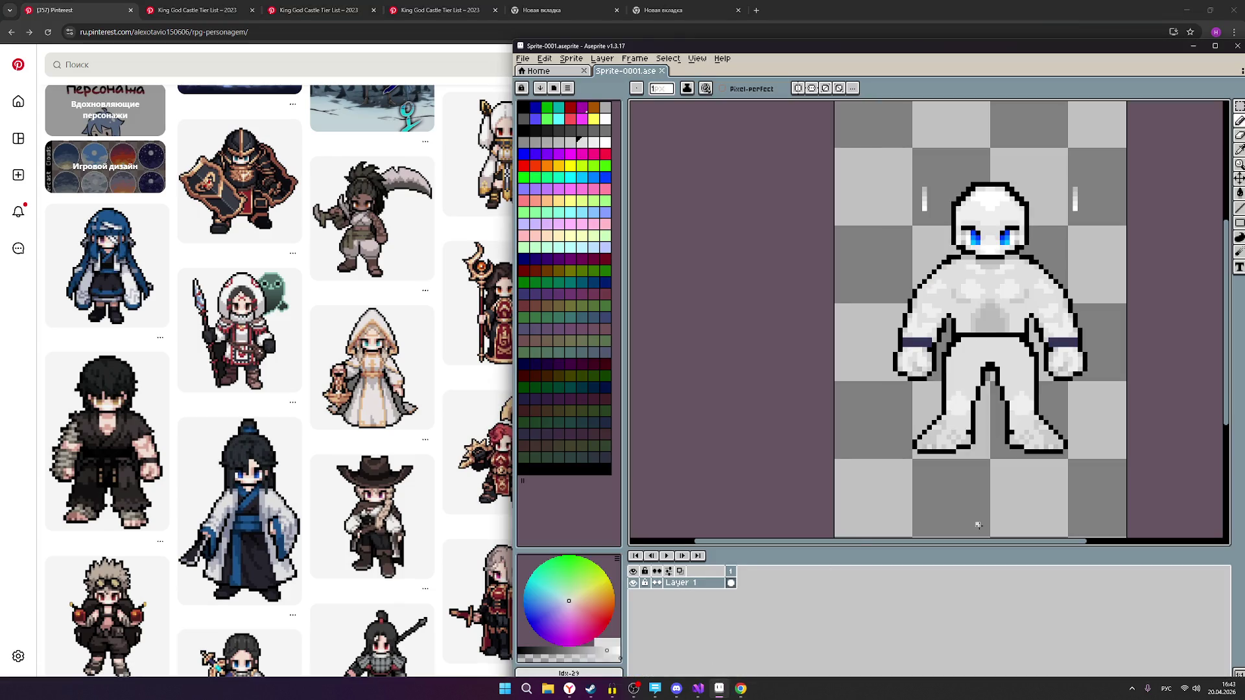
Add black pixels along the inner left arm outline, undoing one stray pixel.
scroll(952, 365, "up", 2)
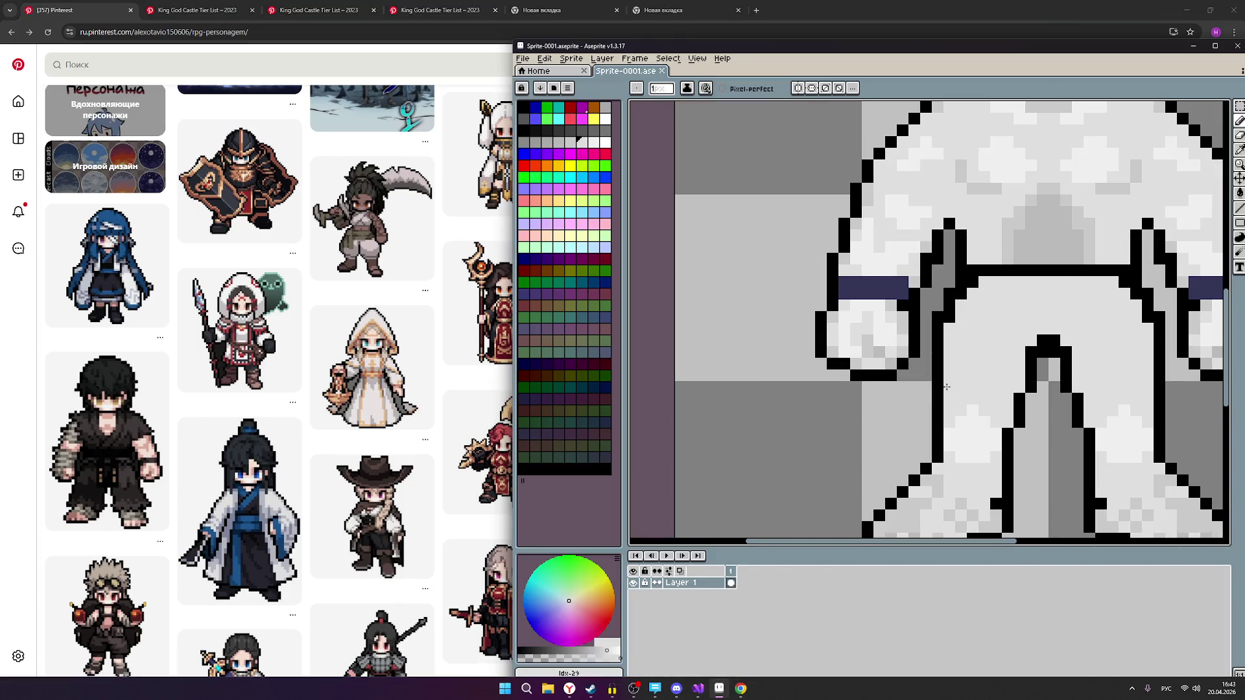
left_click(526, 134)
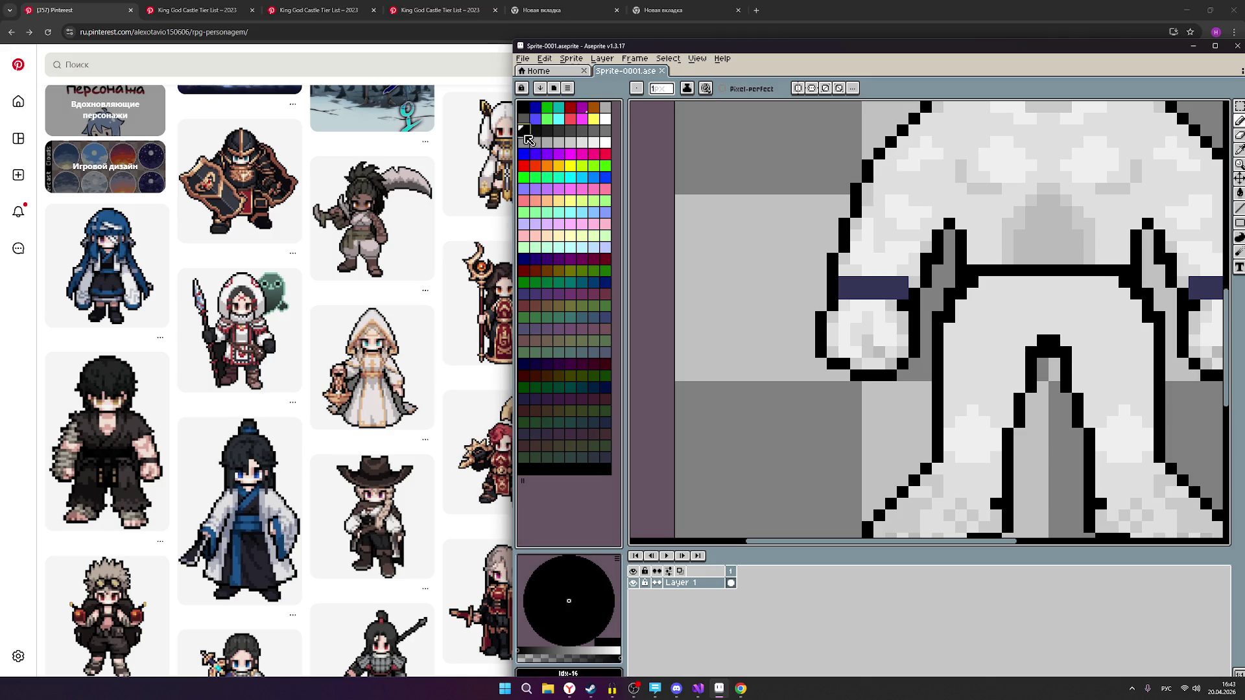
left_click(947, 335)
left_click(949, 340)
left_click(949, 352)
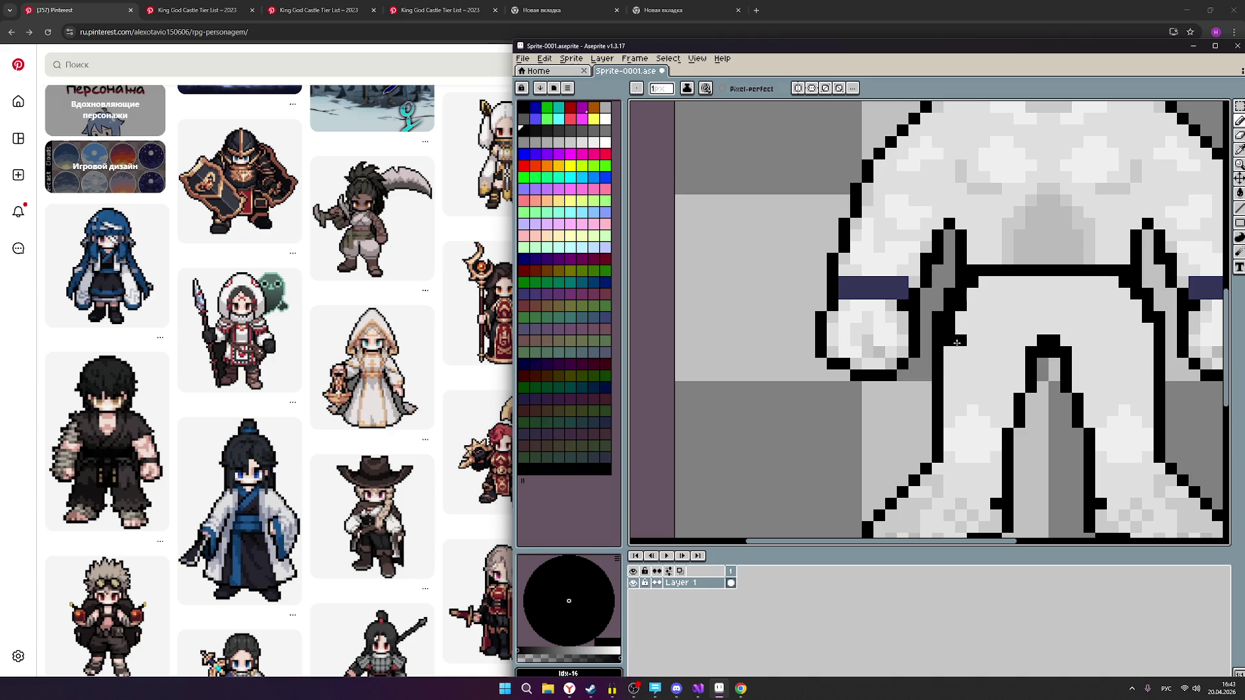
key("ctrl+z")
left_click(973, 363)
left_click_drag(973, 363, 867, 364)
Return to the Pencil and enable vertical symmetry drawing.
scroll(867, 364, "down", 3)
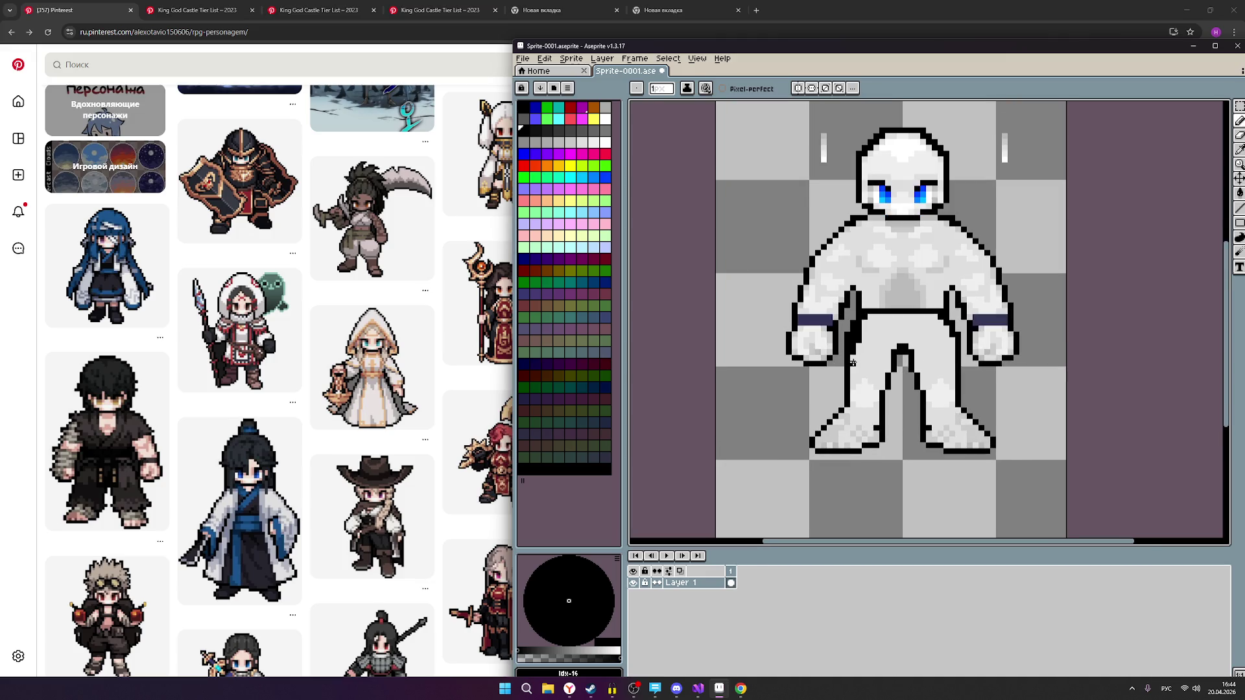
scroll(882, 363, "up", 1)
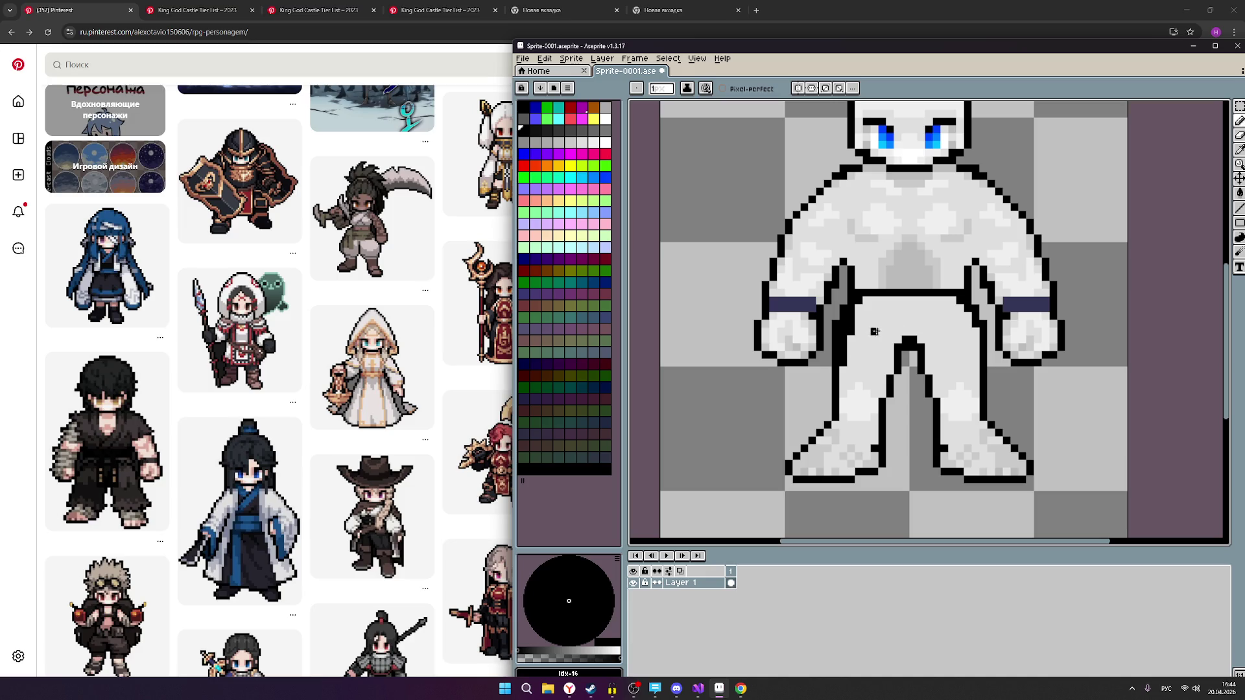
key("v")
key("b")
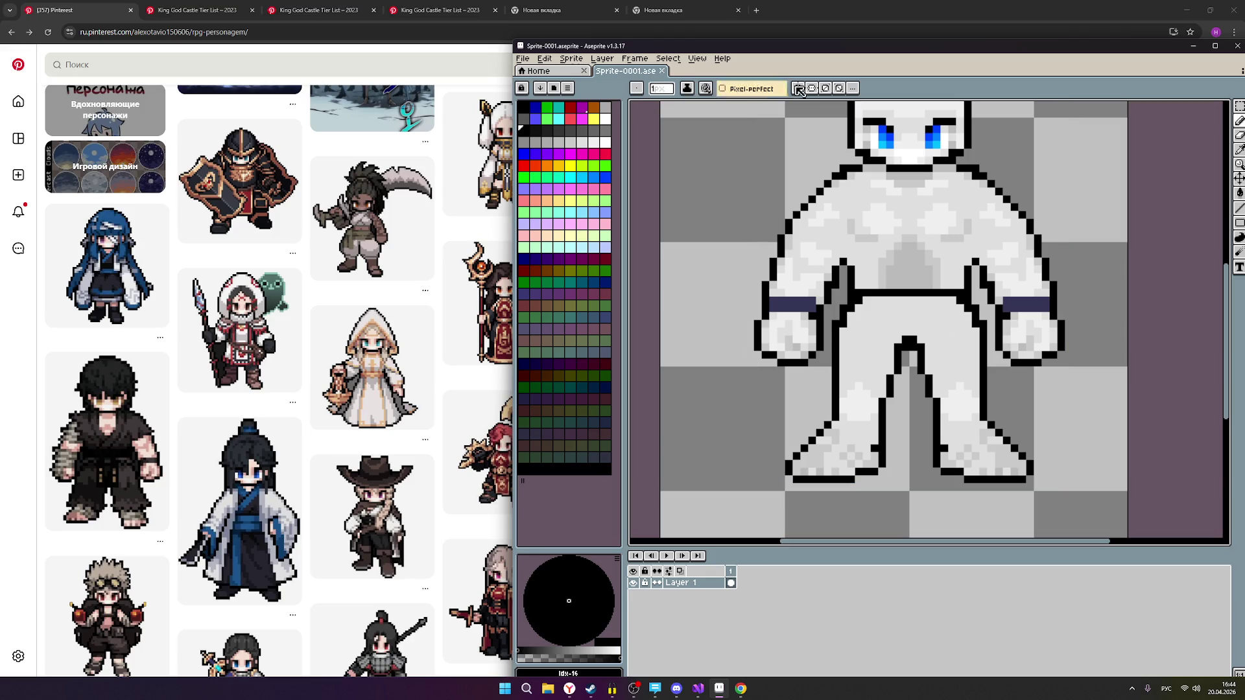
left_click(799, 89)
Draw mirrored black outline pixels along the inner arms at both armpits, undoing an over-fill.
scroll(890, 309, "up", 1)
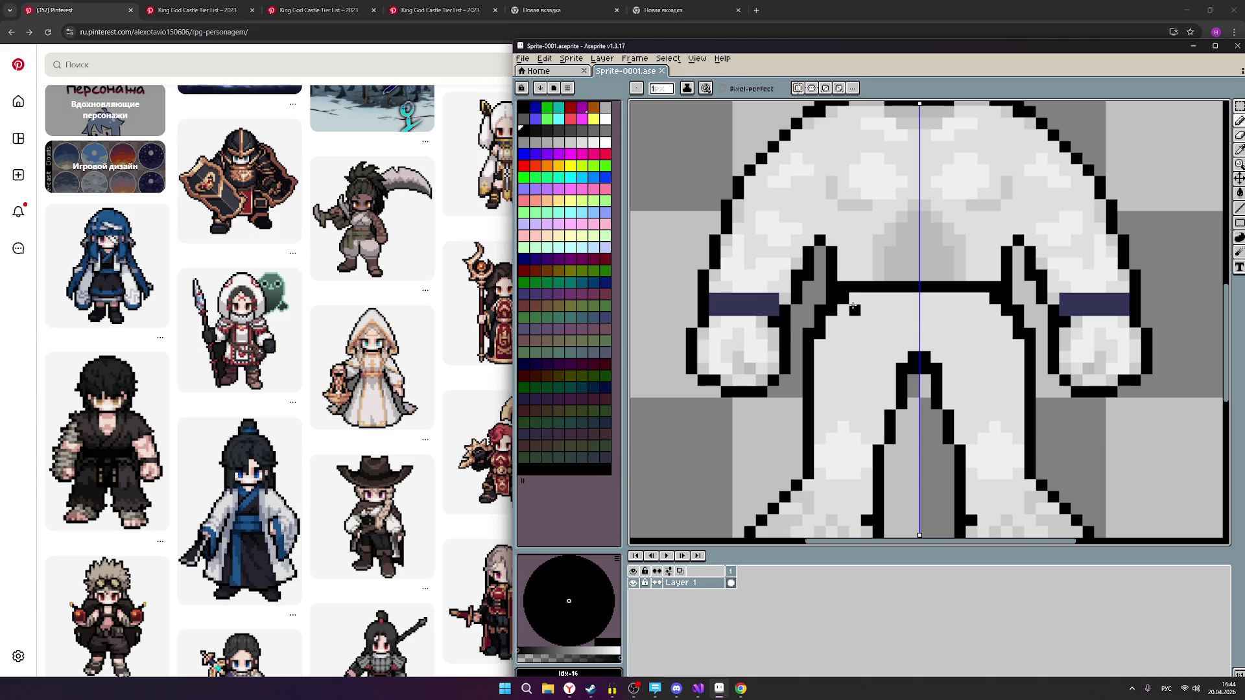
scroll(843, 358, "down", 2)
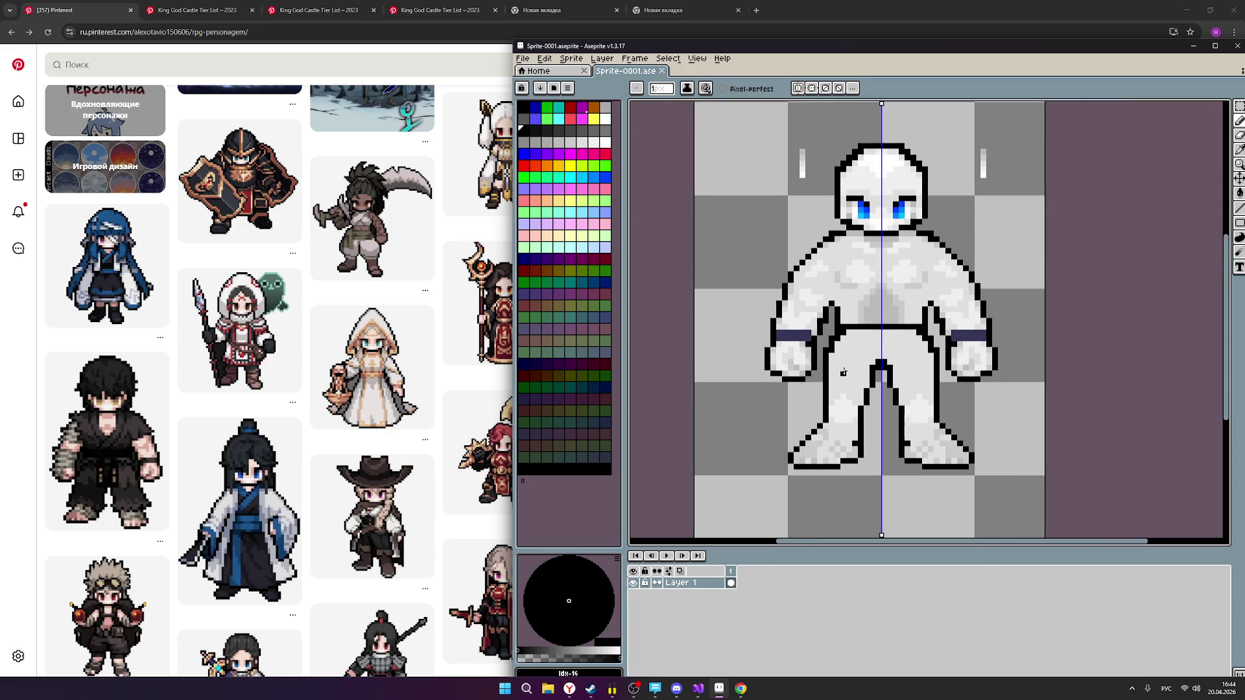
left_click(831, 366)
left_click_drag(835, 362, 849, 337)
left_click_drag(843, 342, 832, 360)
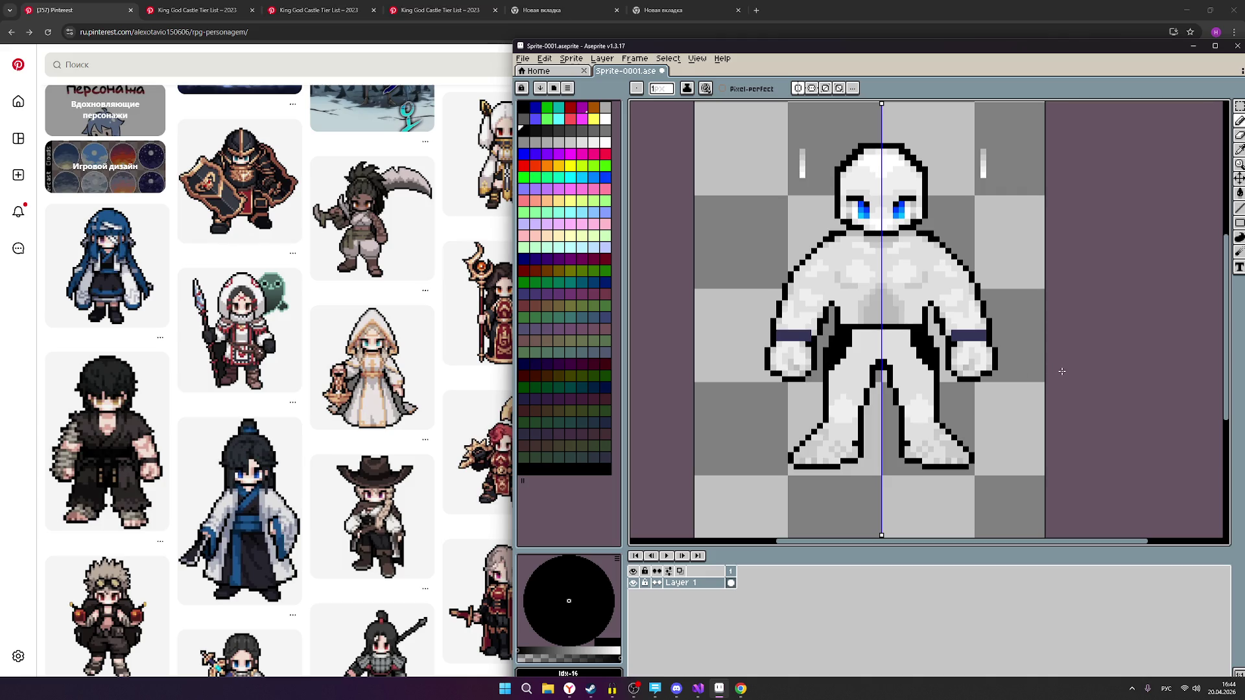
key("ctrl+z")
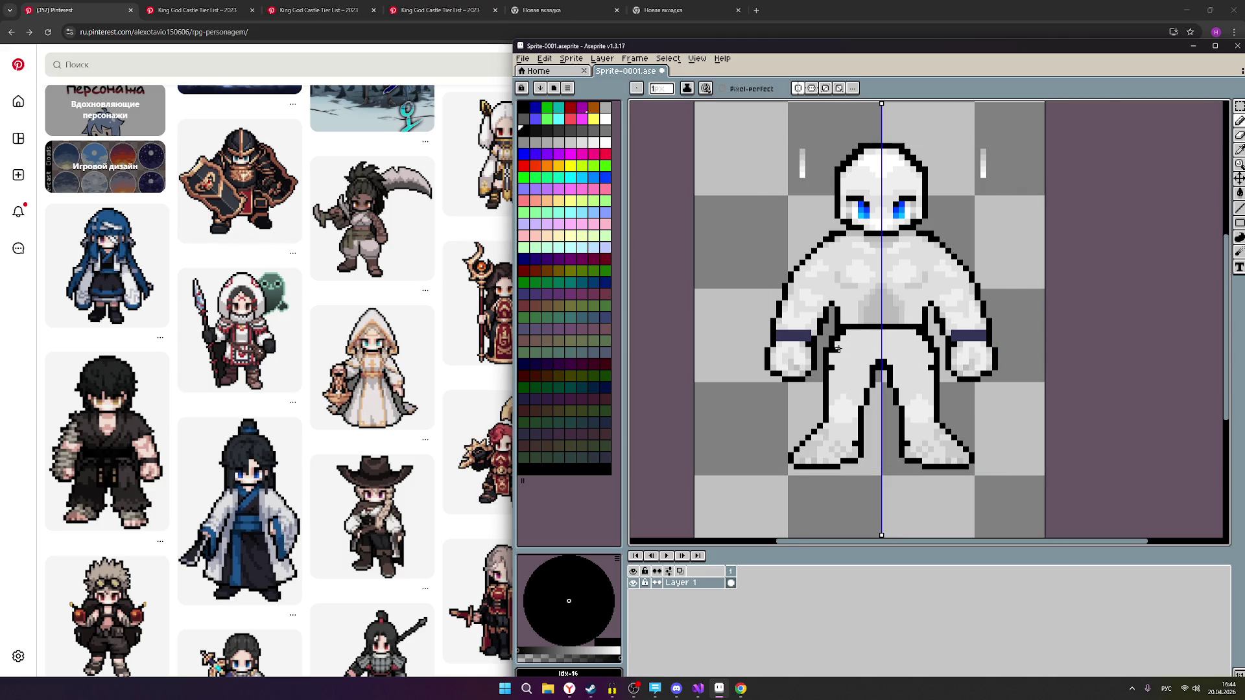
scroll(838, 349, "up", 3)
mouse_move(839, 337)
left_mouse_down()
mouse_move(847, 330)
mouse_move(829, 362)
left_mouse_up()
left_click(829, 364)
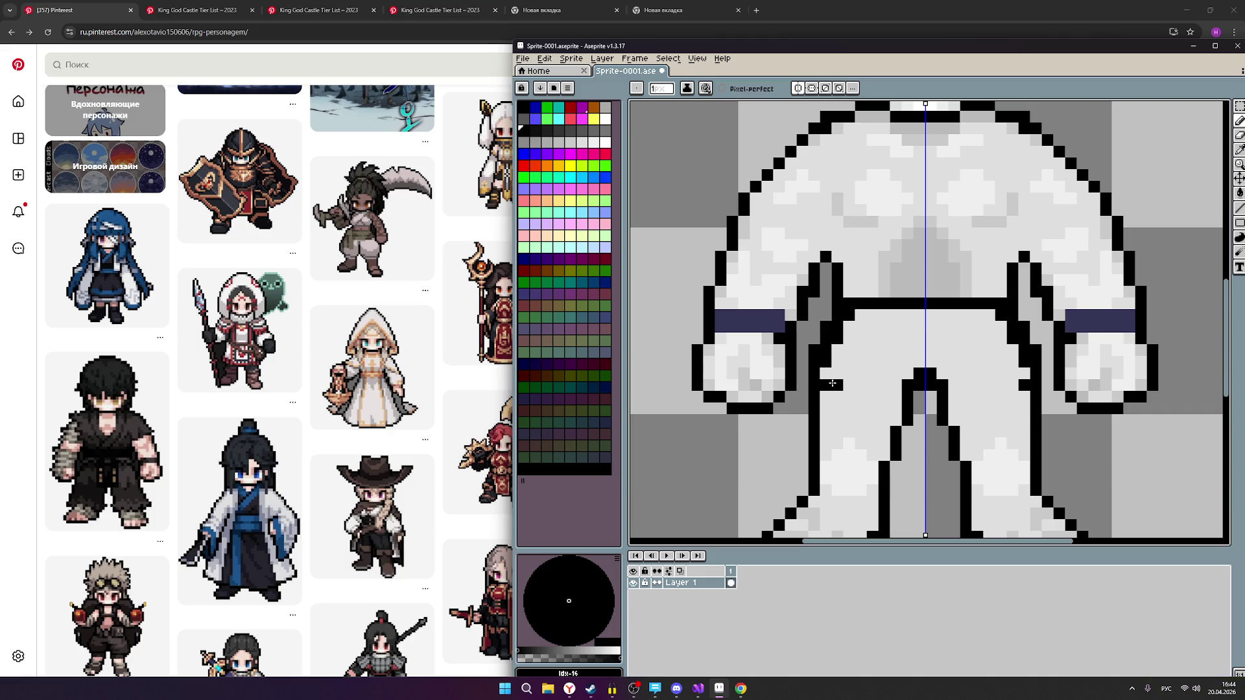
scroll(849, 396, "down", 2)
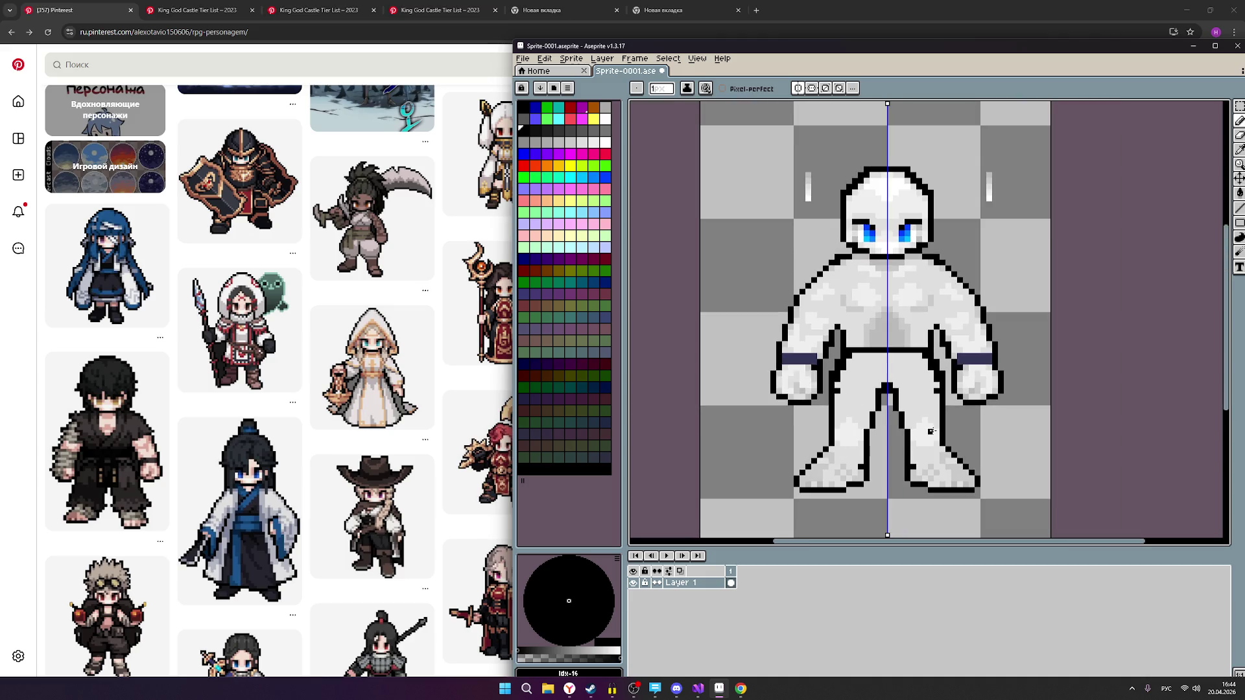
scroll(930, 425, "up", 1)
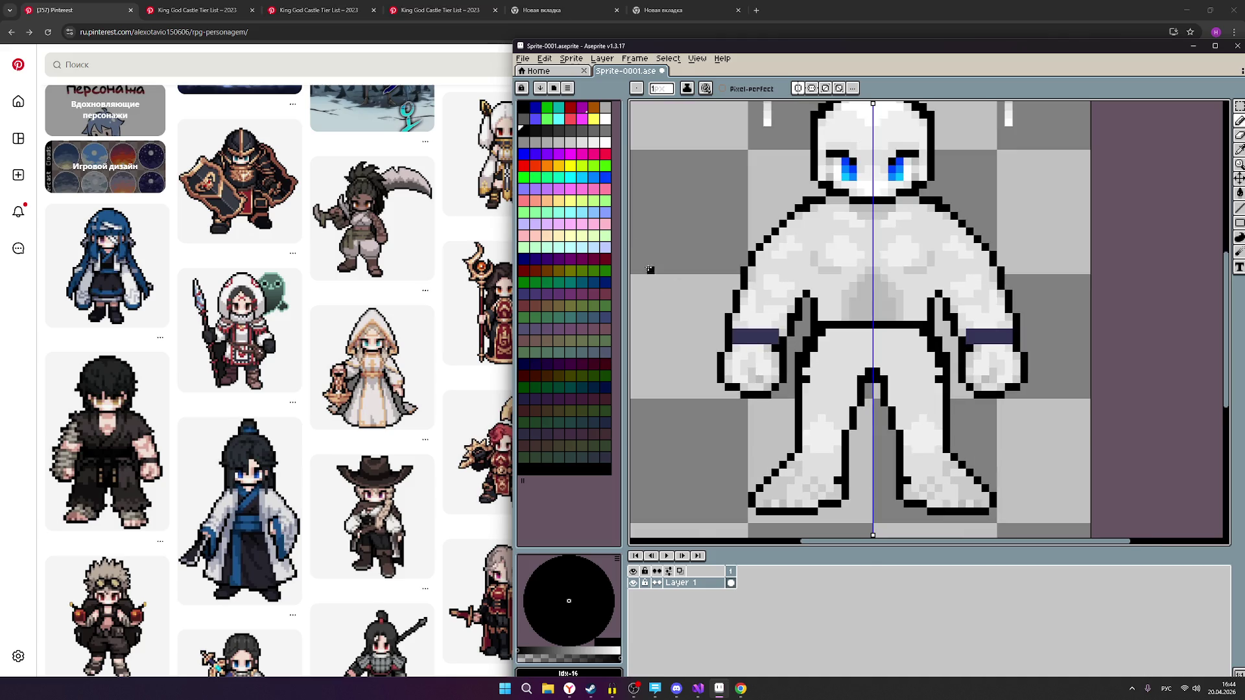
Erase stray outline pixels beside the left arm strip and return to the Pencil.
key("e")
scroll(775, 324, "up", 1)
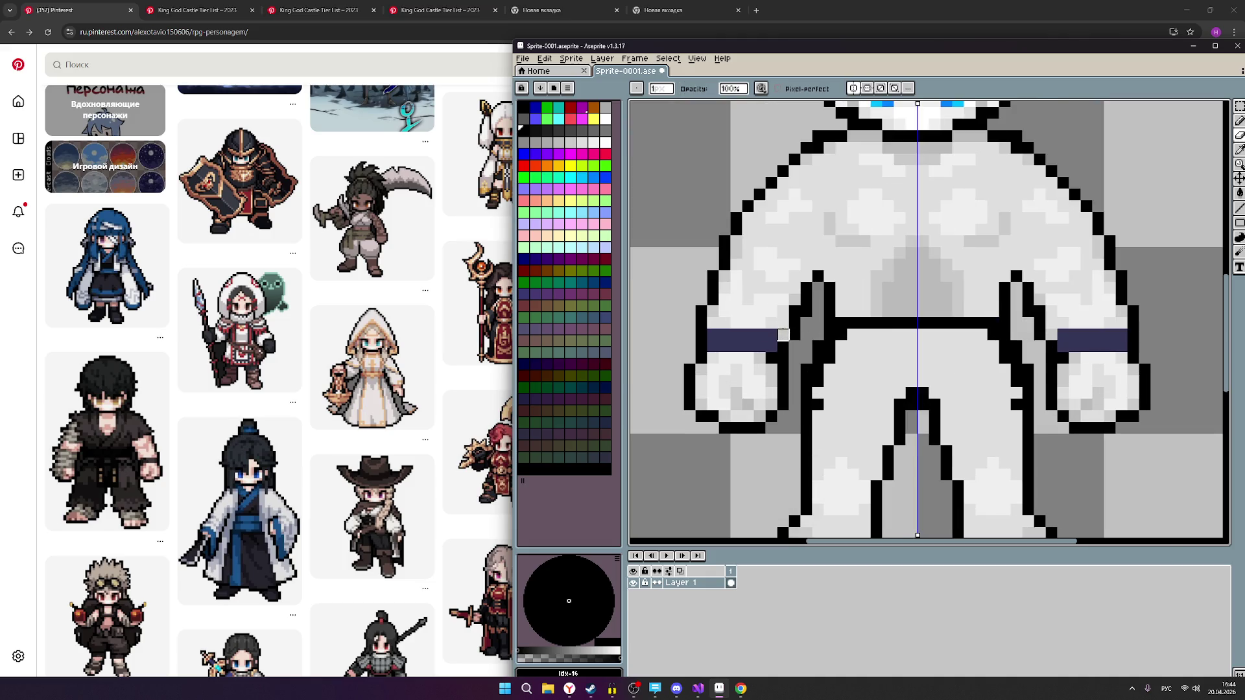
left_click_drag(795, 345, 795, 370)
scroll(854, 428, "down", 1)
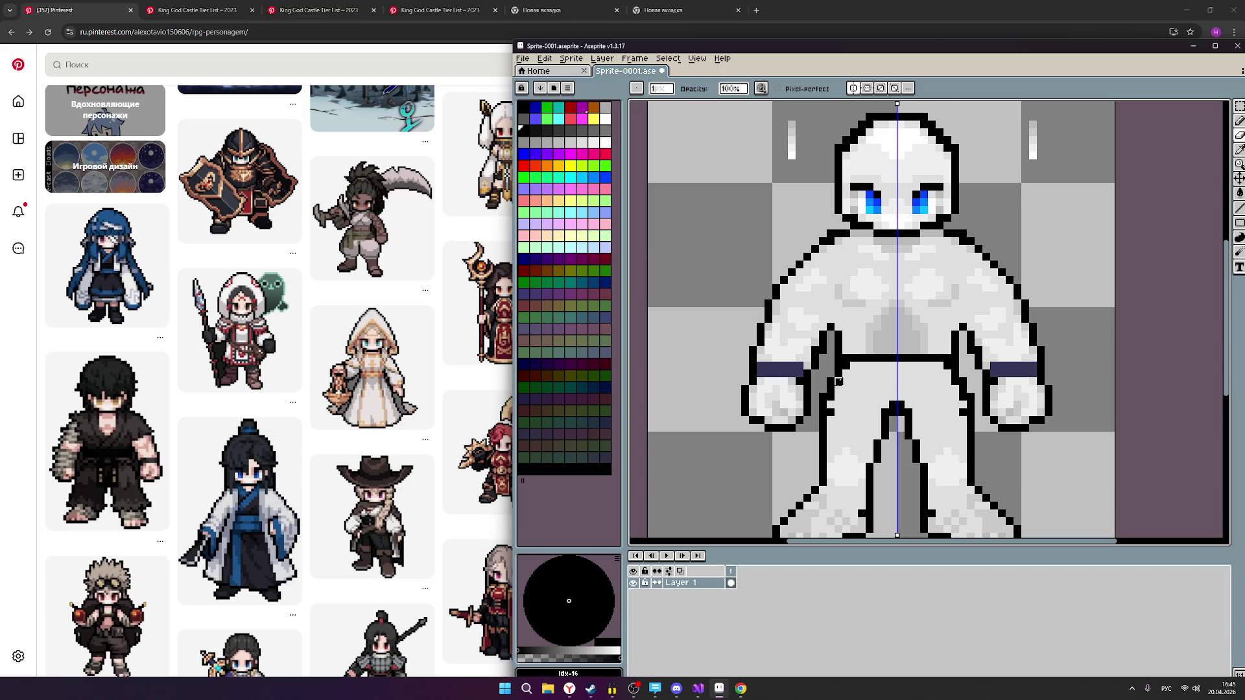
scroll(847, 374, "up", 2)
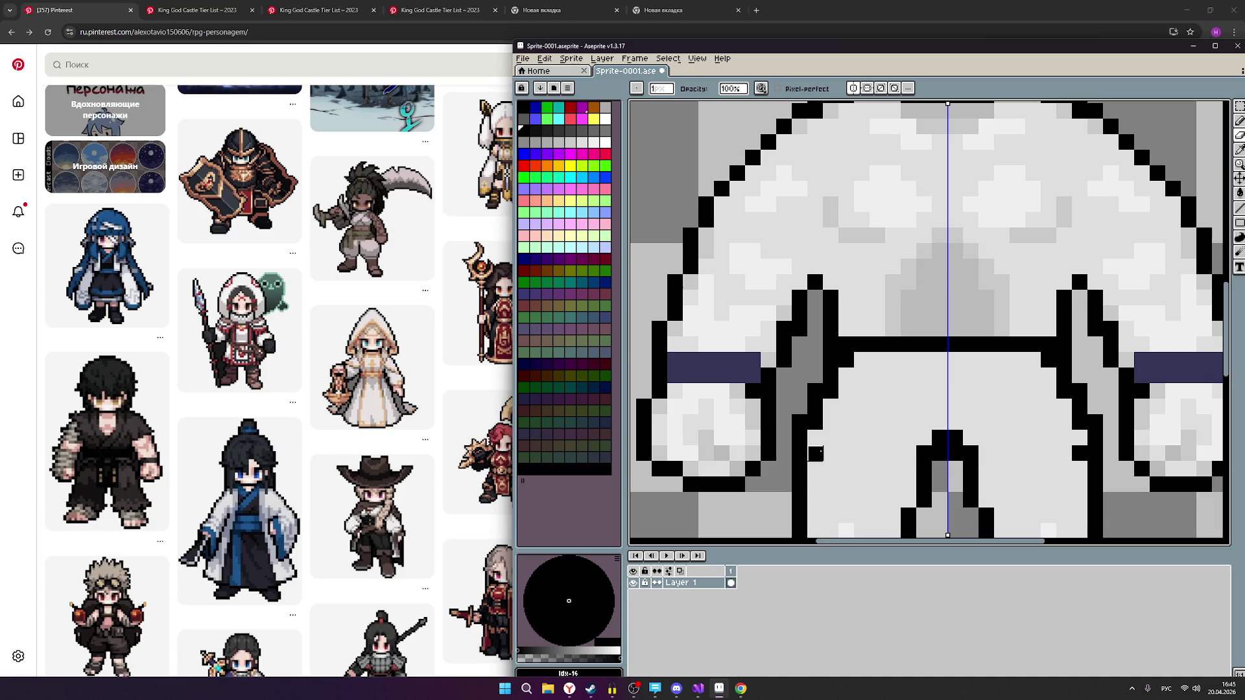
scroll(816, 453, "down", 3)
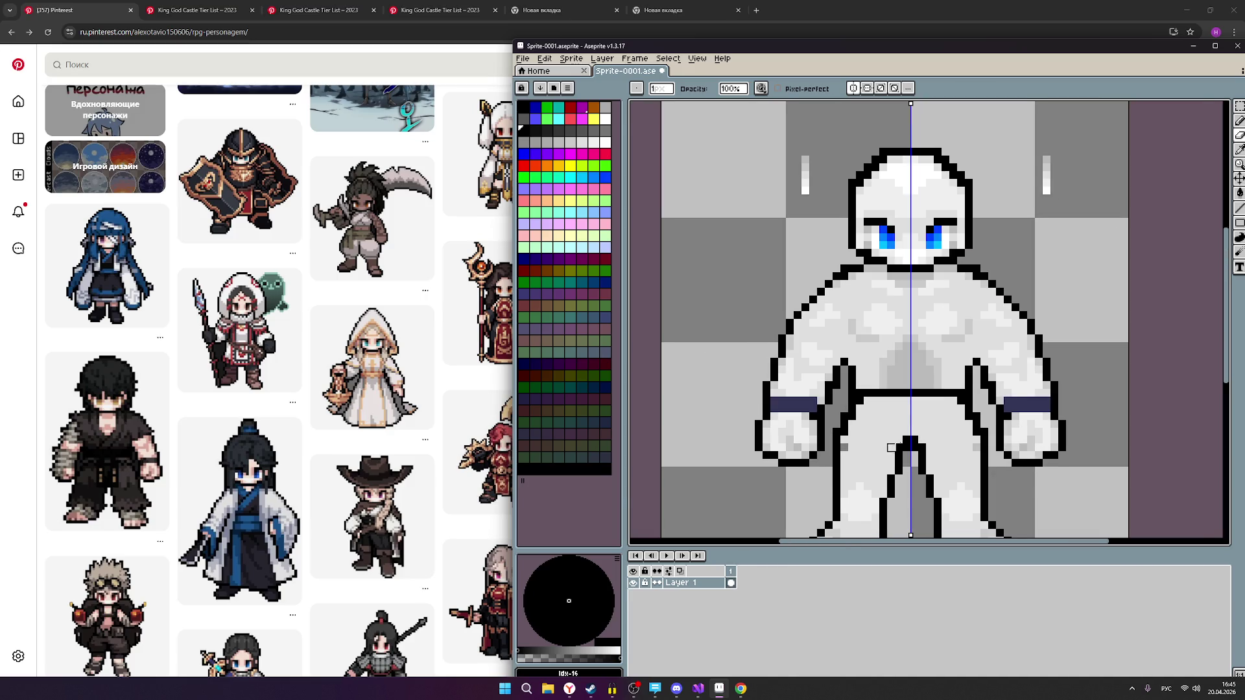
scroll(892, 447, "up", 2)
left_click(1239, 121)
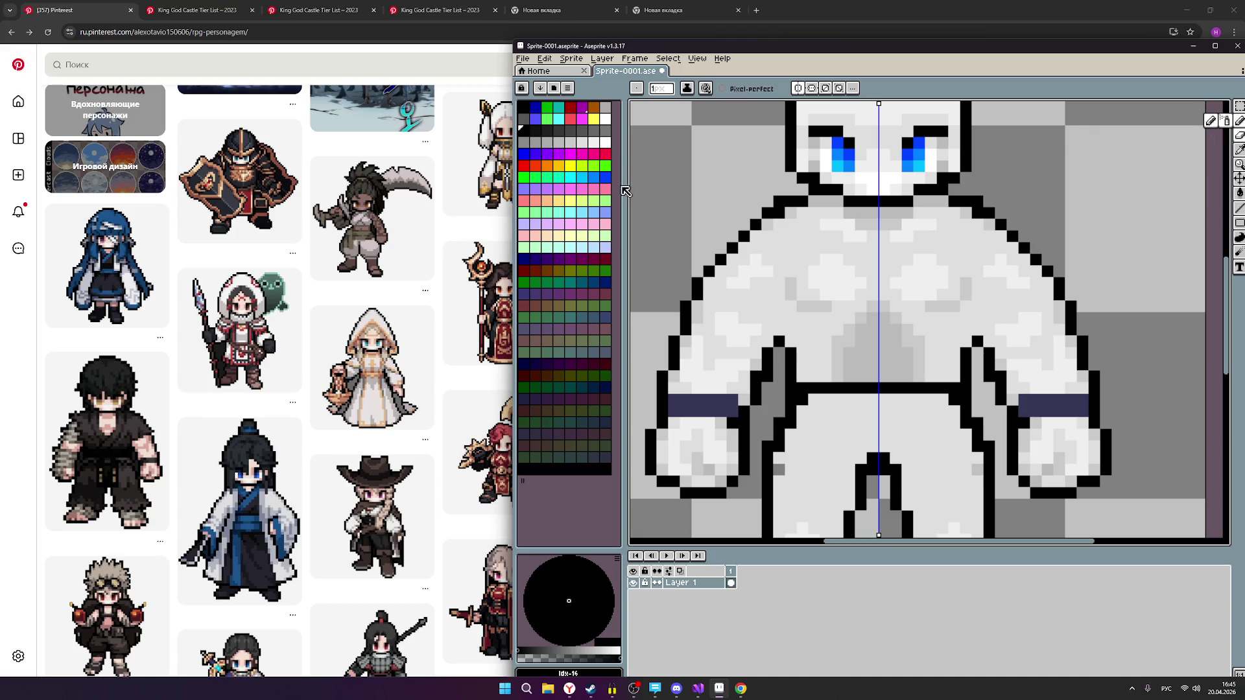
left_click(582, 142)
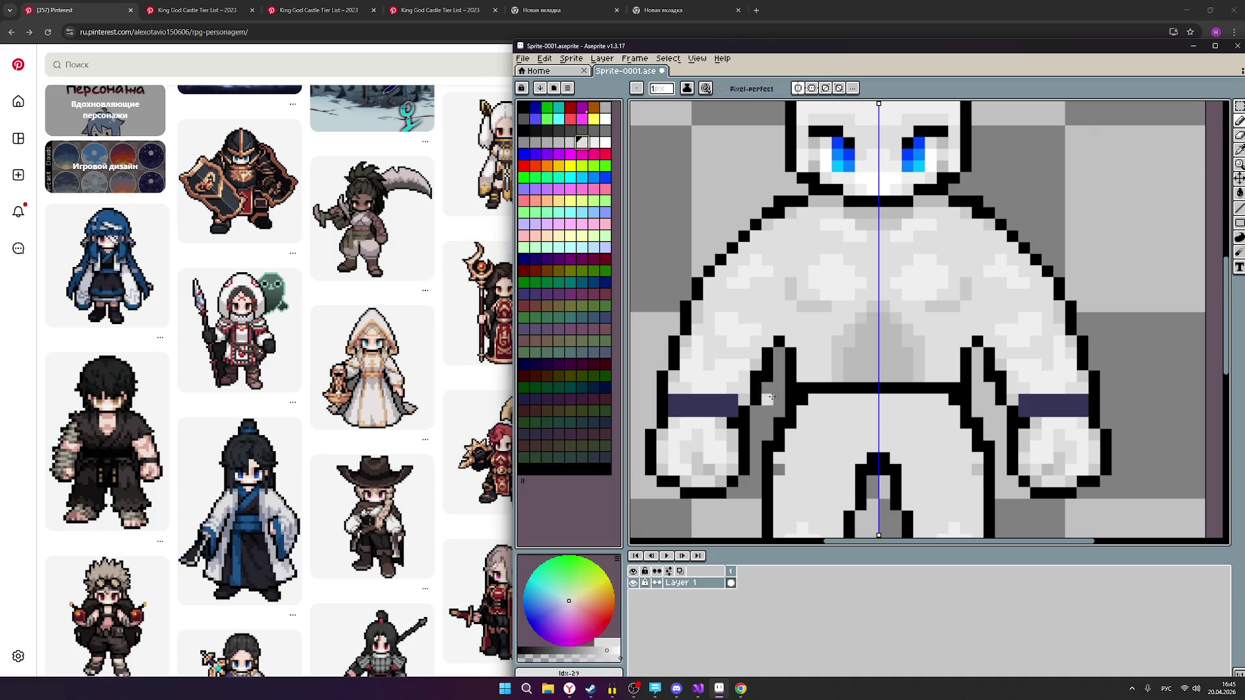
scroll(977, 470, "down", 3)
scroll(899, 452, "down", 1)
scroll(905, 477, "up", 1)
scroll(906, 475, "down", 1)
scroll(905, 476, "up", 1)
scroll(901, 477, "down", 1)
scroll(894, 479, "up", 1)
scroll(838, 421, "up", 1)
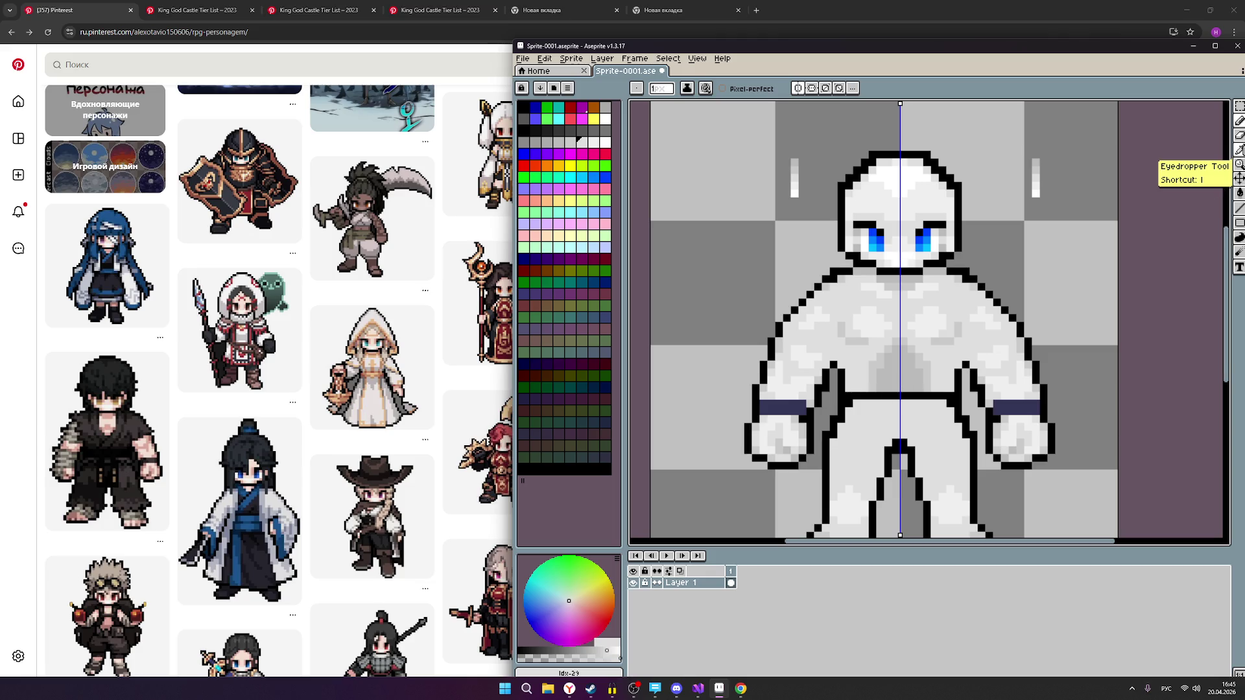
left_click(1239, 149)
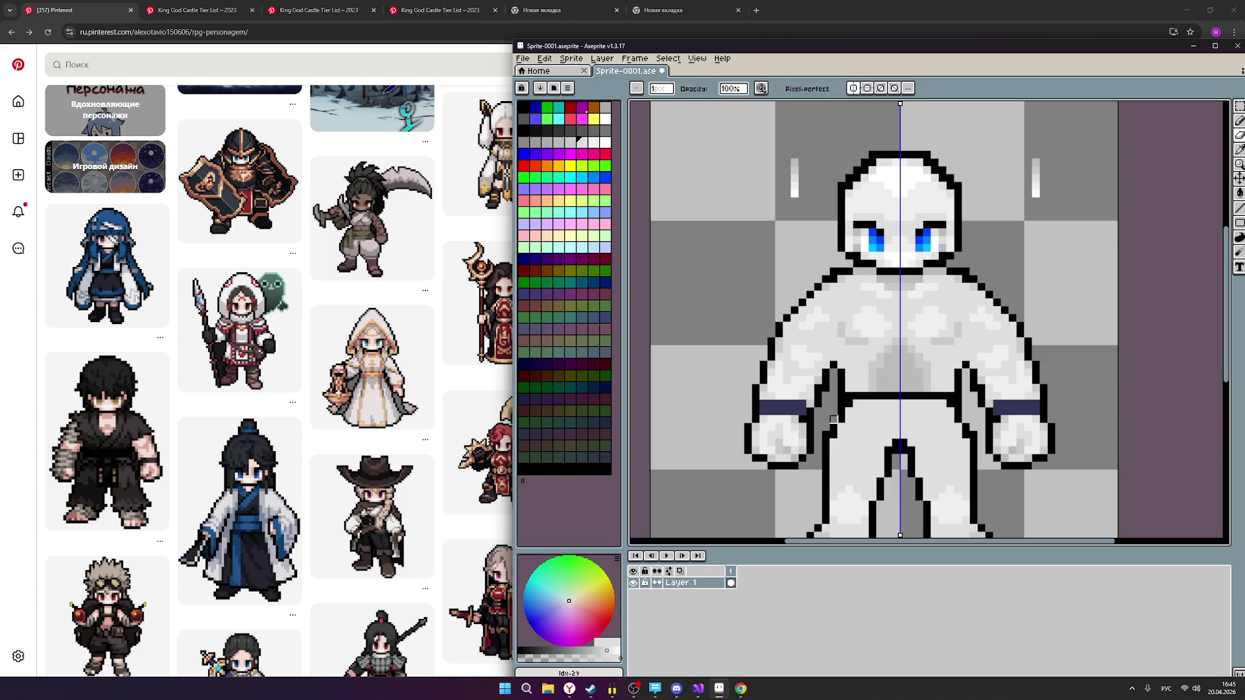
scroll(1102, 480, "down", 1)
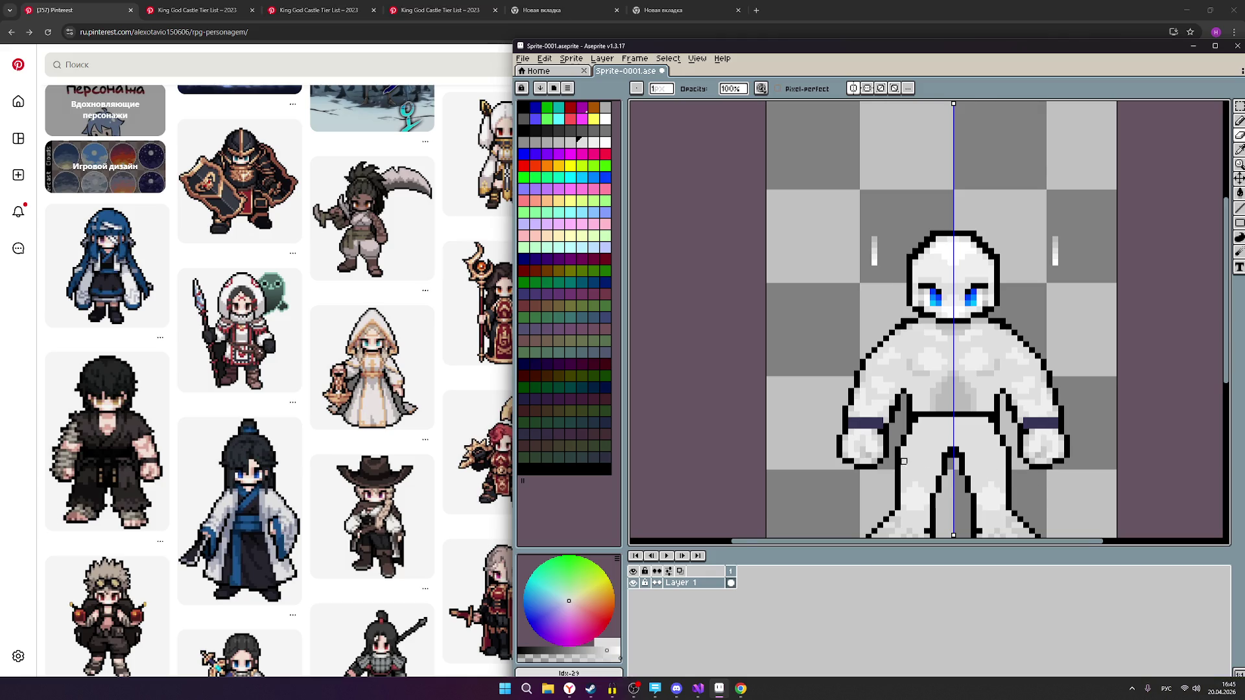
scroll(908, 484, "up", 1)
left_click_drag(917, 479, 923, 412)
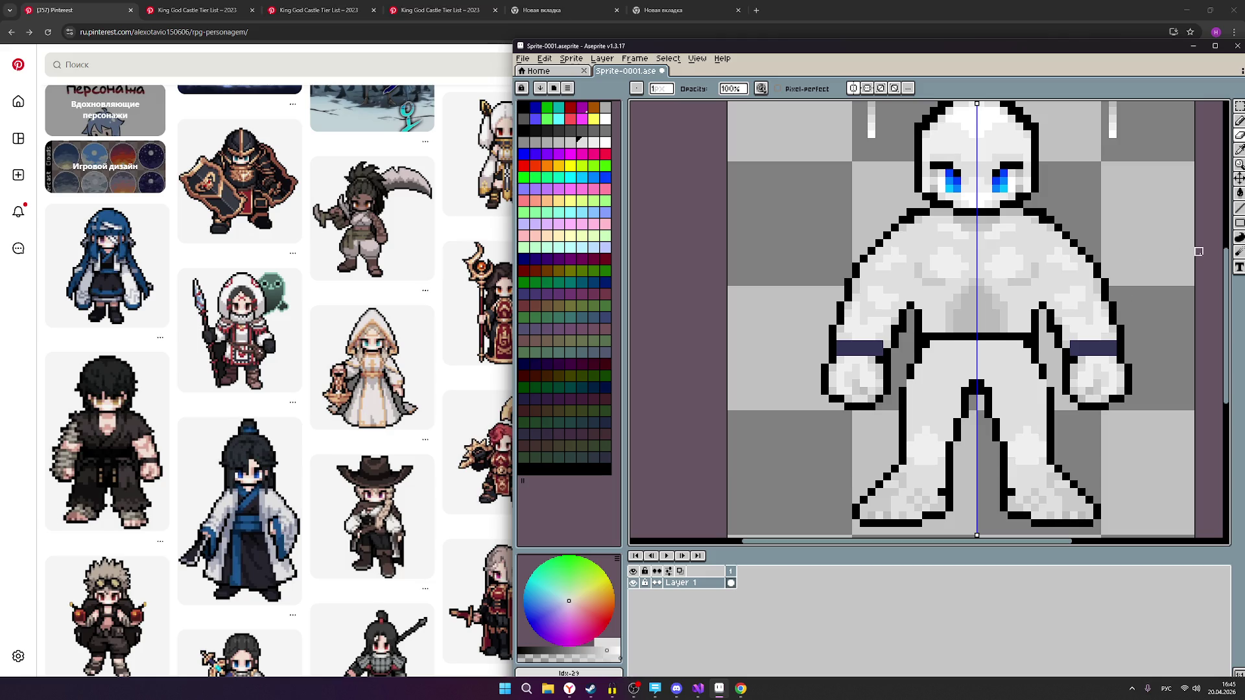
left_click(1238, 121)
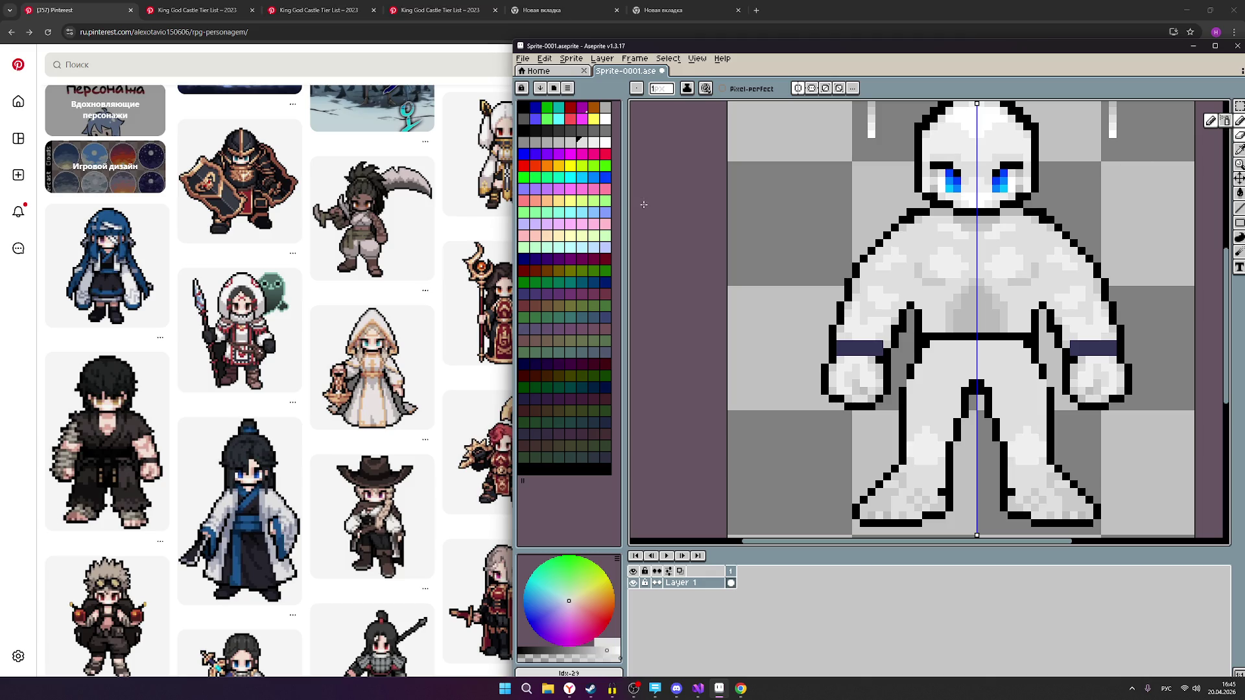
left_click(523, 131)
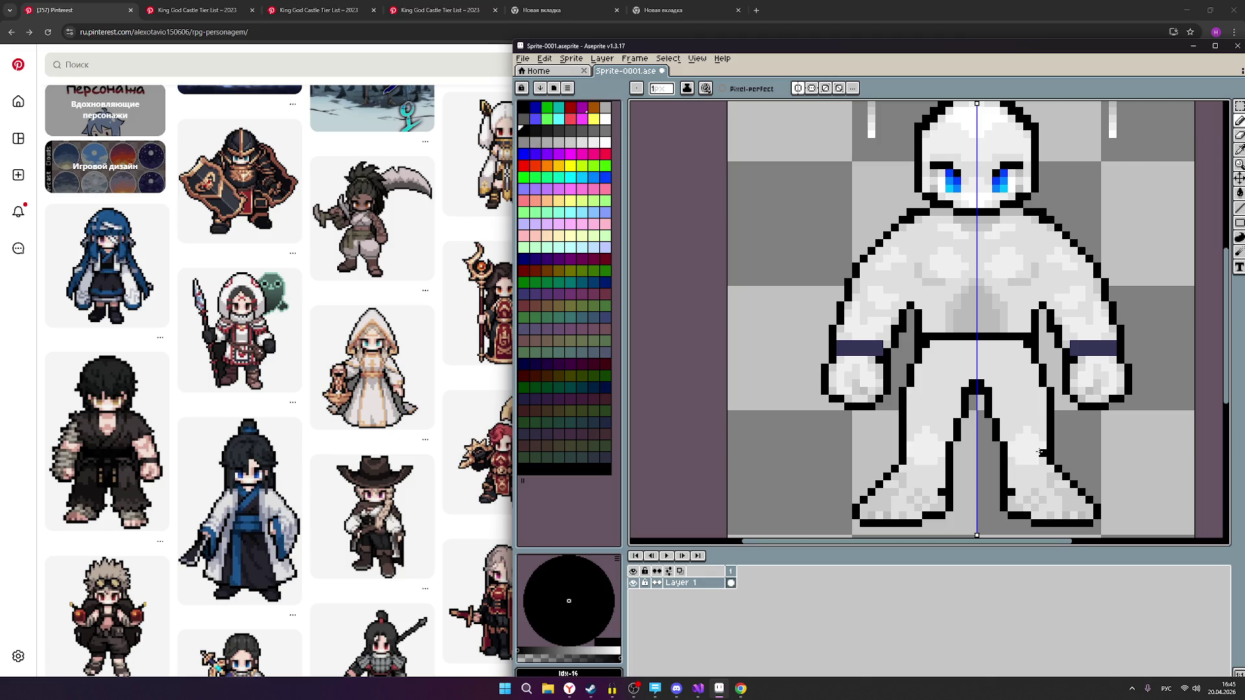
Reselect the Pencil, then view the King God Castle pin of the long-haired shirtless fighter.
scroll(1039, 452, "down", 1)
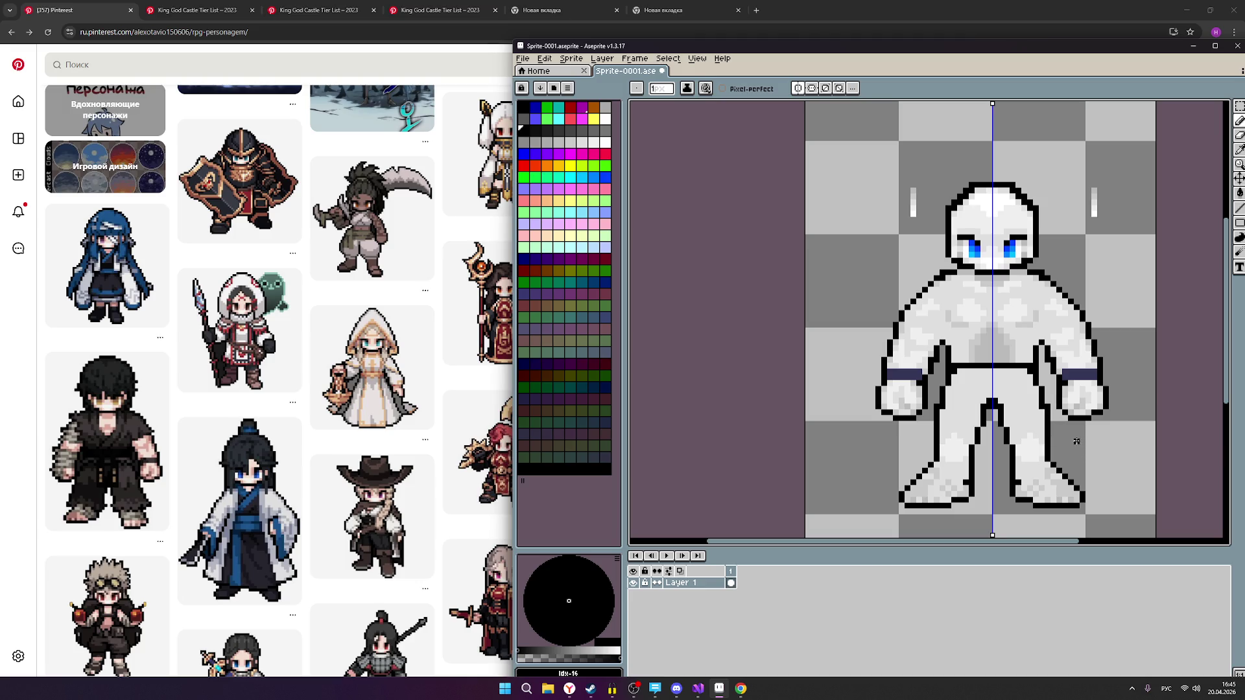
scroll(1099, 450, "up", 1)
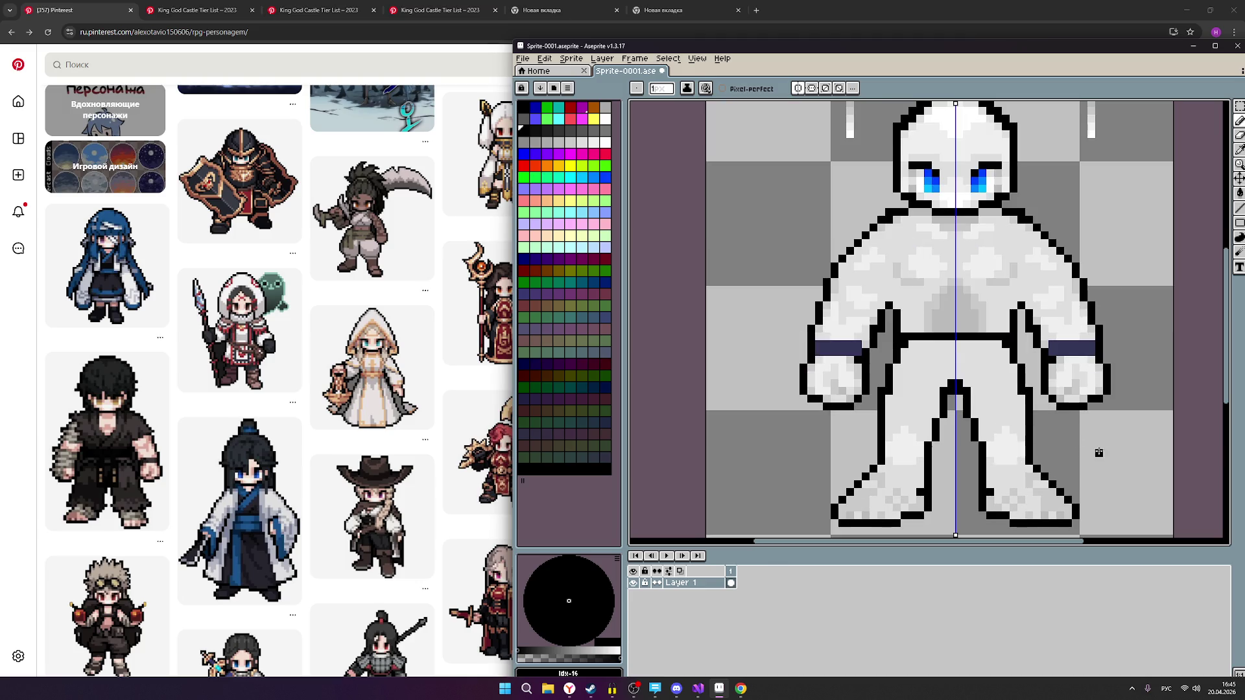
left_click(1240, 165)
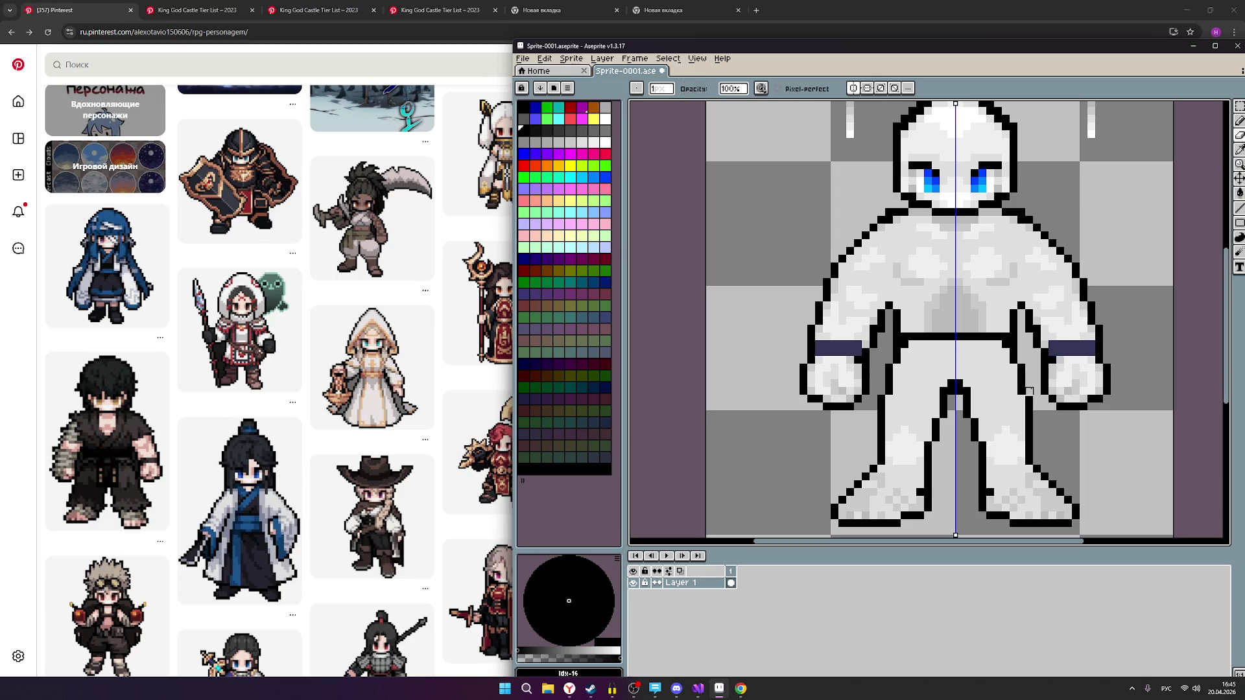
scroll(1092, 438, "down", 1)
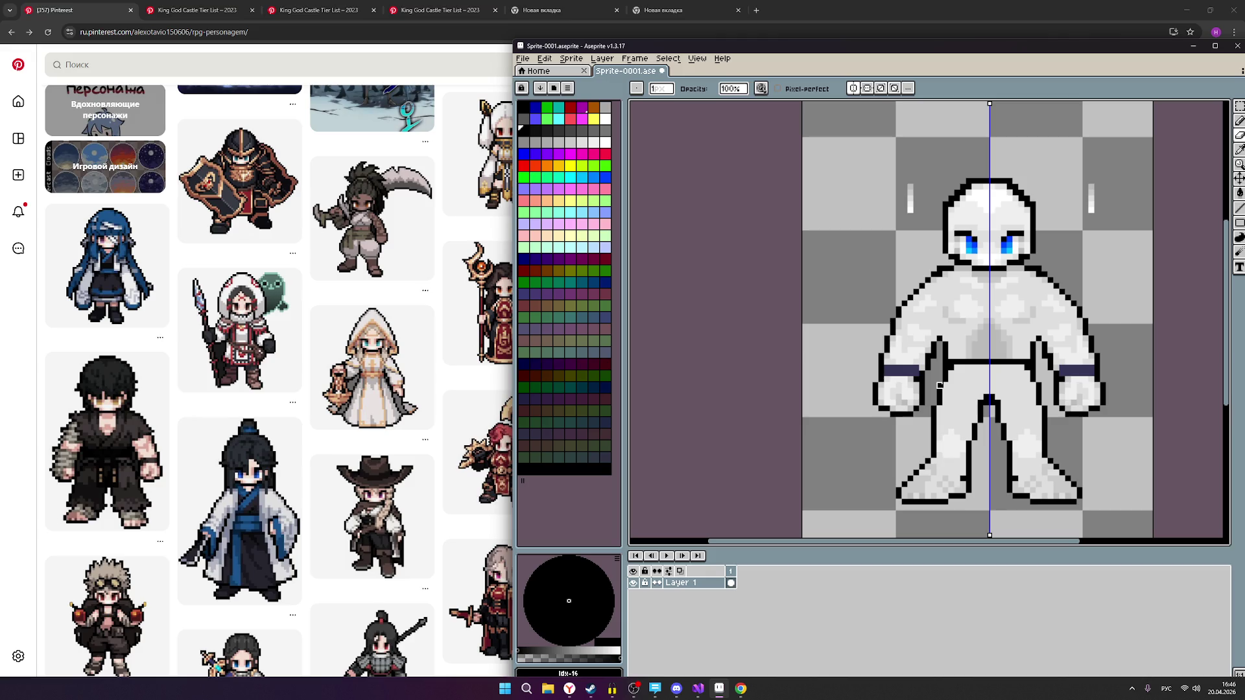
scroll(975, 414, "up", 1)
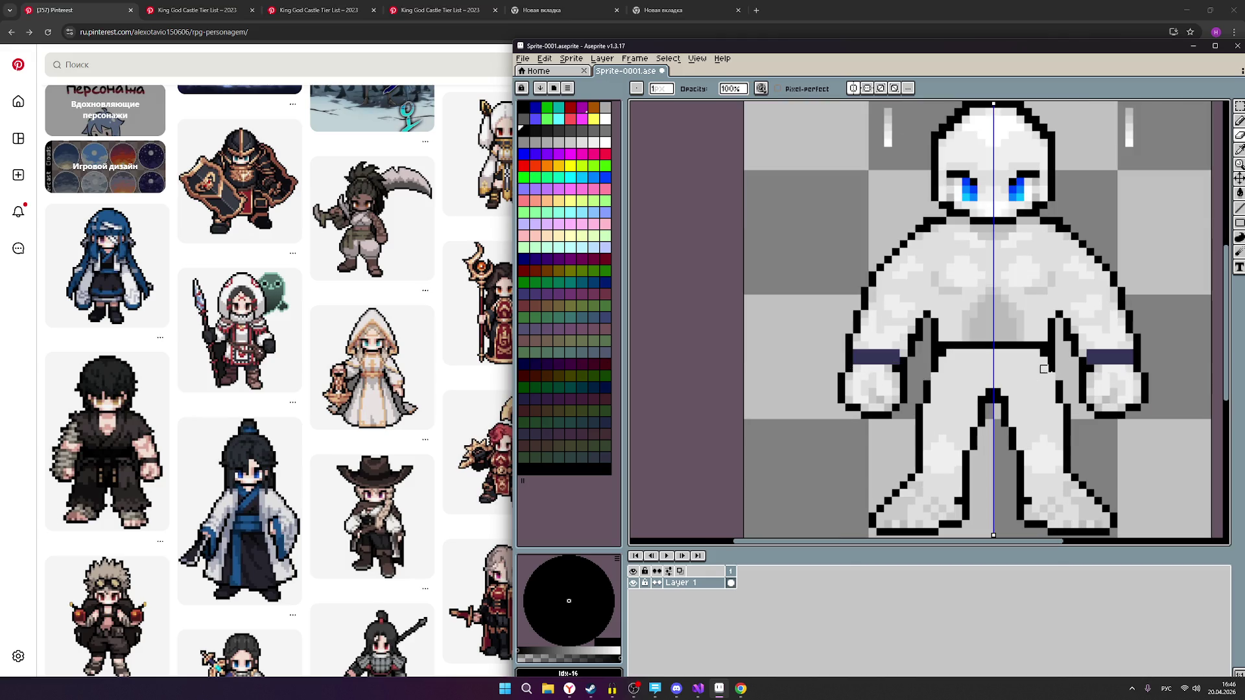
left_click(1240, 121)
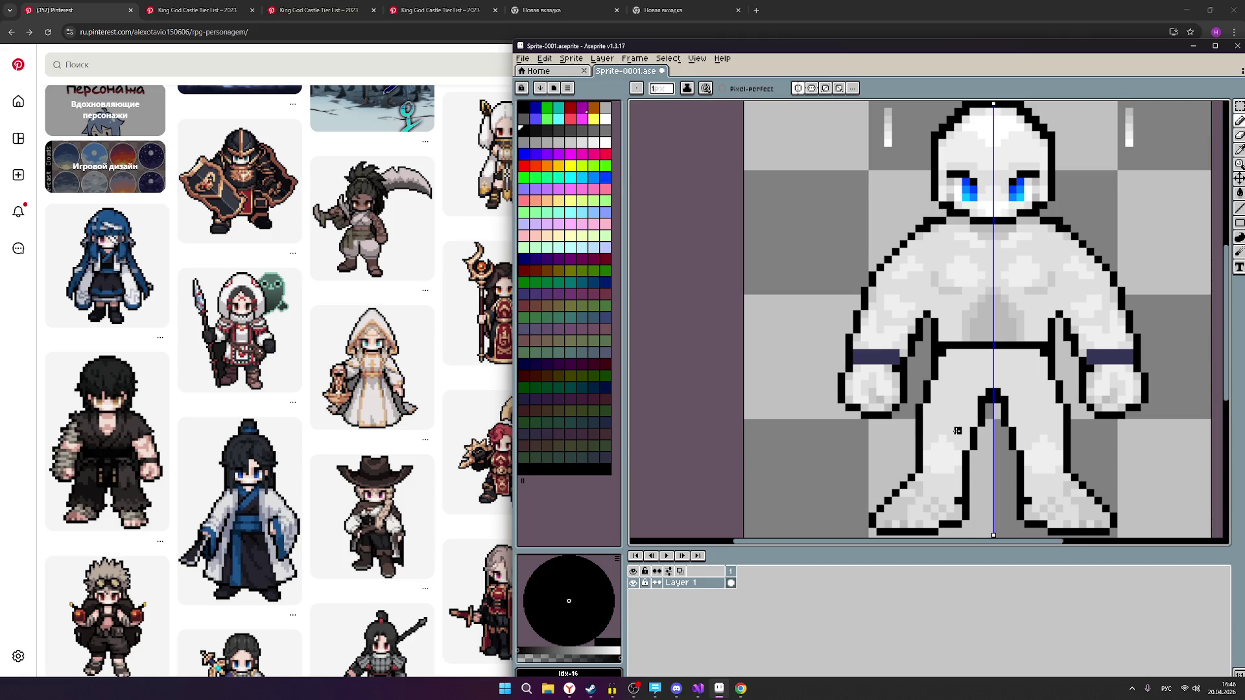
scroll(958, 431, "down", 1)
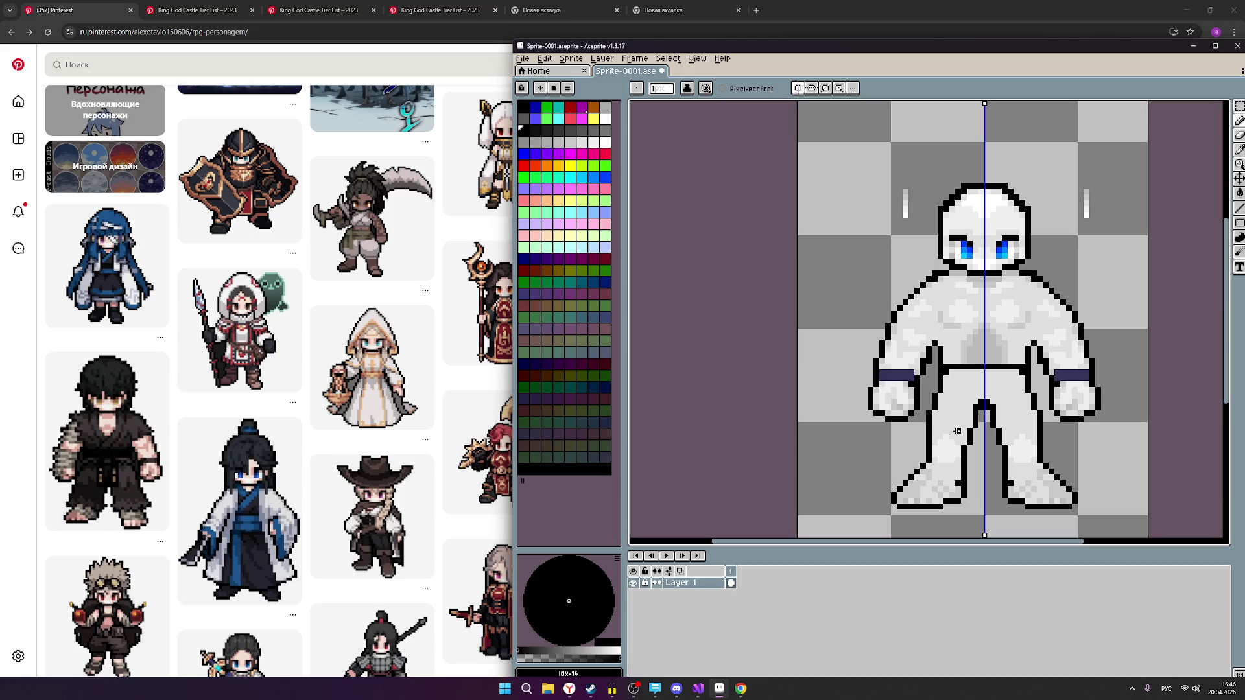
scroll(959, 426, "up", 1)
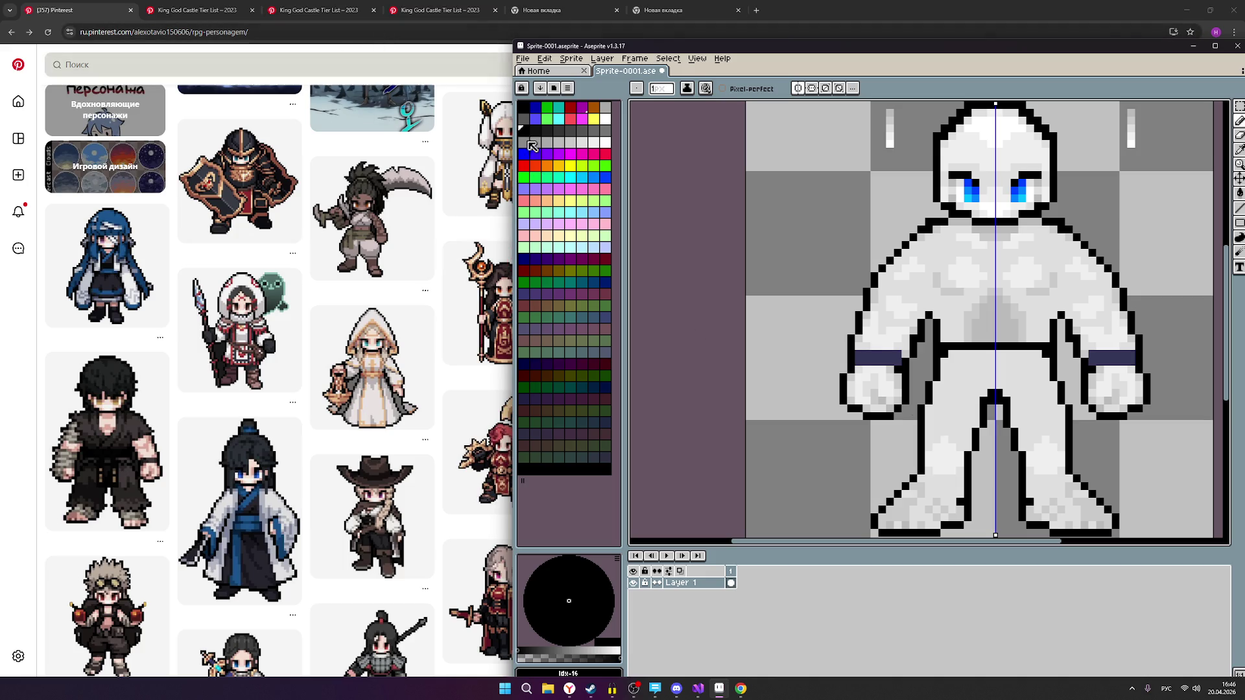
left_click(195, 10)
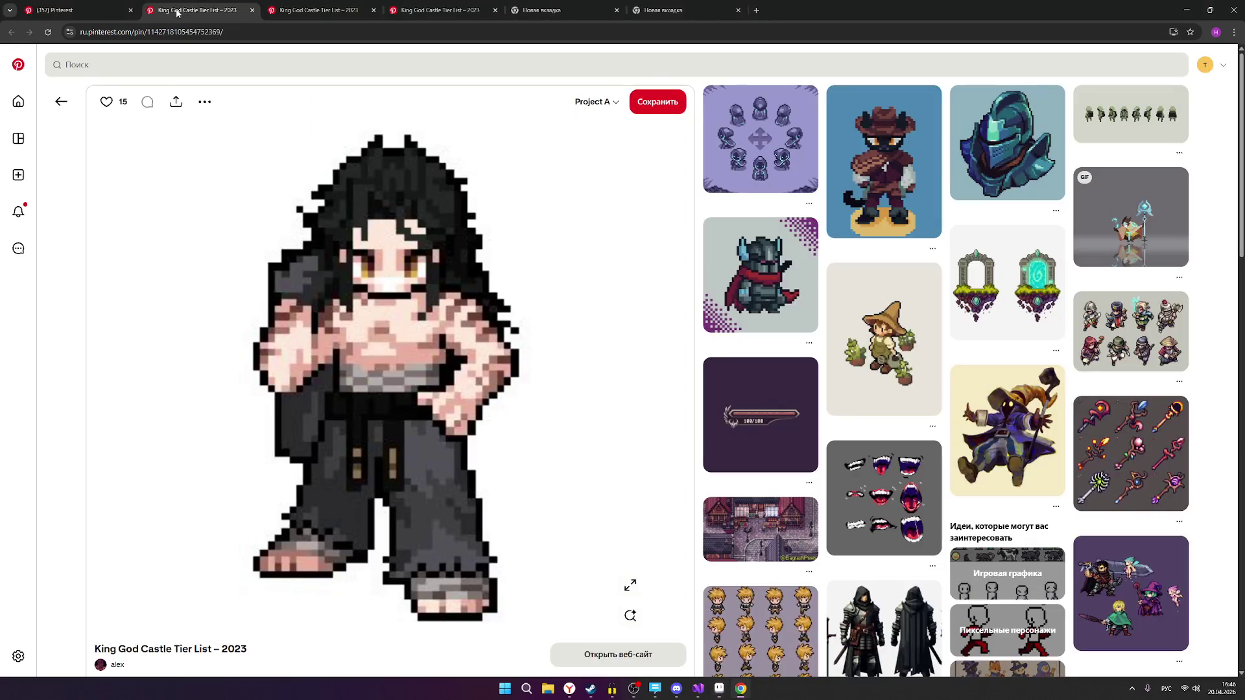
Glance at the horned forest creature pin, scroll the RPG character board, then return to Aseprite.
left_click(318, 10)
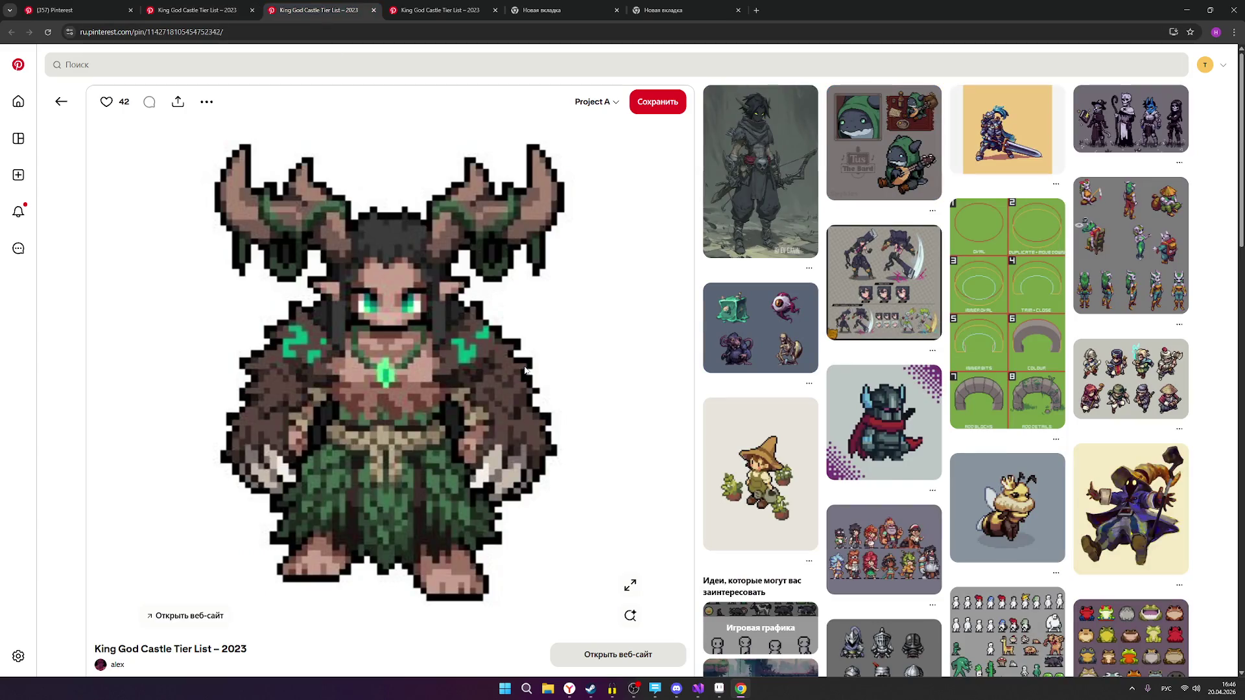
scroll(573, 423, "down", 1)
left_click(58, 9)
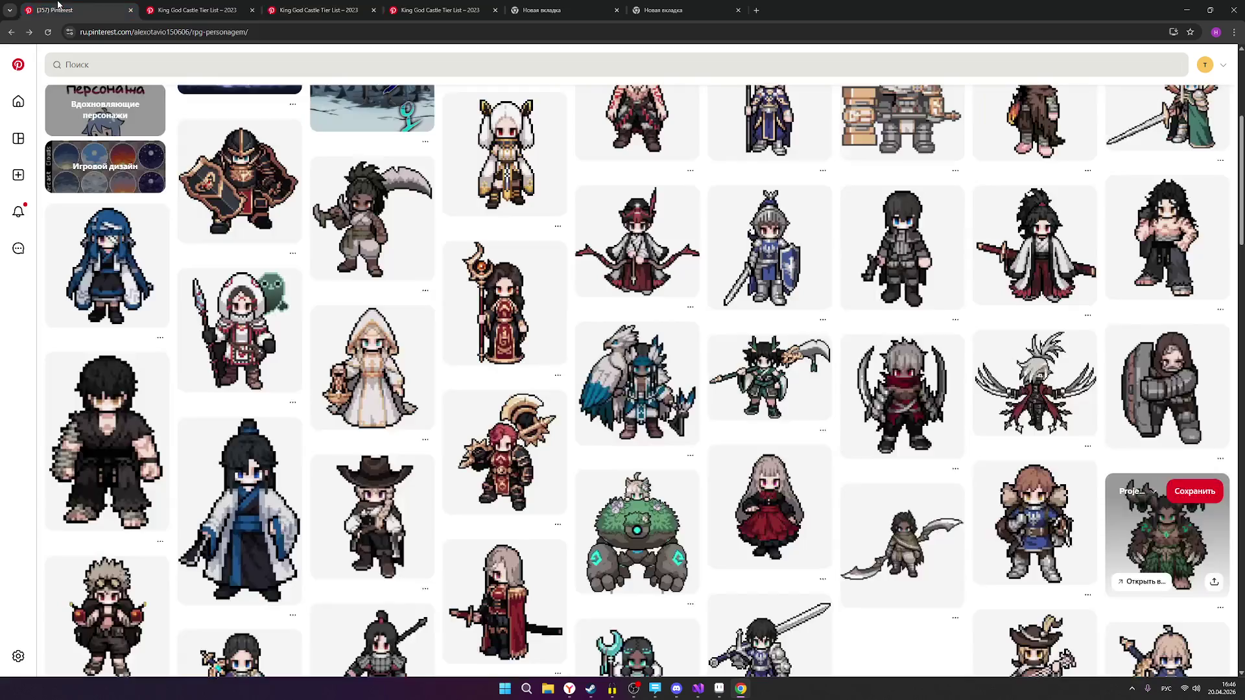
scroll(896, 353, "down", 1)
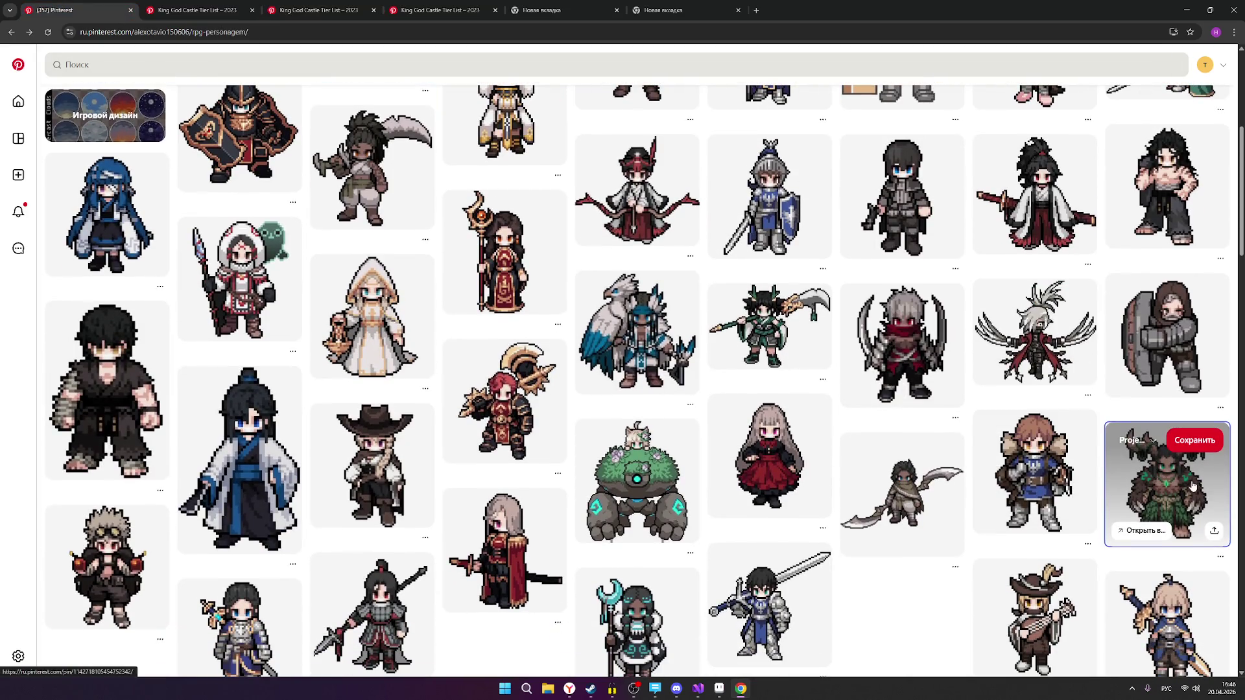
scroll(1192, 487, "down", 1)
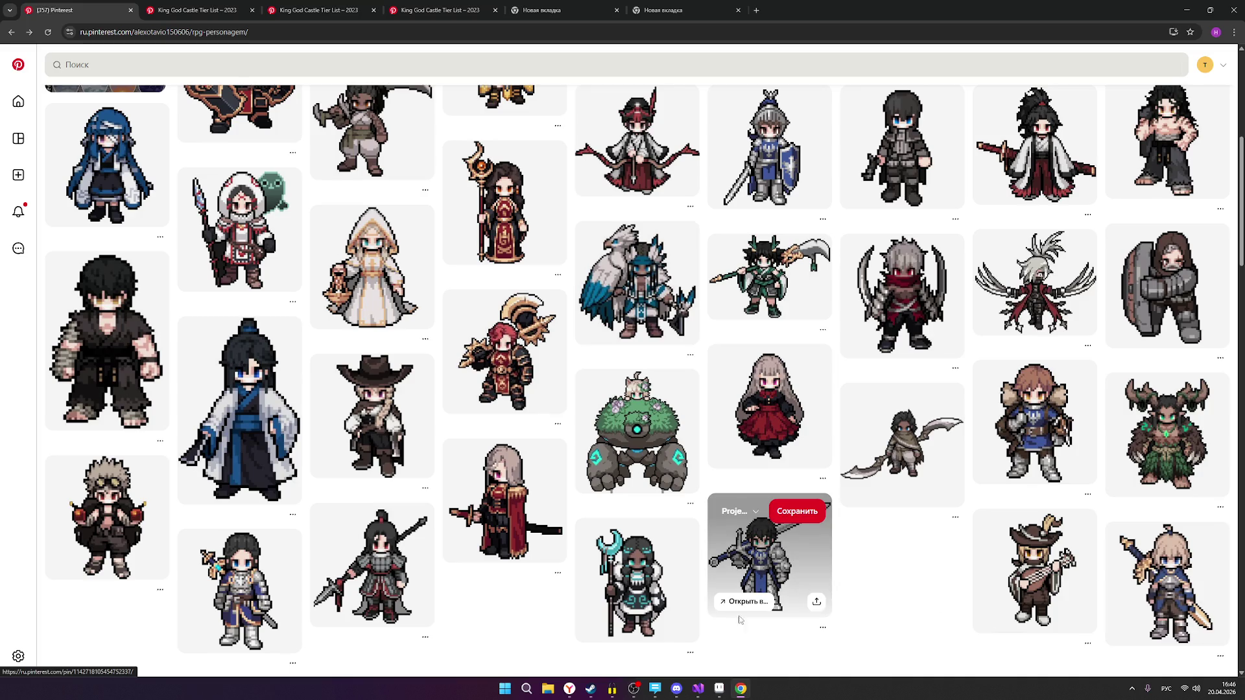
left_click(719, 689)
scroll(1014, 485, "down", 2)
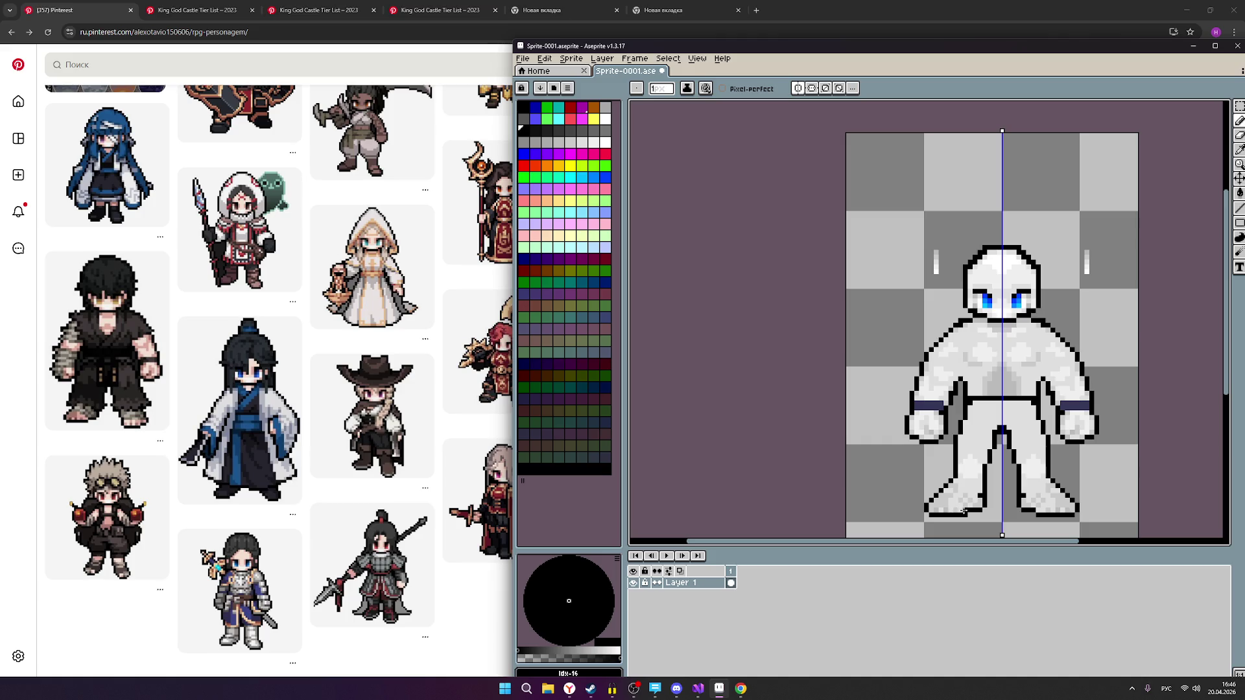
Toggle vertical symmetry drawing off and back on while inspecting the sprite.
scroll(1025, 405, "down", 2)
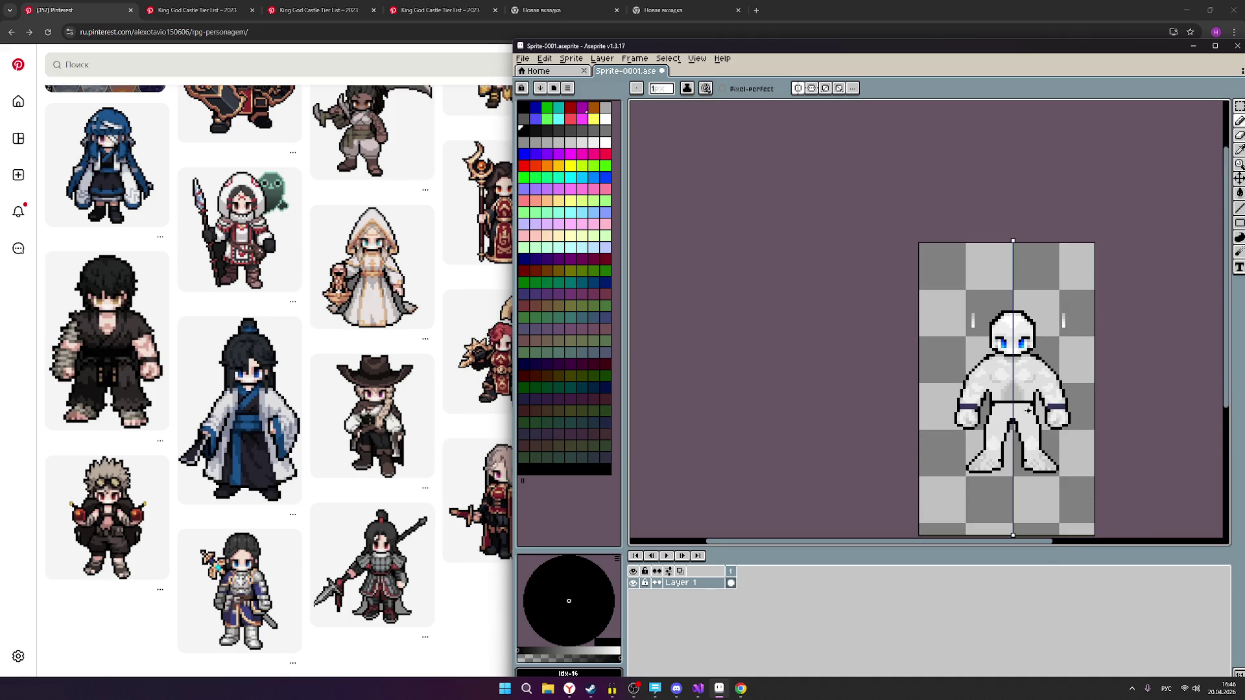
scroll(1061, 453, "up", 2)
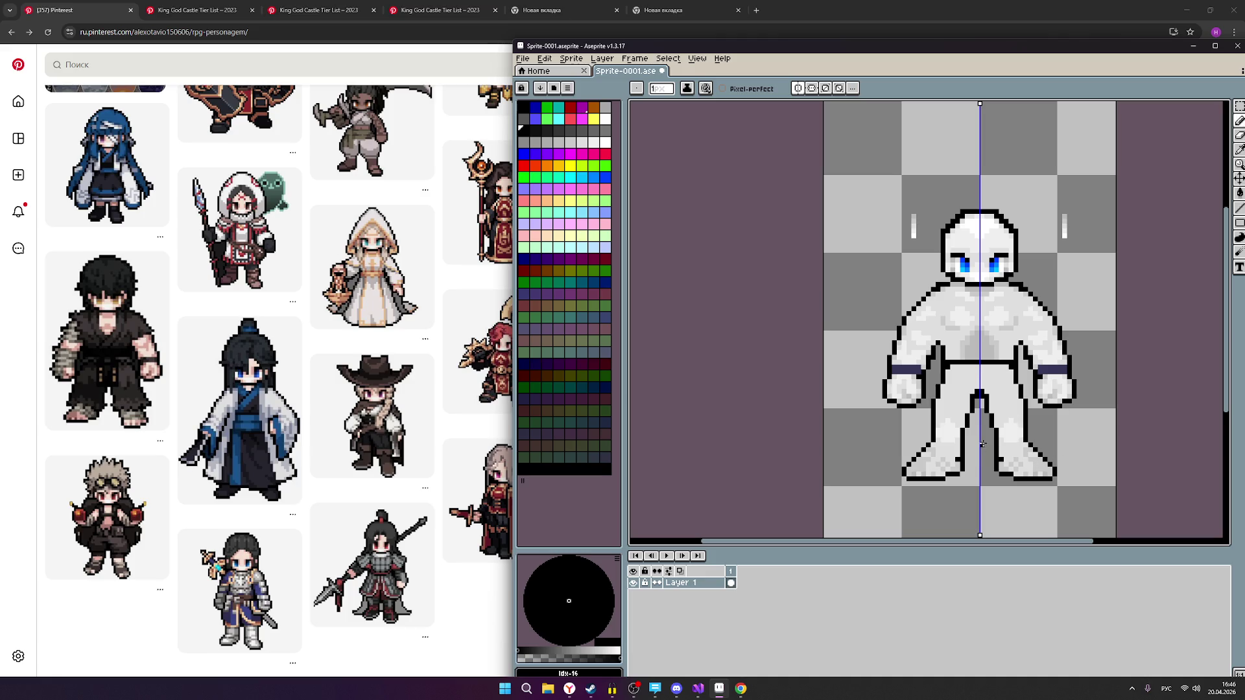
scroll(999, 404, "down", 1)
scroll(1040, 451, "up", 2)
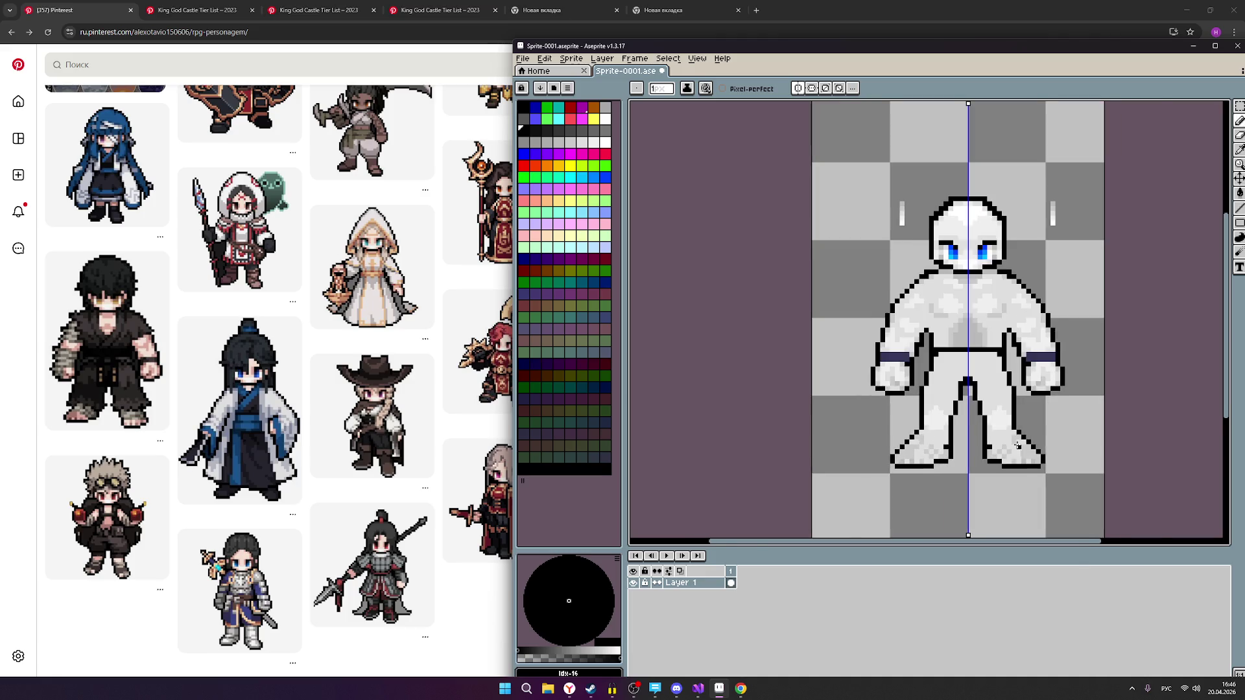
scroll(1049, 443, "down", 2)
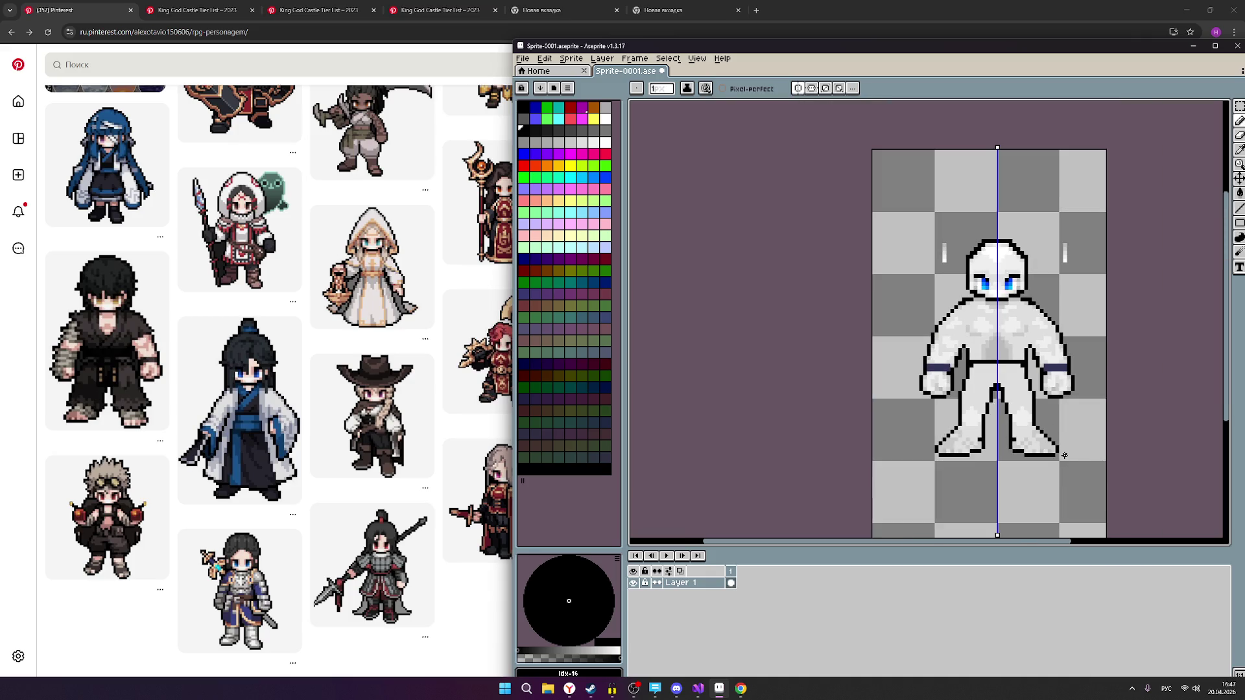
scroll(1064, 454, "up", 1)
scroll(1043, 373, "down", 1)
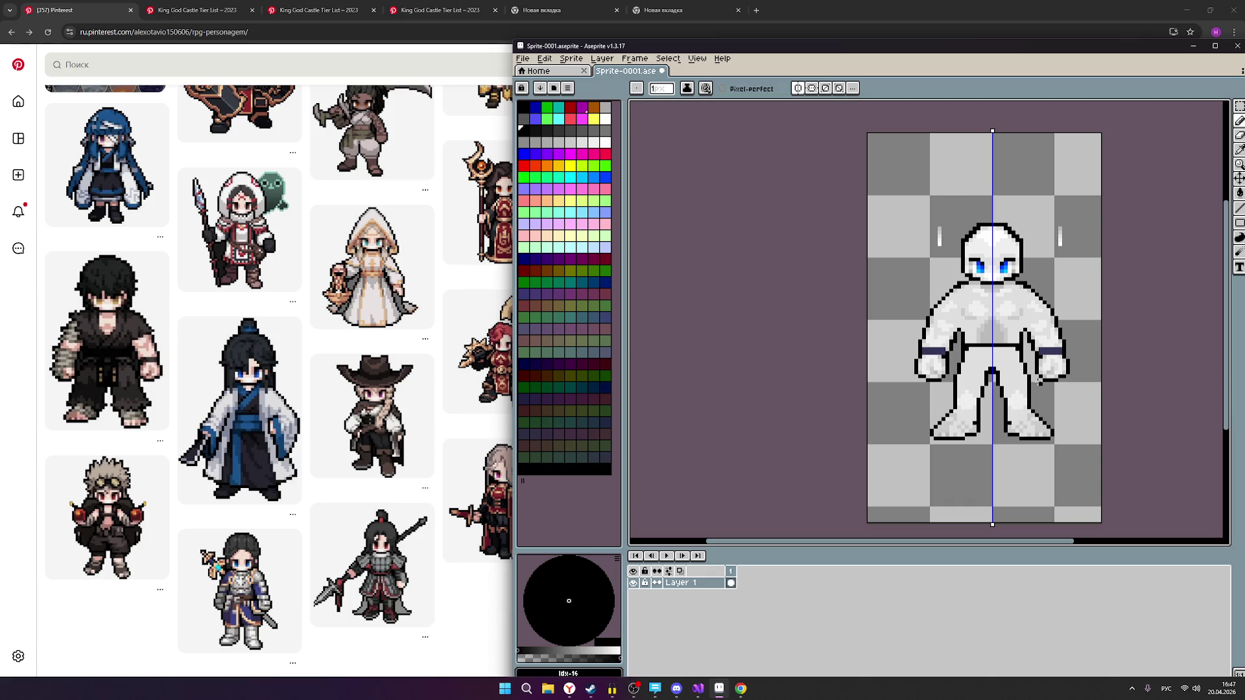
scroll(1022, 303, "up", 1)
scroll(1022, 302, "down", 1)
scroll(1021, 298, "down", 1)
scroll(1021, 293, "up", 2)
scroll(1021, 294, "down", 1)
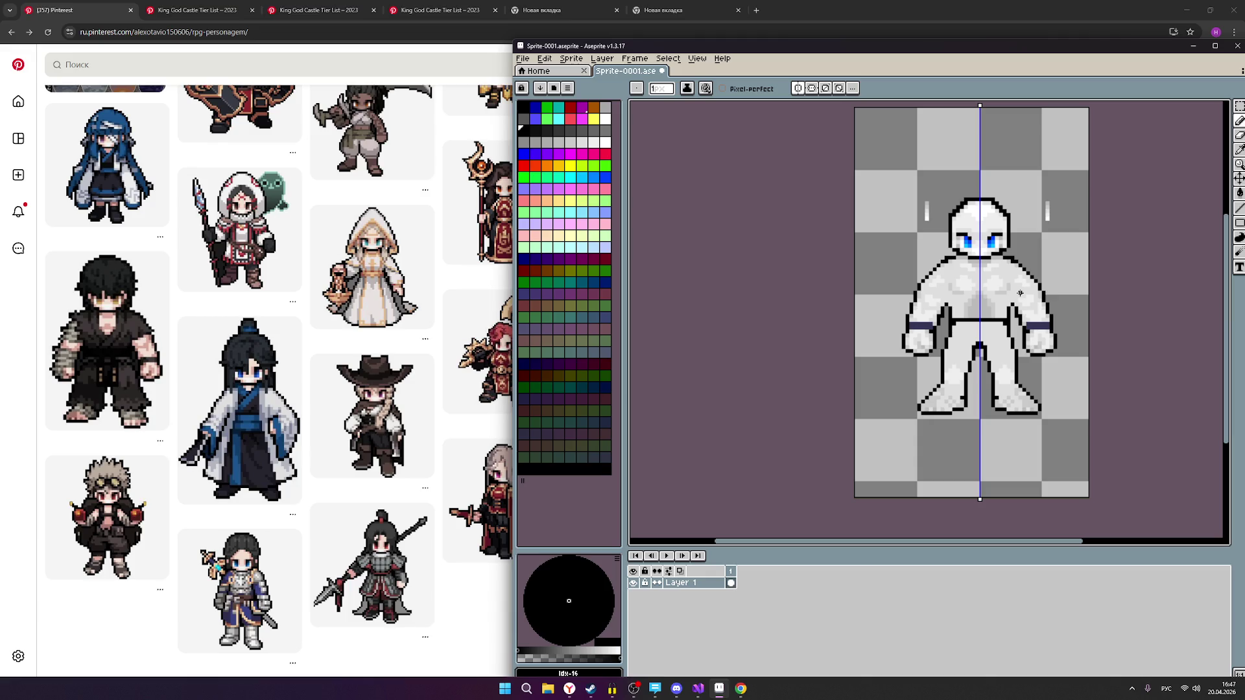
left_click(799, 89)
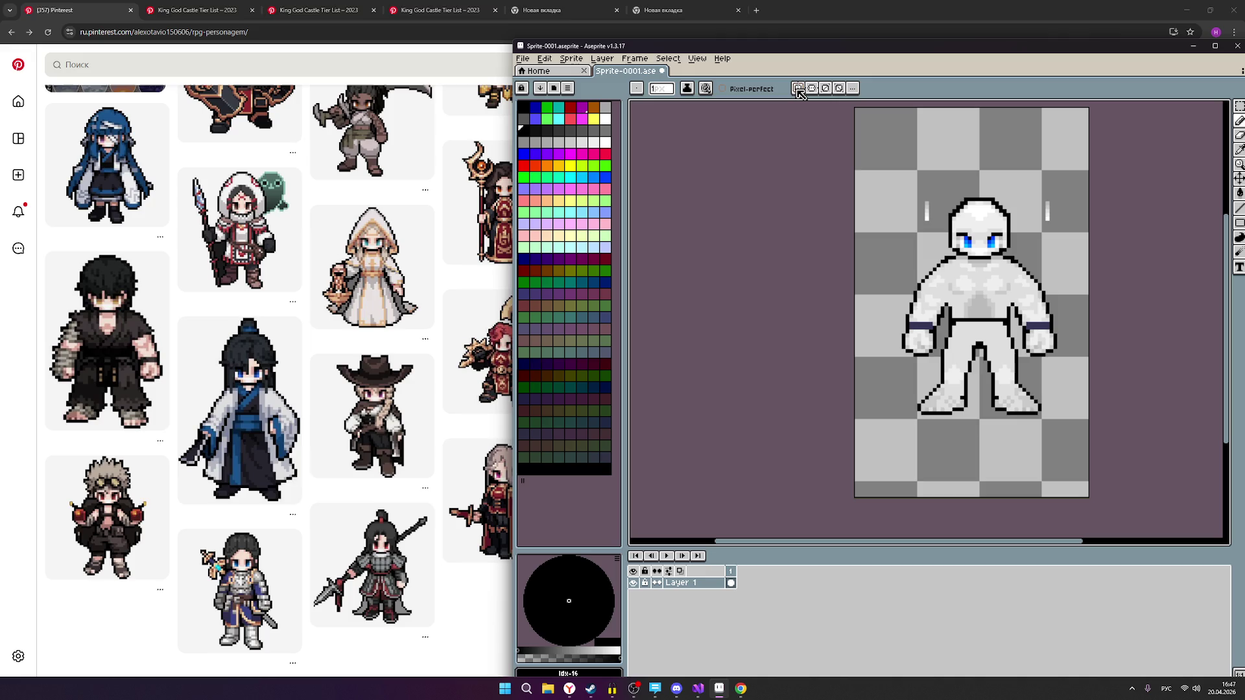
left_click(798, 89)
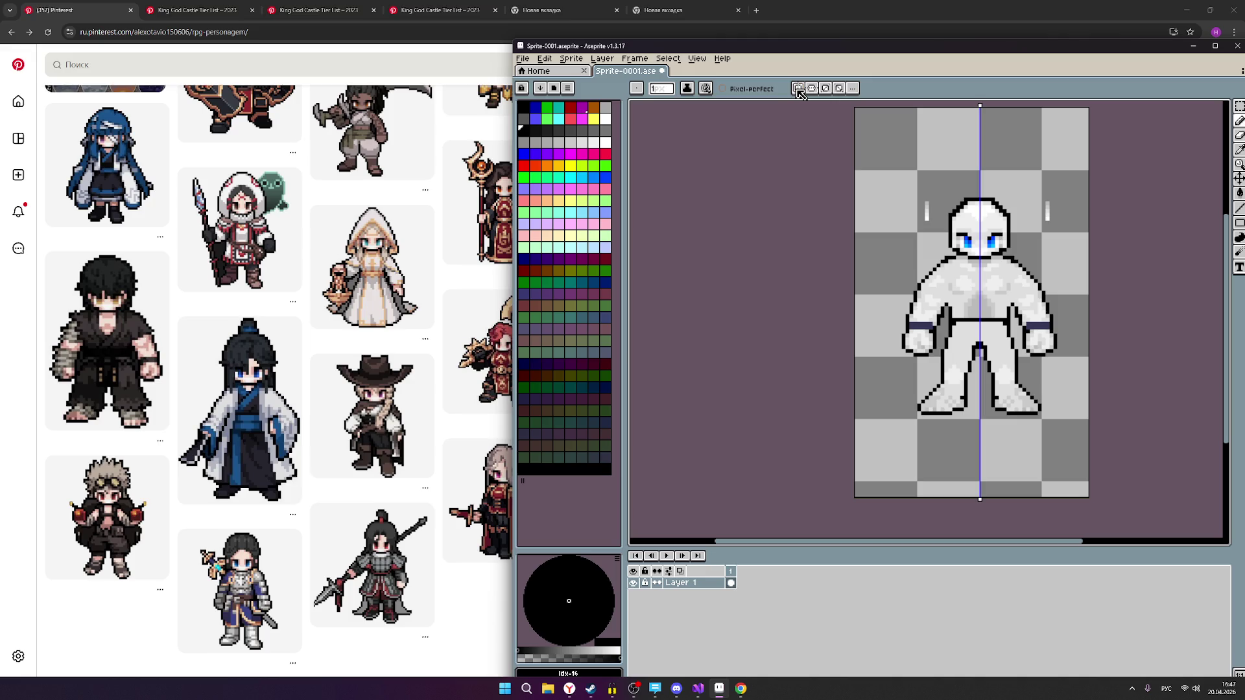
Choose a light grey drawing colour, then bring up the browser playing the C# arrays tutorial.
scroll(986, 221, "up", 2)
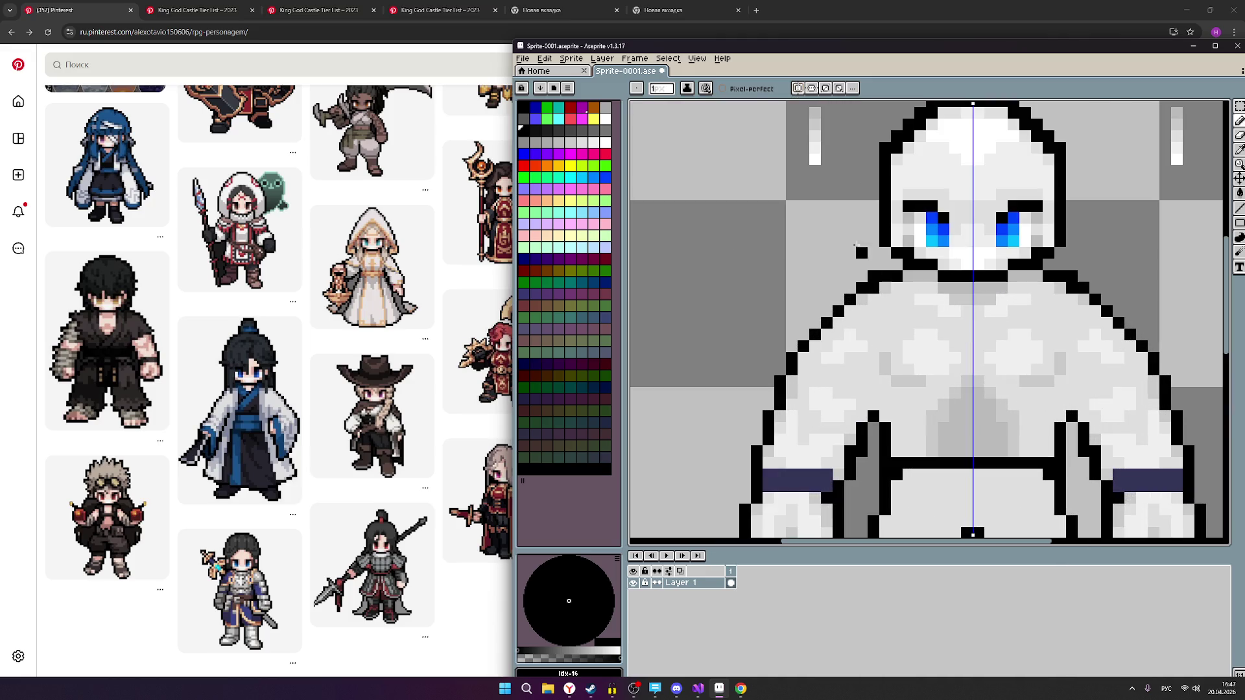
scroll(901, 305, "up", 1)
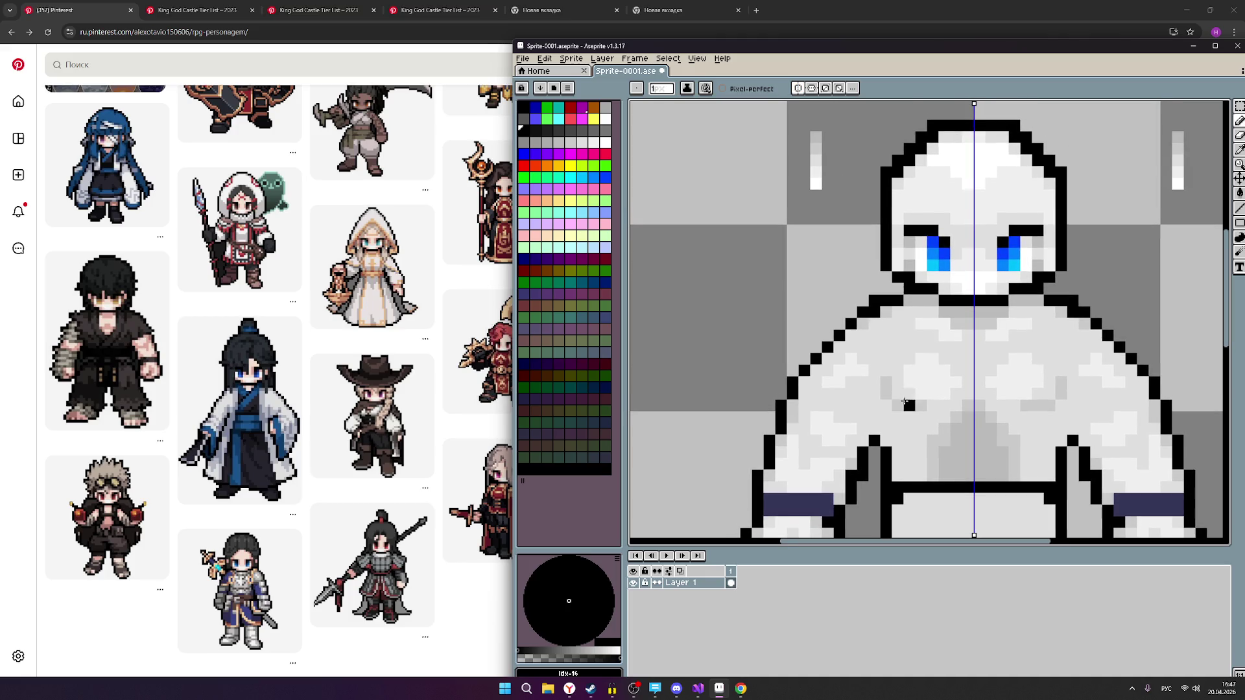
left_click(560, 144)
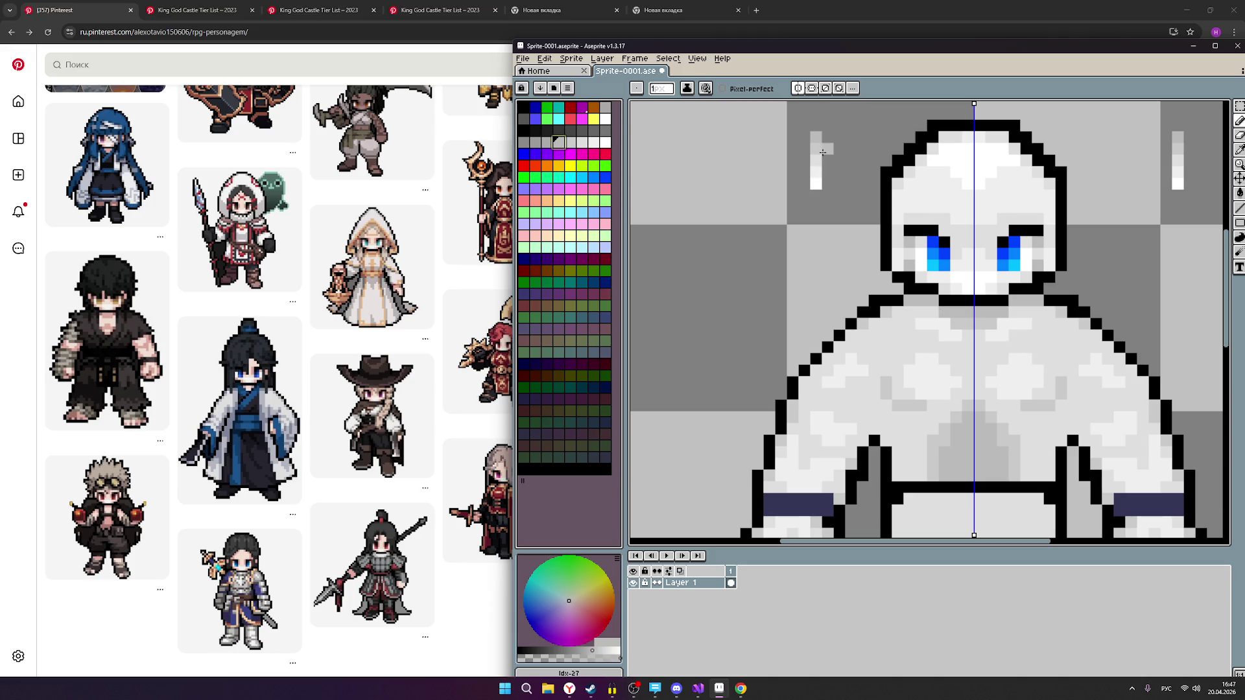
scroll(897, 294, "down", 2)
scroll(897, 294, "up", 1)
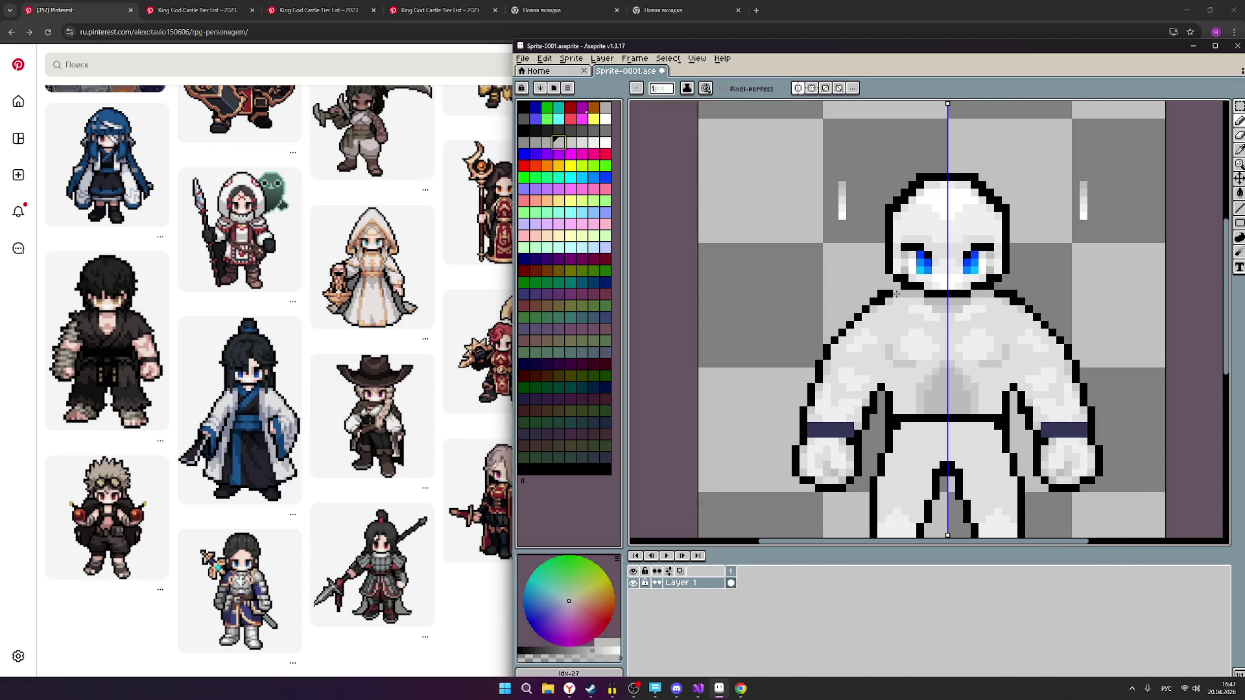
scroll(897, 295, "up", 1)
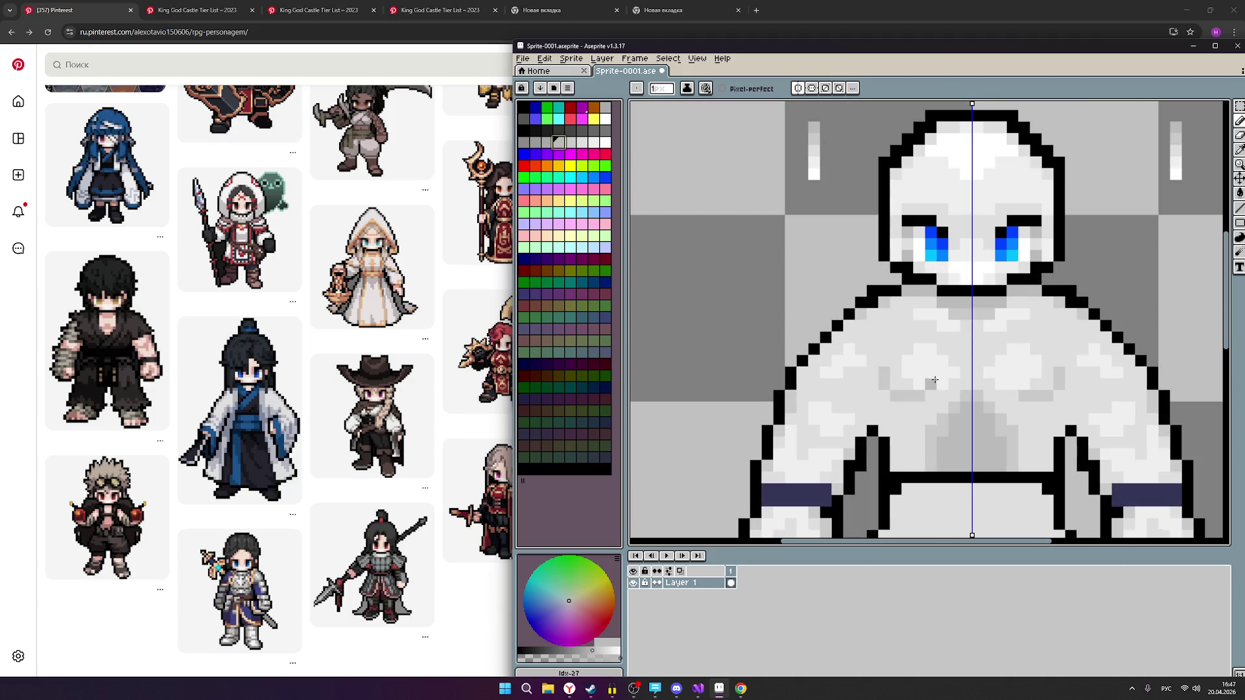
scroll(985, 382, "down", 1)
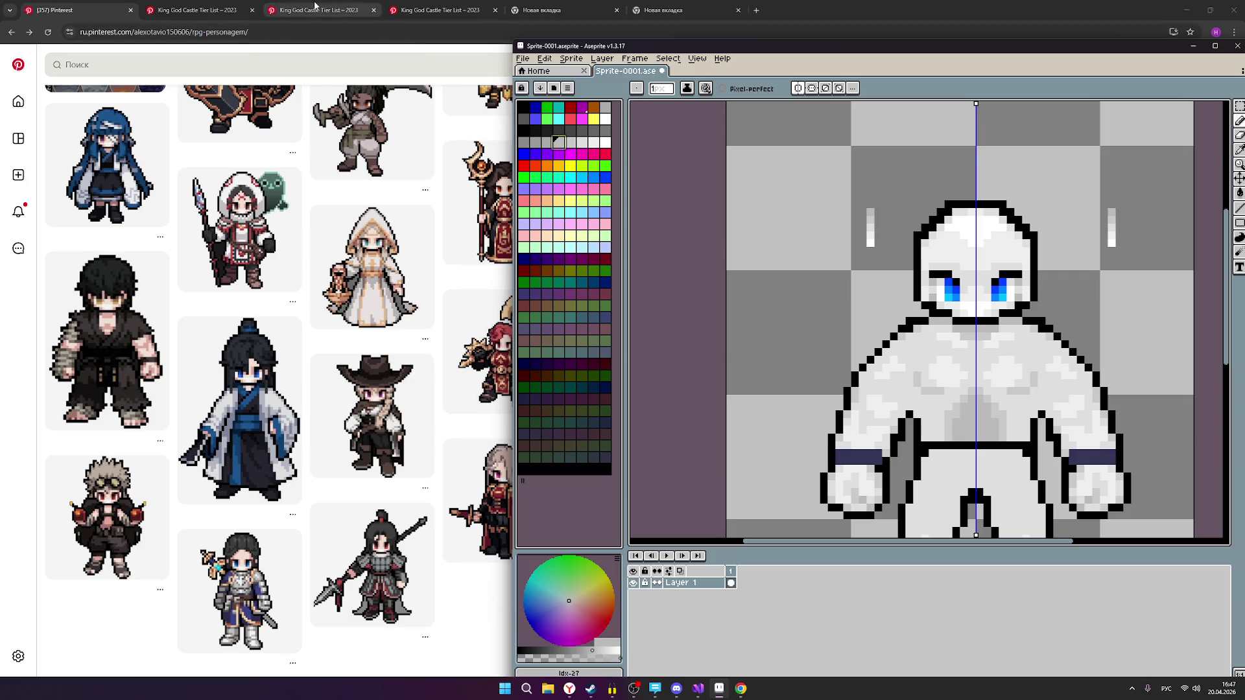
left_click(570, 689)
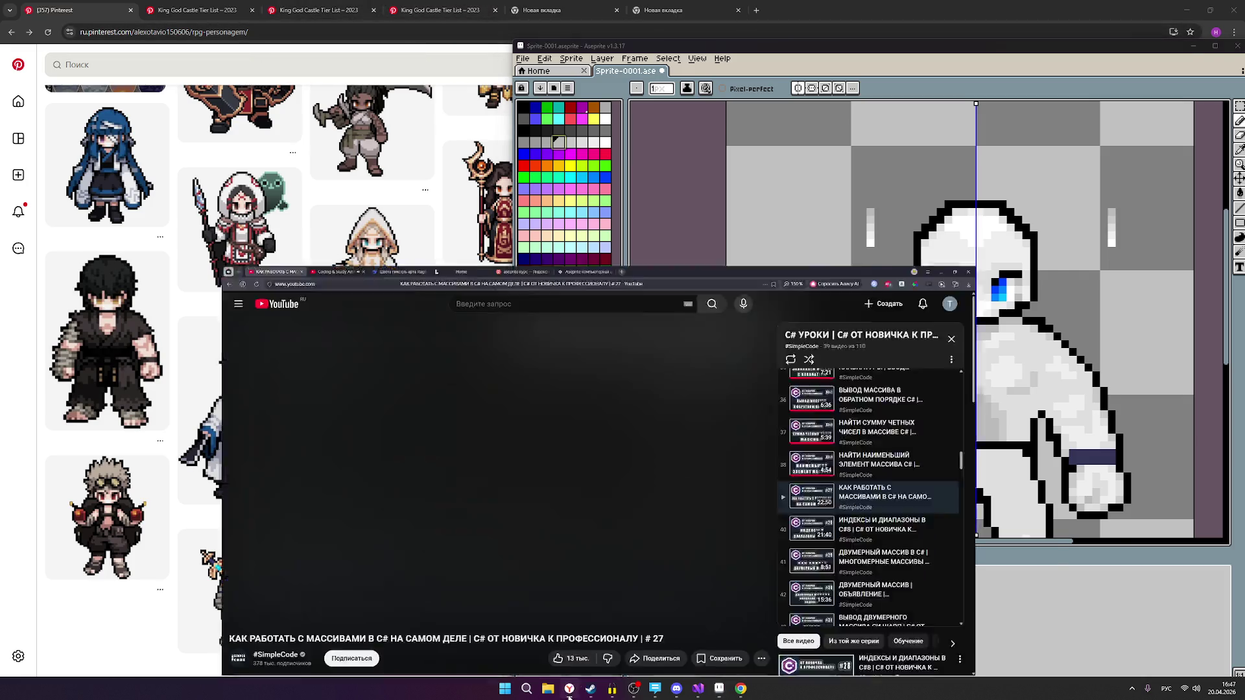
Read the DeepSeek answer's '5 оттенков' line on Ragnarok sprite colours, then minimise the browser.
left_click(298, 7)
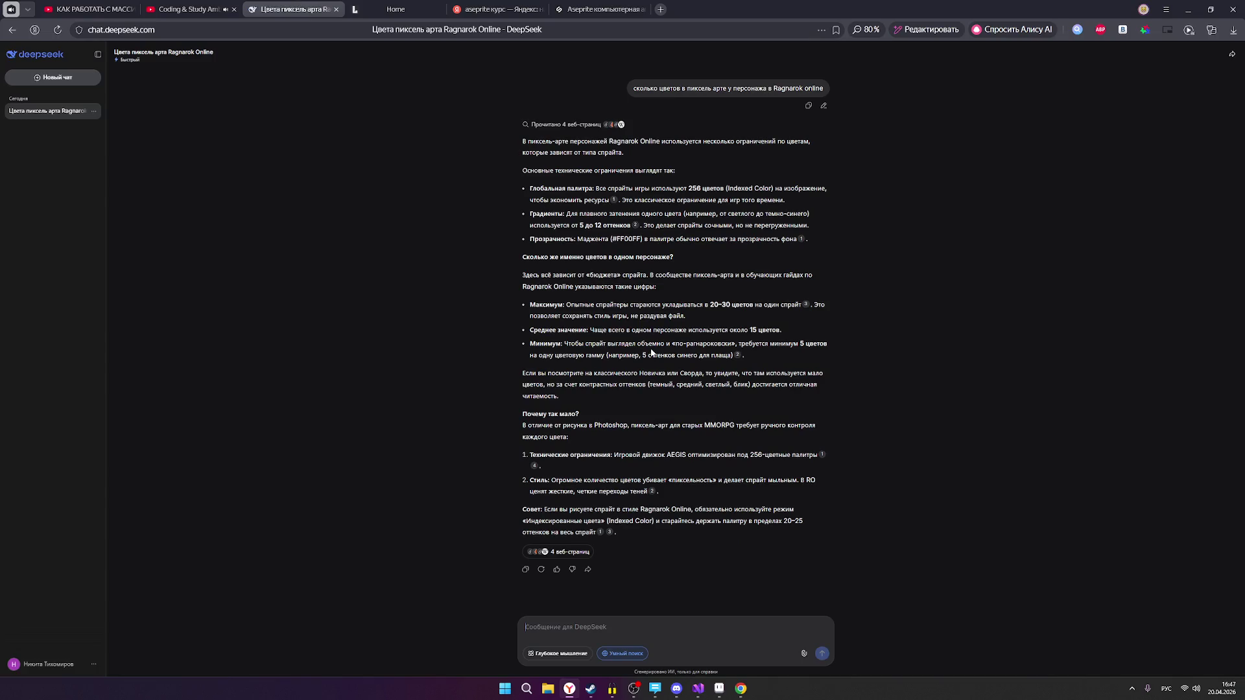
left_click_drag(644, 356, 700, 357)
left_click(602, 353)
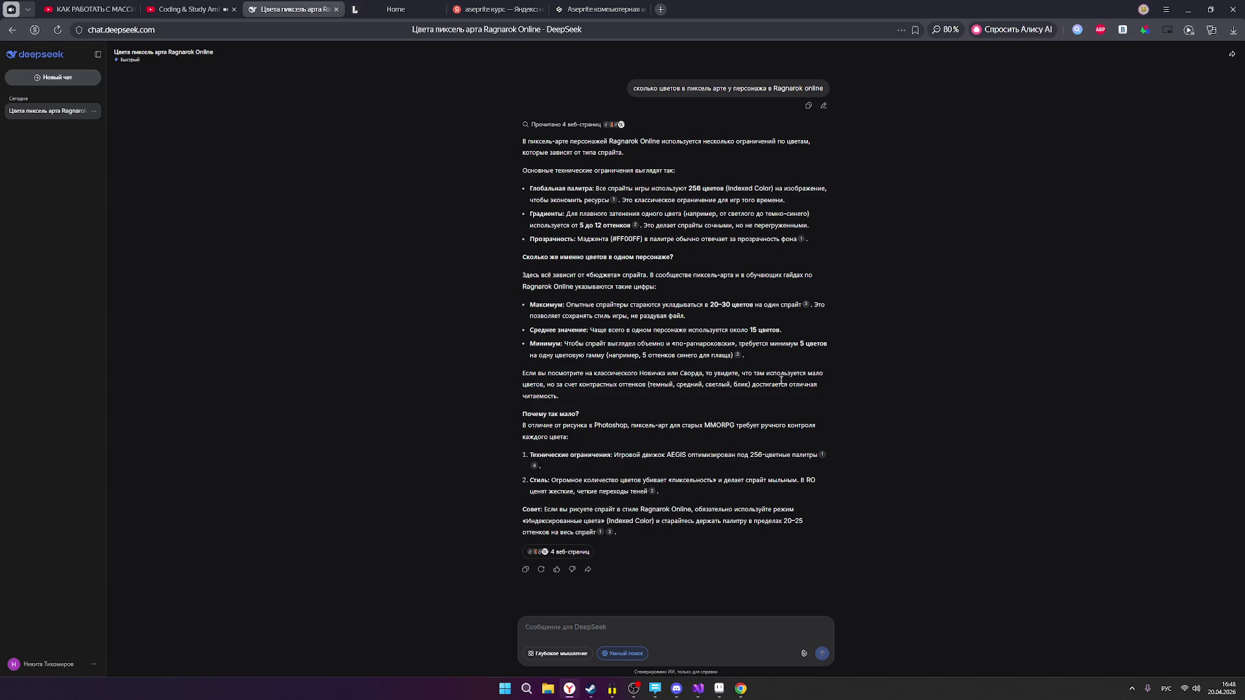
left_click(1191, 9)
scroll(1009, 297, "up", 2)
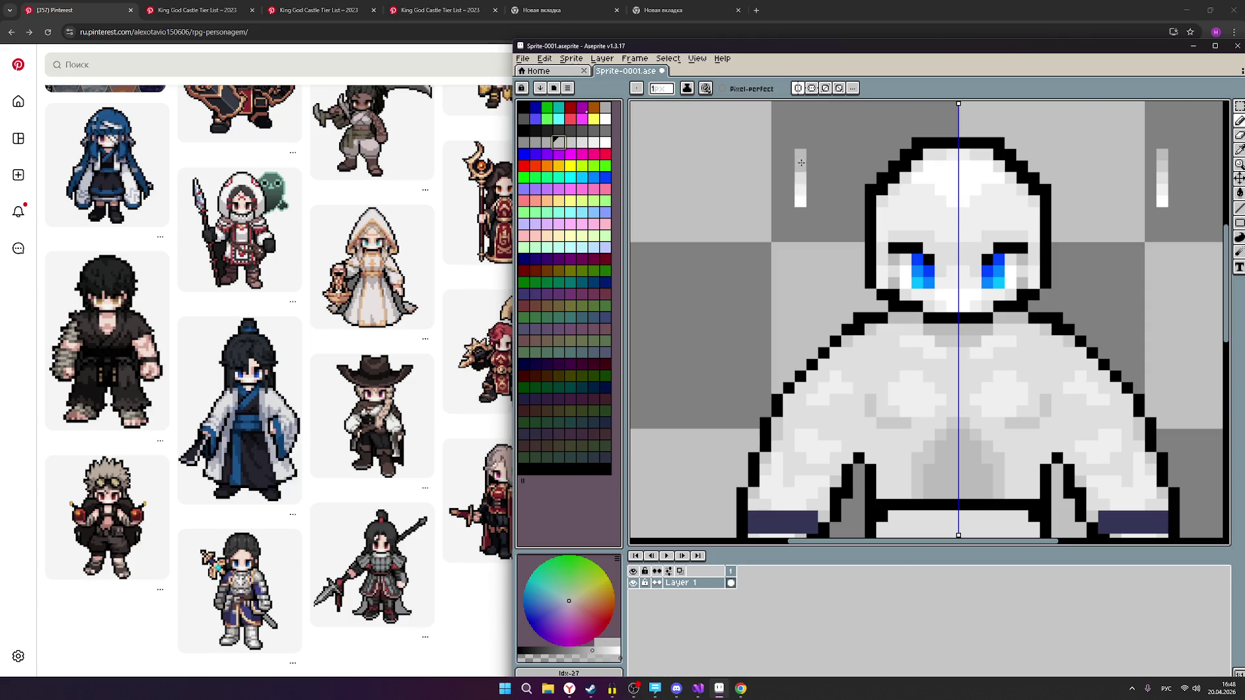
Paint mirrored light-grey highlight pixels beside the hips and just below the belt.
mouse_move(836, 269)
left_mouse_down()
mouse_move(771, 265)
mouse_move(710, 208)
left_mouse_up()
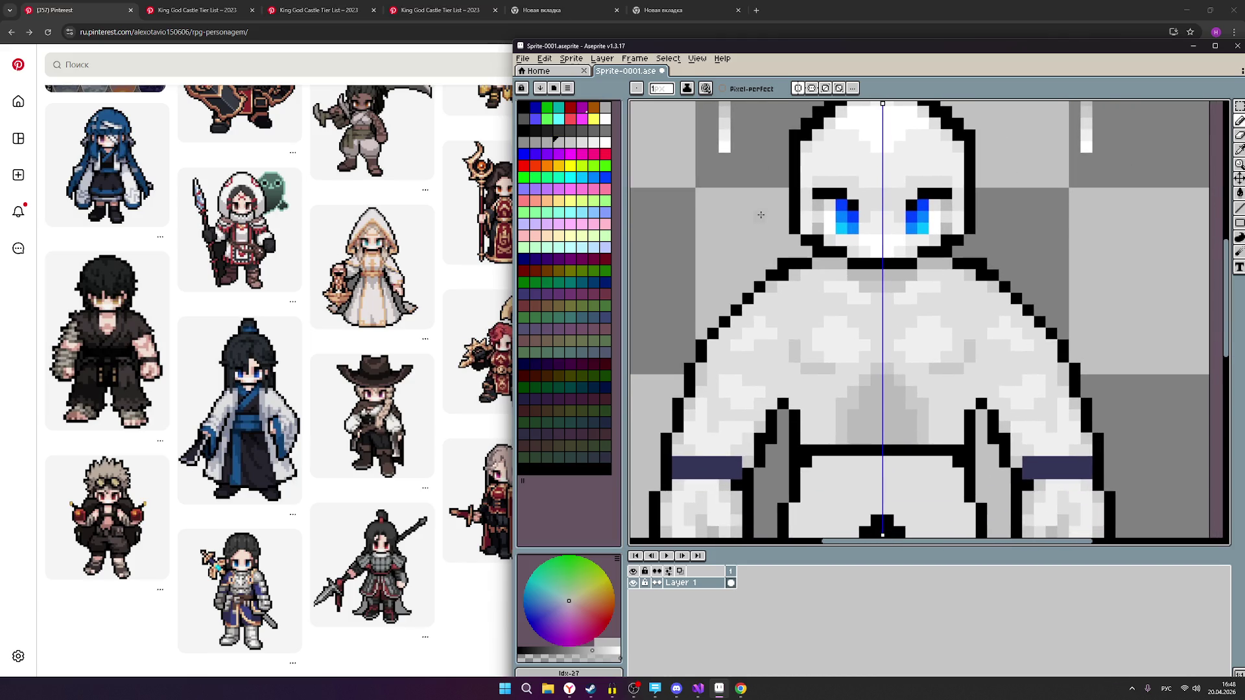
scroll(882, 273, "down", 3)
scroll(881, 308, "up", 1)
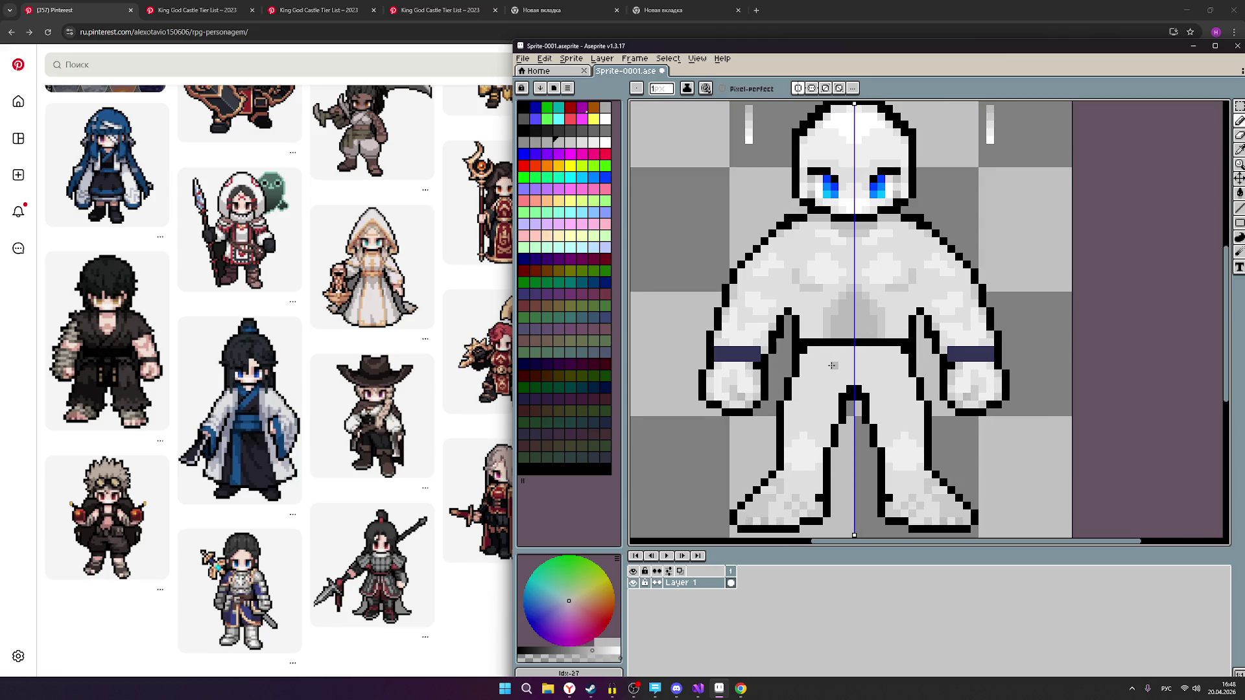
scroll(807, 359, "up", 1)
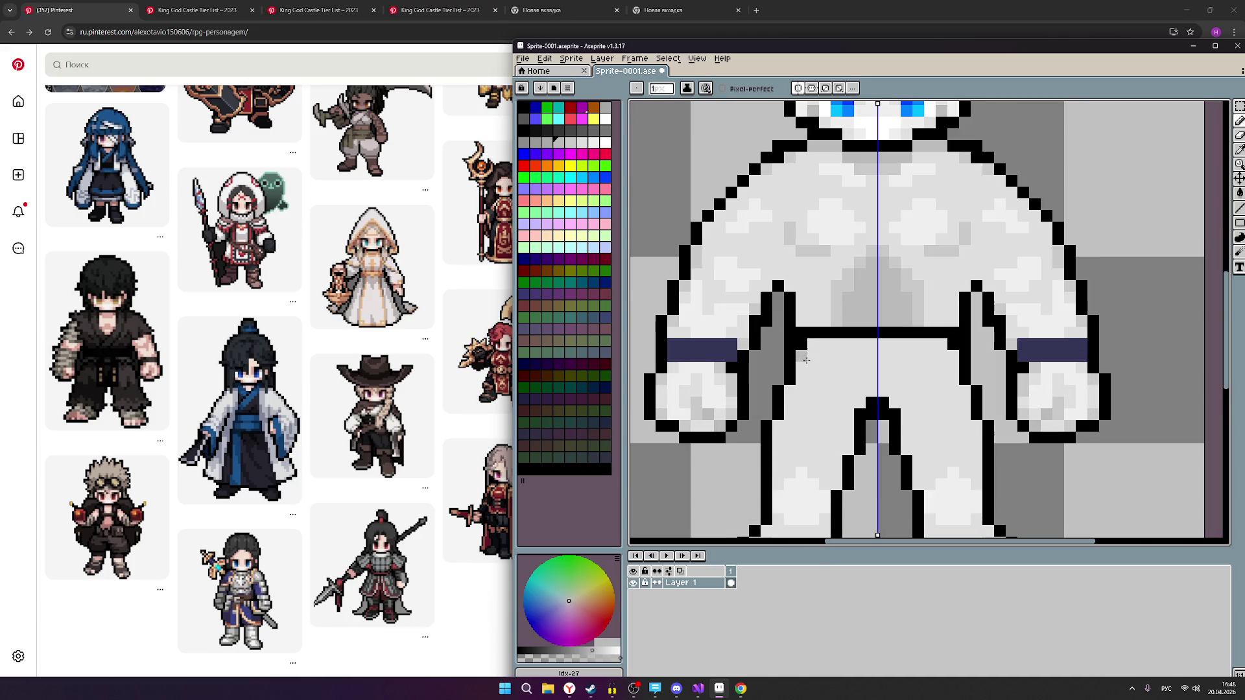
left_click(570, 141)
left_click(582, 142)
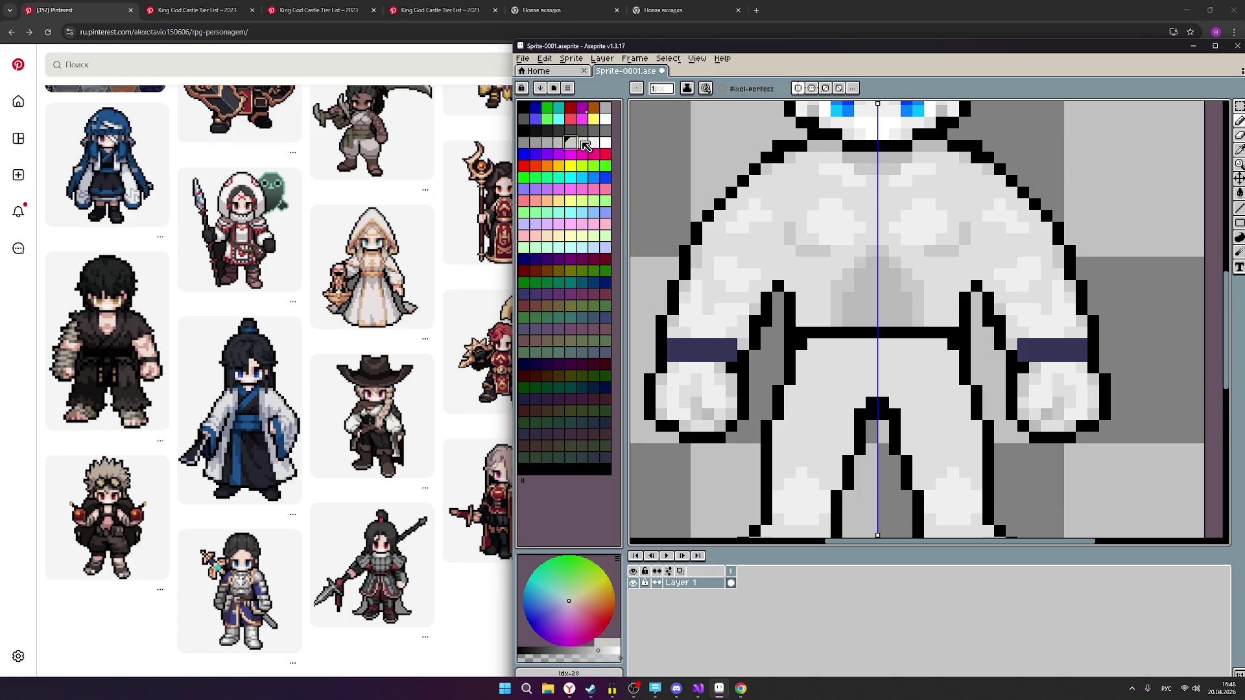
left_click(571, 144)
left_click(558, 142)
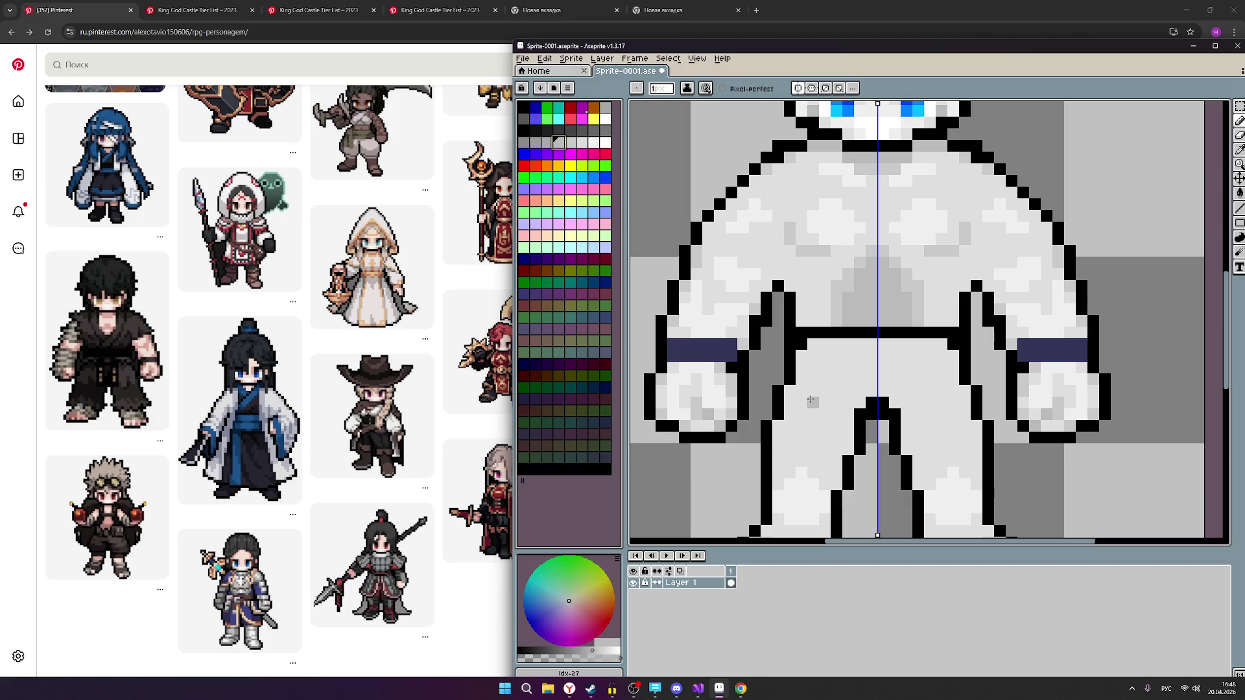
left_click(583, 144)
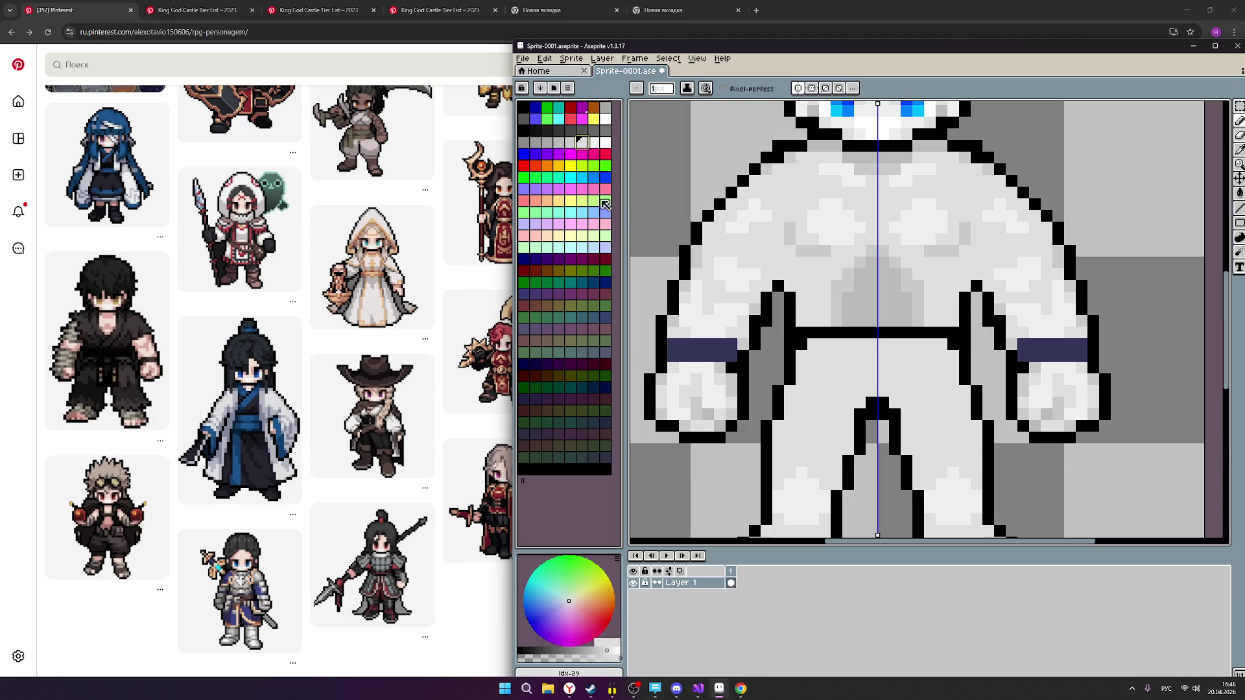
left_click(596, 145)
left_click(813, 426)
mouse_move(813, 408)
left_mouse_down()
mouse_move(824, 413)
mouse_move(831, 392)
left_mouse_up()
Shade the inner edges of both legs with a slightly darker grey.
scroll(1024, 438, "down", 3)
scroll(1007, 454, "up", 2)
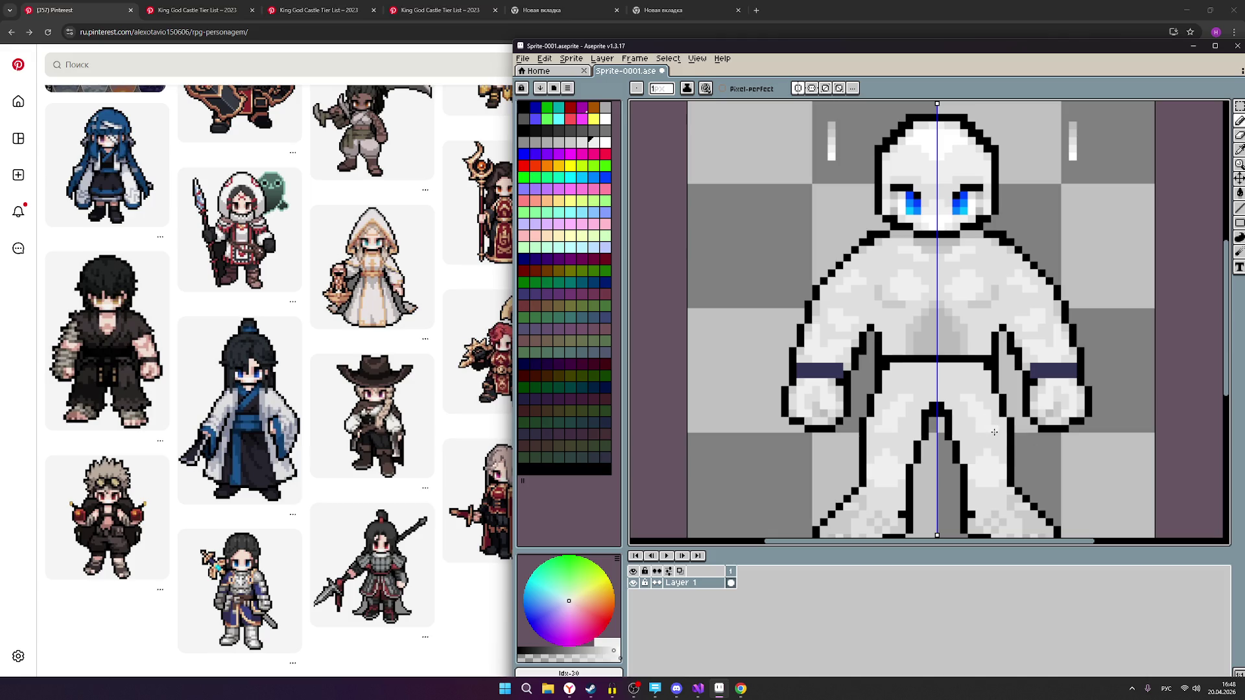
scroll(900, 395, "up", 2)
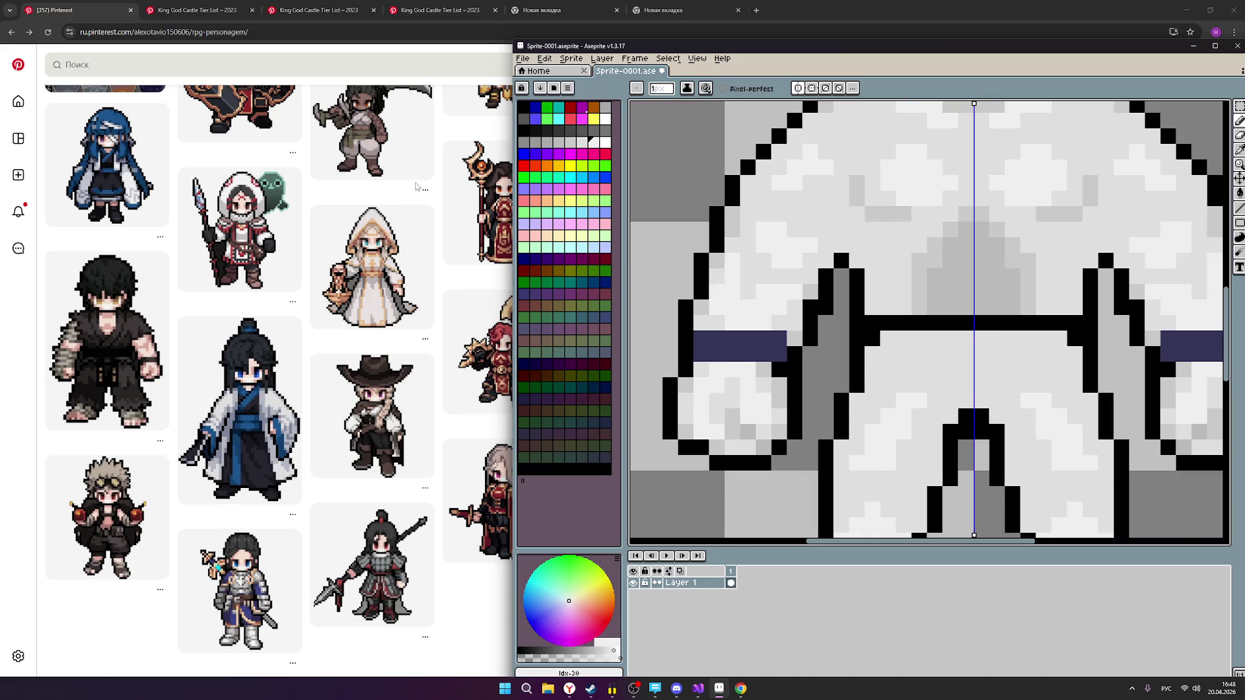
left_click(582, 143)
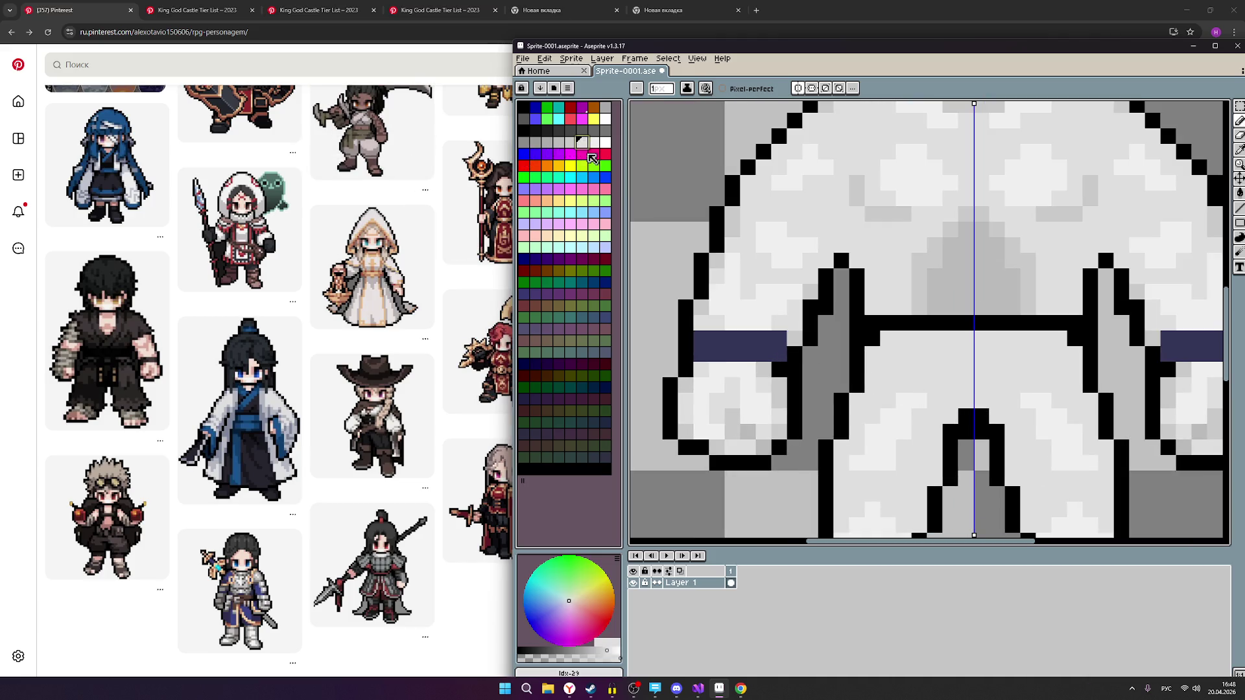
left_click(571, 143)
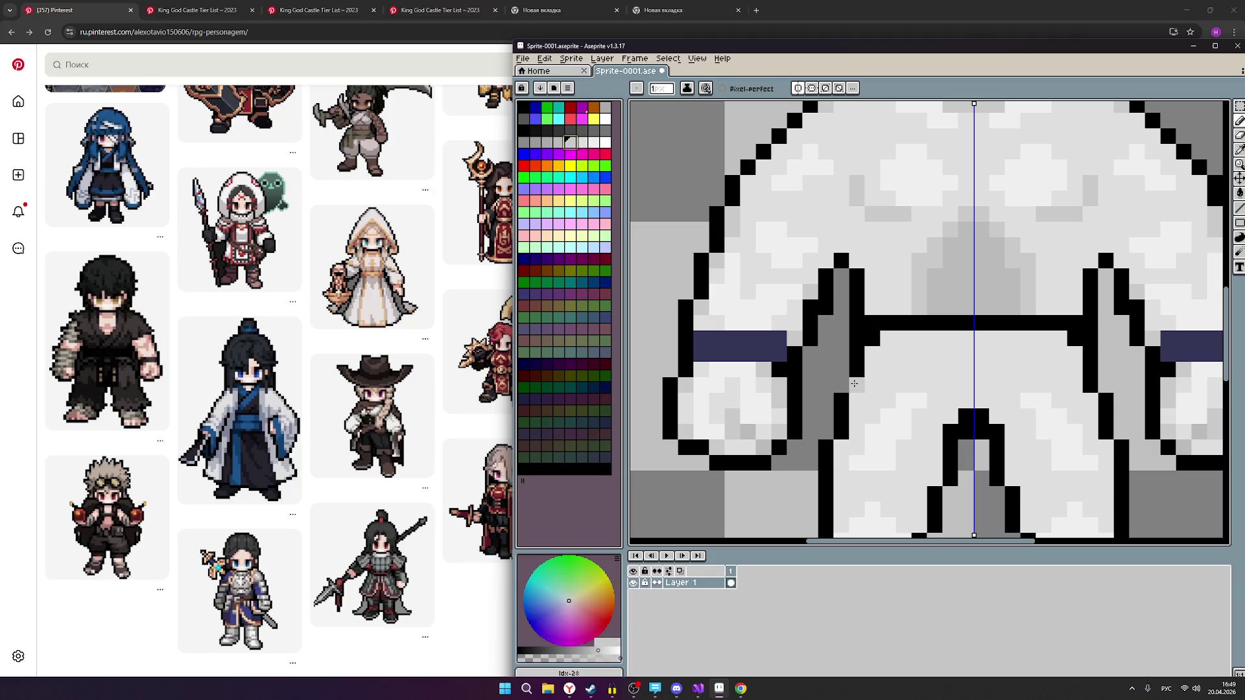
scroll(882, 397, "down", 2)
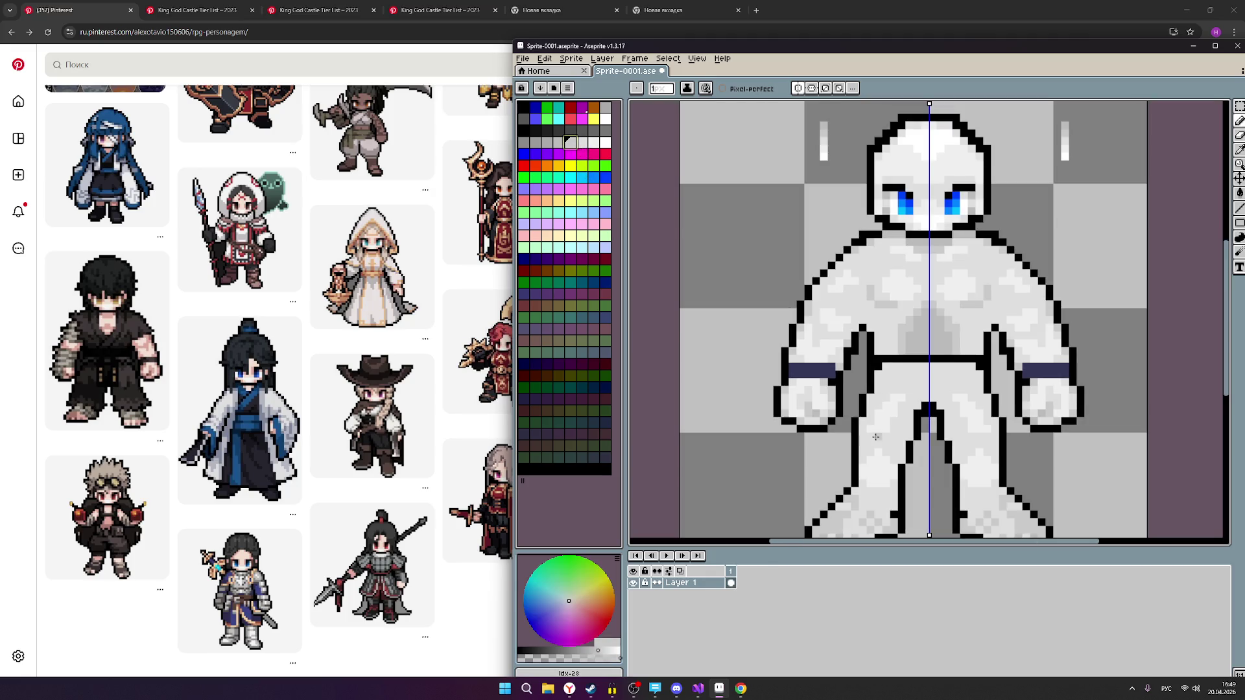
scroll(991, 464, "down", 1)
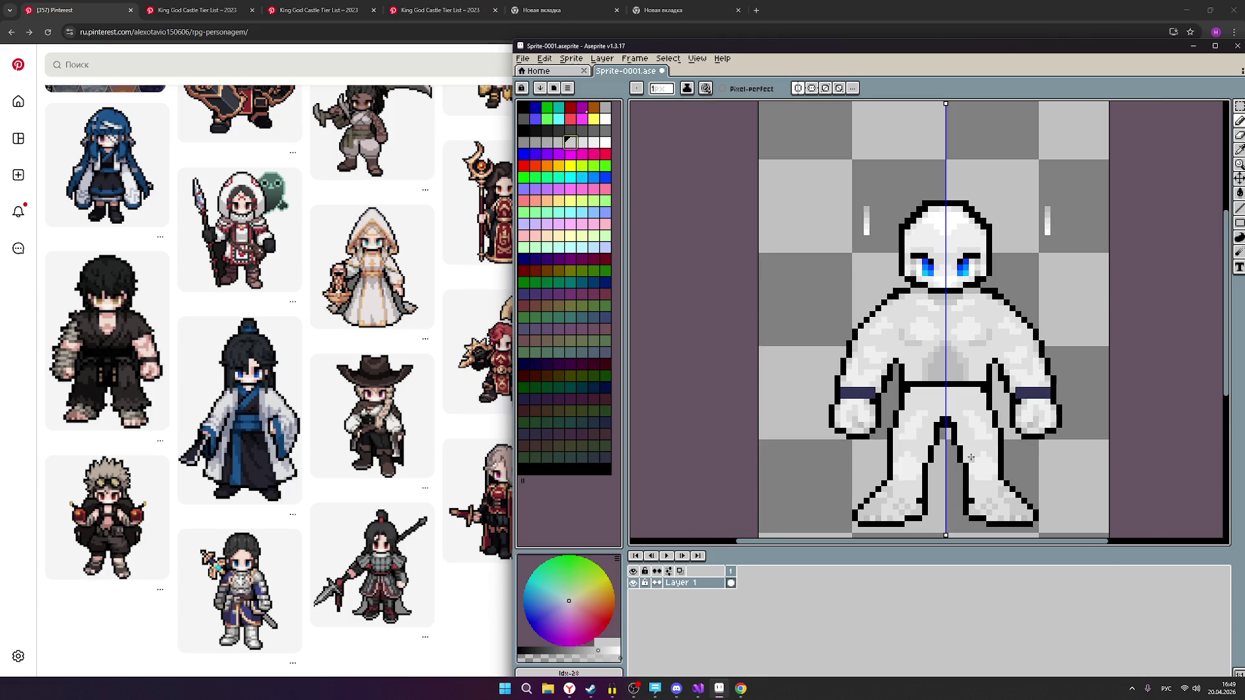
scroll(971, 458, "up", 2)
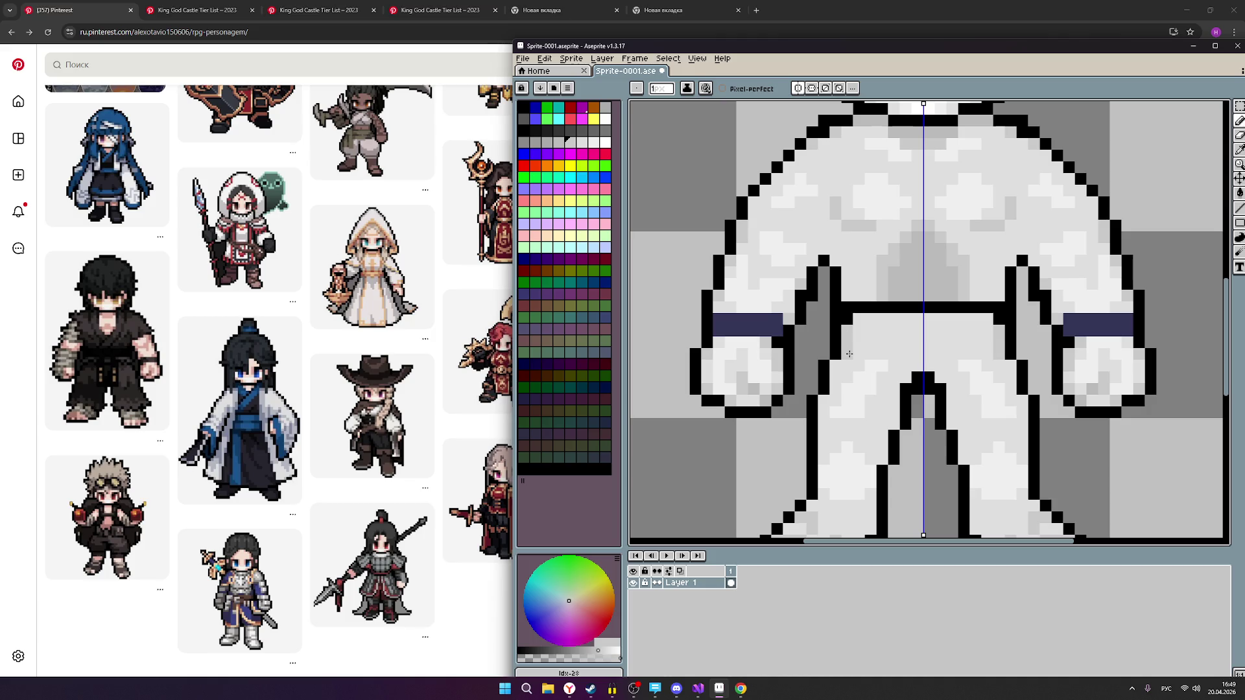
left_click_drag(837, 379, 822, 456)
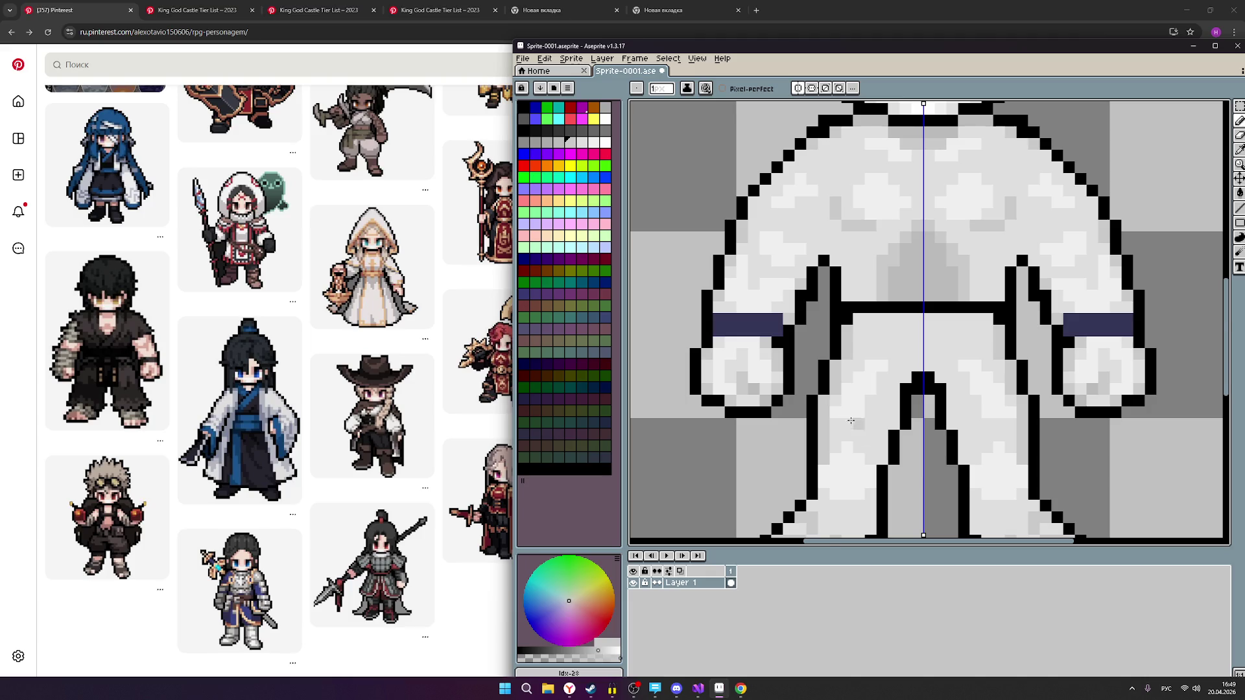
Dab a lighter grey highlight pixel on the thigh, then sample the darker grey.
scroll(844, 416, "up", 3)
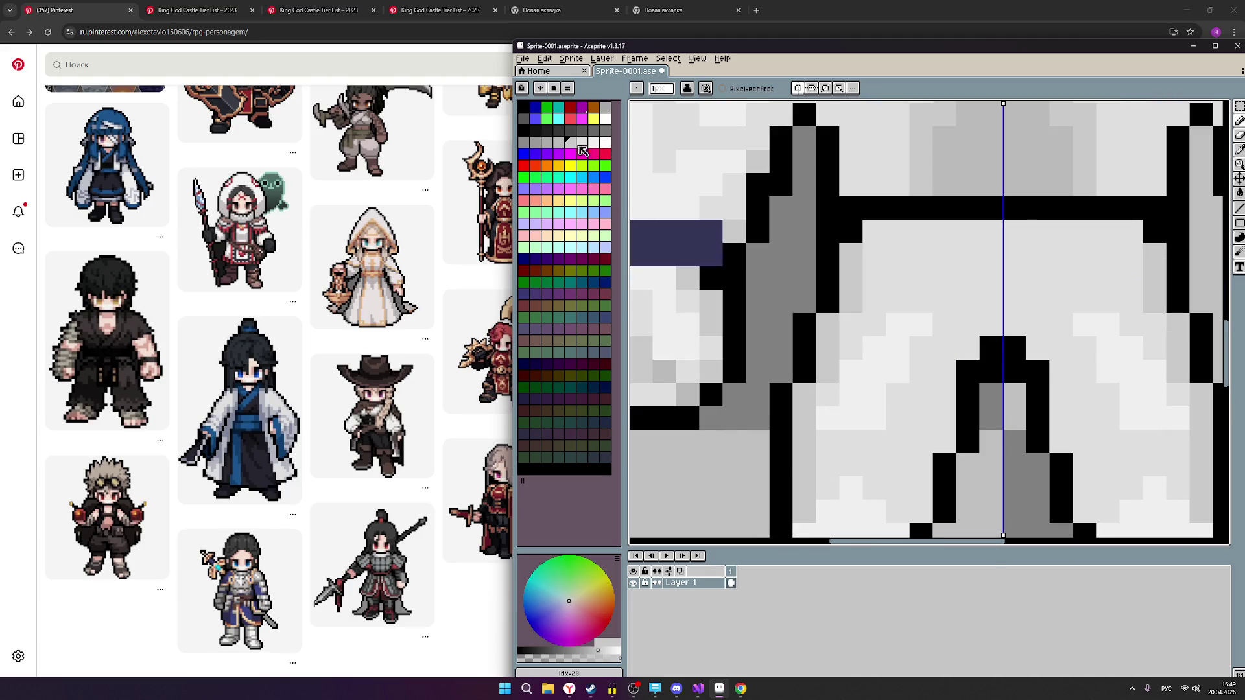
left_click(585, 147)
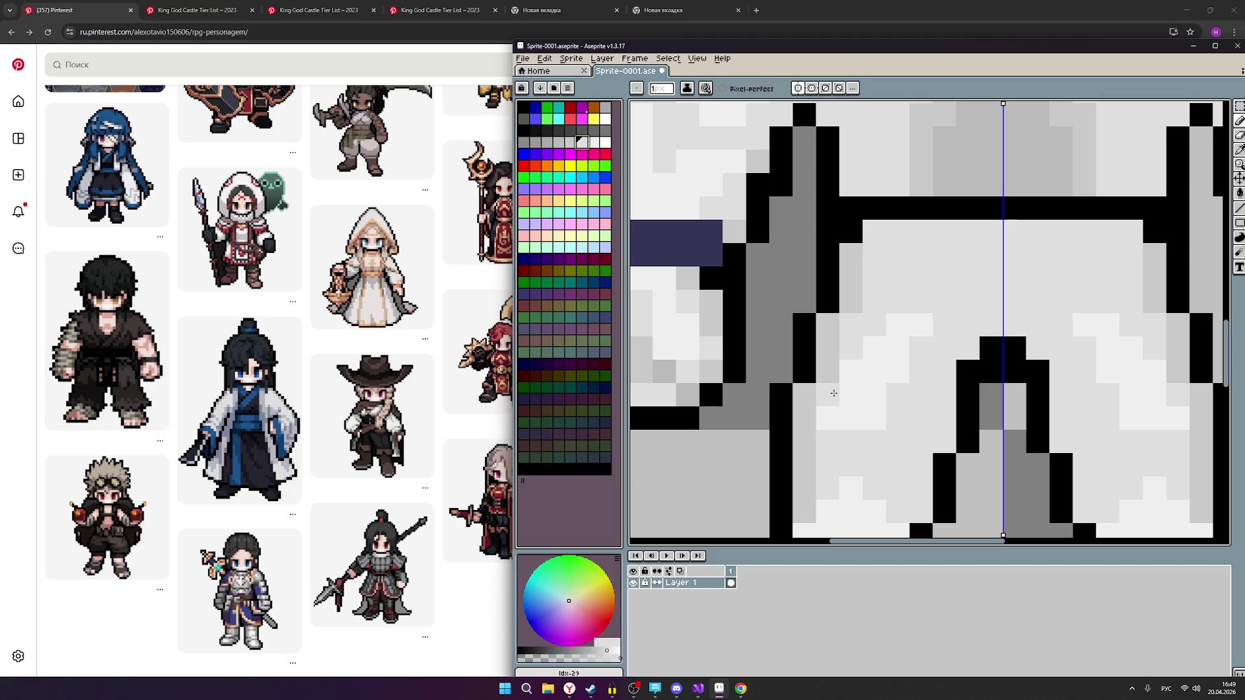
scroll(918, 335, "down", 1)
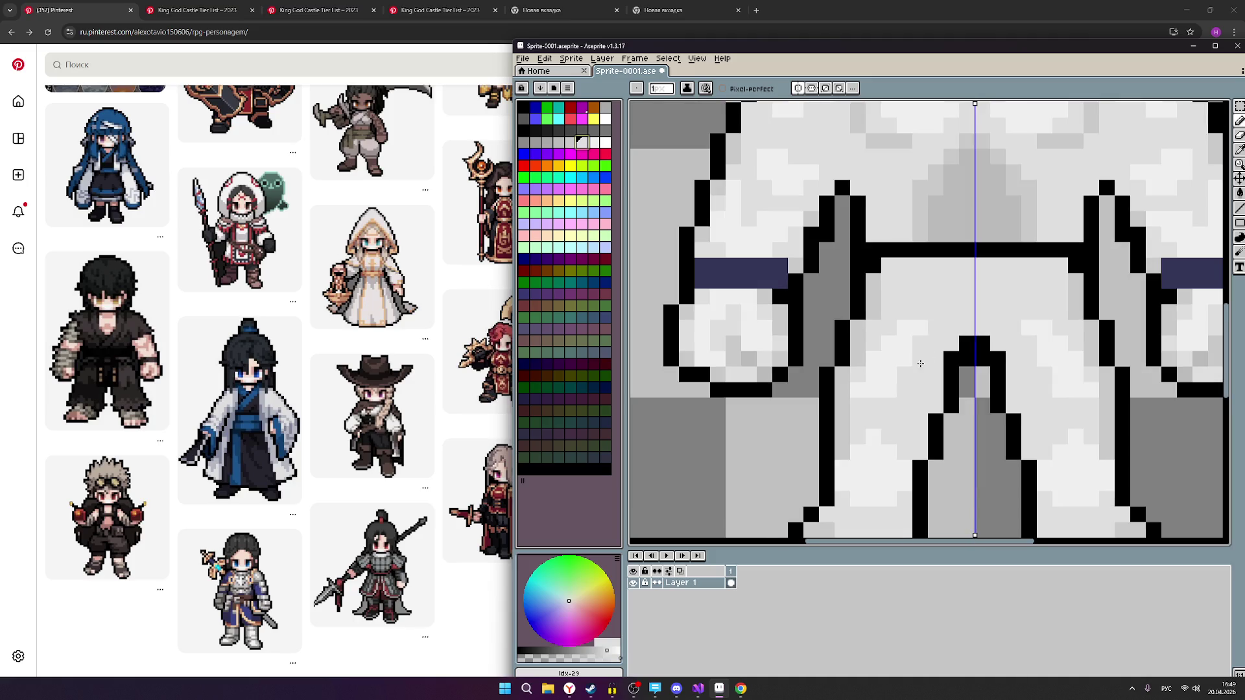
left_click_drag(920, 364, 794, 422)
left_click(594, 142)
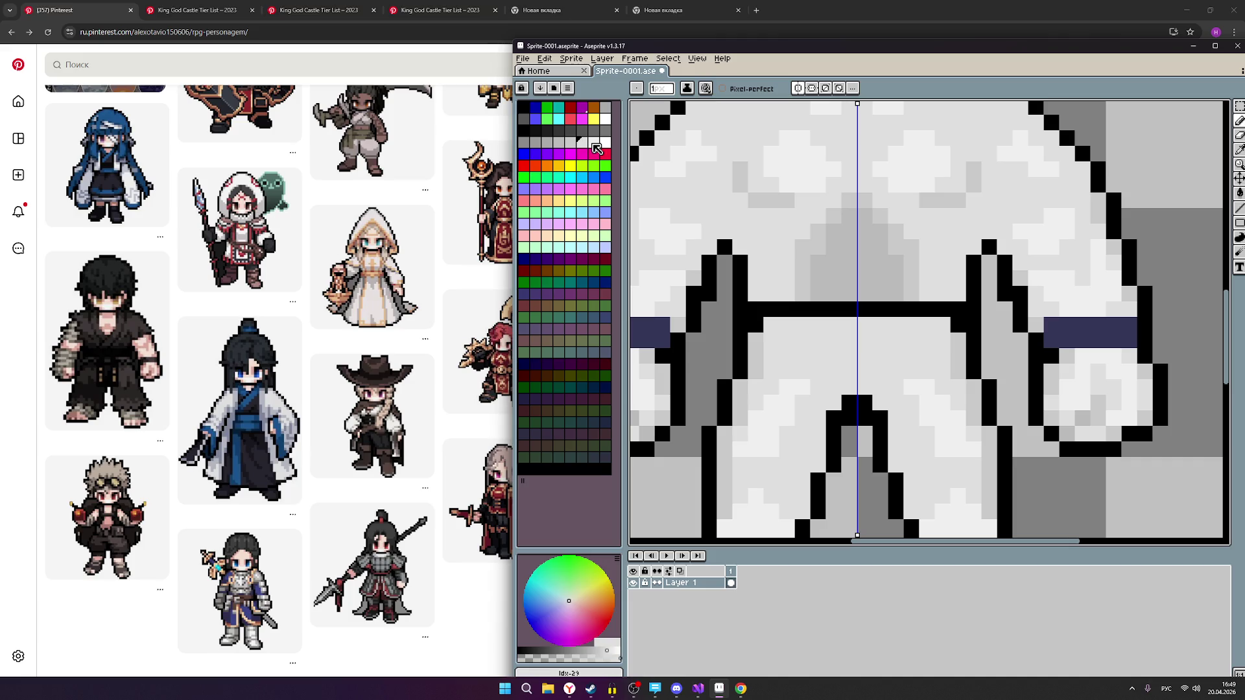
left_click(800, 334)
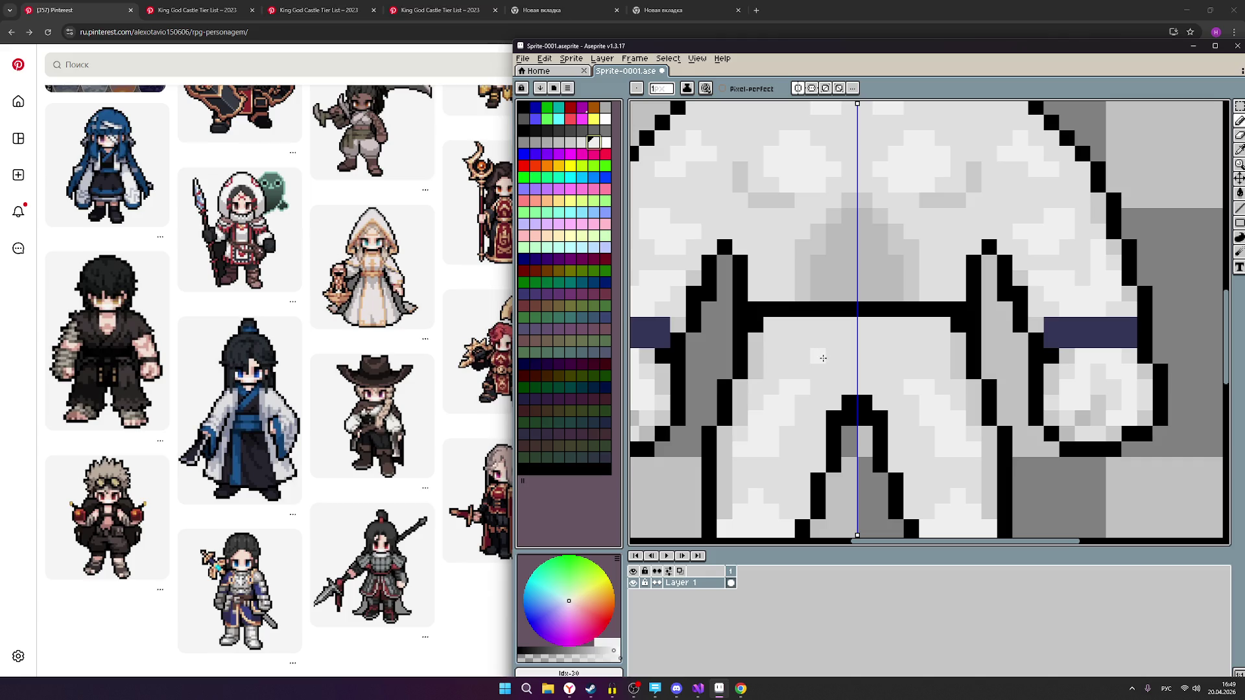
scroll(824, 358, "down", 4)
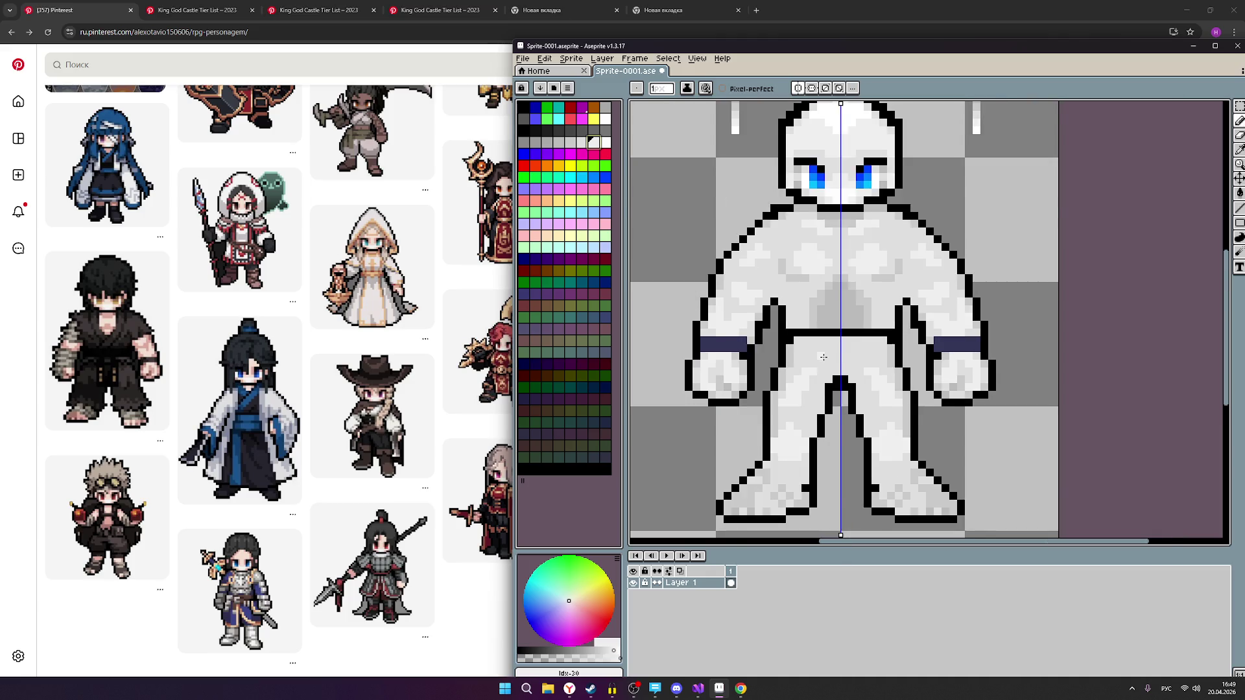
scroll(827, 369, "up", 1)
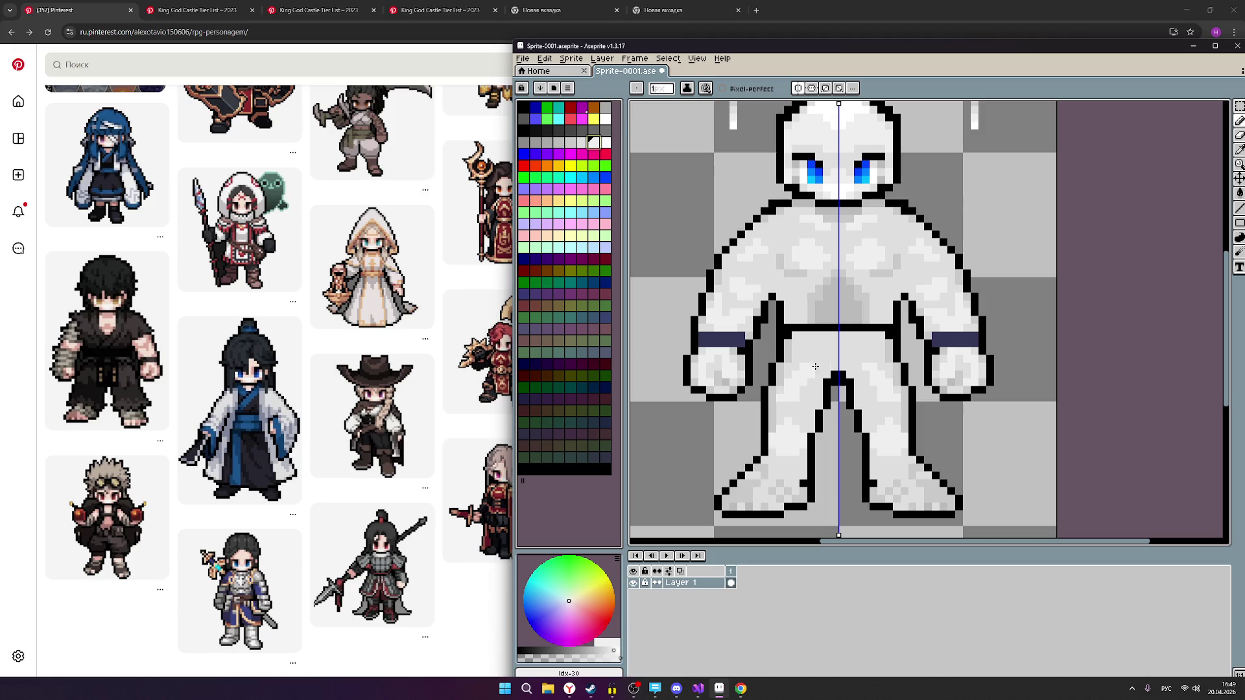
scroll(804, 384, "up", 1)
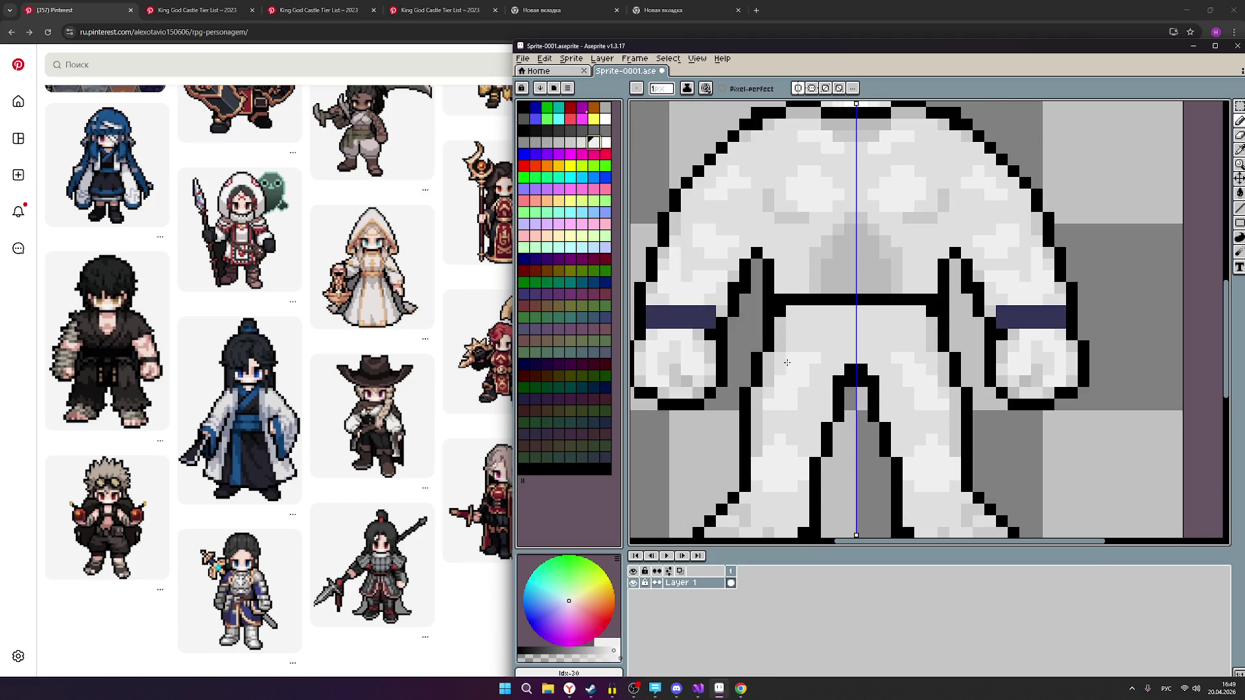
left_click(786, 363, "alt")
scroll(793, 373, "up", 1)
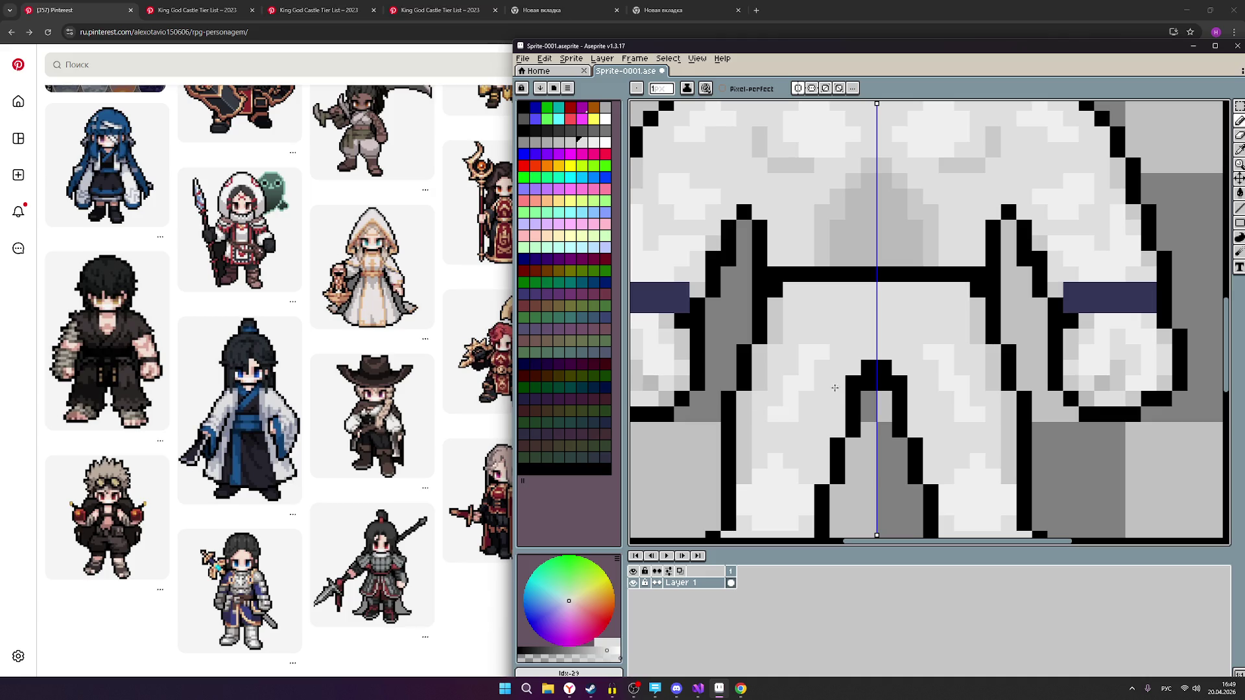
Recentre the whole figure and compare the lighter and darker grey swatches.
left_click(595, 143)
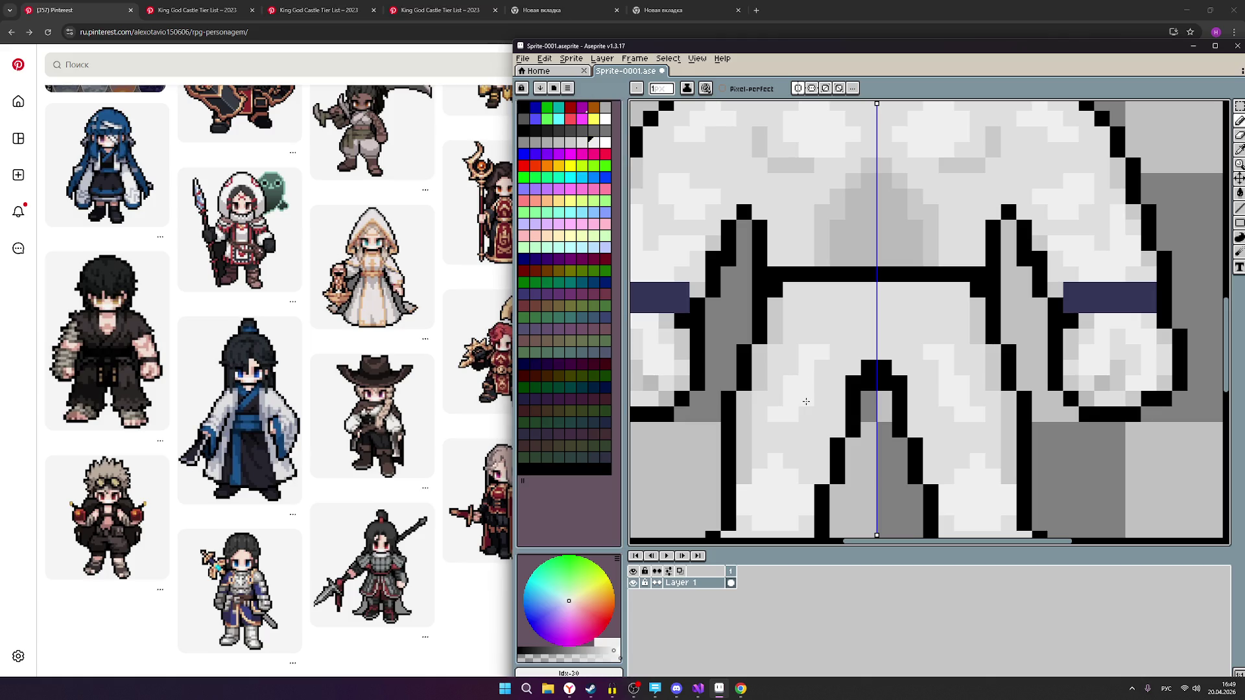
scroll(1009, 382, "down", 1)
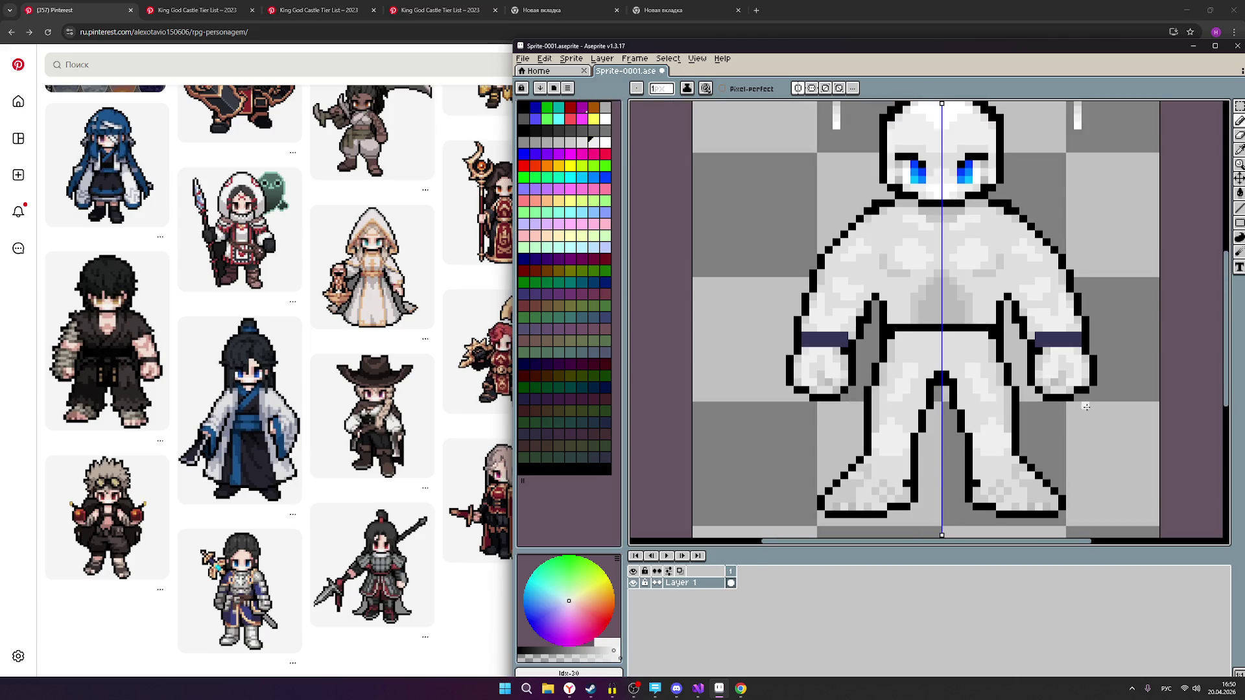
scroll(1087, 406, "down", 1)
scroll(1062, 405, "up", 1)
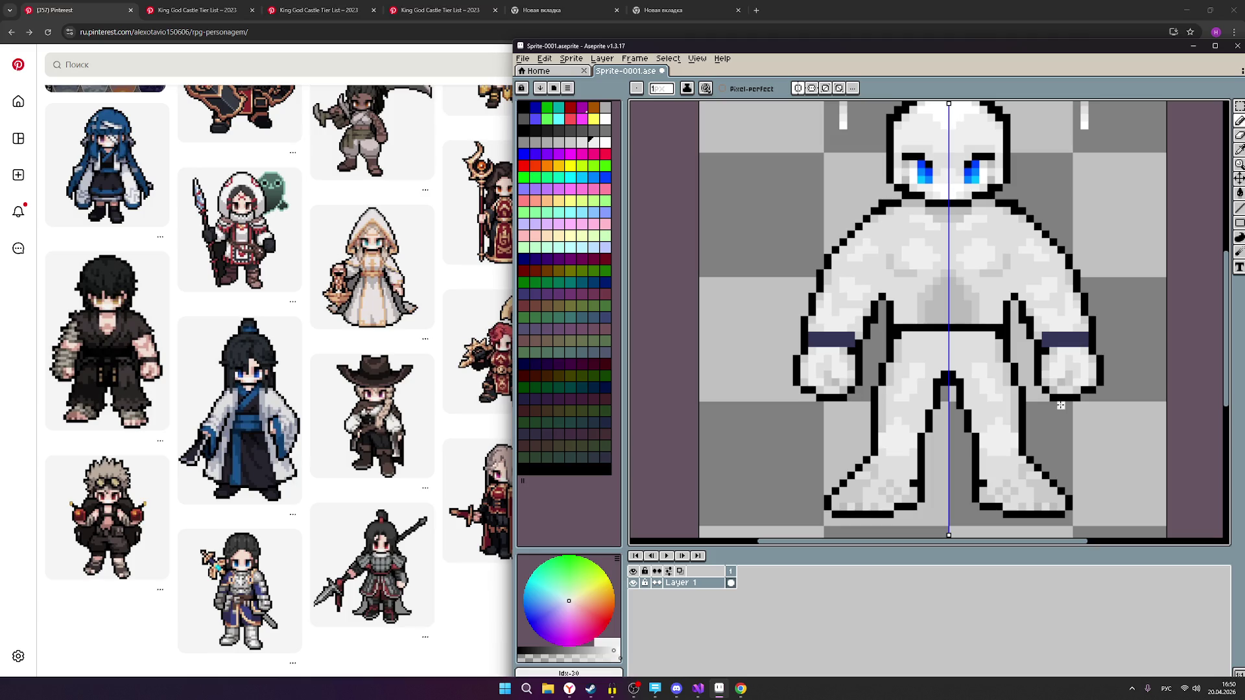
left_click_drag(1038, 398, 879, 429)
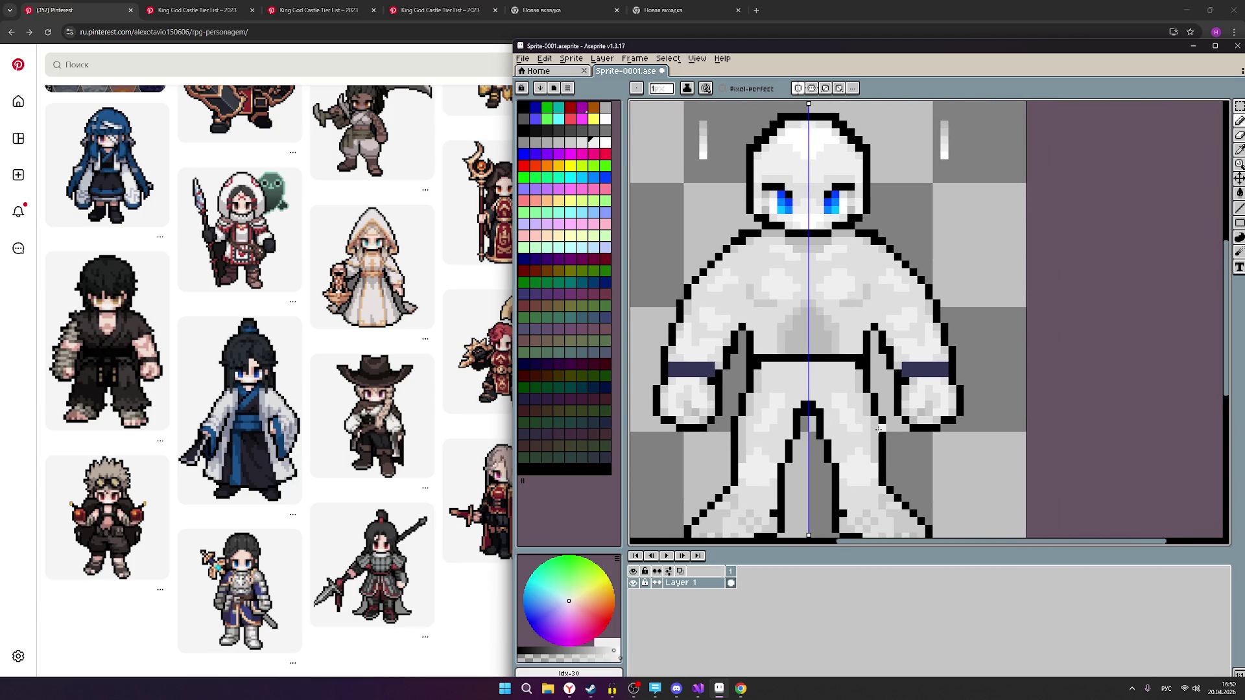
scroll(901, 423, "down", 2)
scroll(857, 422, "up", 3)
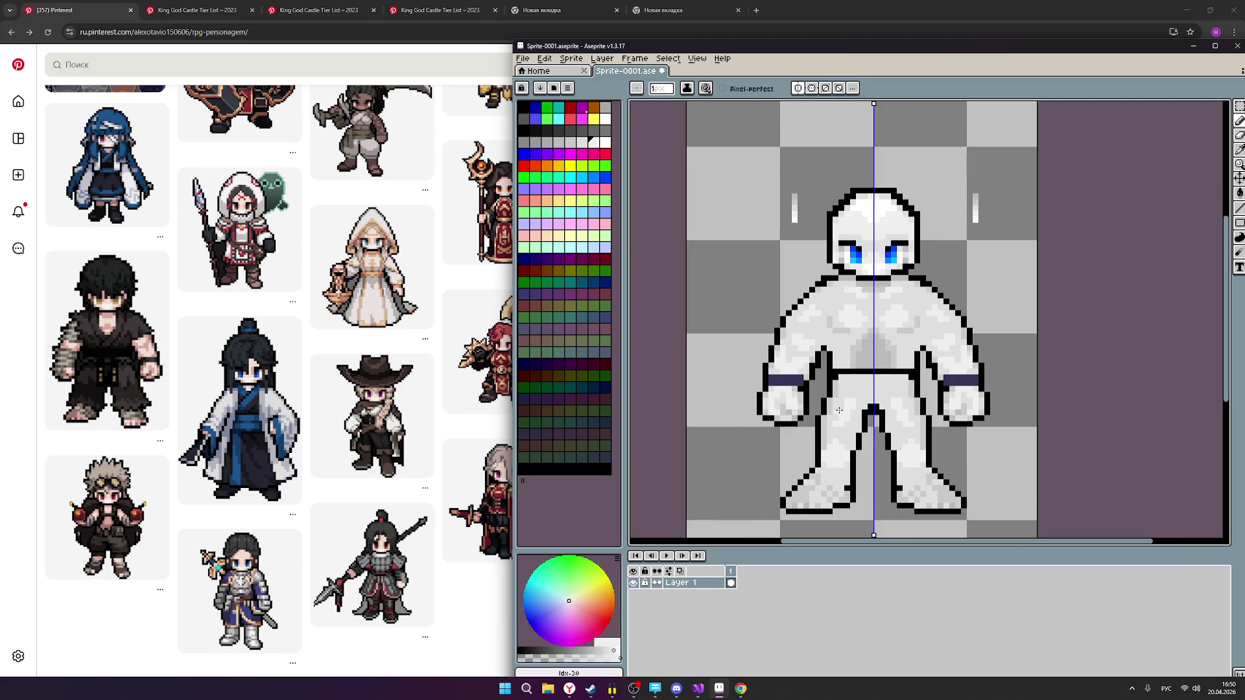
left_click(583, 143)
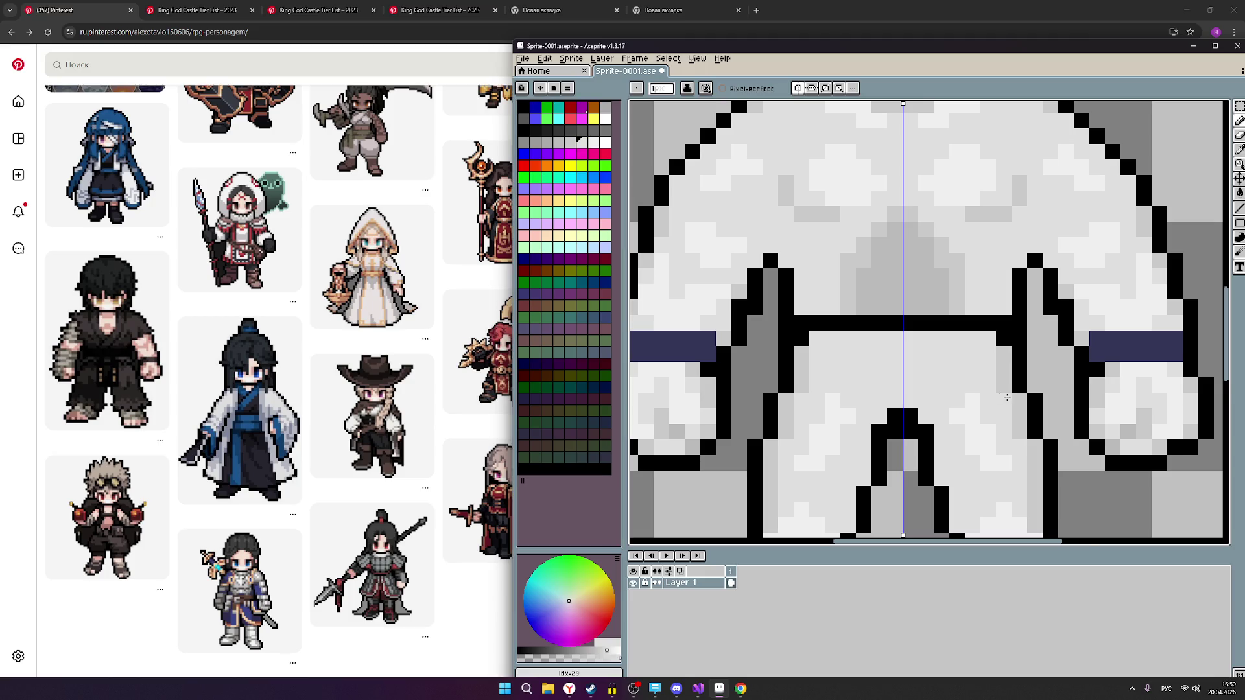
scroll(958, 401, "down", 3)
scroll(978, 398, "up", 2)
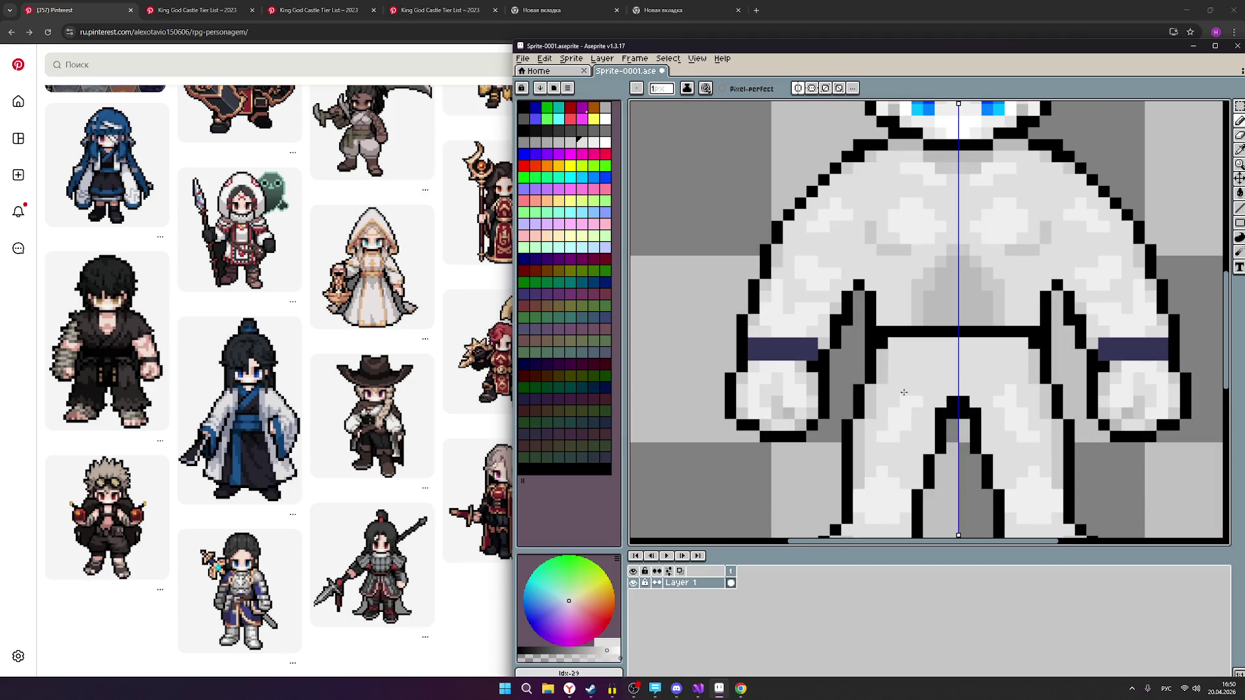
scroll(1050, 409, "down", 2)
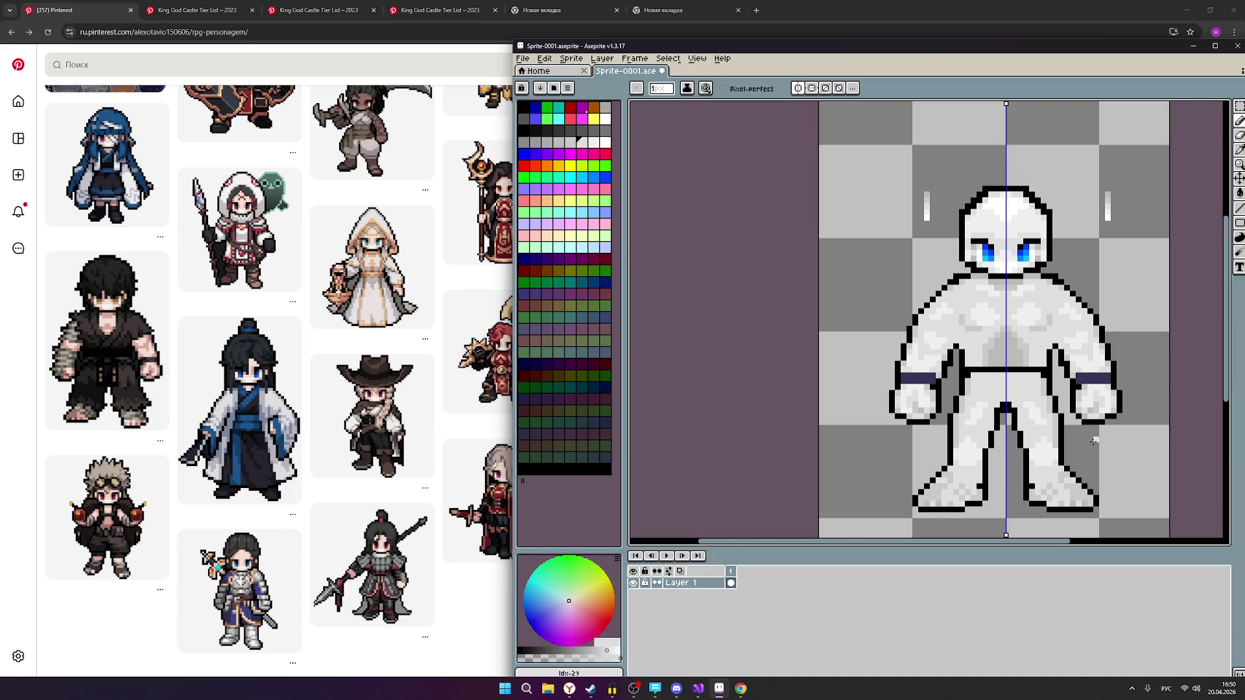
scroll(1093, 446, "up", 1)
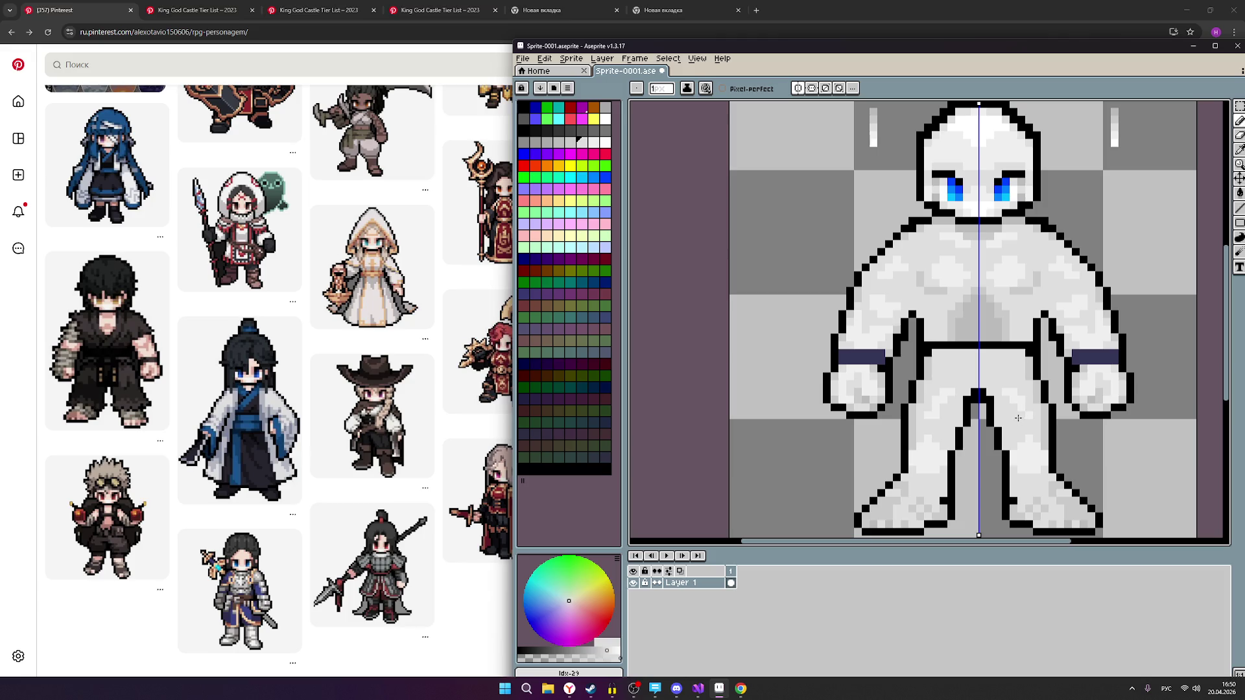
Zoom in on the torso and head, then select the lighter grey swatch (index 30).
scroll(1019, 418, "down", 2)
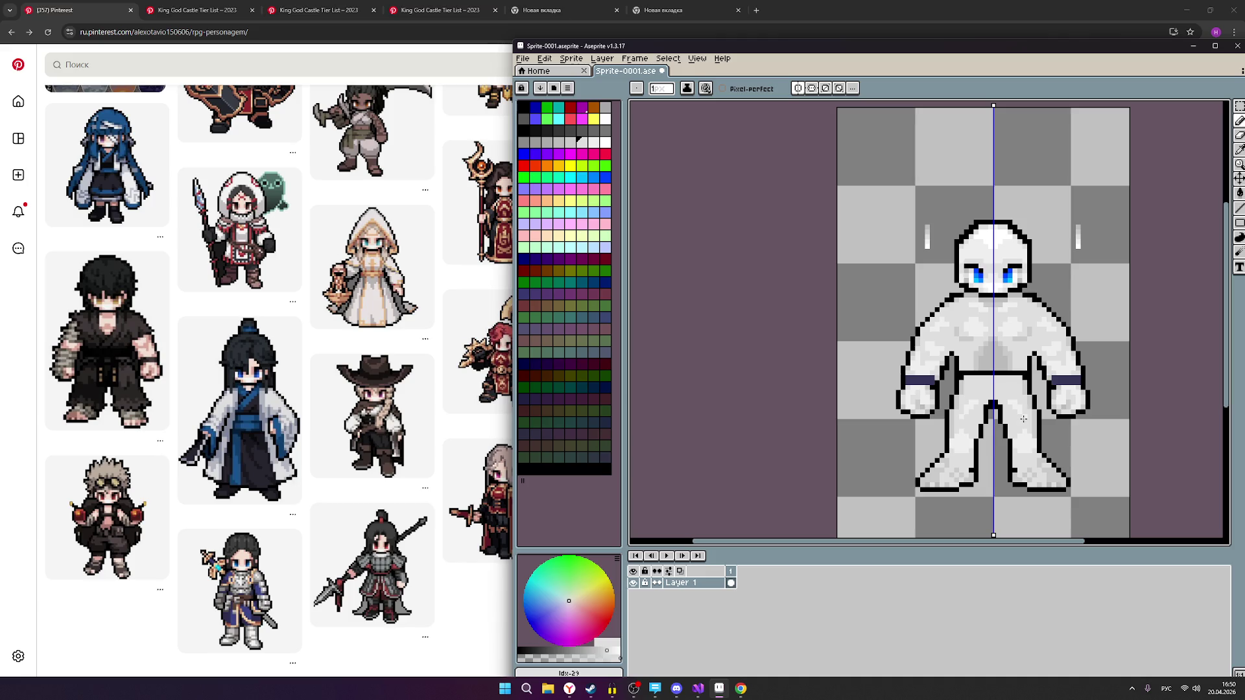
scroll(1026, 419, "up", 3)
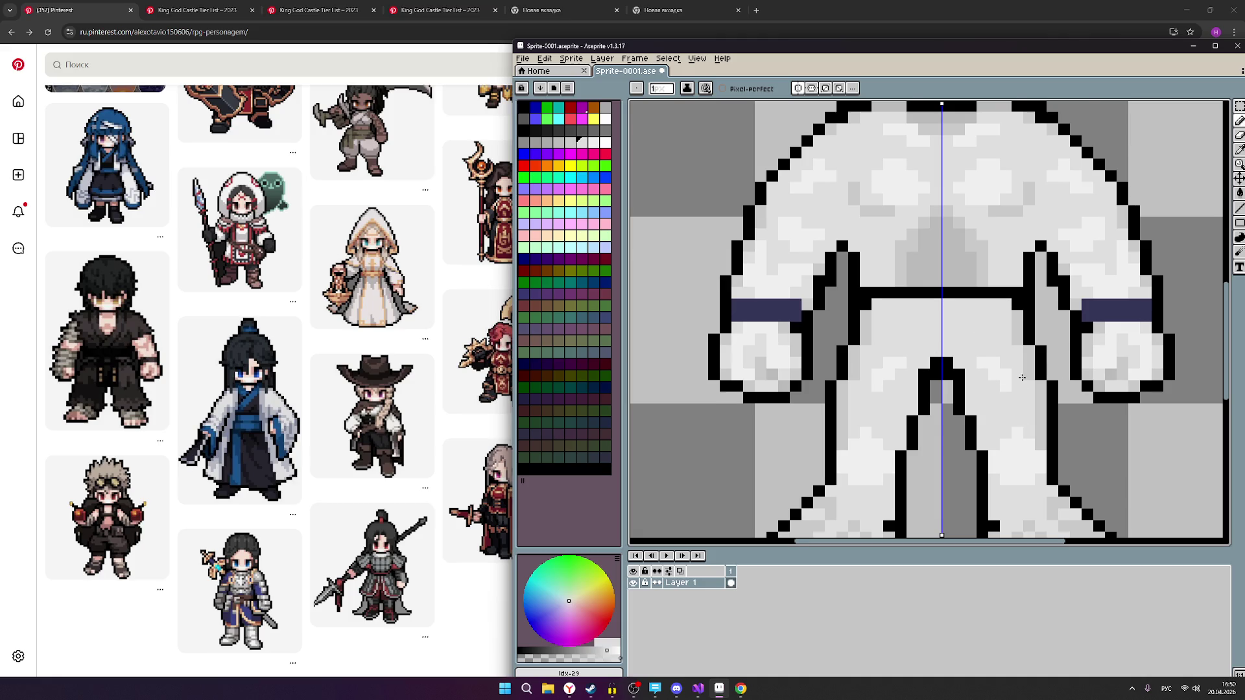
scroll(976, 345, "down", 1)
scroll(953, 330, "up", 1)
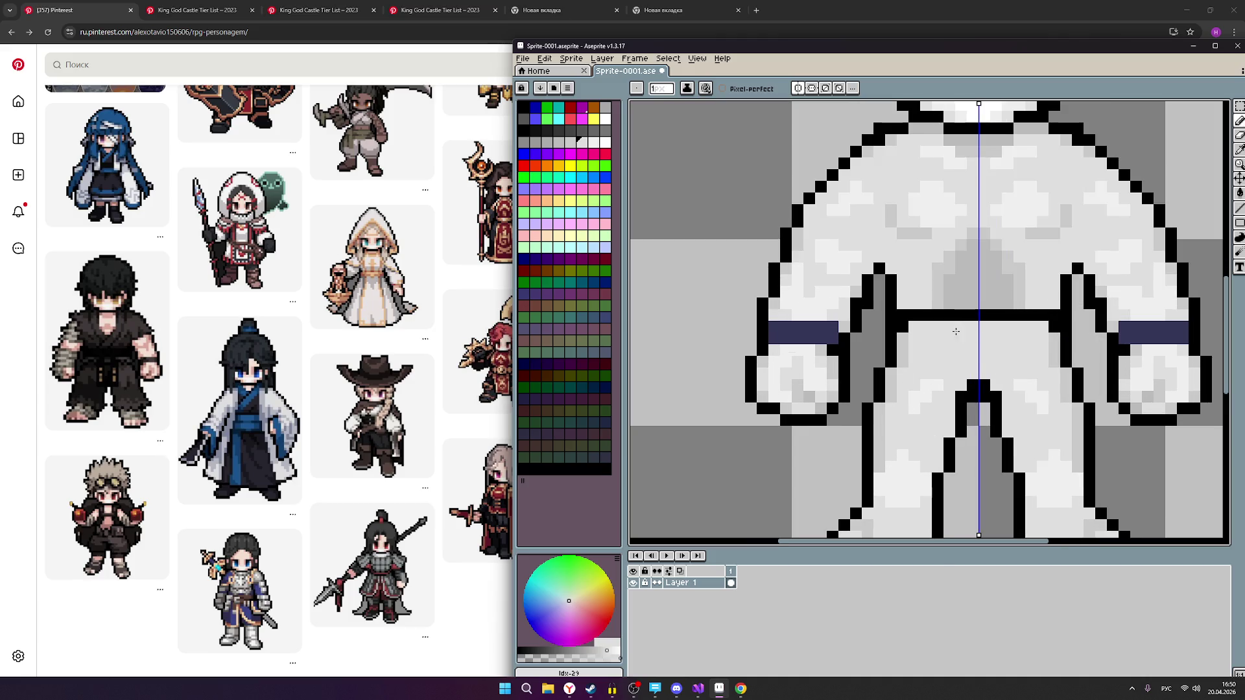
scroll(983, 332, "down", 1)
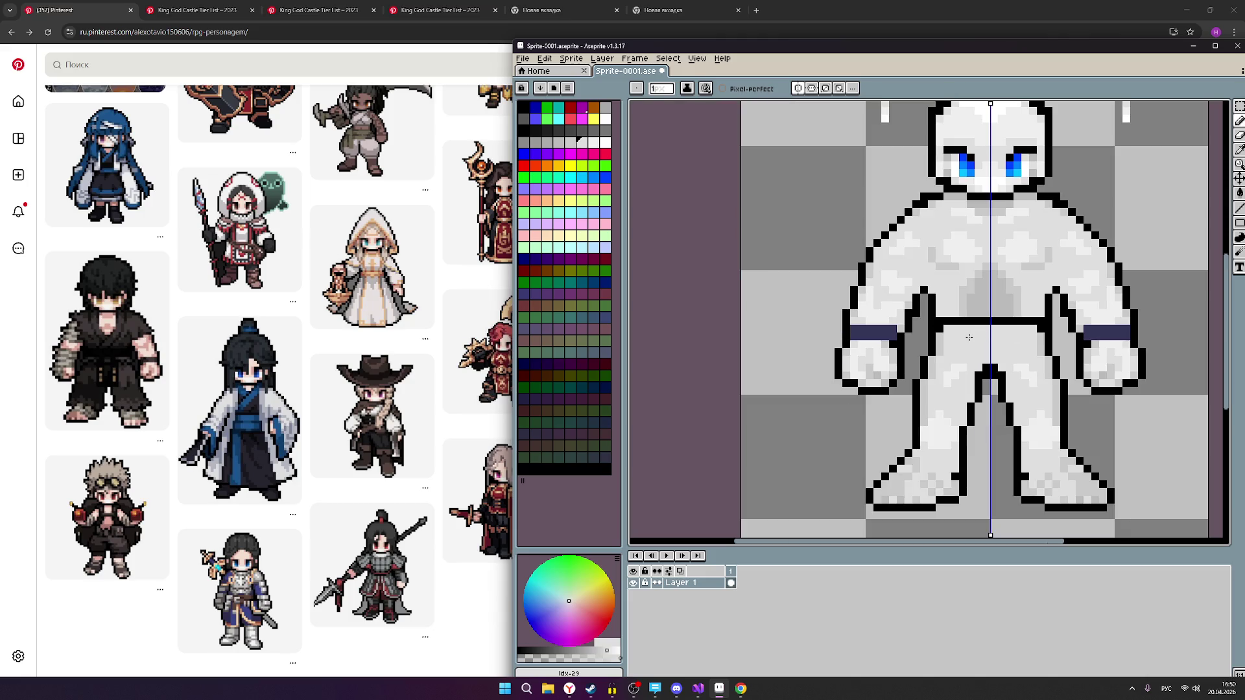
scroll(973, 334, "down", 2)
scroll(994, 336, "up", 3)
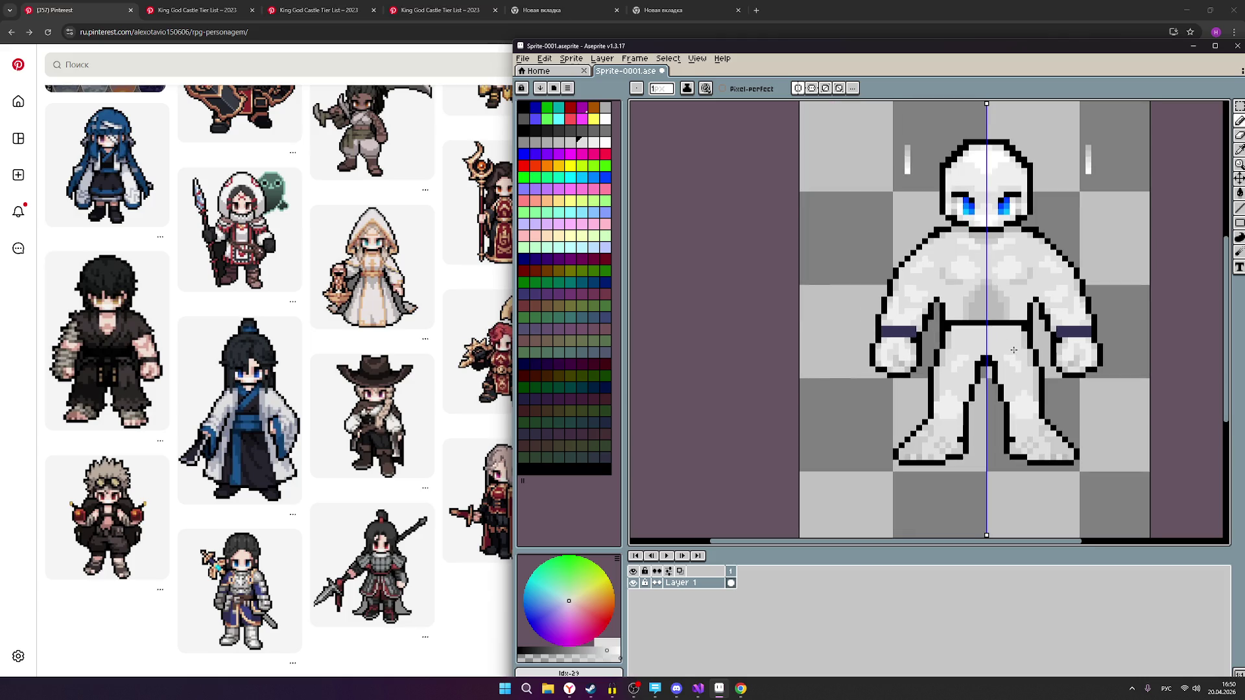
left_click_drag(957, 326, 912, 369)
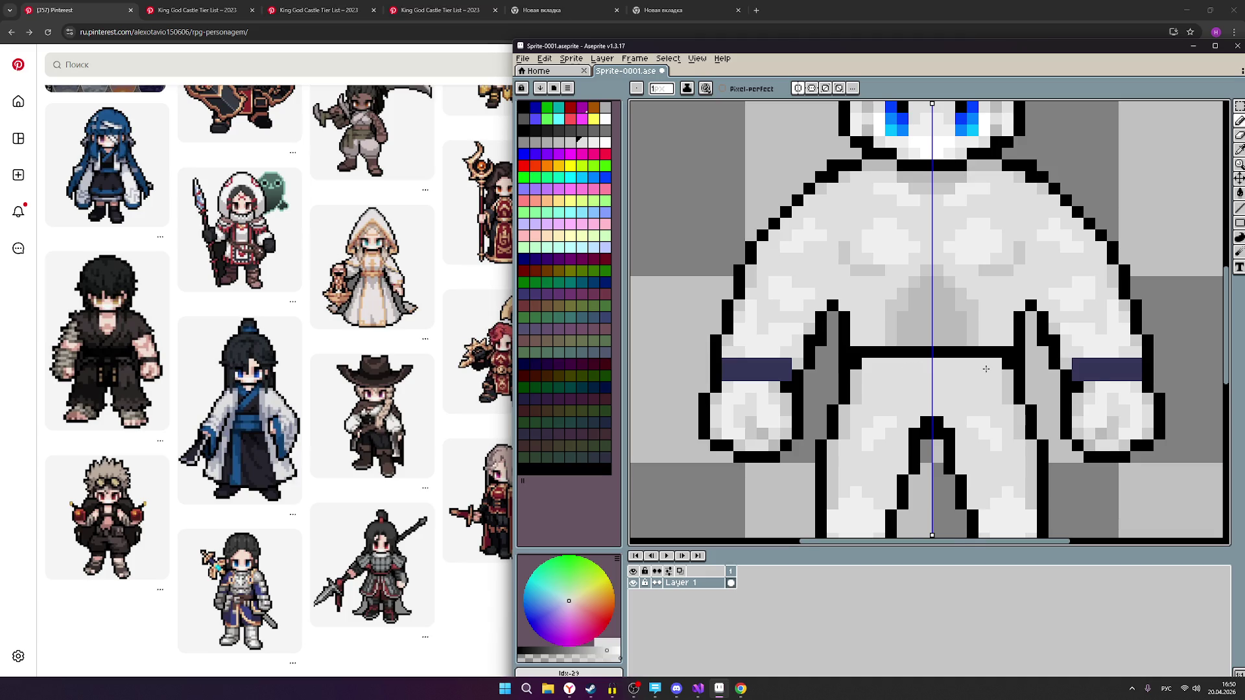
scroll(986, 369, "down", 2)
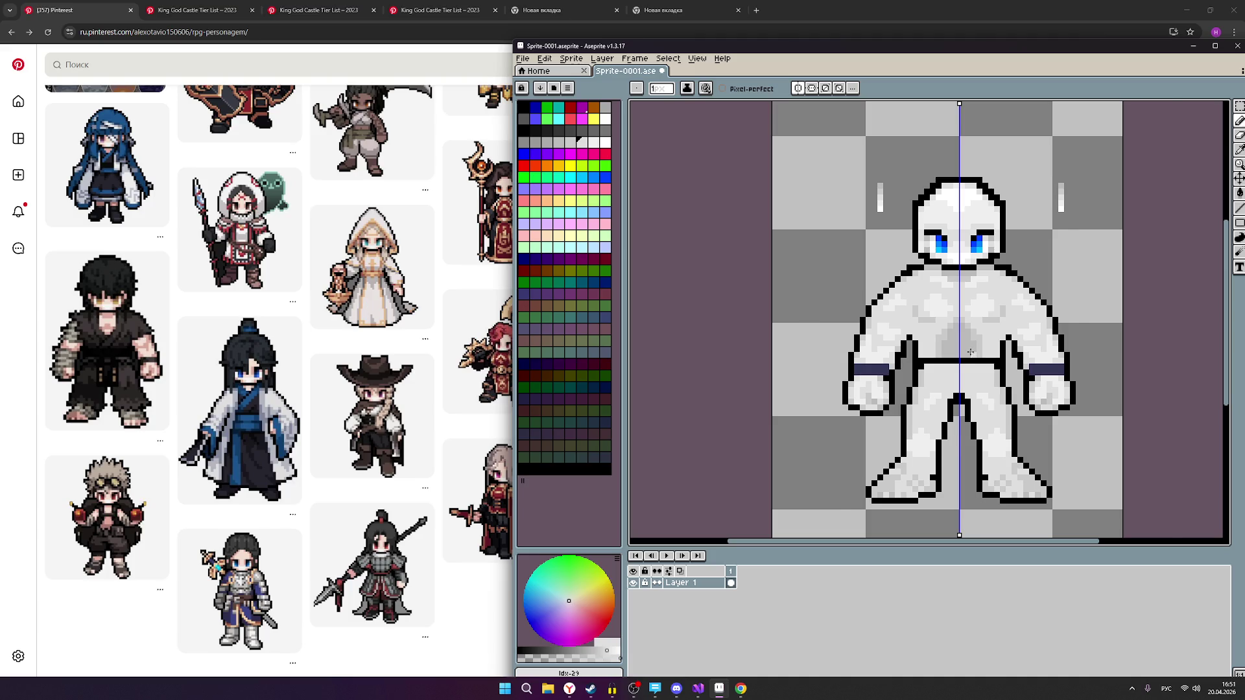
scroll(970, 352, "up", 1)
scroll(968, 349, "up", 1)
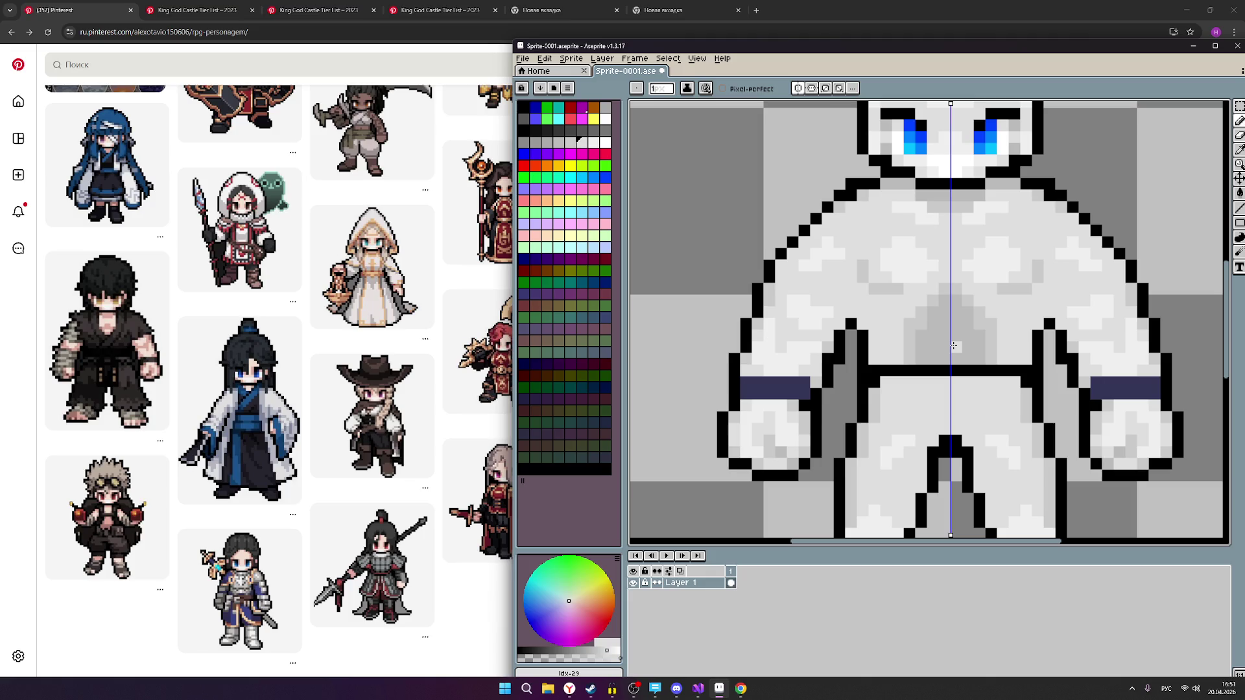
scroll(954, 346, "up", 1)
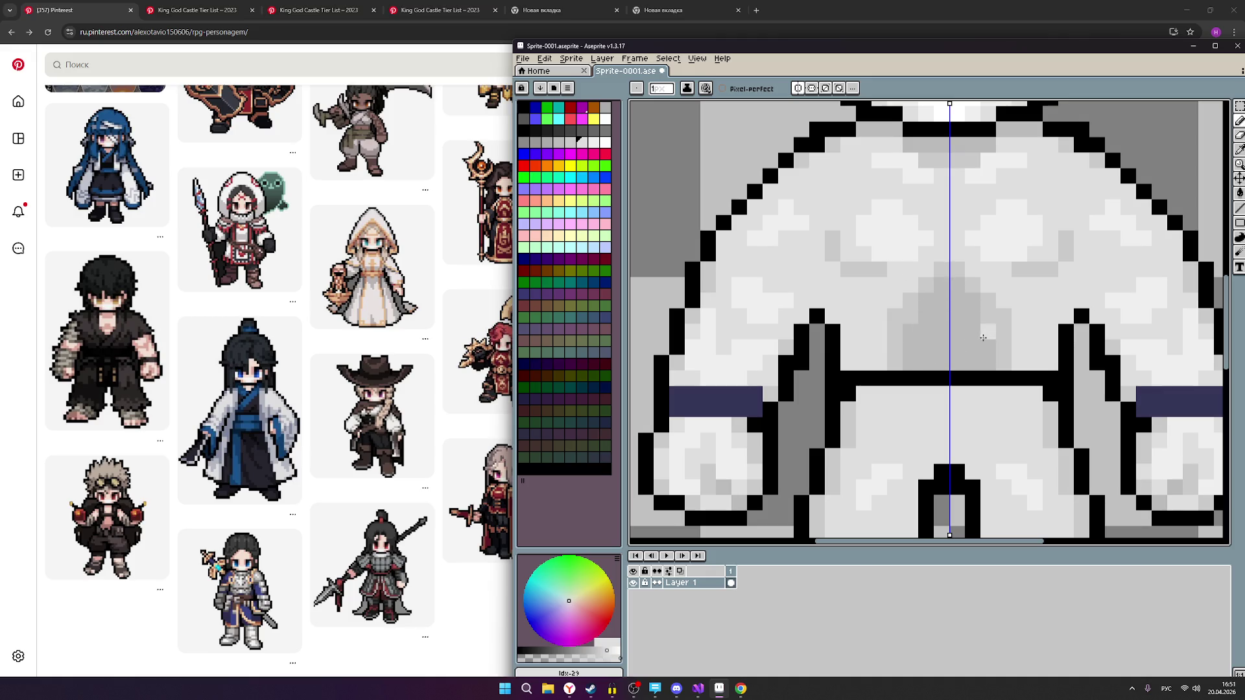
left_click(594, 142)
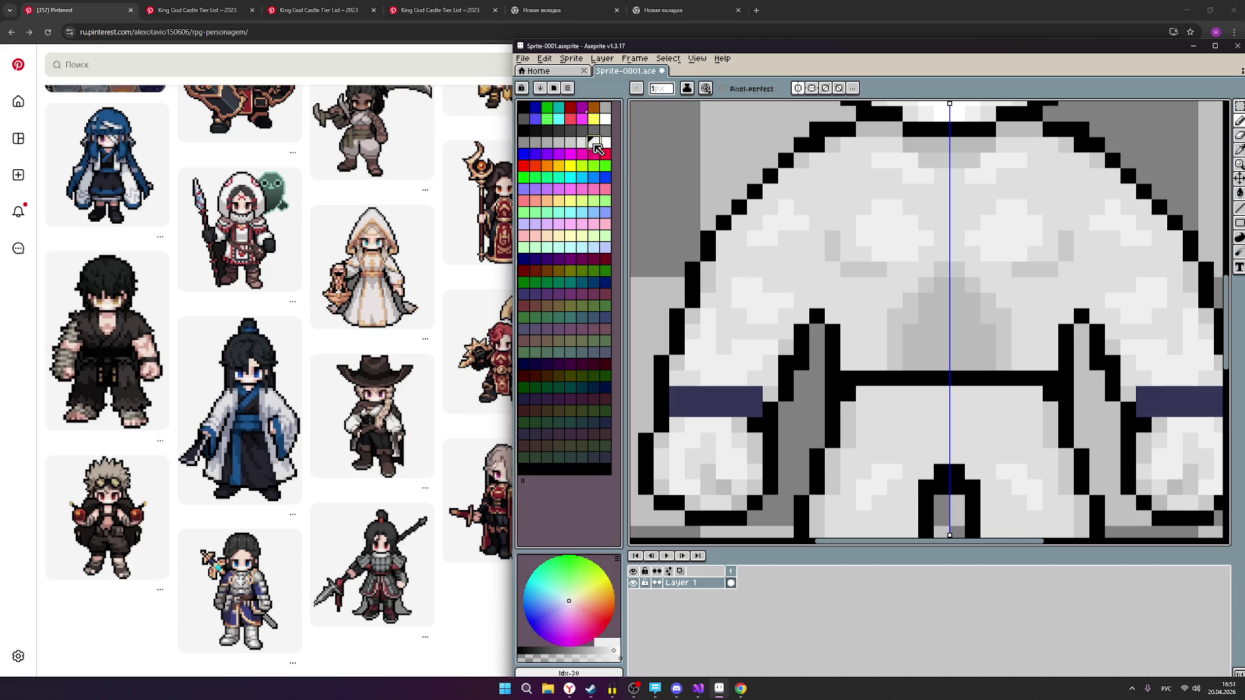
Select grey swatch 29 and paint mirrored grey shading pixels on the chest.
scroll(953, 367, "down", 3)
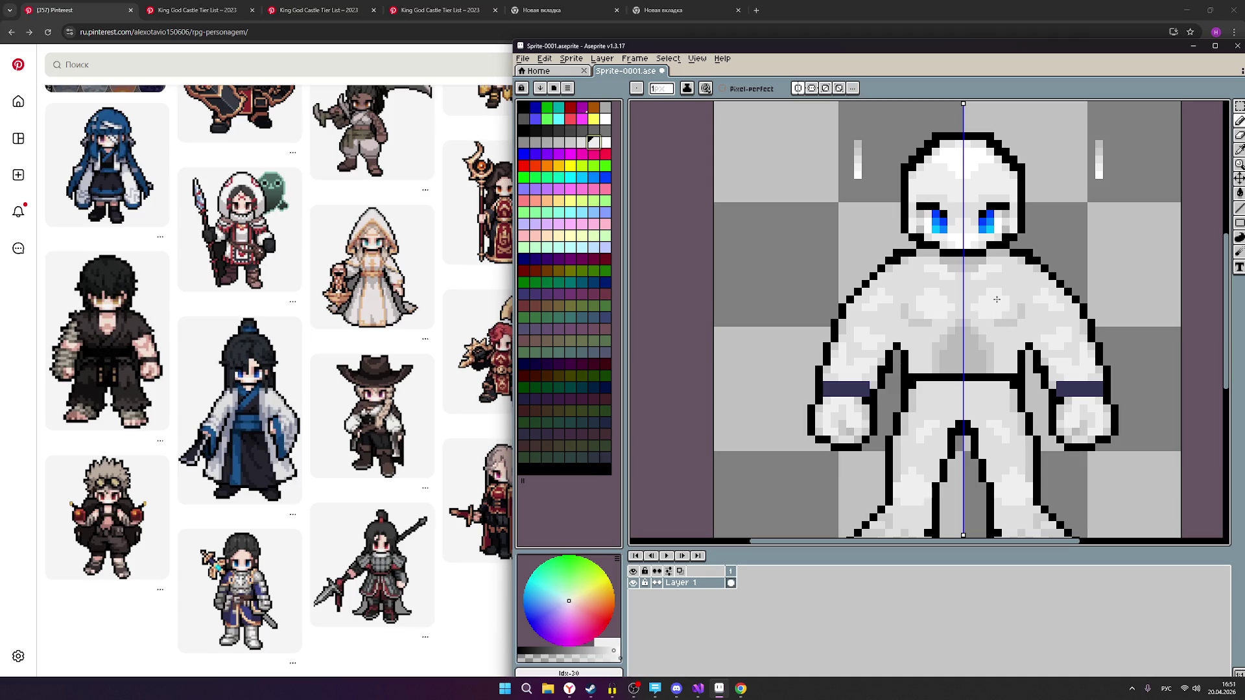
scroll(1020, 366, "down", 1)
scroll(1007, 378, "up", 3)
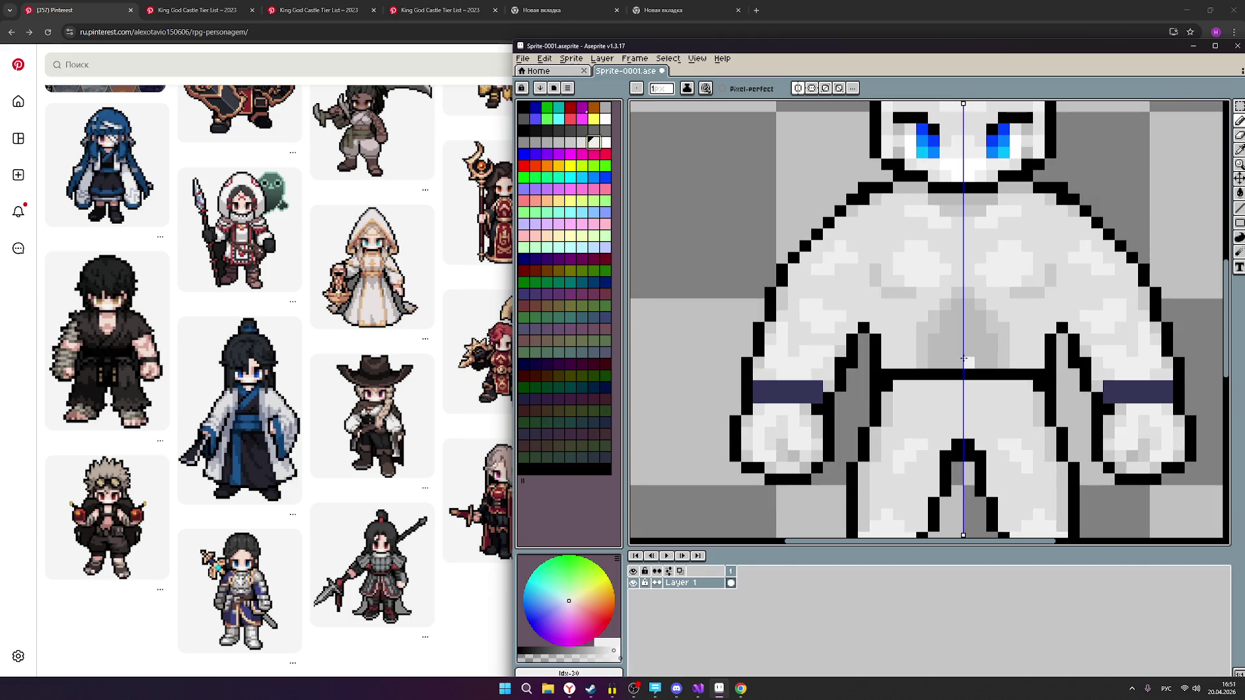
scroll(965, 301, "down", 2)
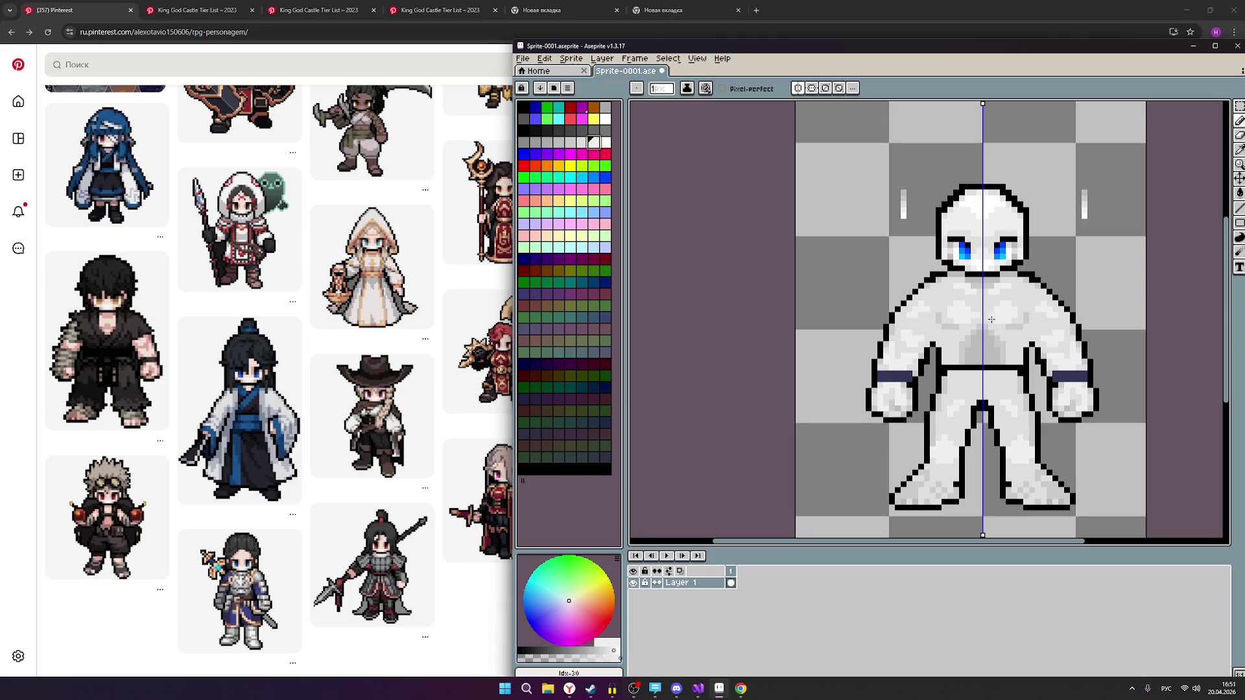
scroll(923, 334, "up", 1)
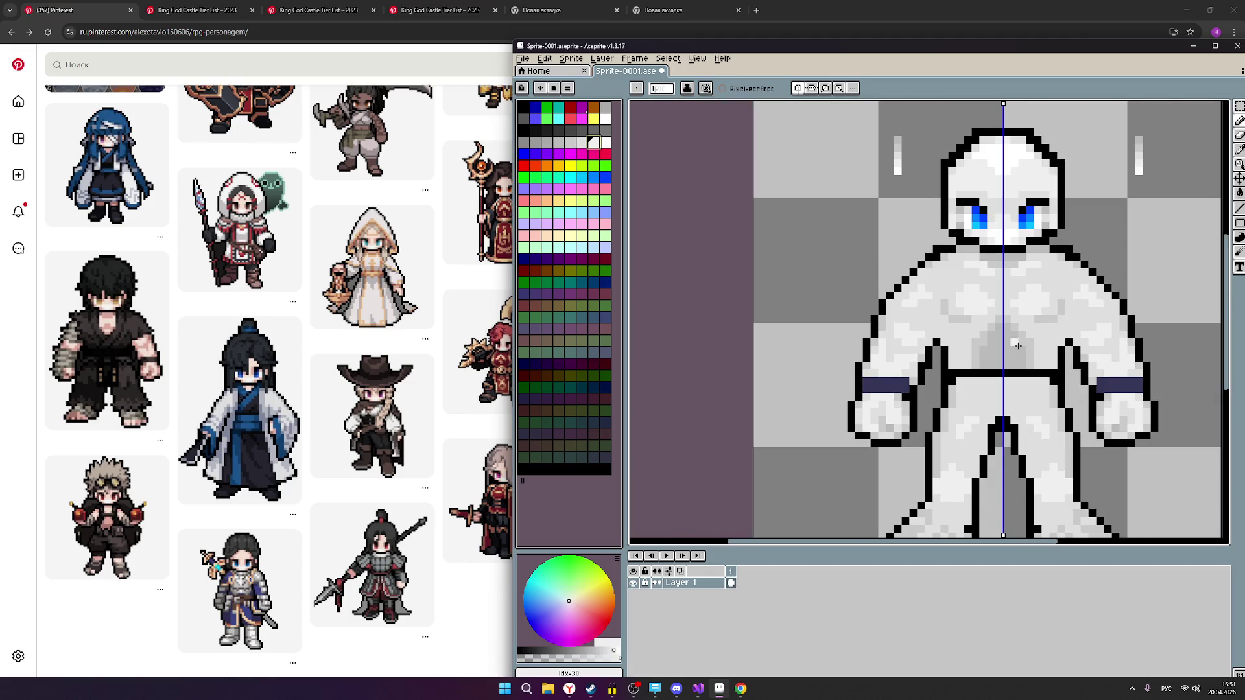
scroll(1026, 347, "down", 1)
scroll(1031, 331, "up", 1)
left_click_drag(1087, 315, 989, 342)
scroll(1095, 351, "down", 2)
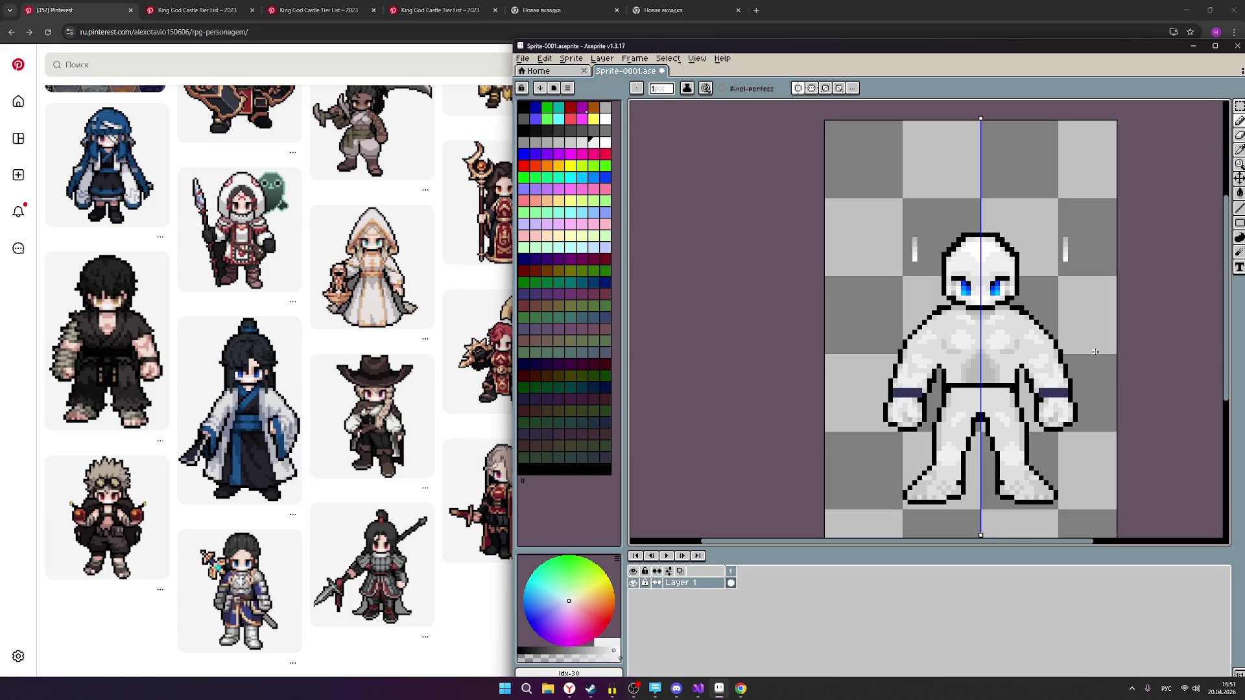
scroll(1004, 340, "up", 3)
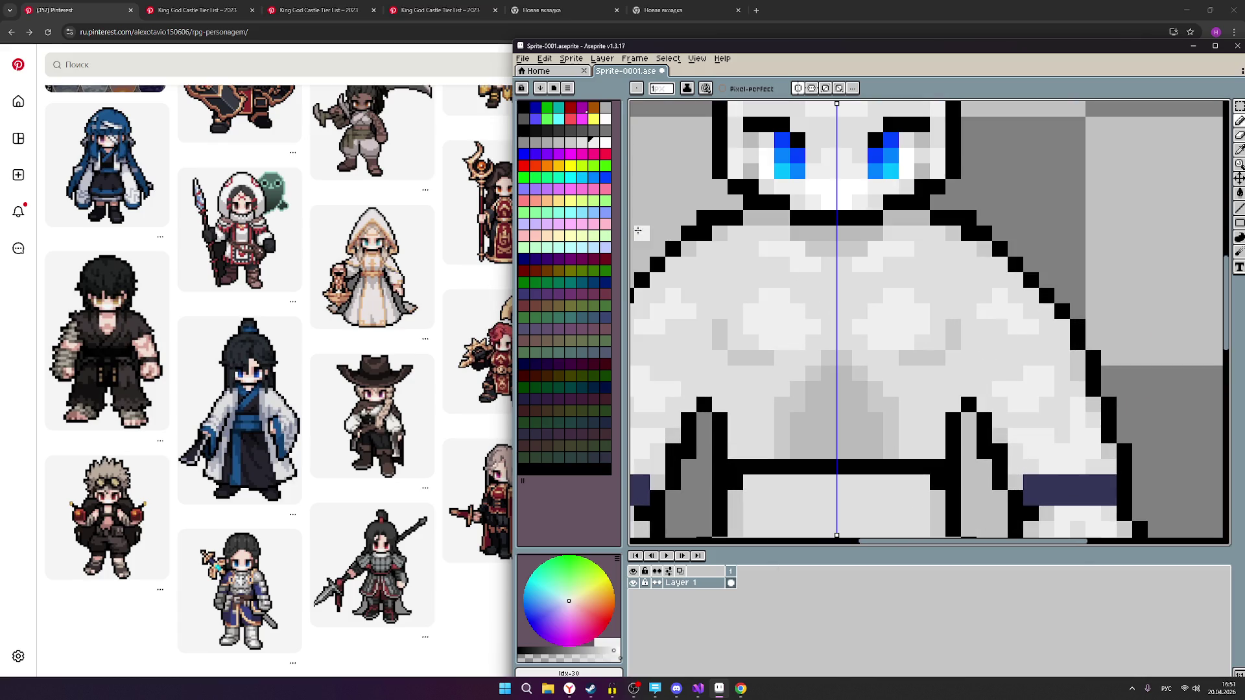
left_click(578, 143)
mouse_move(1012, 323)
left_mouse_down()
mouse_move(993, 311)
mouse_move(995, 297)
left_mouse_up()
Zoom in and out to check the mirrored chest shading.
scroll(1012, 338, "down", 2)
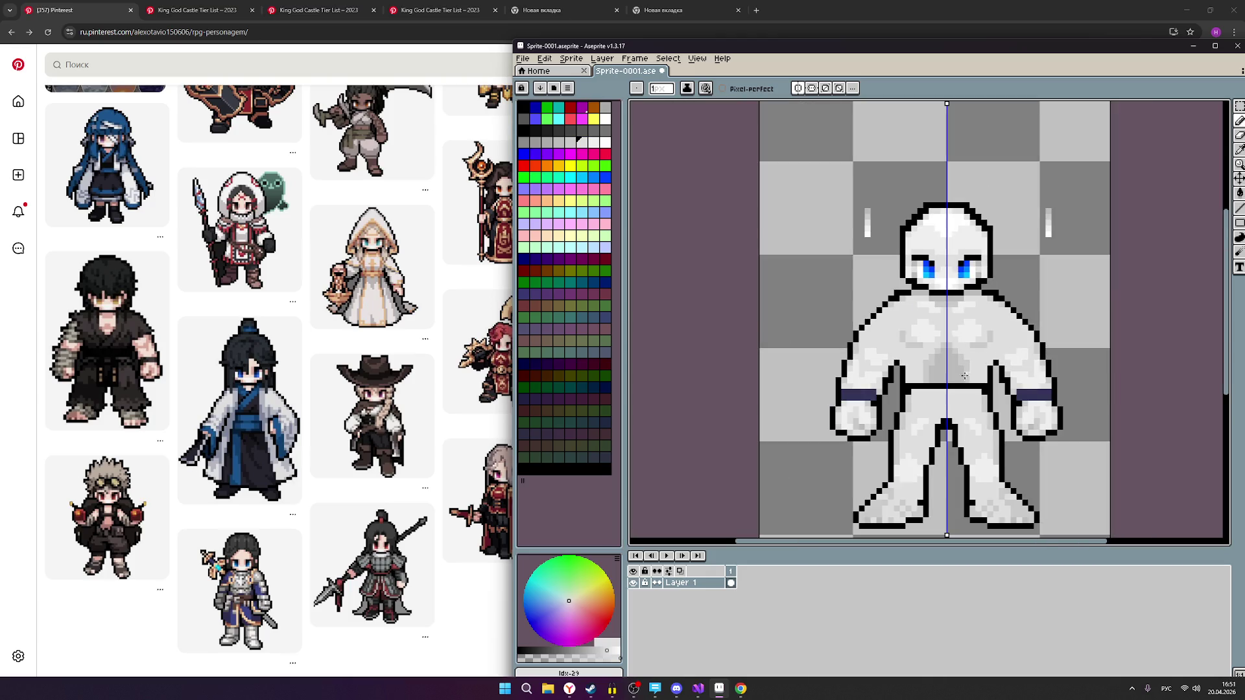
scroll(991, 439, "down", 1)
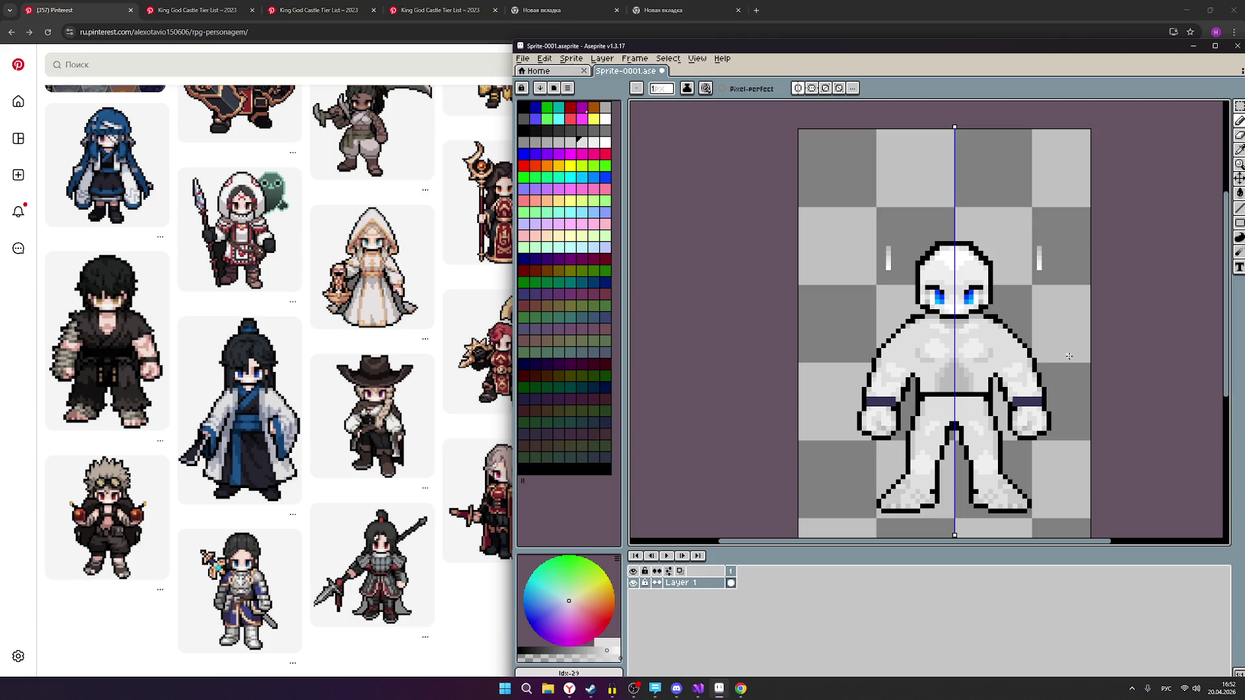
scroll(973, 480, "up", 1)
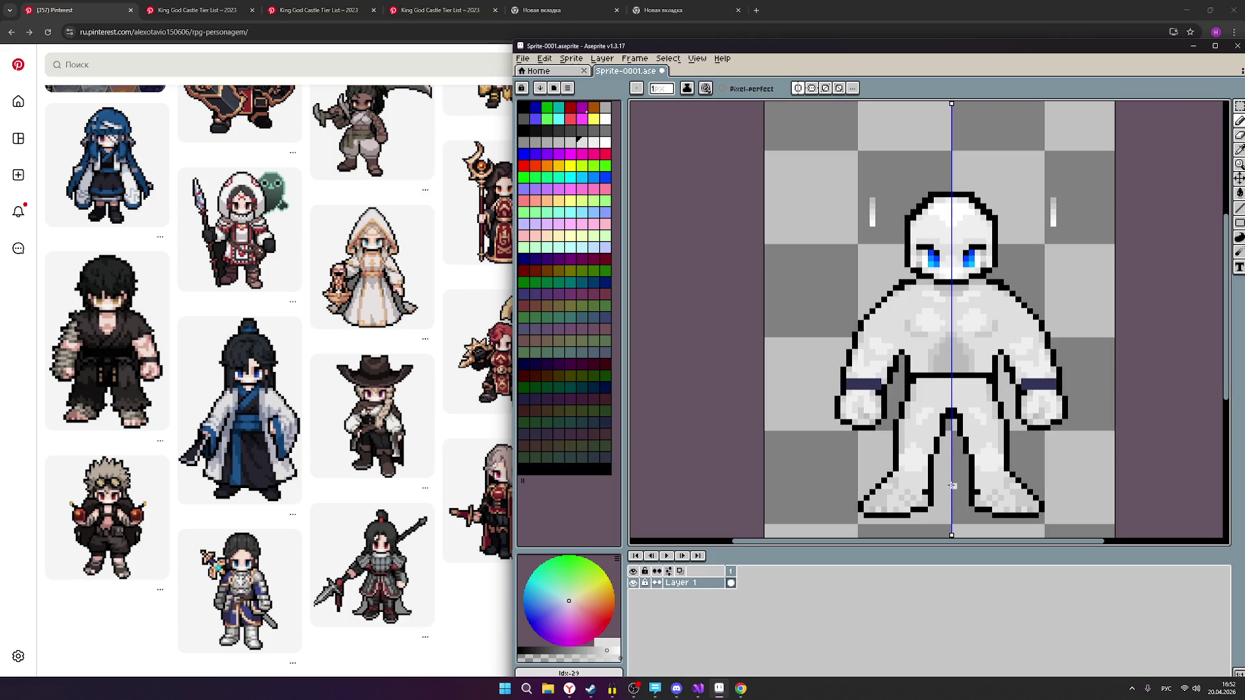
scroll(952, 485, "up", 1)
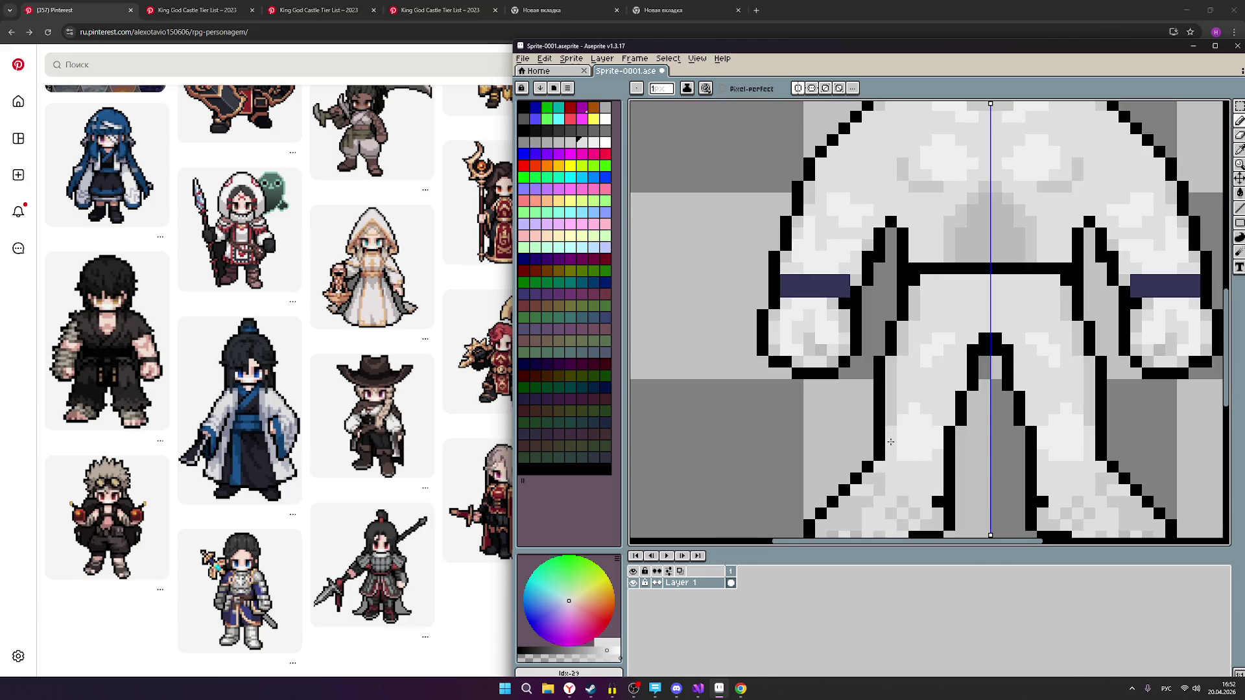
scroll(898, 451, "up", 1)
scroll(900, 454, "up", 2)
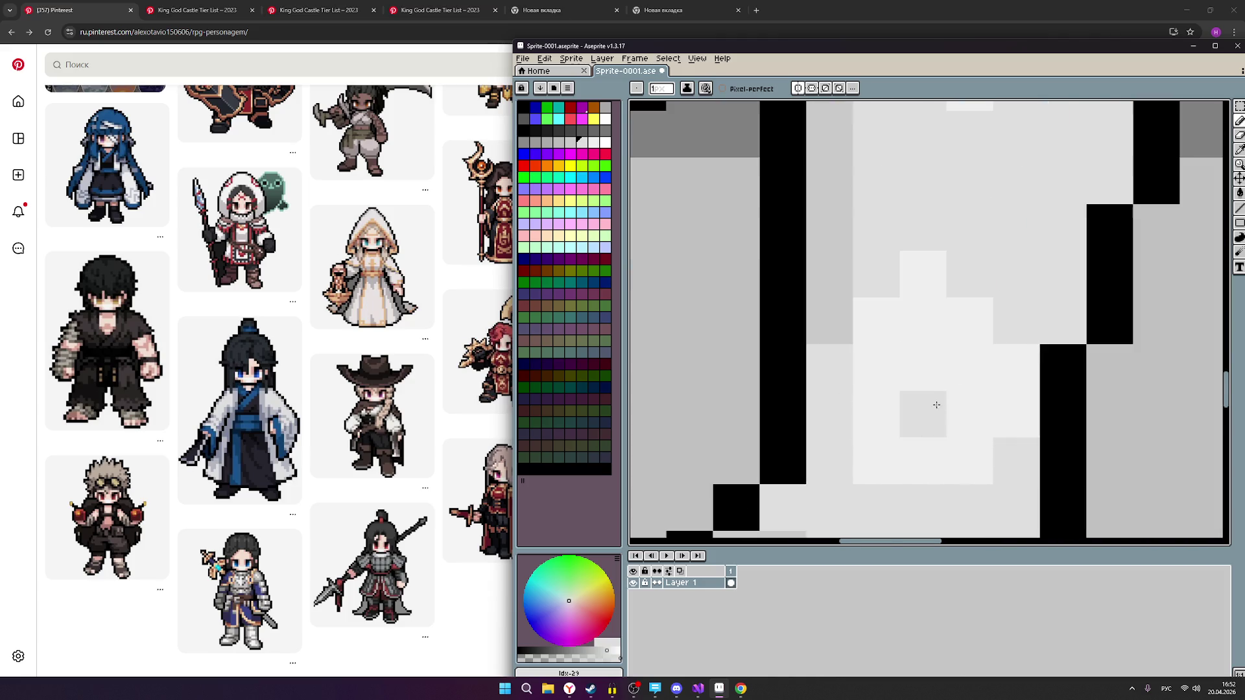
scroll(934, 442, "down", 2)
scroll(923, 436, "down", 2)
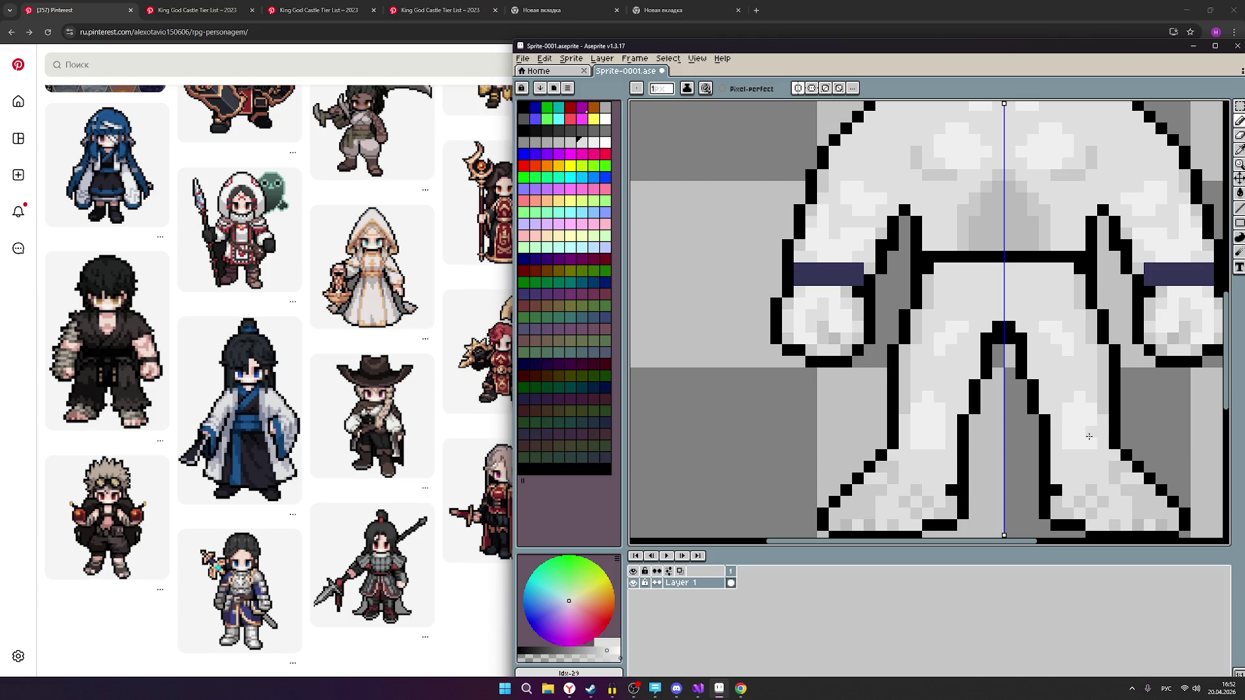
scroll(1087, 432, "down", 1)
scroll(1082, 424, "down", 1)
scroll(1081, 424, "up", 2)
scroll(1082, 424, "up", 1)
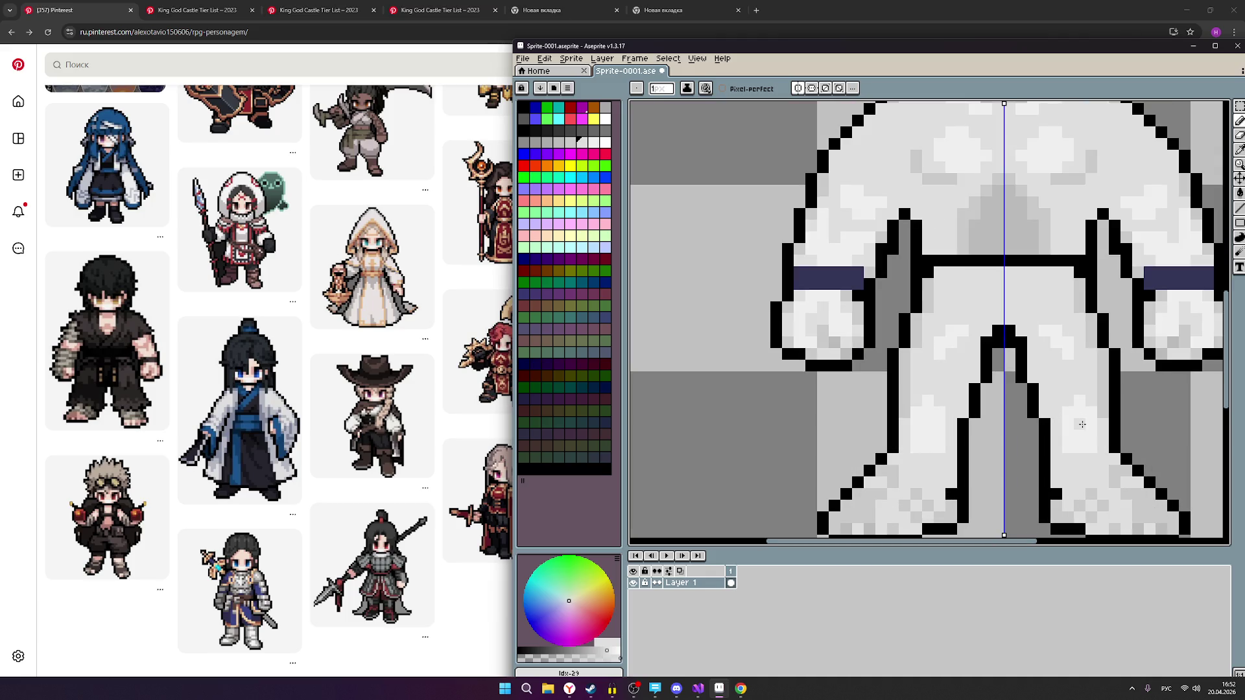
scroll(1082, 424, "down", 1)
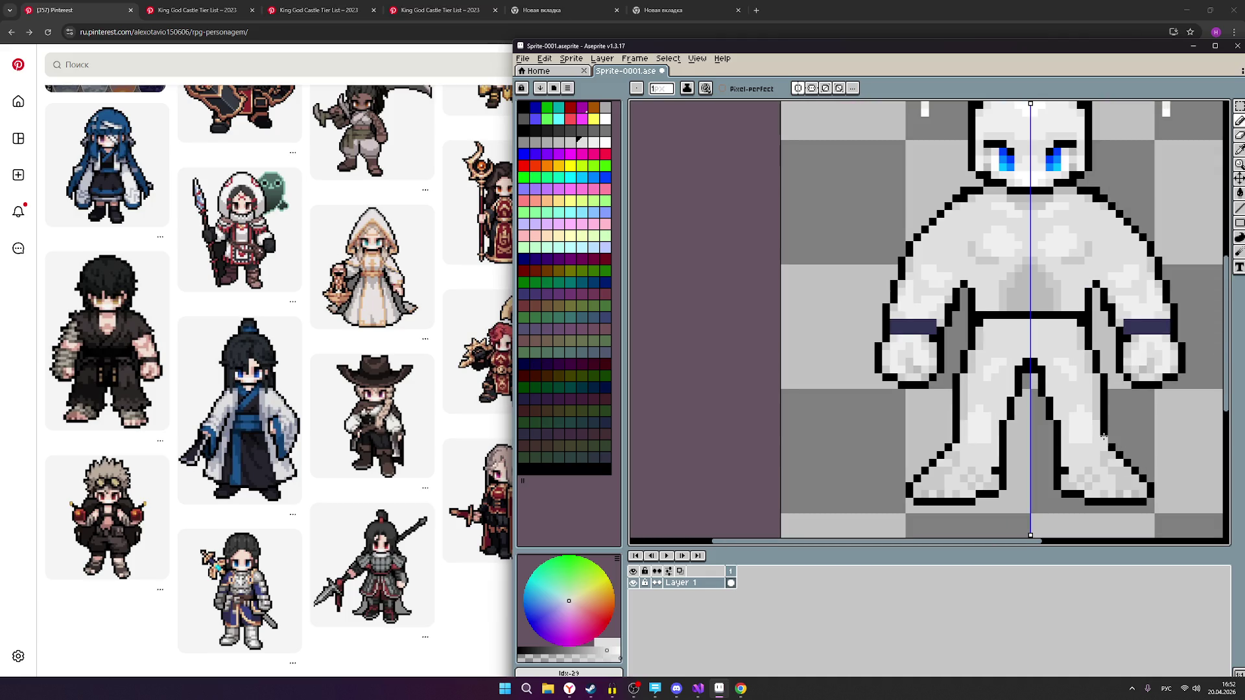
scroll(1102, 436, "down", 1)
scroll(983, 414, "up", 3)
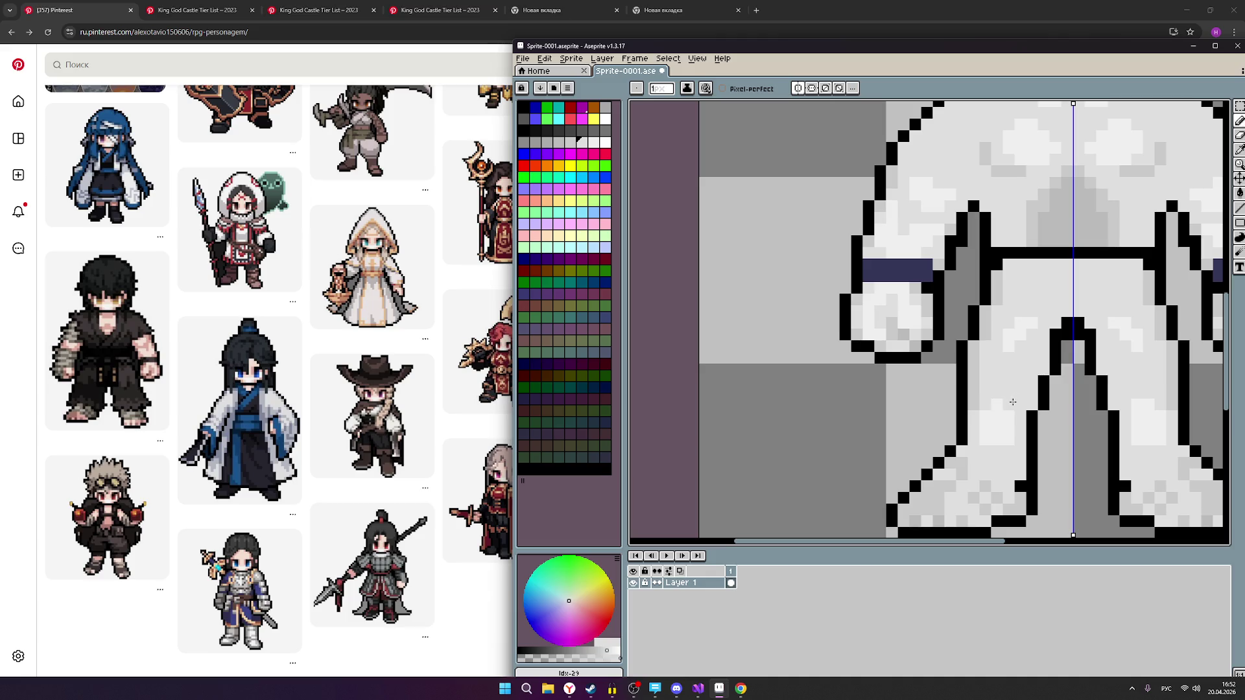
scroll(1012, 402, "down", 3)
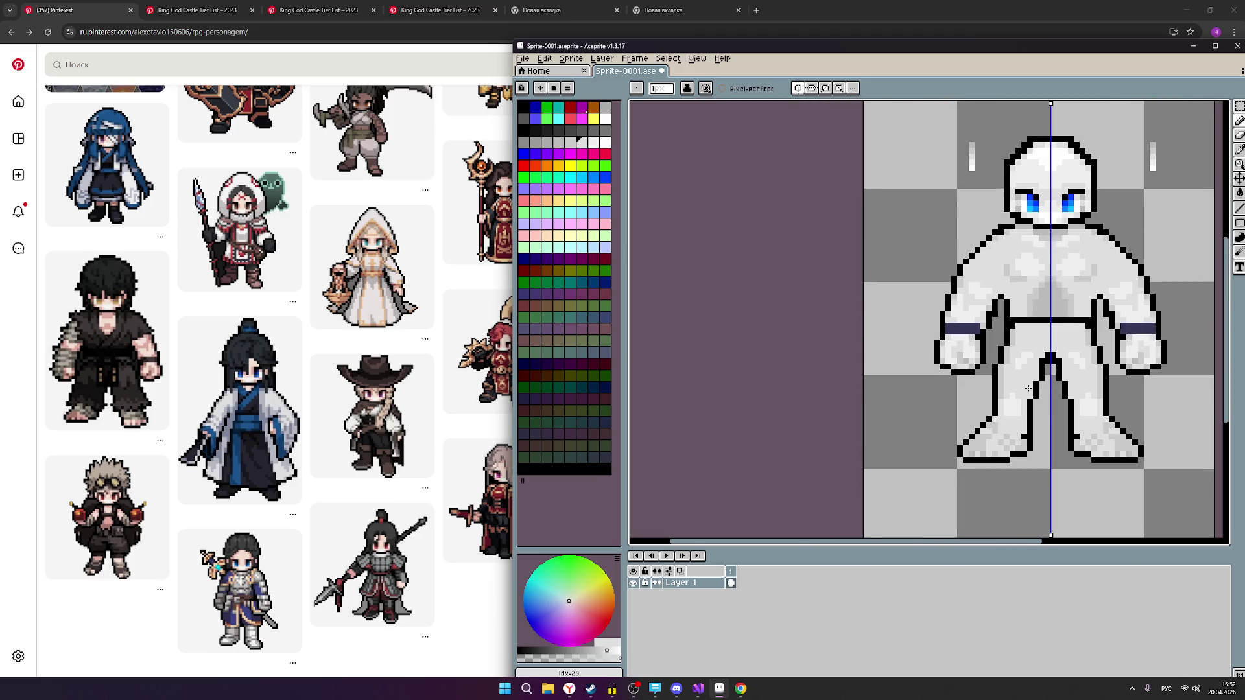
scroll(1029, 389, "up", 1)
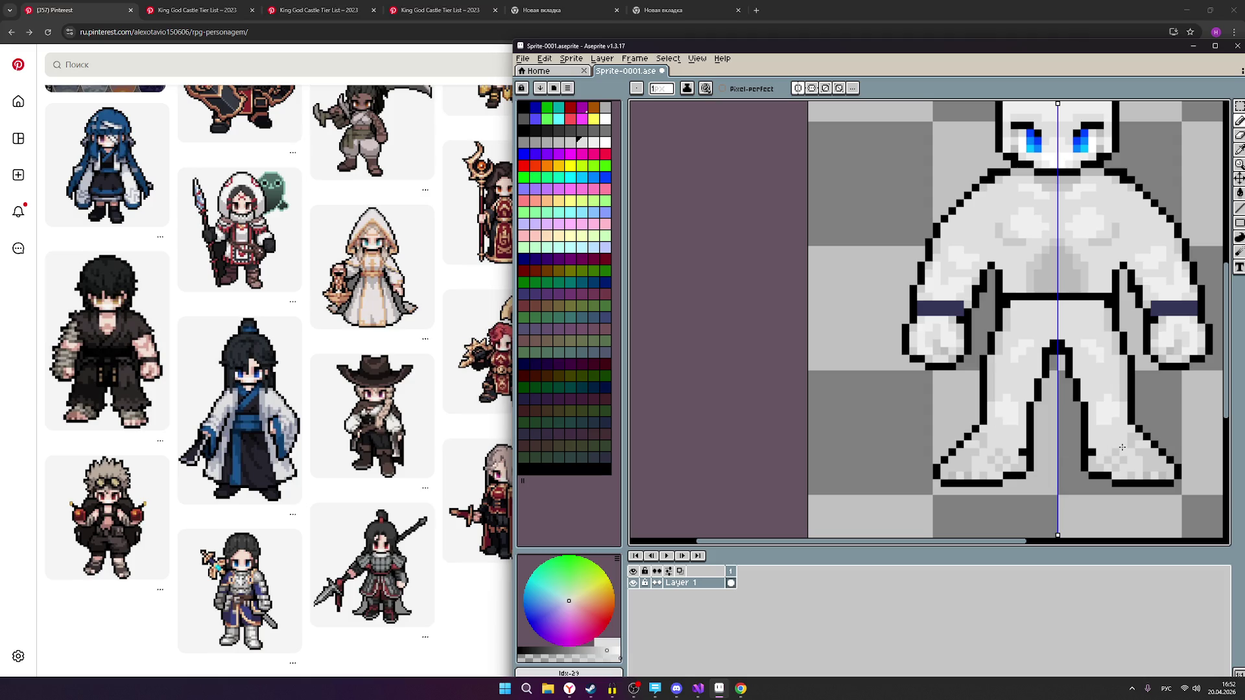
scroll(1122, 448, "down", 2)
scroll(1077, 441, "up", 4)
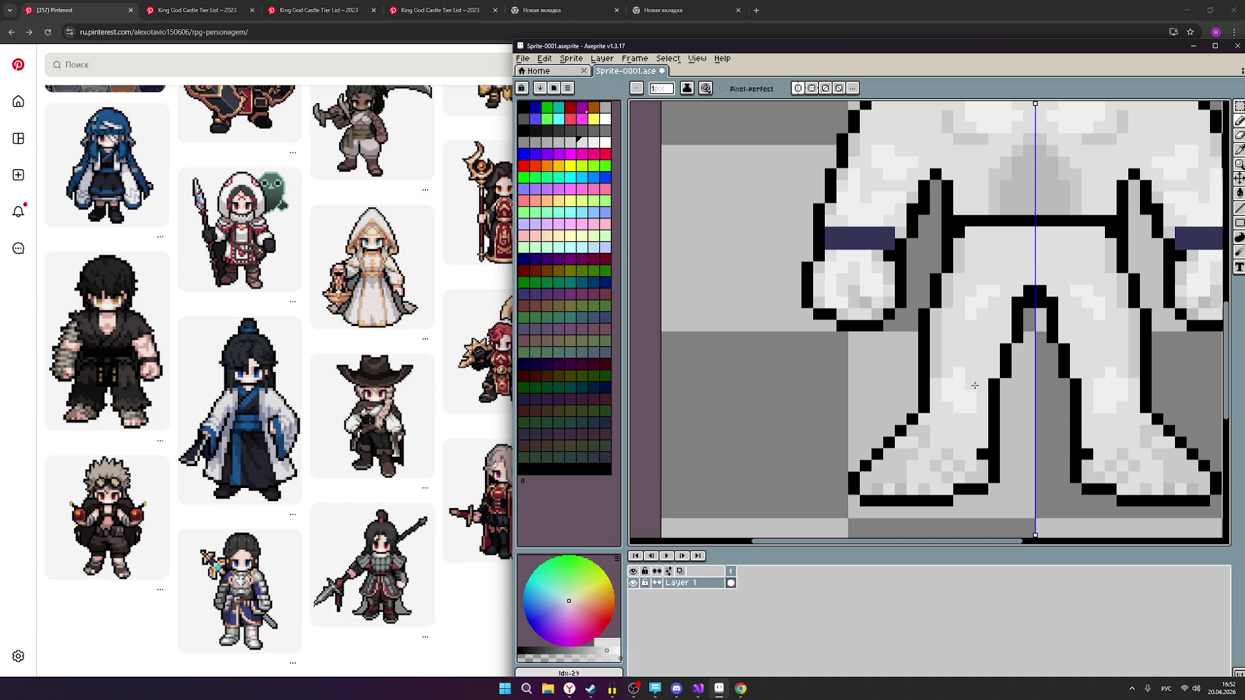
scroll(974, 415, "down", 2)
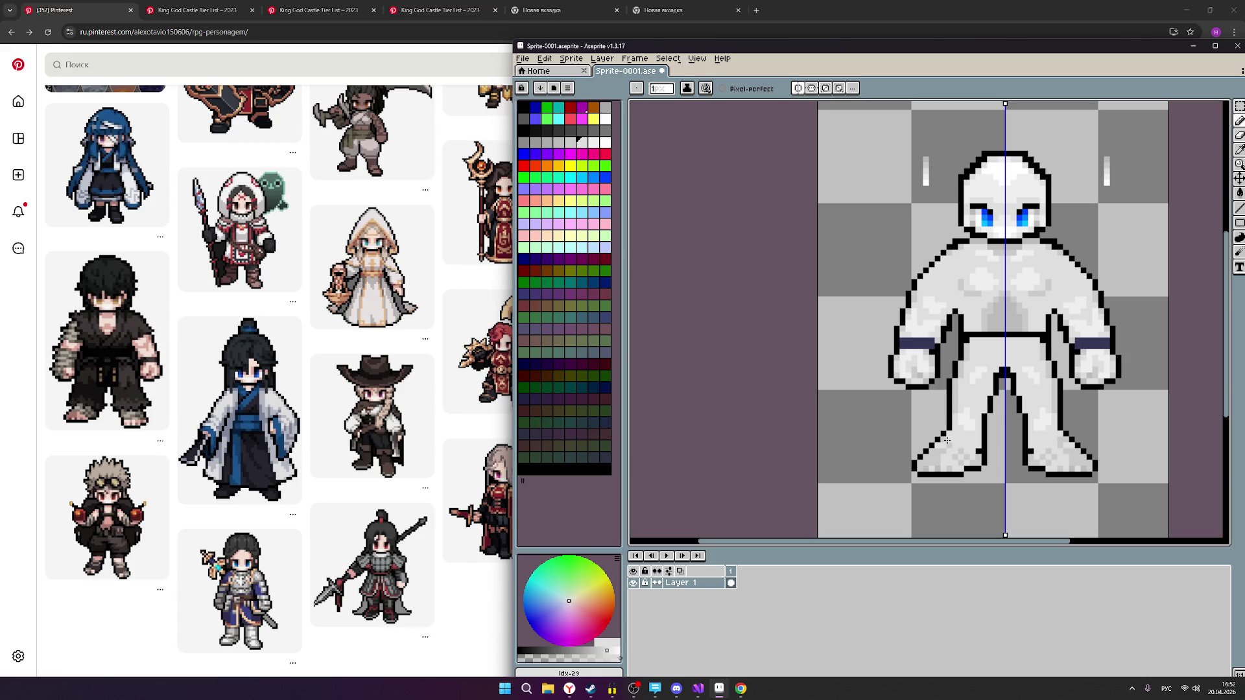
scroll(931, 428, "up", 1)
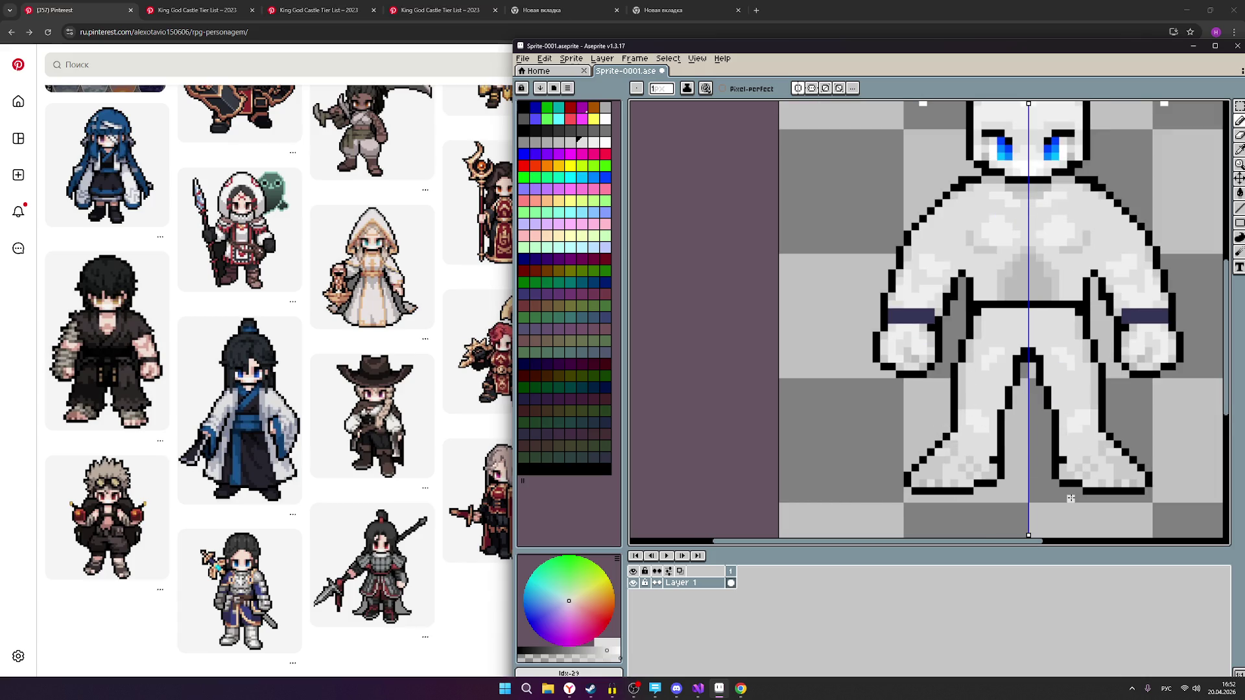
scroll(1080, 465, "down", 1)
scroll(1079, 465, "down", 1)
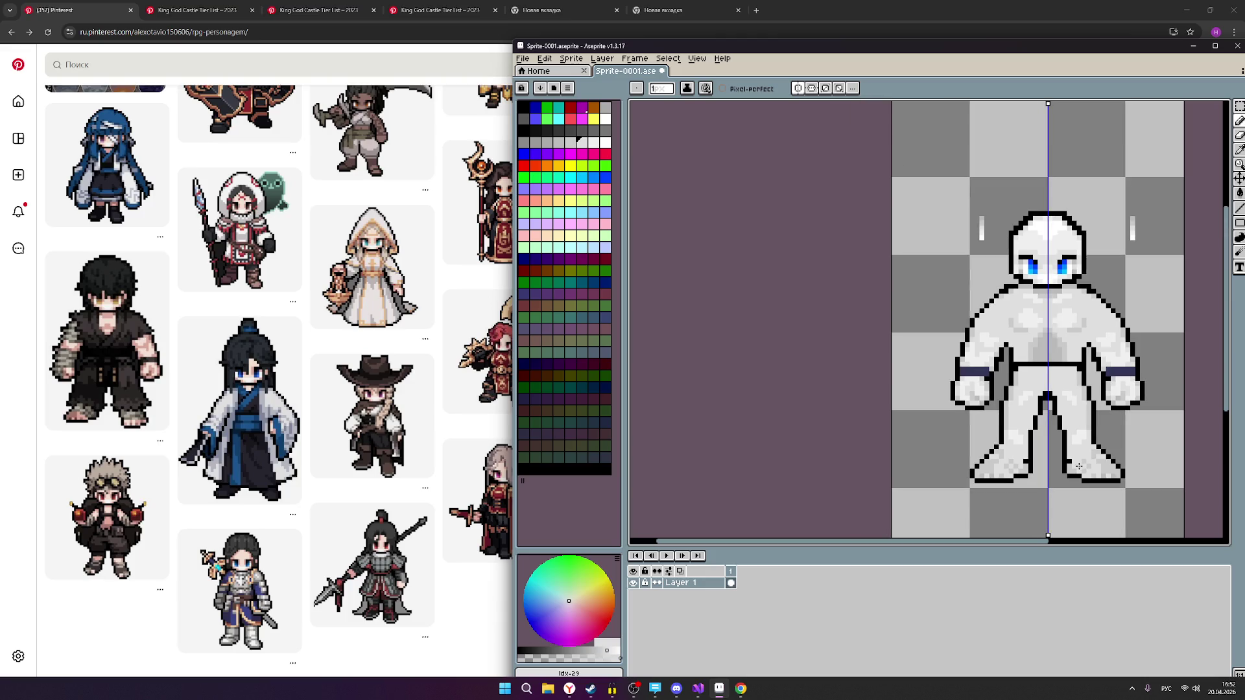
scroll(1079, 466, "up", 1)
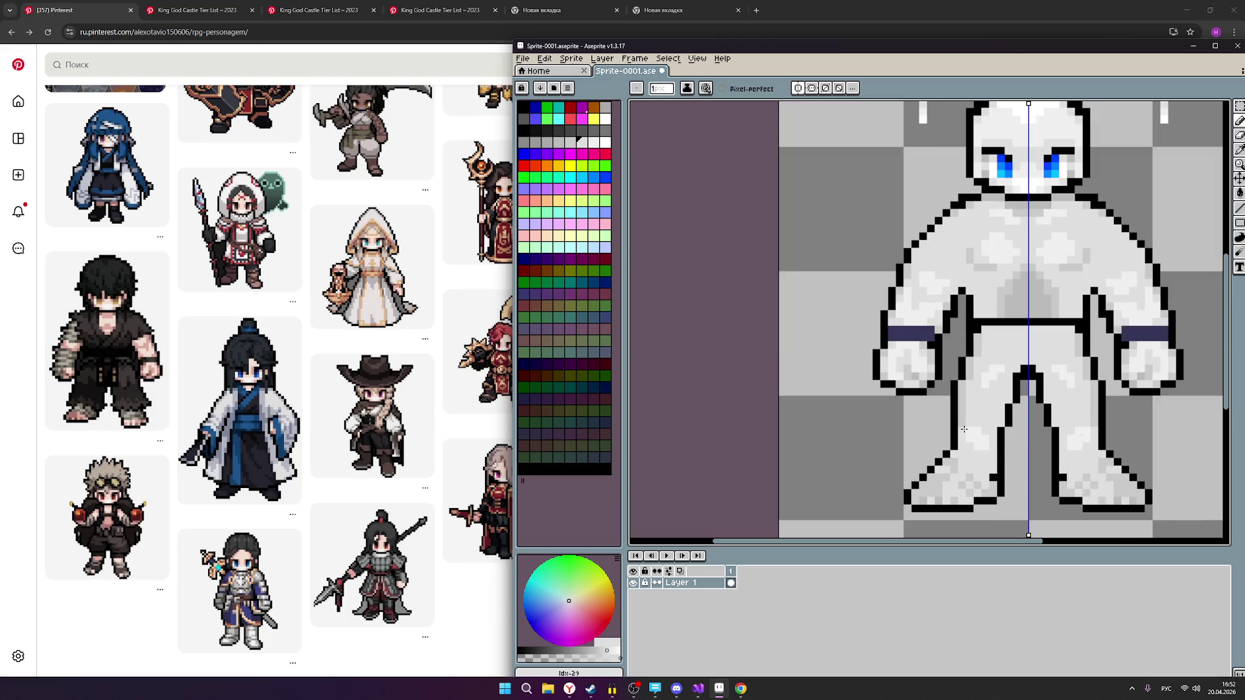
scroll(1108, 444, "down", 1)
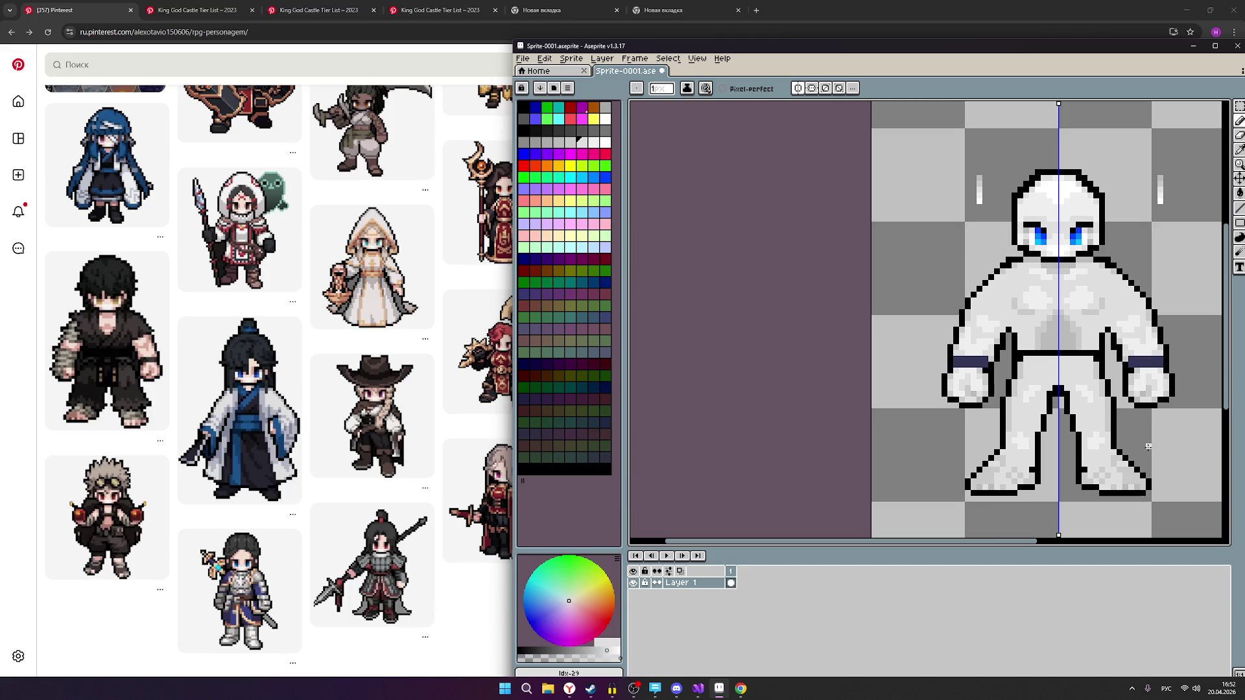
scroll(1106, 448, "down", 1)
scroll(1099, 454, "up", 2)
scroll(1124, 461, "down", 1)
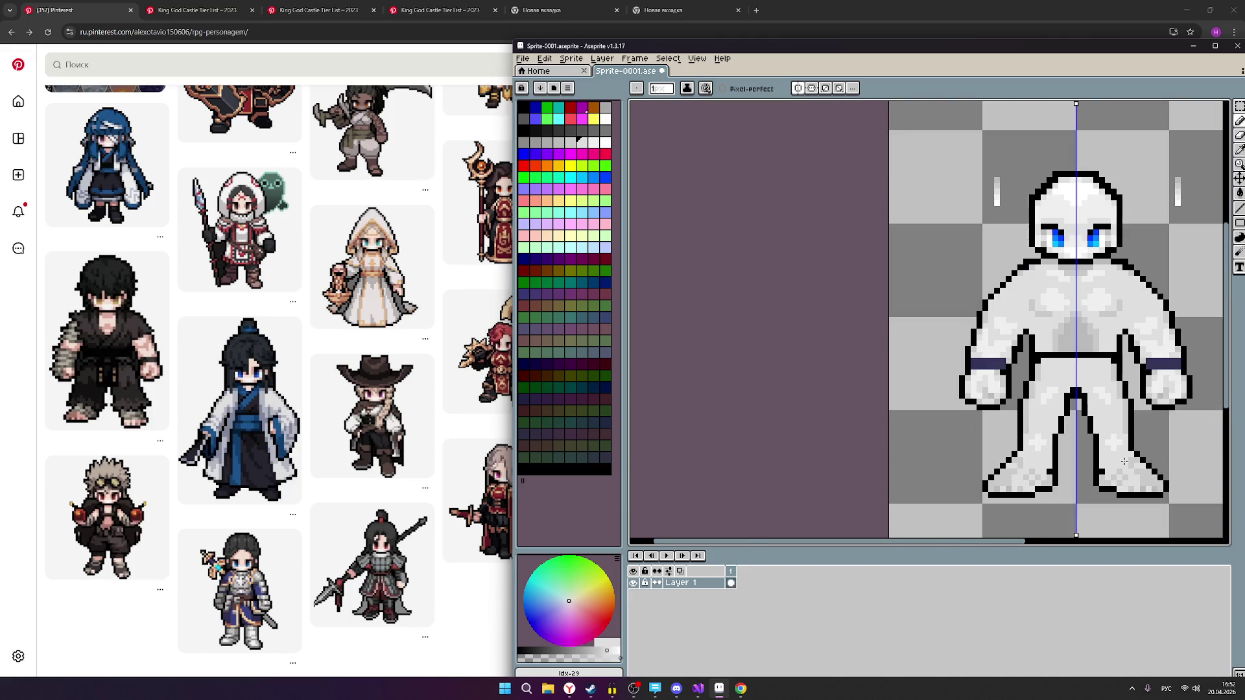
key("v")
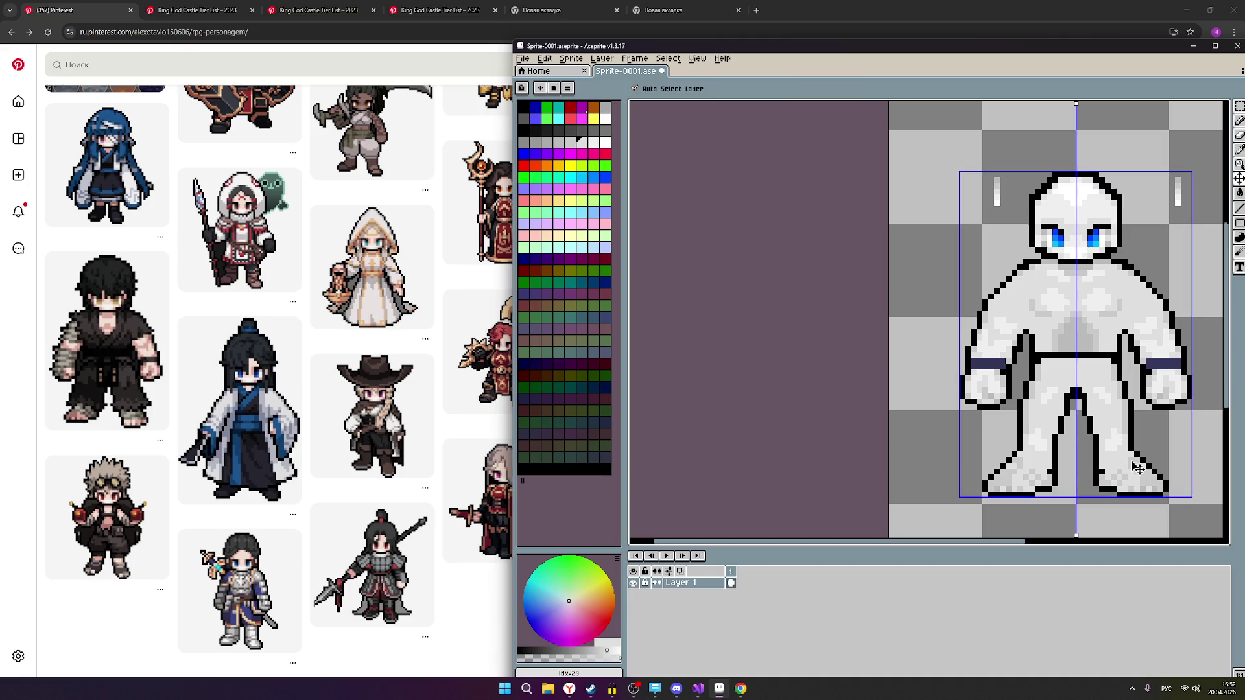
key("b")
scroll(1129, 460, "up", 2)
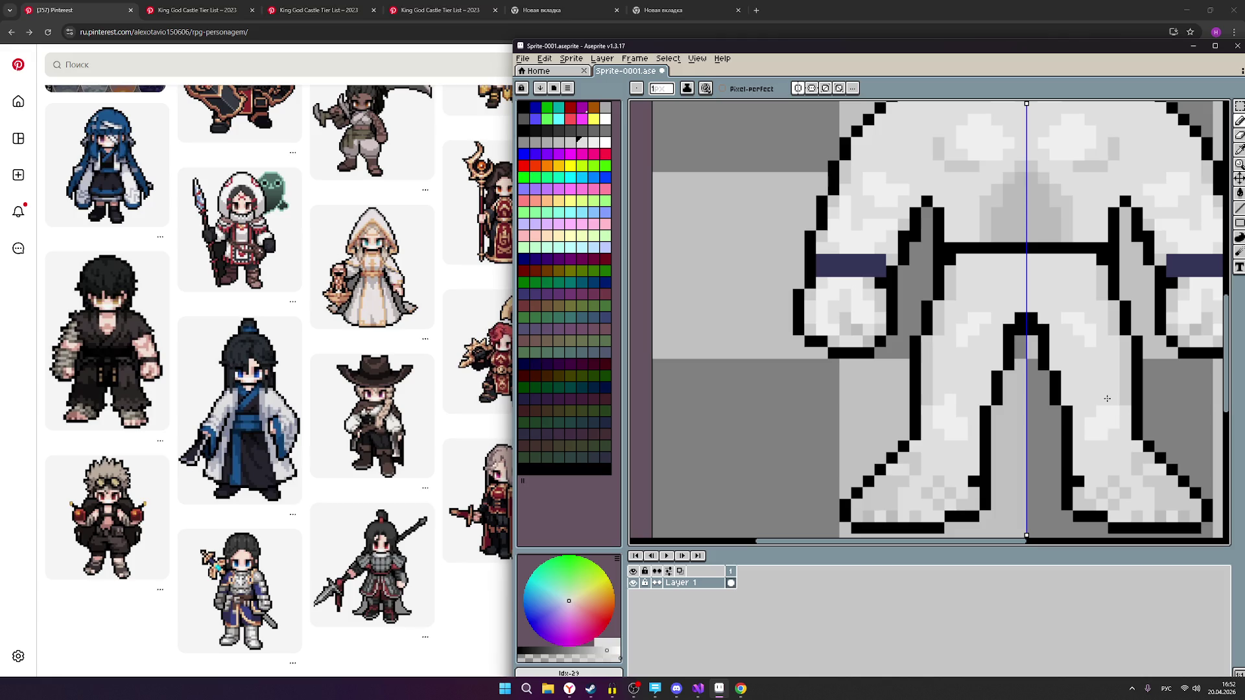
scroll(1127, 454, "down", 2)
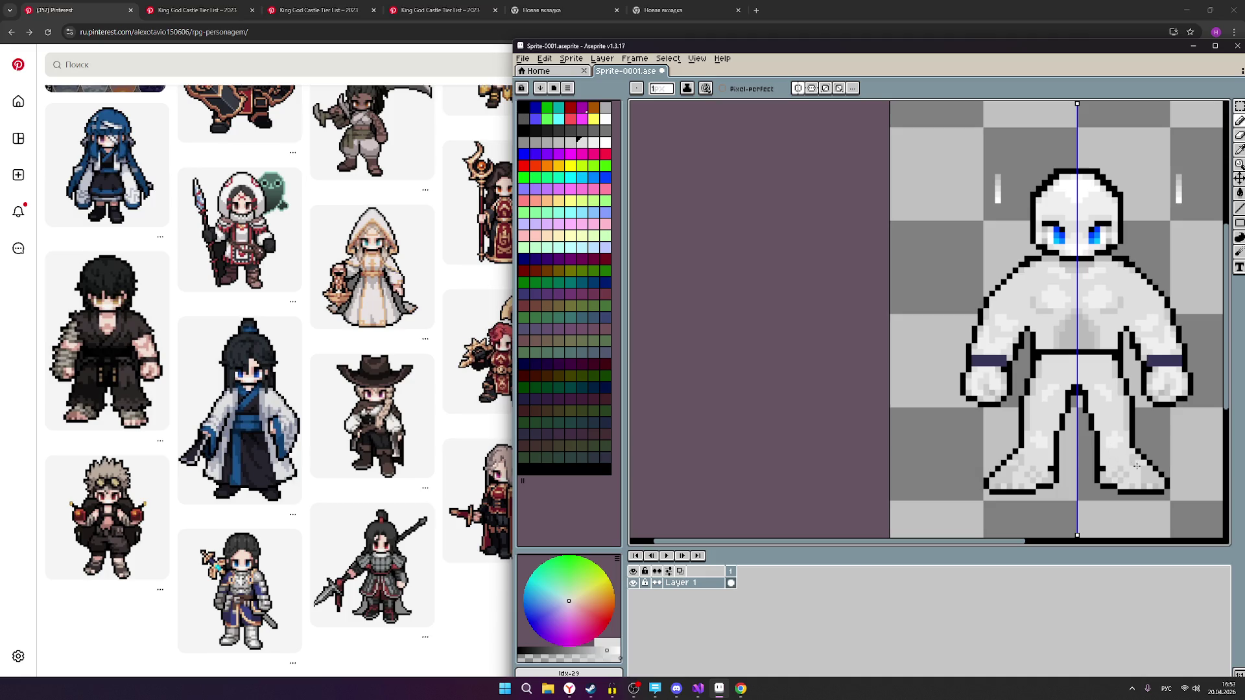
scroll(1124, 462, "left", 1)
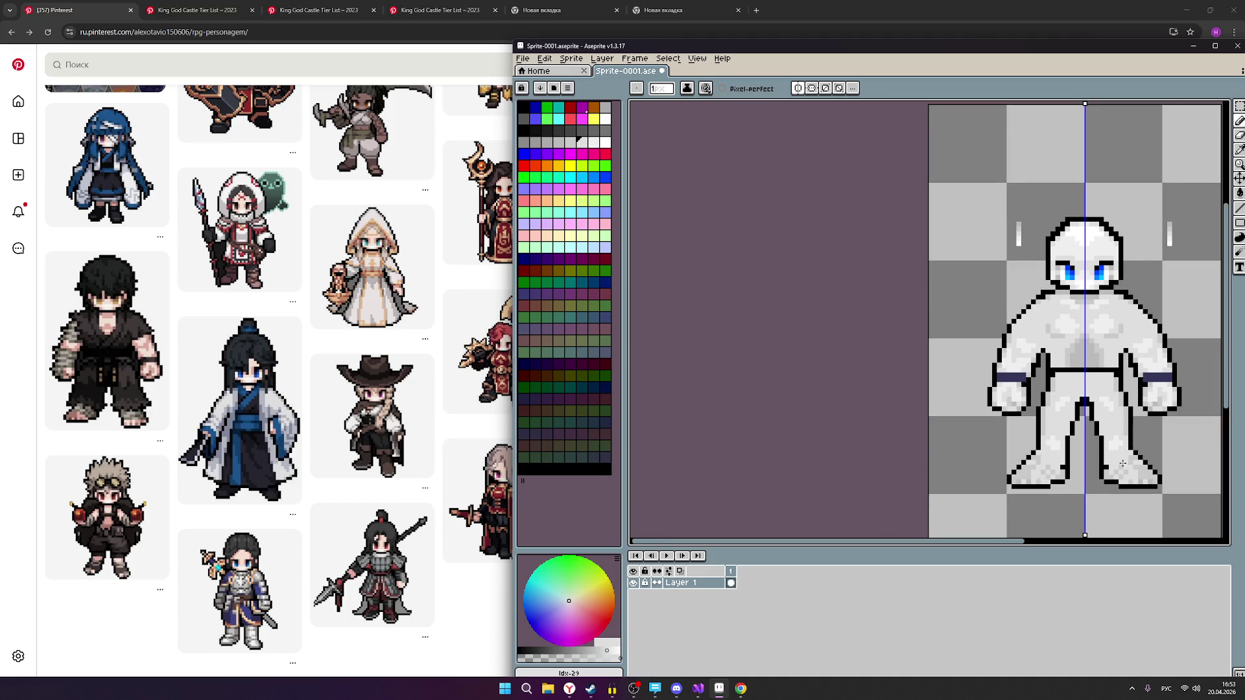
scroll(1103, 462, "up", 1)
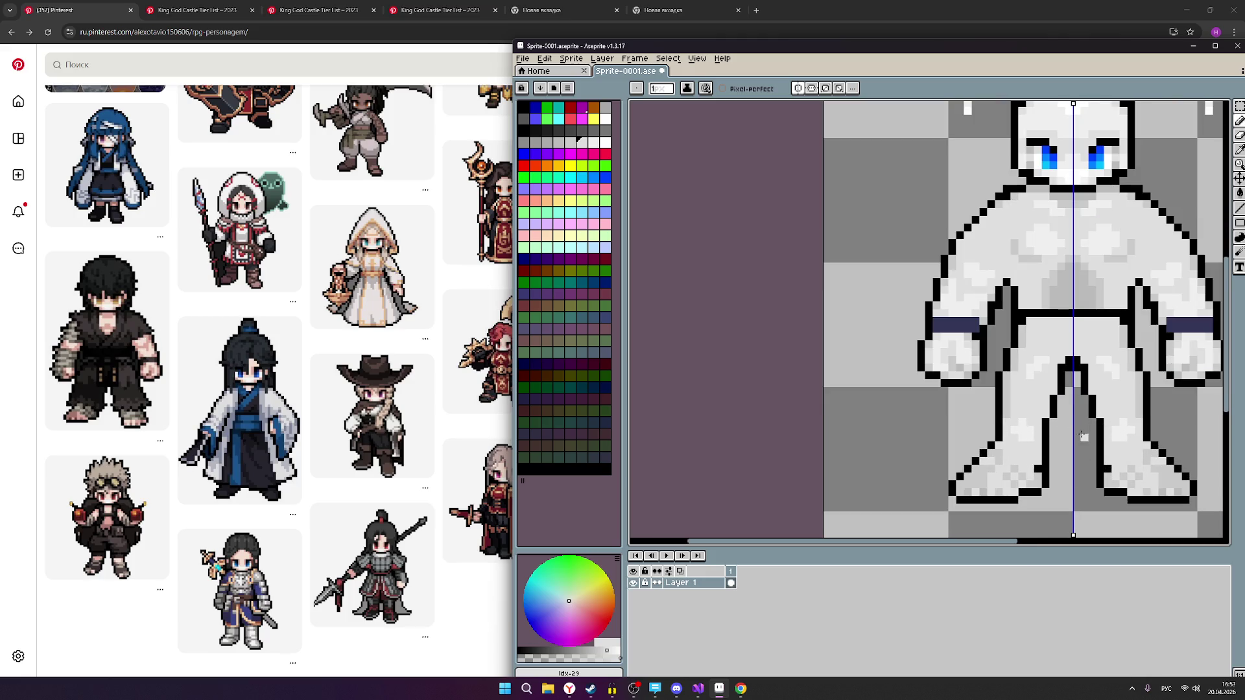
scroll(1078, 454, "down", 1)
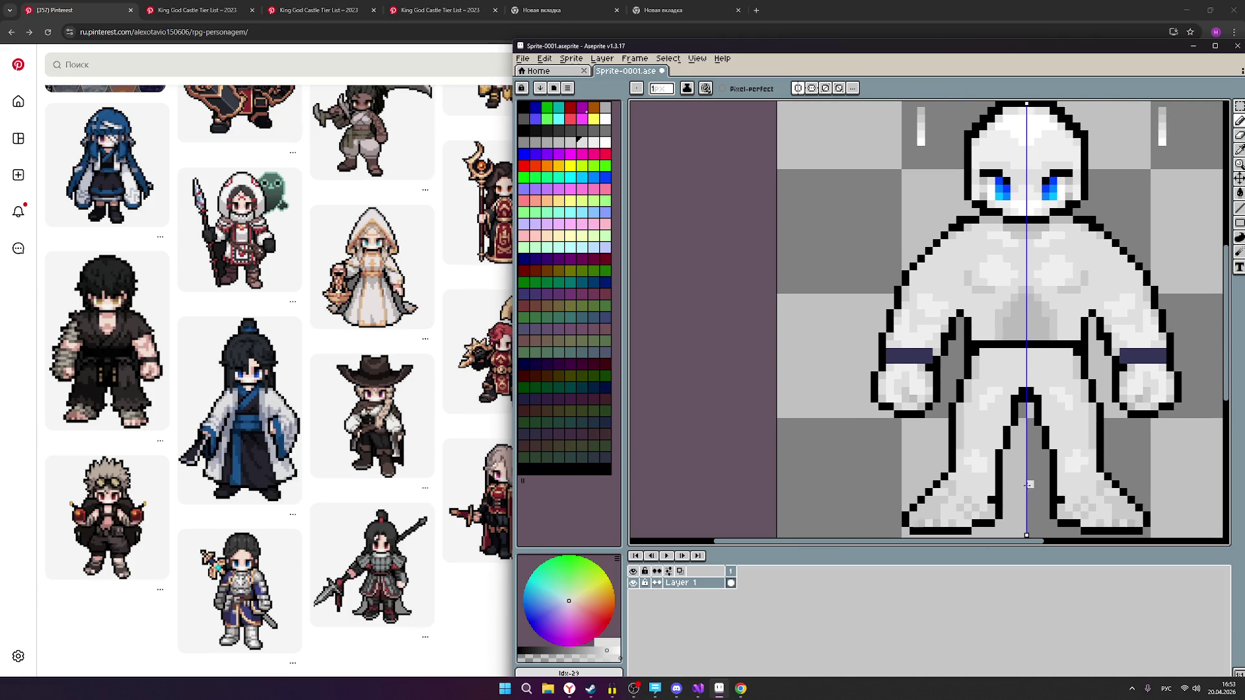
scroll(1065, 438, "down", 1)
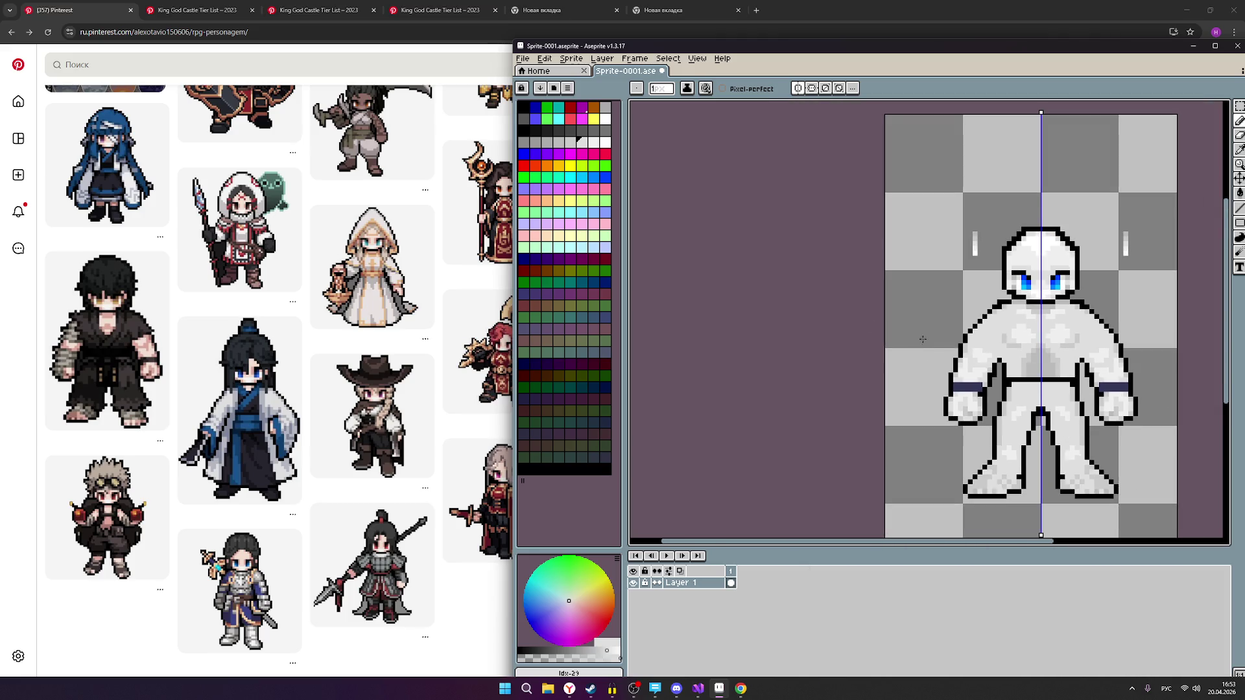
Draw mirrored black diagonal arrows on each side above the head, plus a central downward arrow.
left_click(1122, 214, "alt")
mouse_move(1130, 170)
left_mouse_down()
mouse_move(1092, 219)
mouse_move(1127, 214)
left_mouse_up()
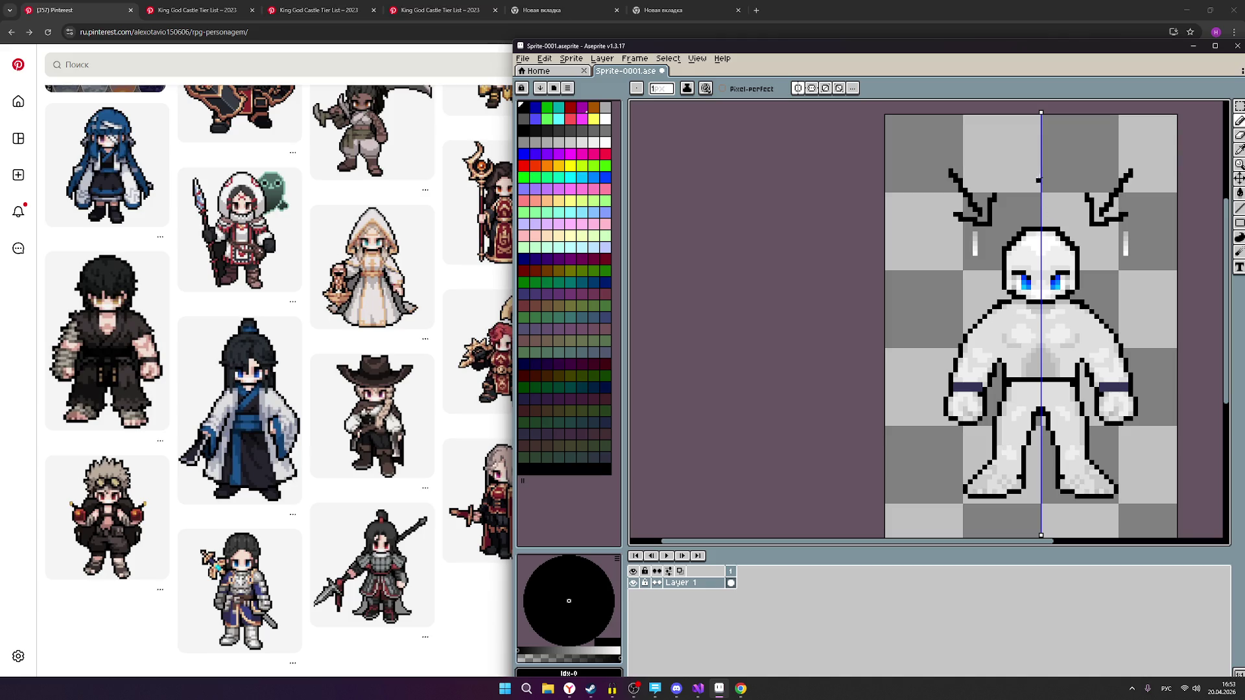
left_click_drag(1041, 157, 1039, 203)
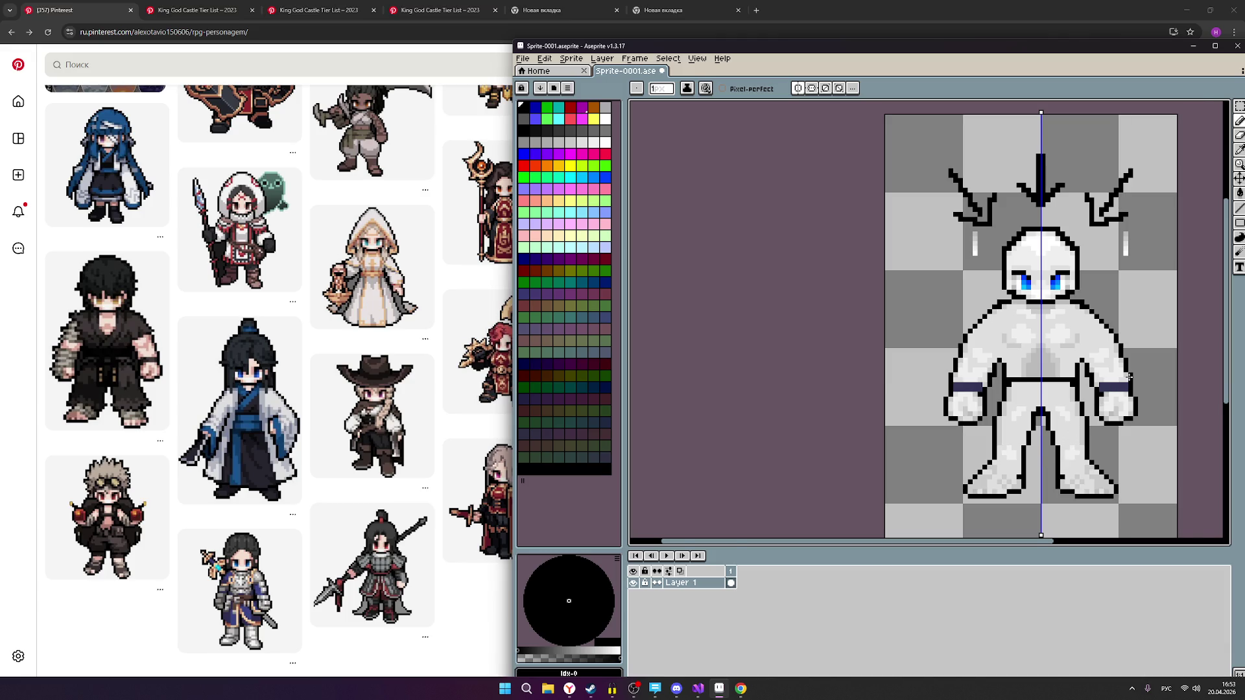
scroll(1130, 376, "up", 2)
scroll(1102, 397, "down", 1)
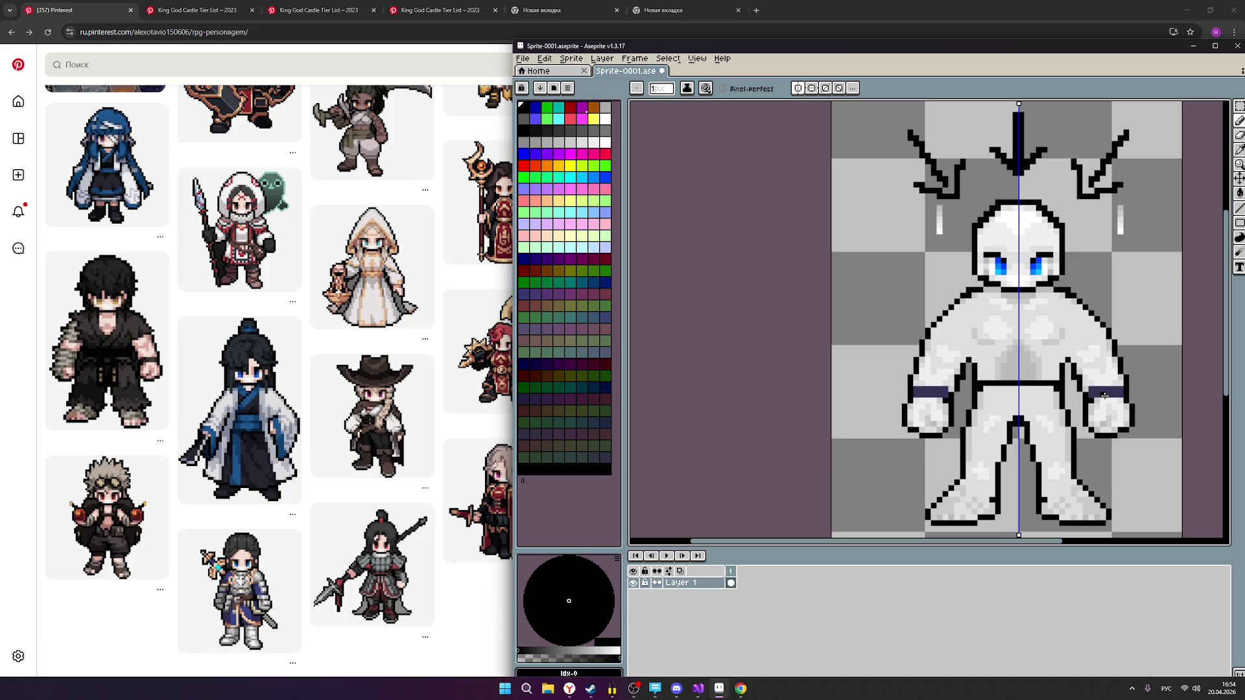
scroll(945, 282, "up", 2)
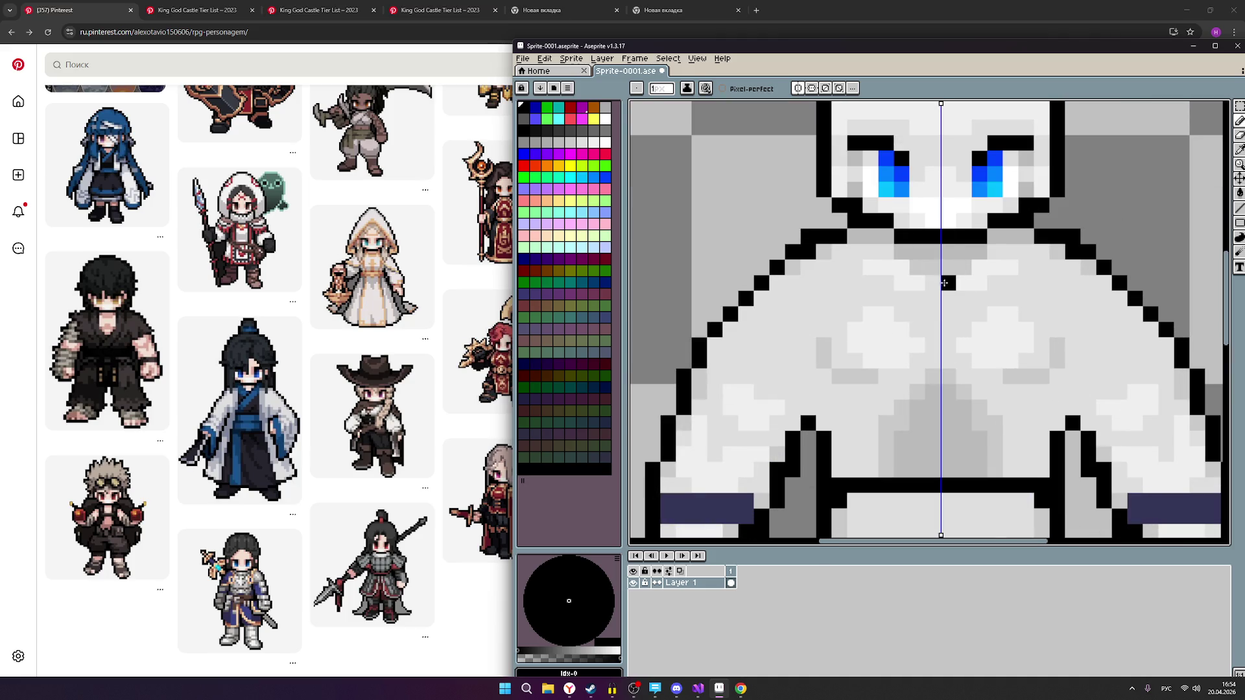
Darken a pixel on the sprite's neck with the mid grey.
scroll(944, 283, "down", 2)
scroll(958, 332, "up", 1)
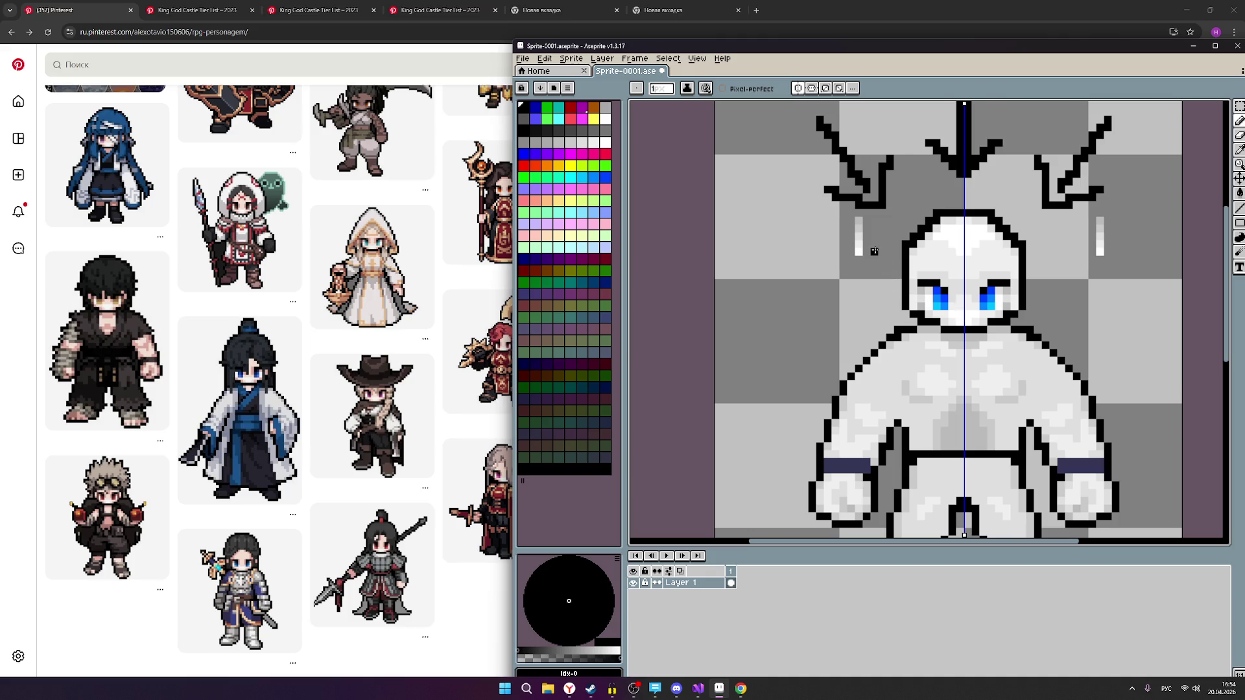
scroll(876, 253, "up", 2)
left_click(558, 142)
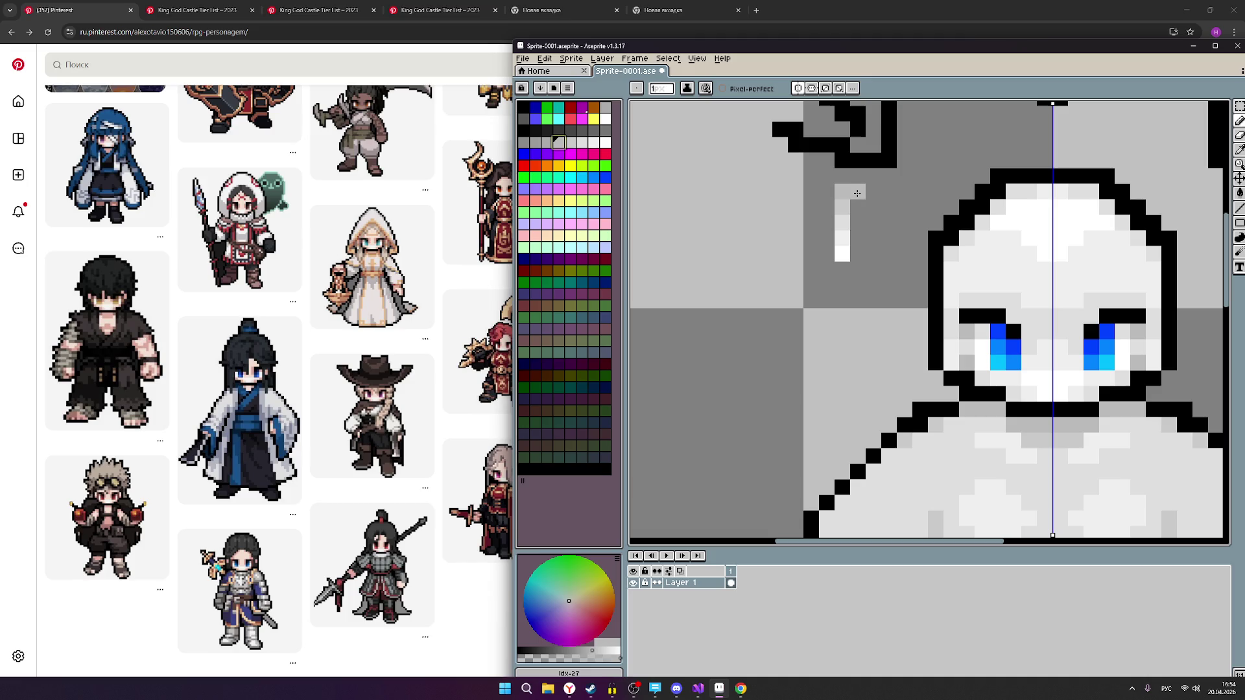
left_click(1032, 440)
Try the other grey swatches and settle back on the mid grey.
scroll(961, 290, "down", 3)
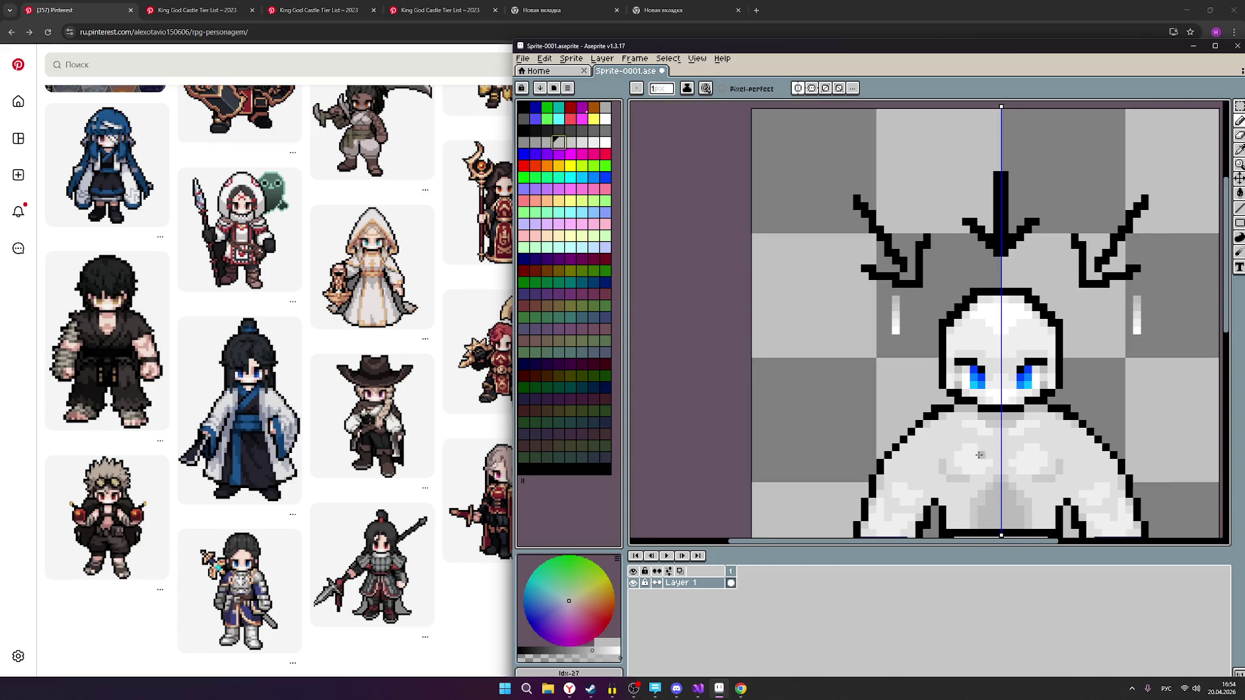
scroll(937, 379, "up", 2)
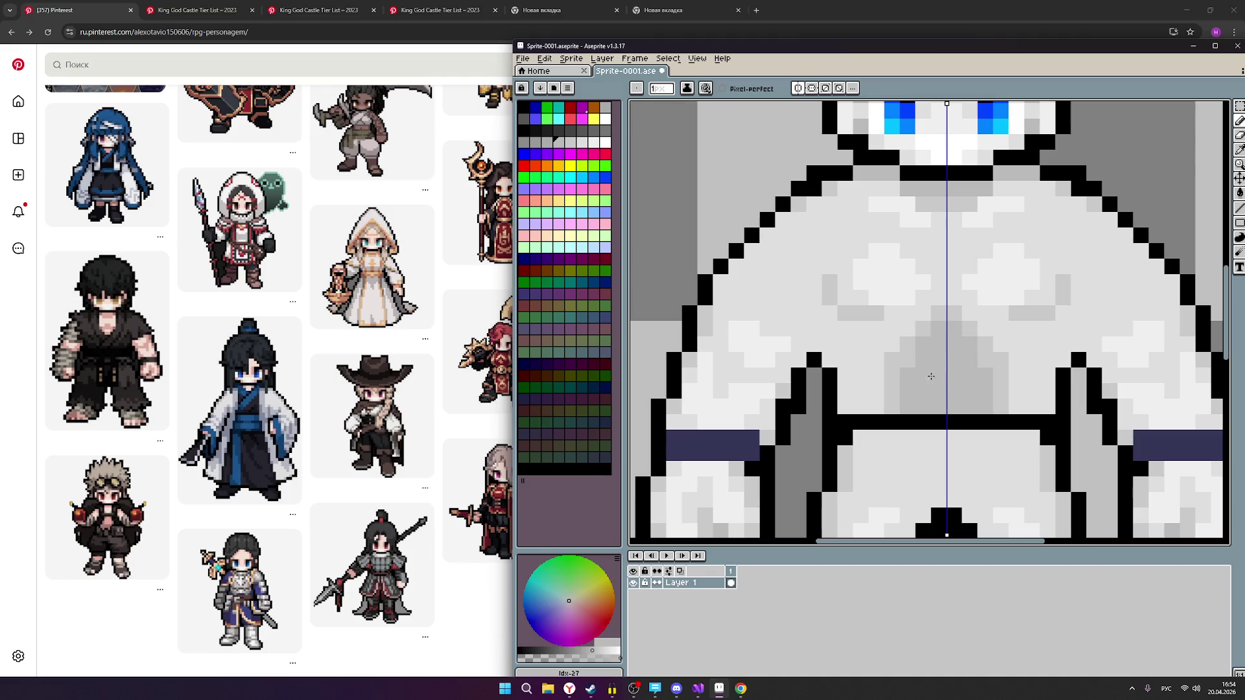
mouse_move(908, 298)
left_mouse_down()
mouse_move(952, 434)
mouse_move(890, 340)
left_mouse_up()
left_click(570, 143)
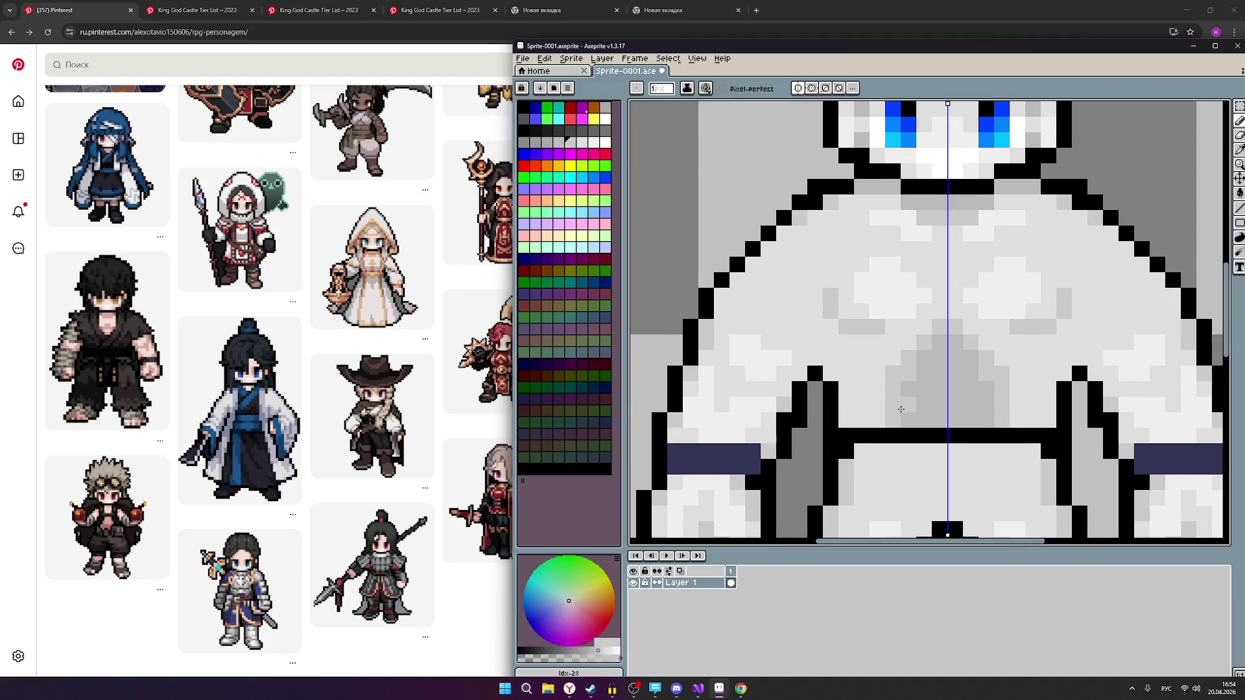
left_click(582, 143)
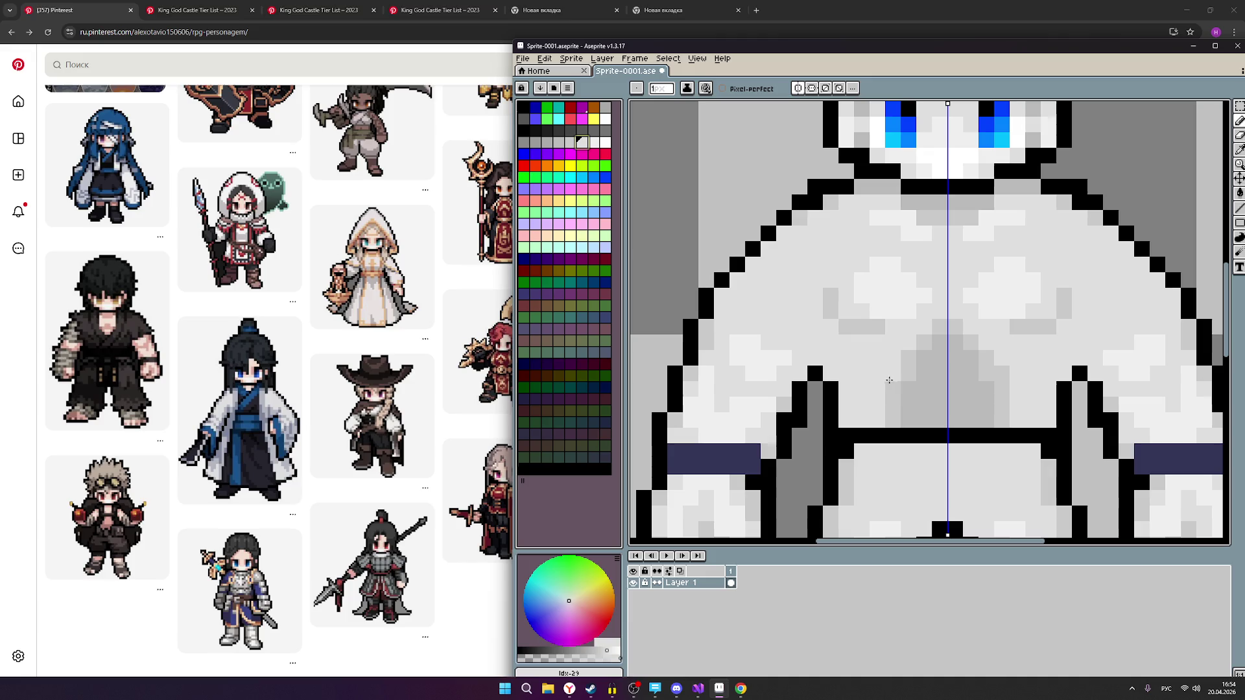
left_click(594, 142)
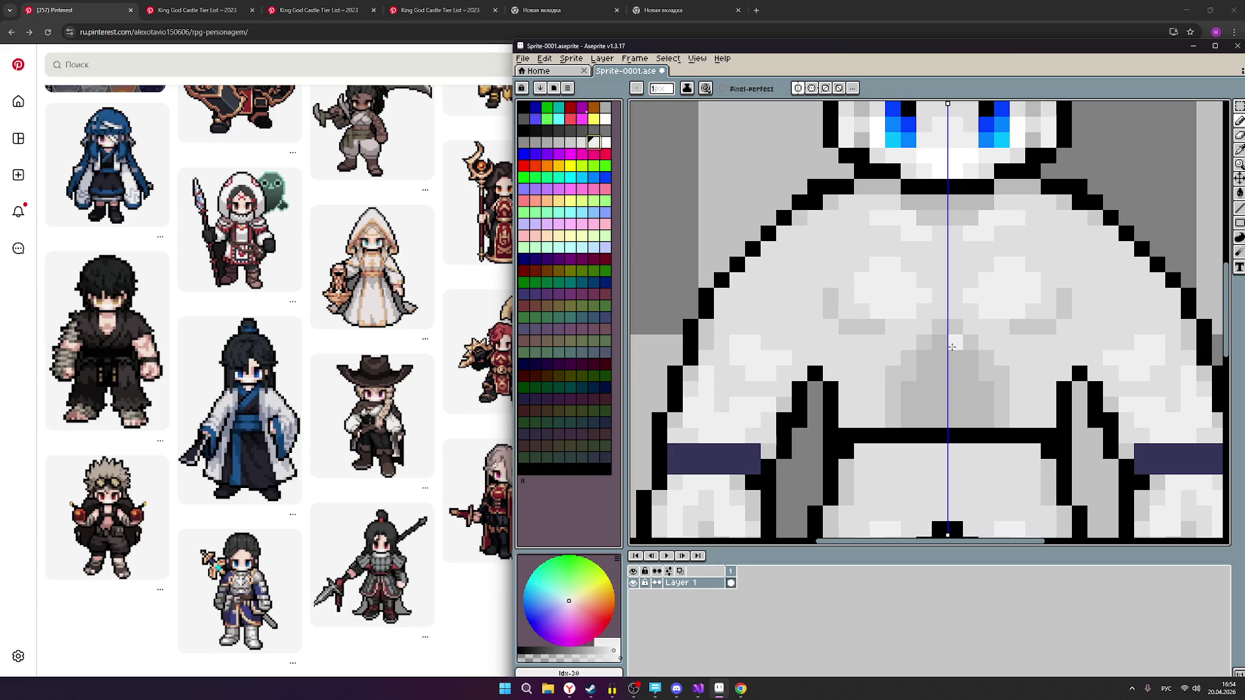
left_click(582, 142)
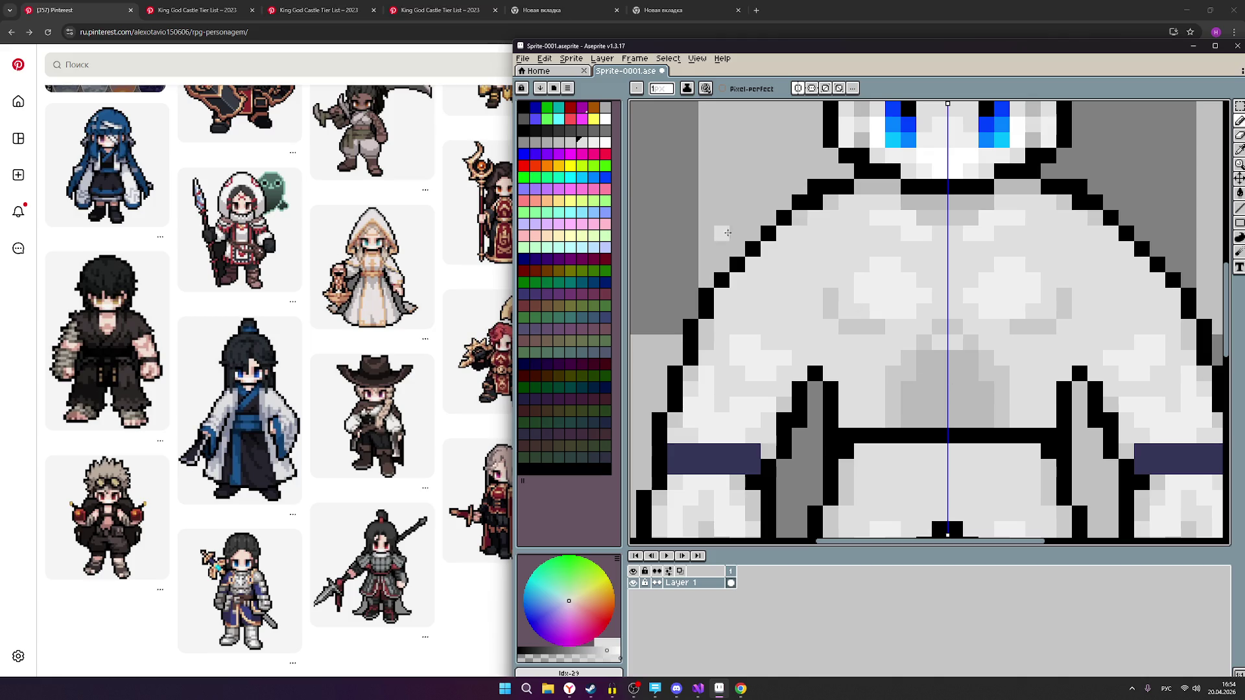
left_click(573, 142)
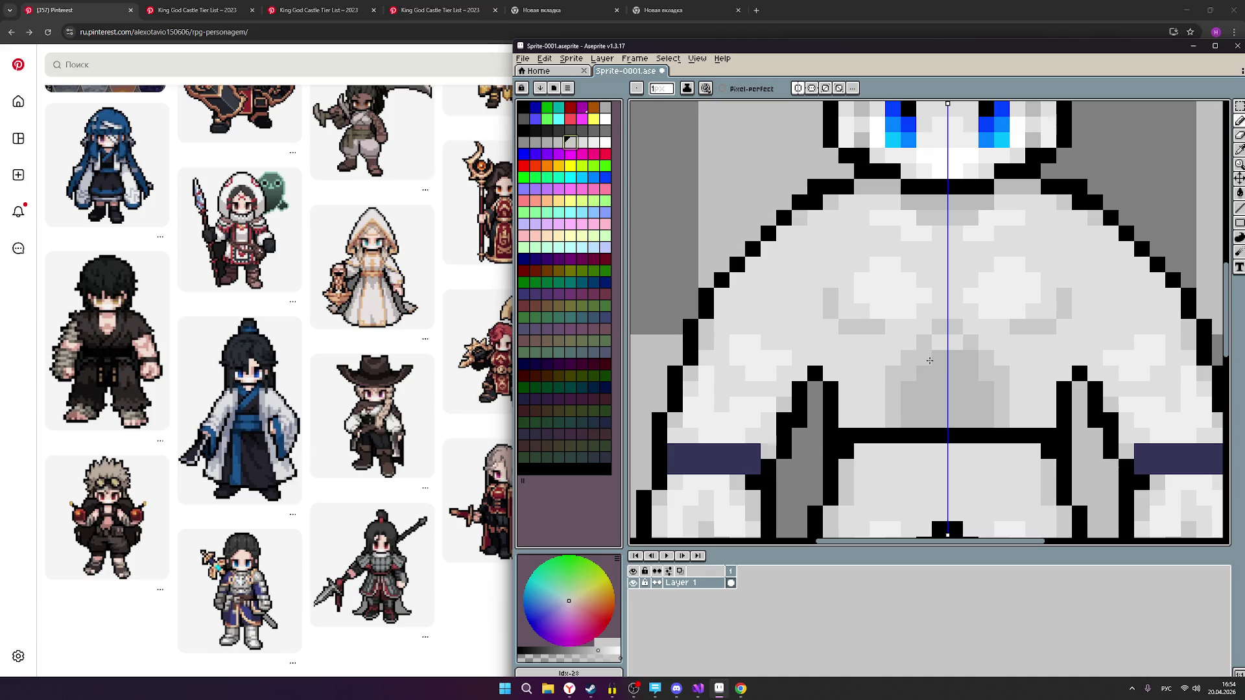
scroll(951, 364, "down", 2)
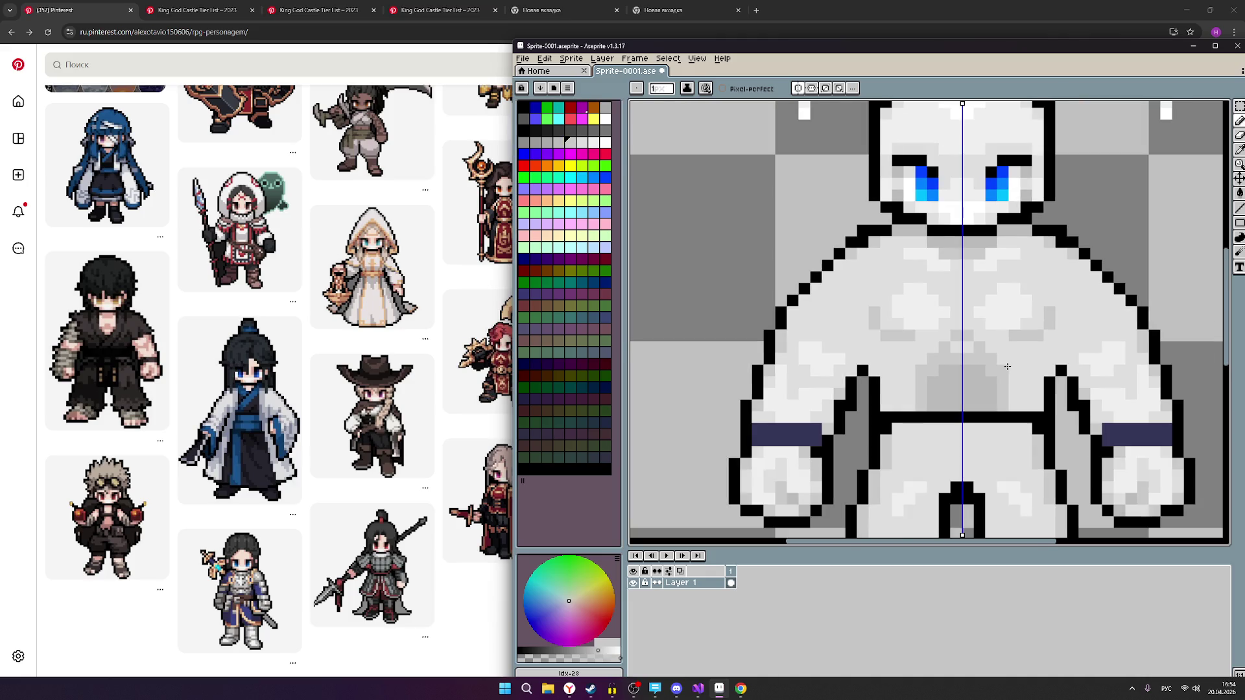
scroll(951, 364, "up", 2)
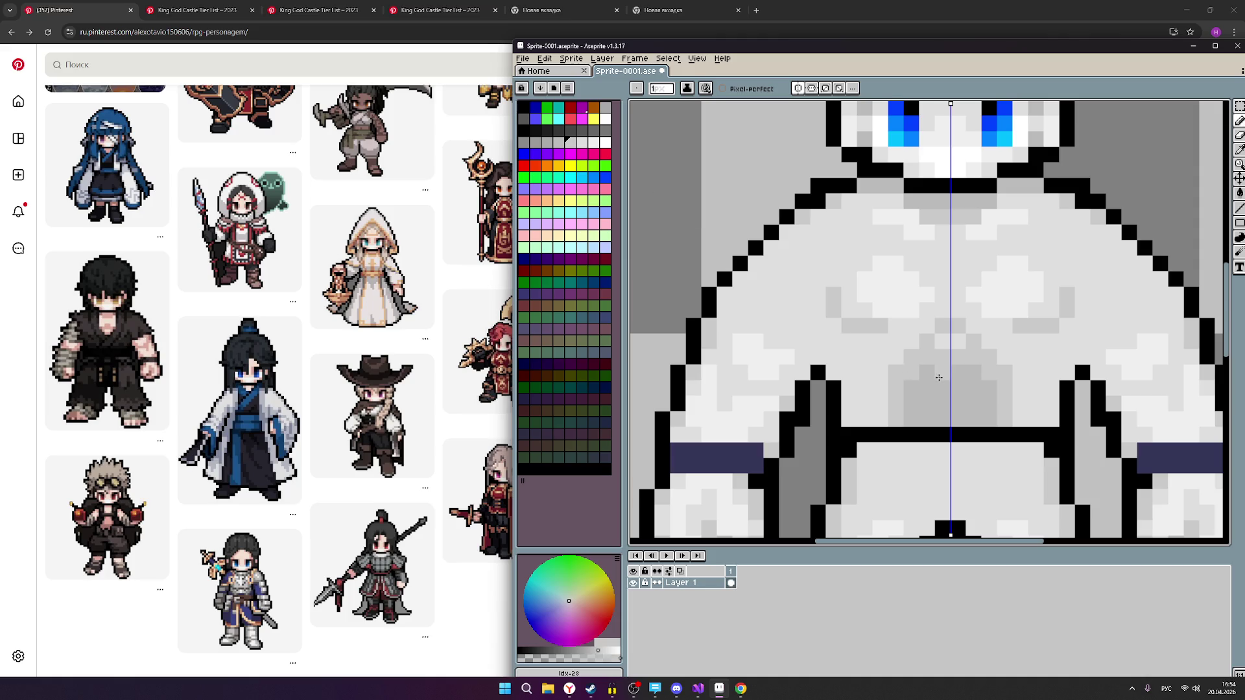
left_click(558, 142)
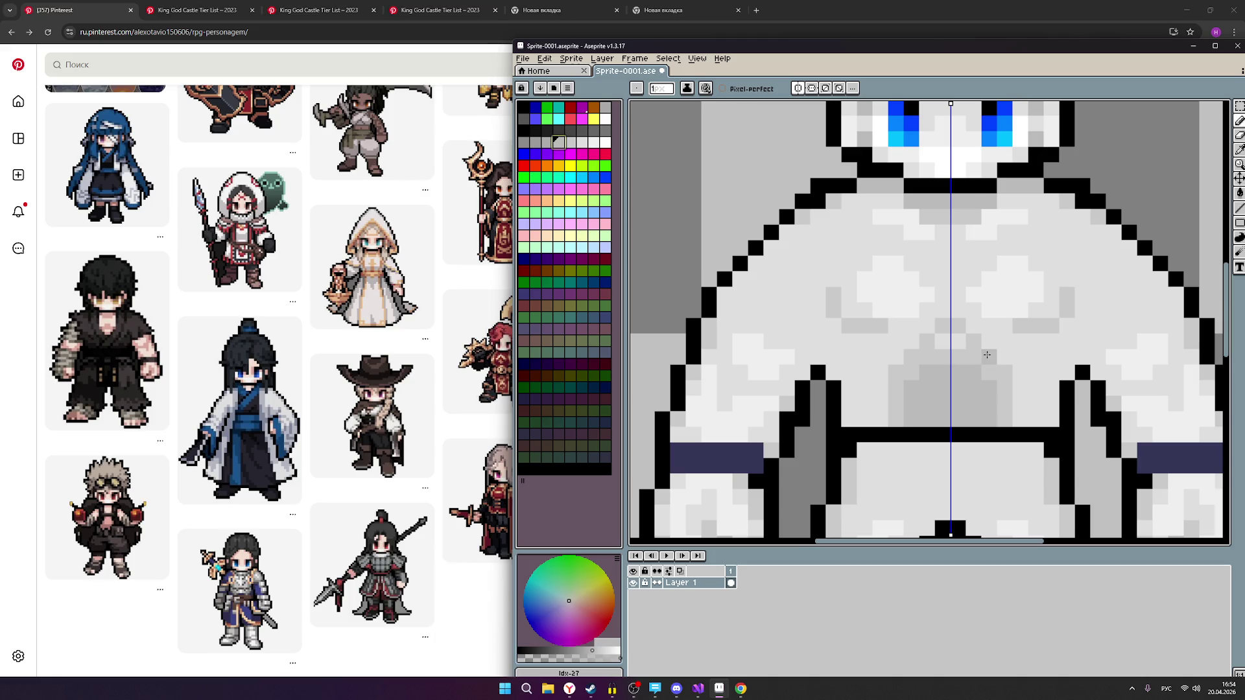
Shade the centre of the torso with darker grey pixels, undoing the last stroke.
scroll(963, 371, "down", 3)
scroll(995, 373, "up", 2)
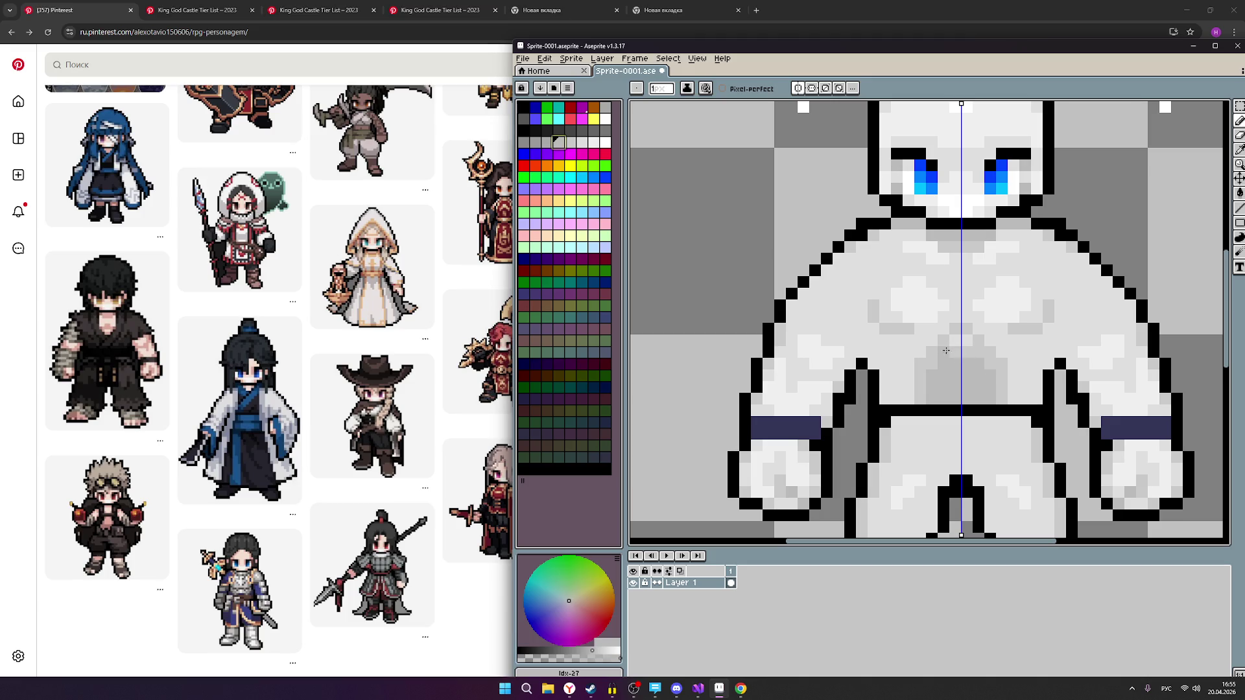
scroll(995, 373, "down", 2)
scroll(1001, 367, "up", 1)
scroll(1001, 367, "up", 1)
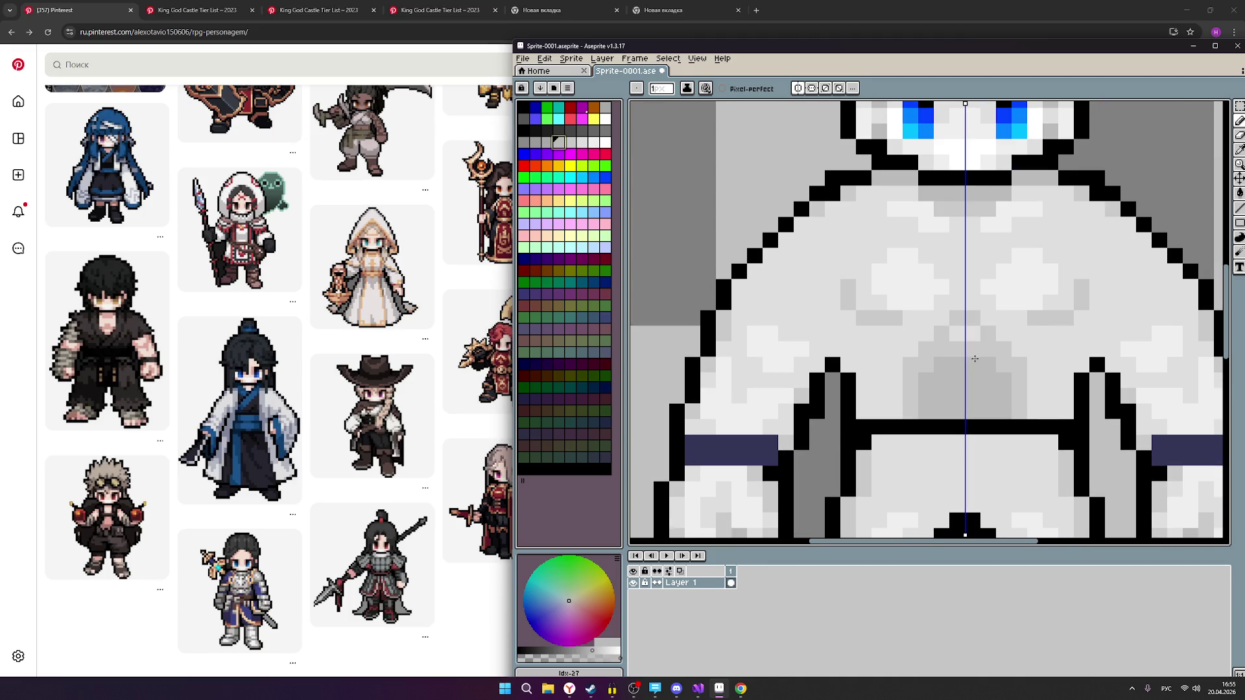
scroll(1001, 367, "down", 2)
scroll(1054, 376, "down", 1)
scroll(1054, 376, "up", 1)
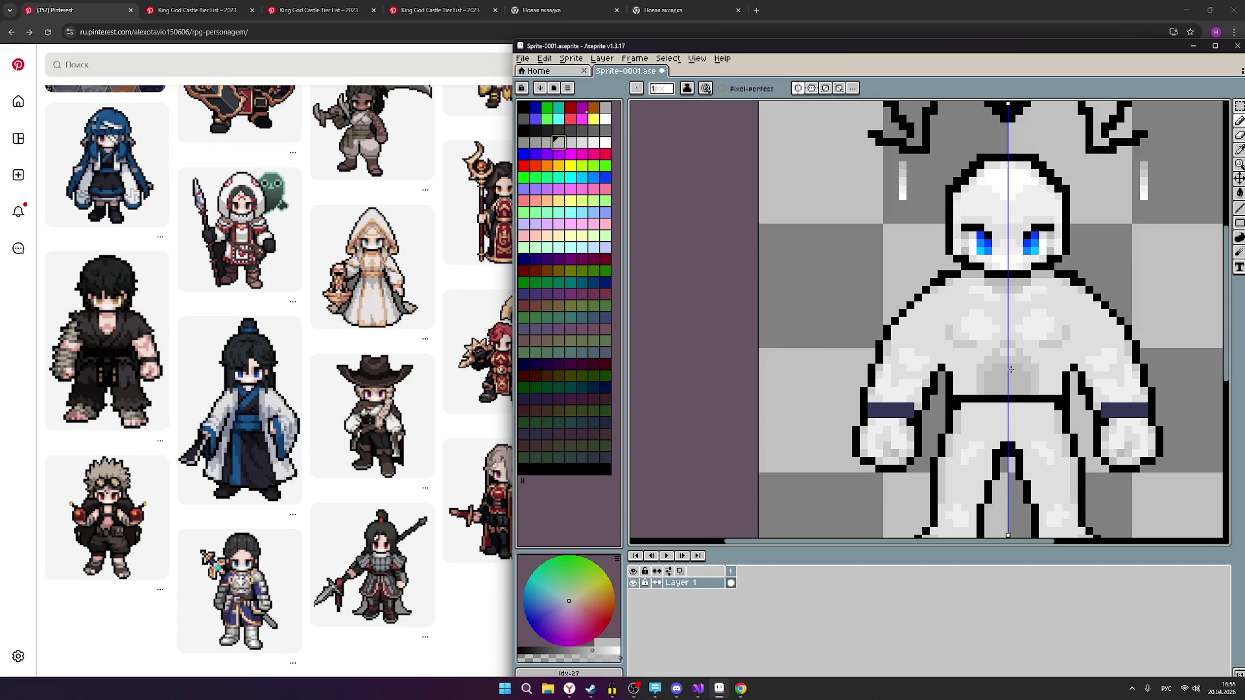
scroll(1006, 360, "up", 1)
left_click(1015, 352)
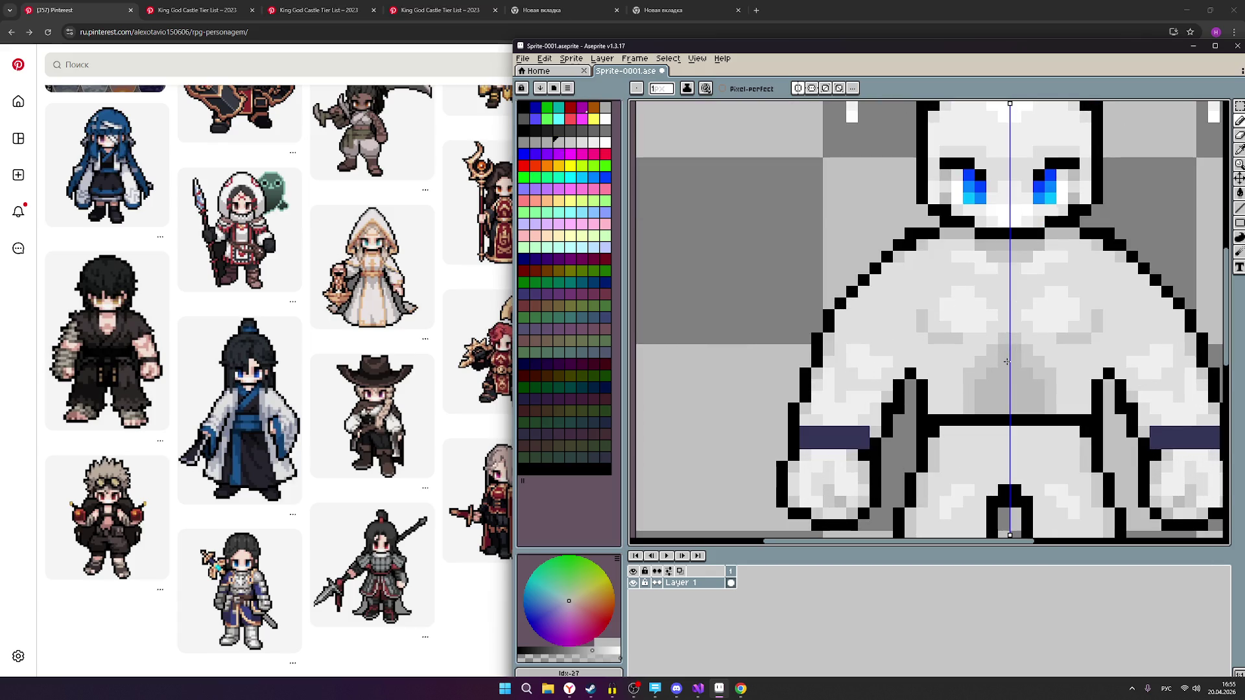
left_click(994, 362)
scroll(1064, 406, "down", 1)
key("ctrl+z")
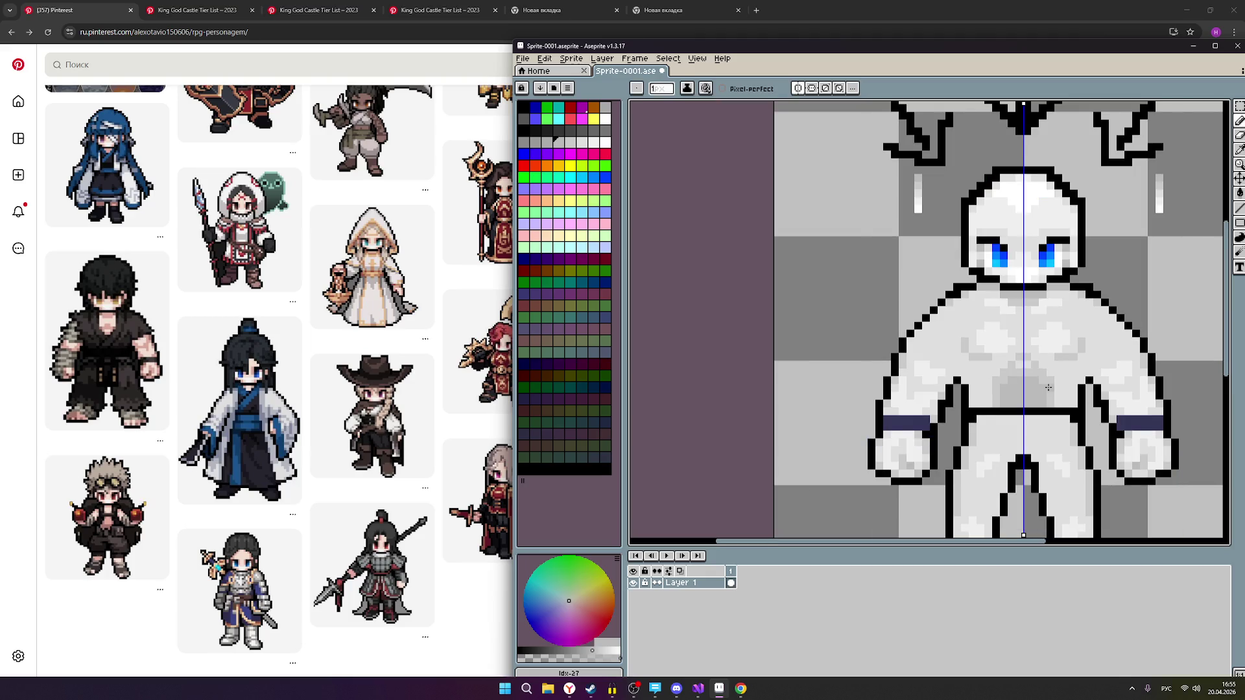